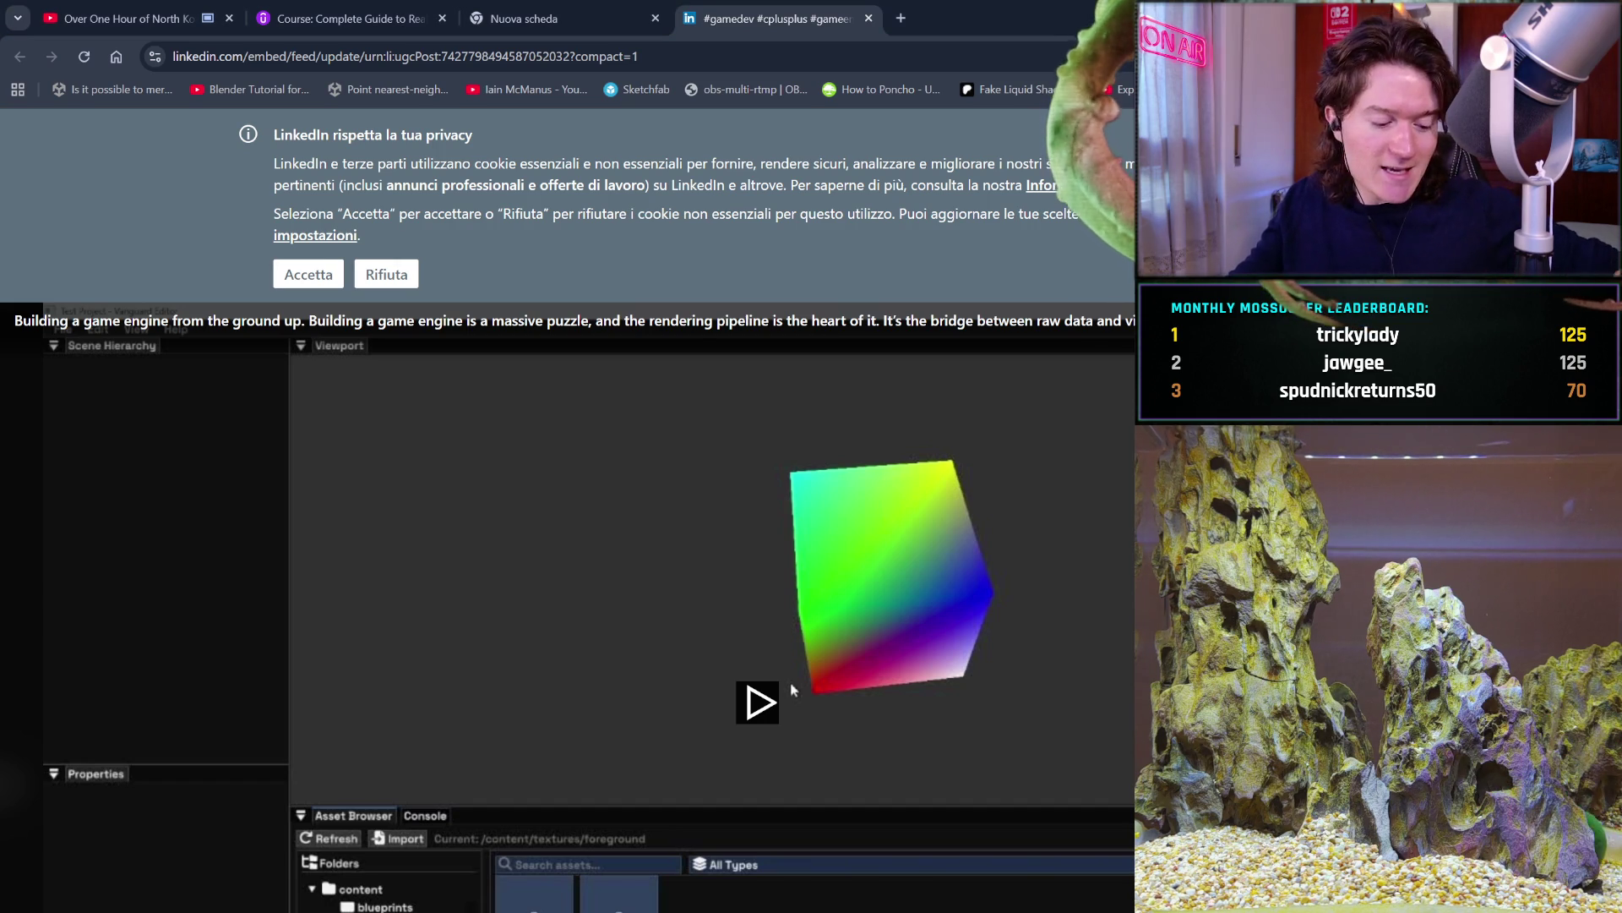
- Dismiss the LinkedIn cookie notice, play the game-engine video, then resume the YouTube music video
click(280, 283)
click(807, 528)
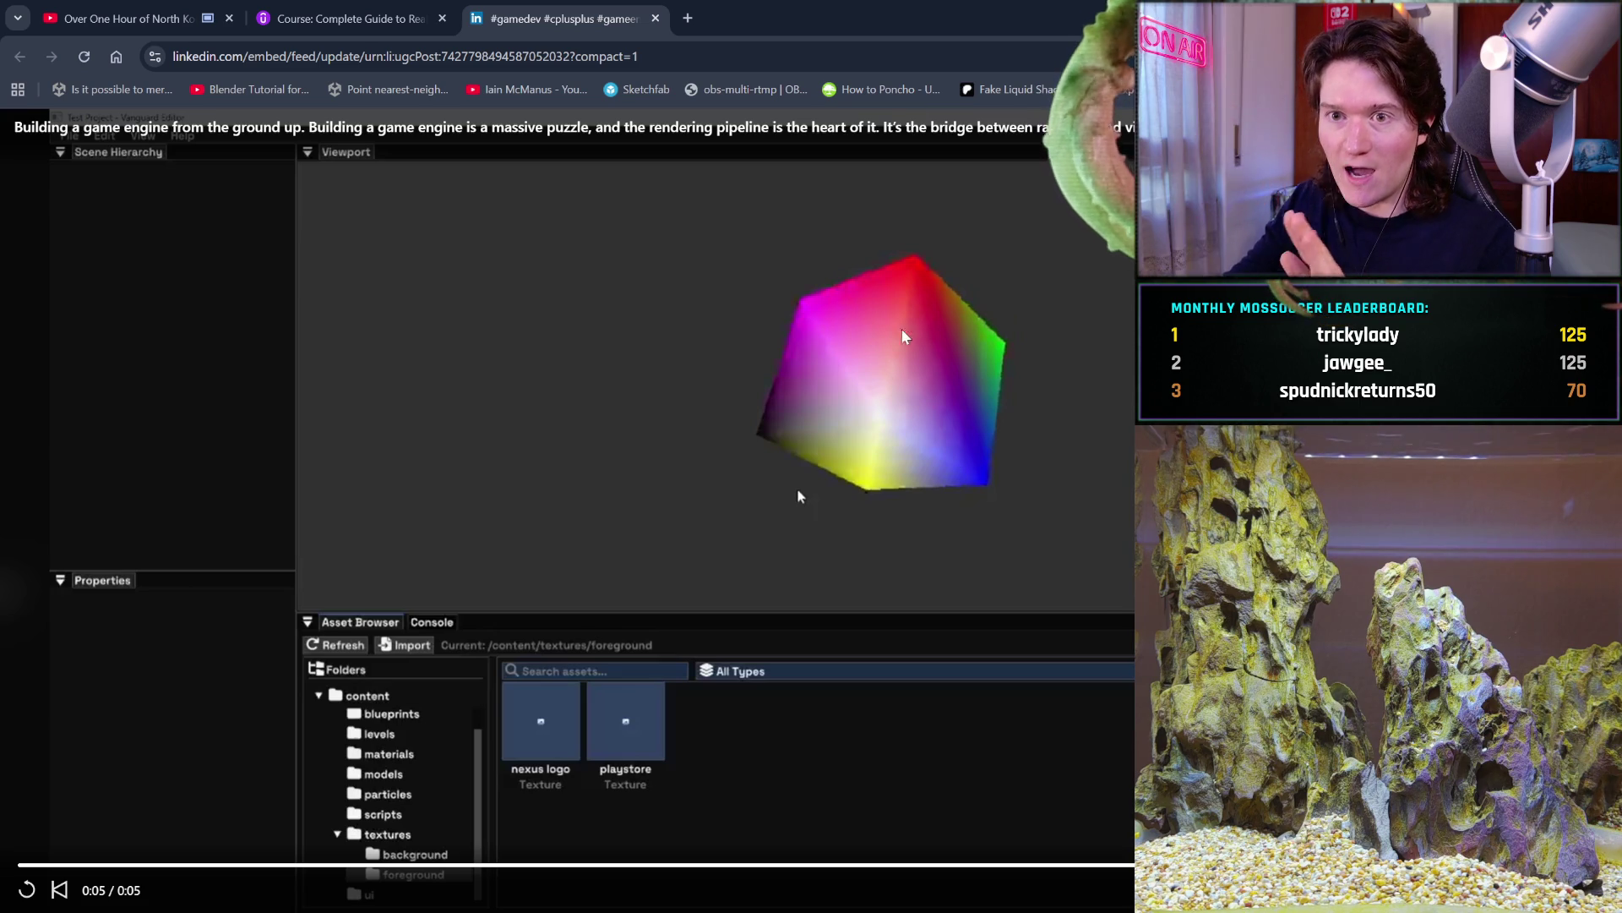
key(ctrl+shift+Tab)
key(ctrl+shift+Tab)
click(846, 541)
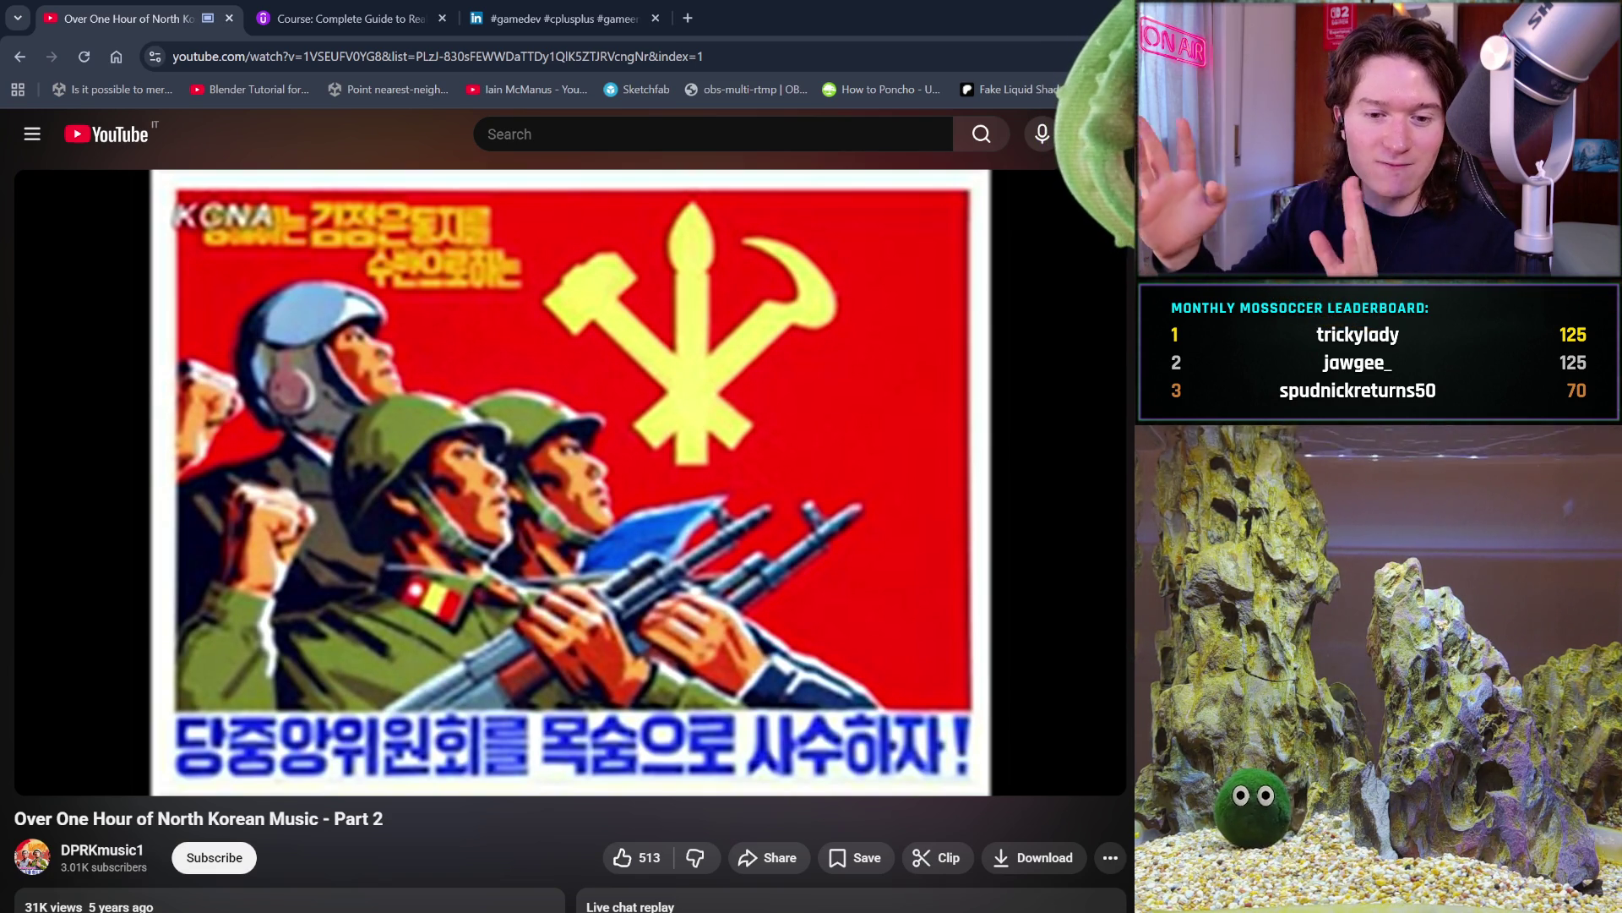
- Let 'Over One Hour of North Korean Music - Part 2' keep playing, then return to LinkedIn
mouse_move(656, 372)
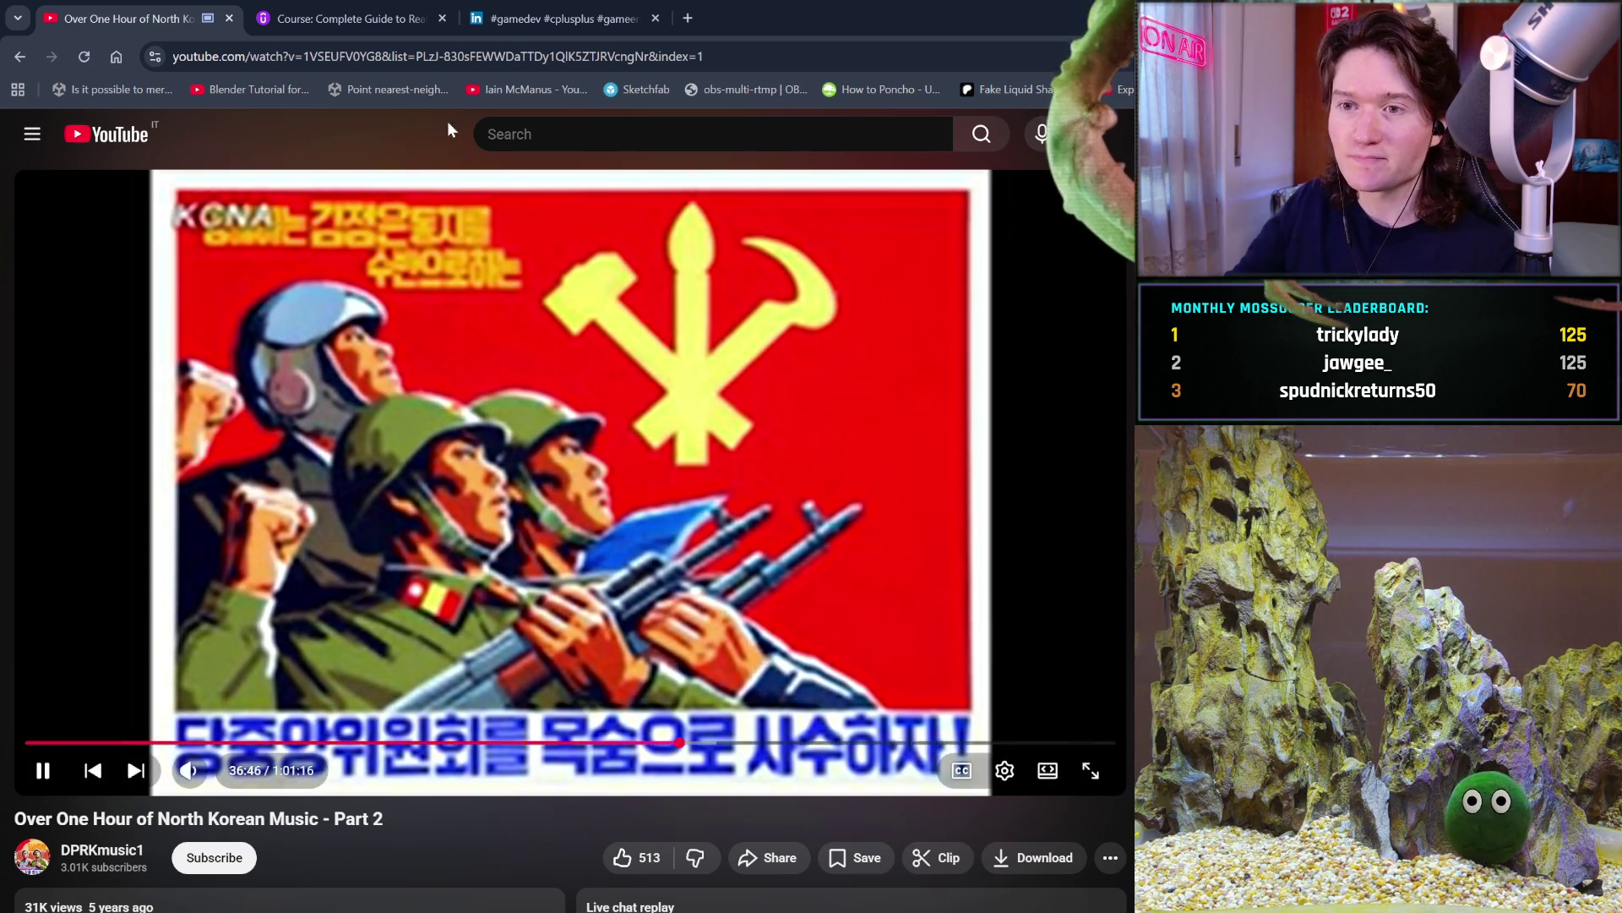
click(499, 8)
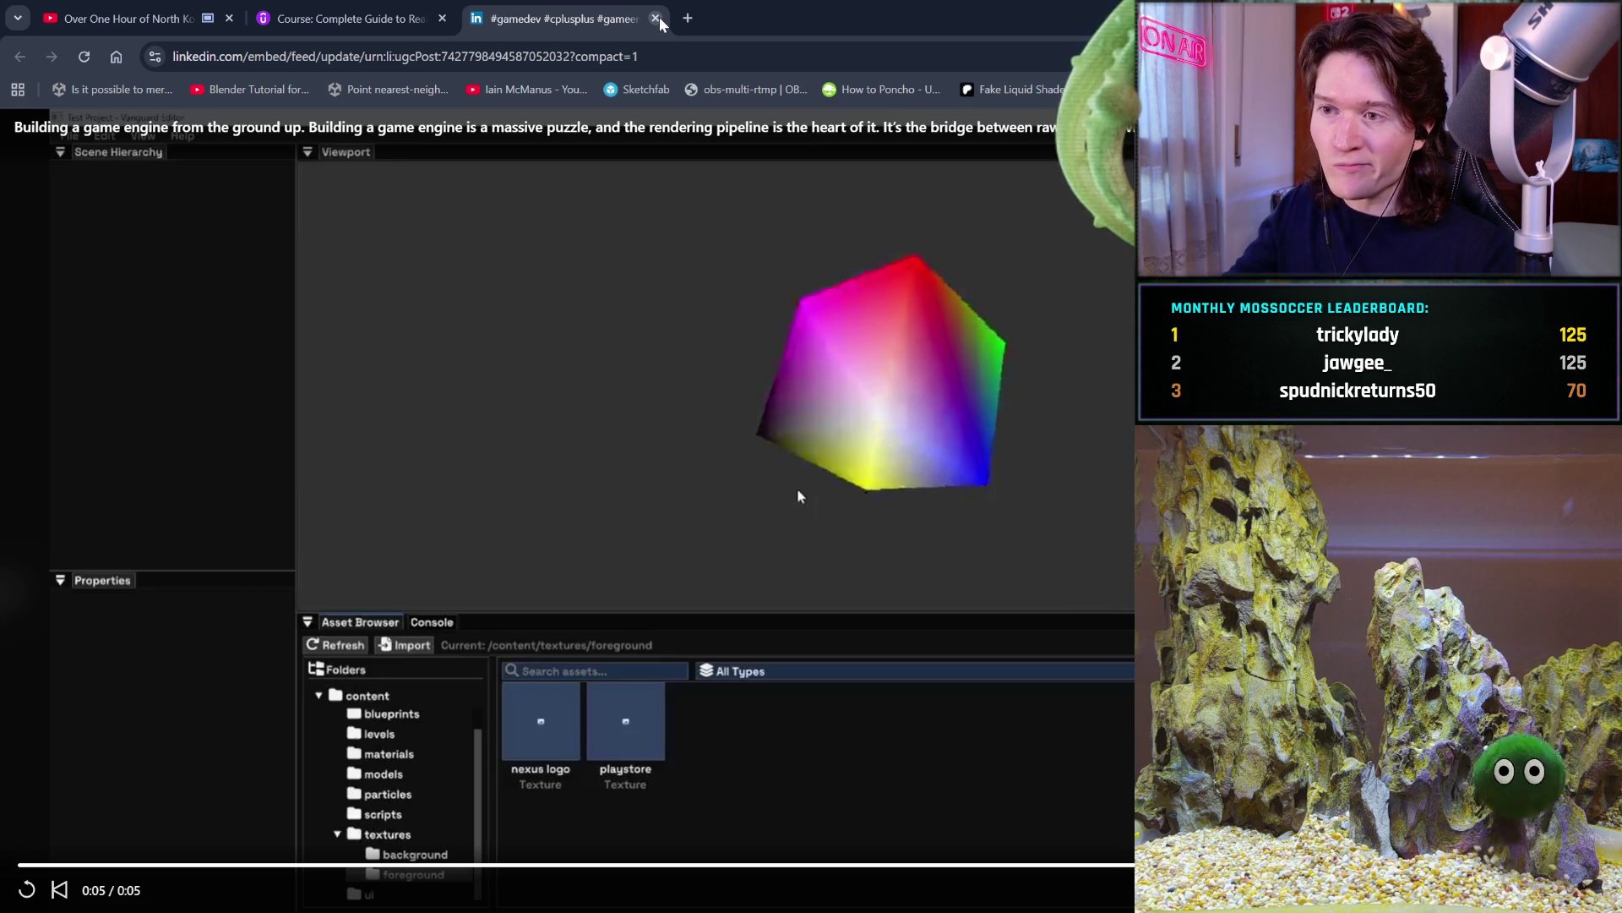
- Close the LinkedIn post and view the Udemy 'Face Basic Forms 1' lecture
click(655, 19)
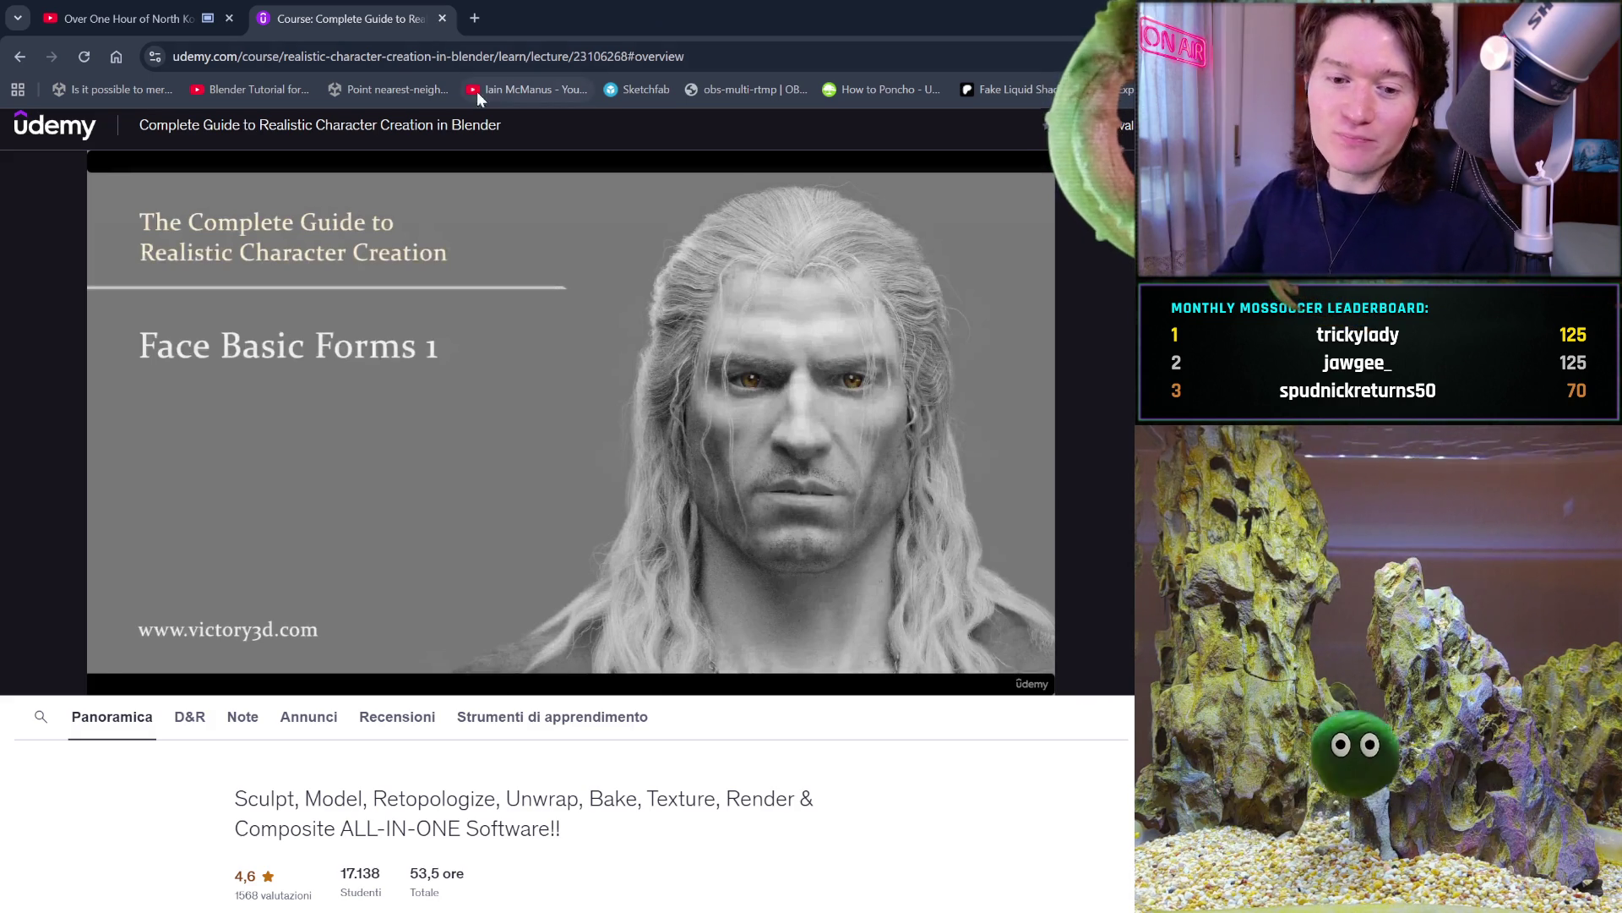
mouse_move(526, 534)
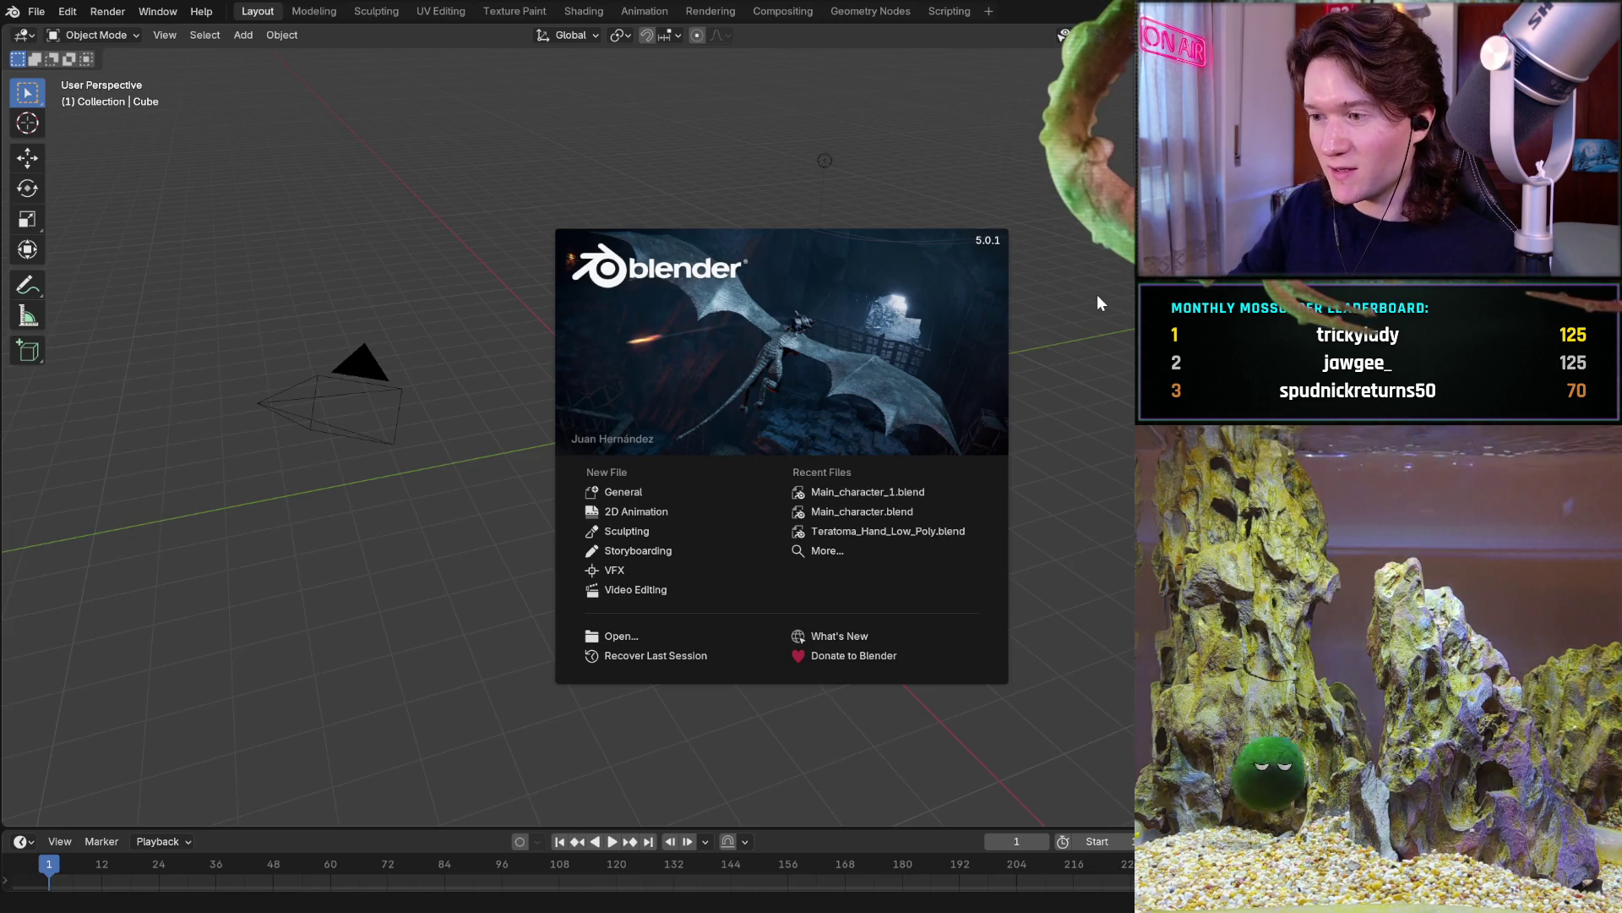
- Open Main_character_1.blend from the splash, then pick another file from File > Open Recent
click(943, 490)
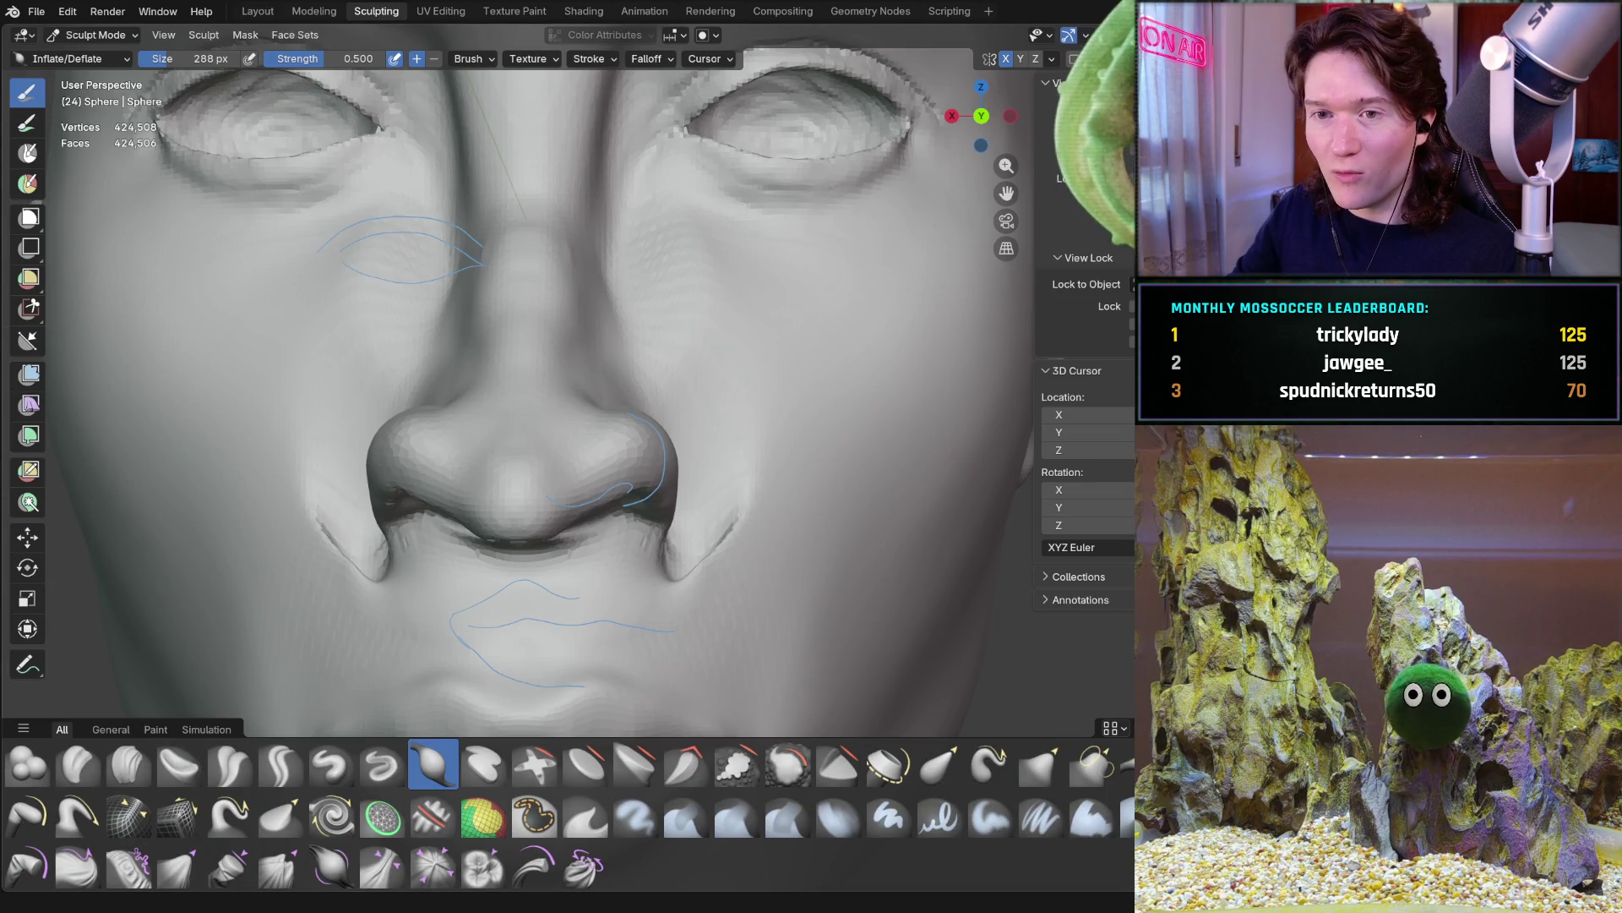
click(32, 10)
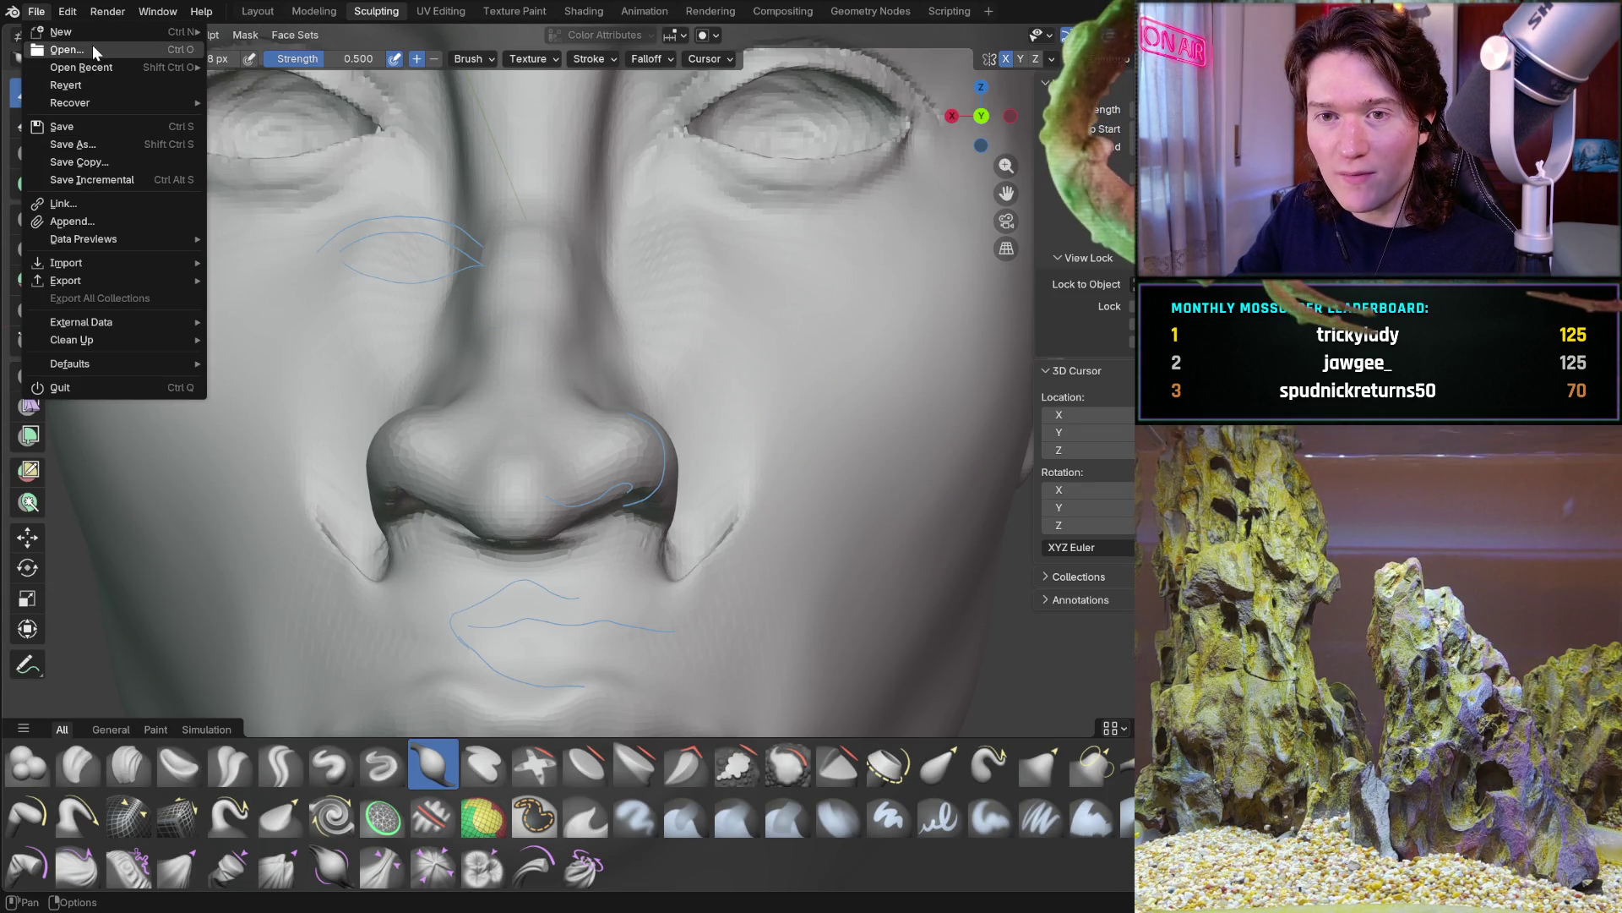
mouse_move(97, 67)
click(294, 84)
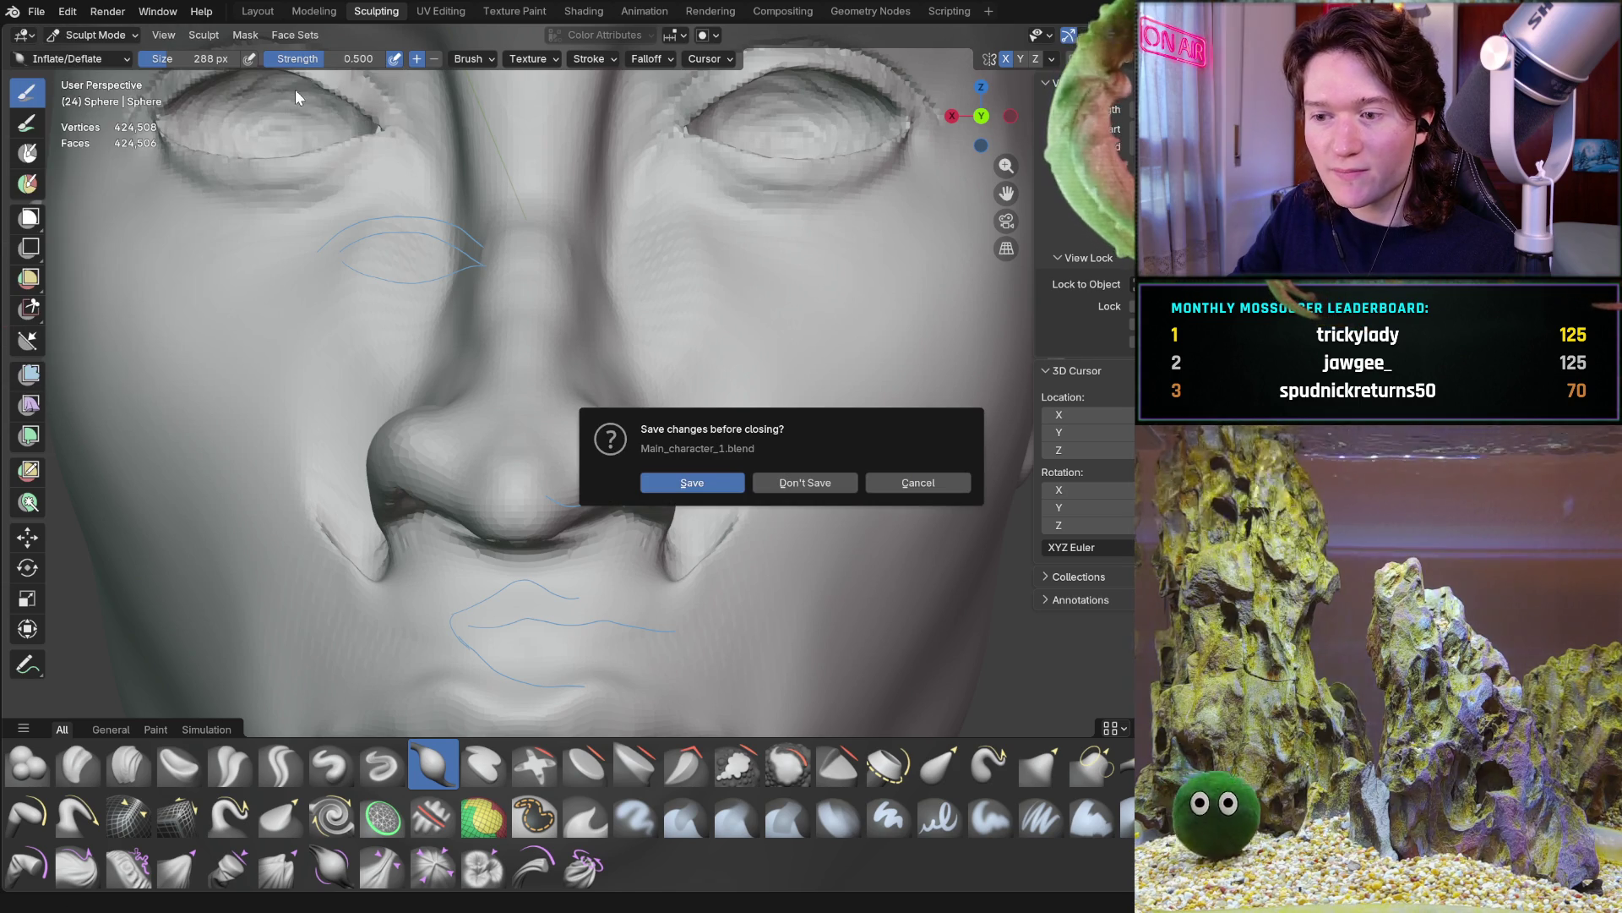
- Discard changes to load the full-head sculpt file and switch to Back Orthographic view
click(828, 484)
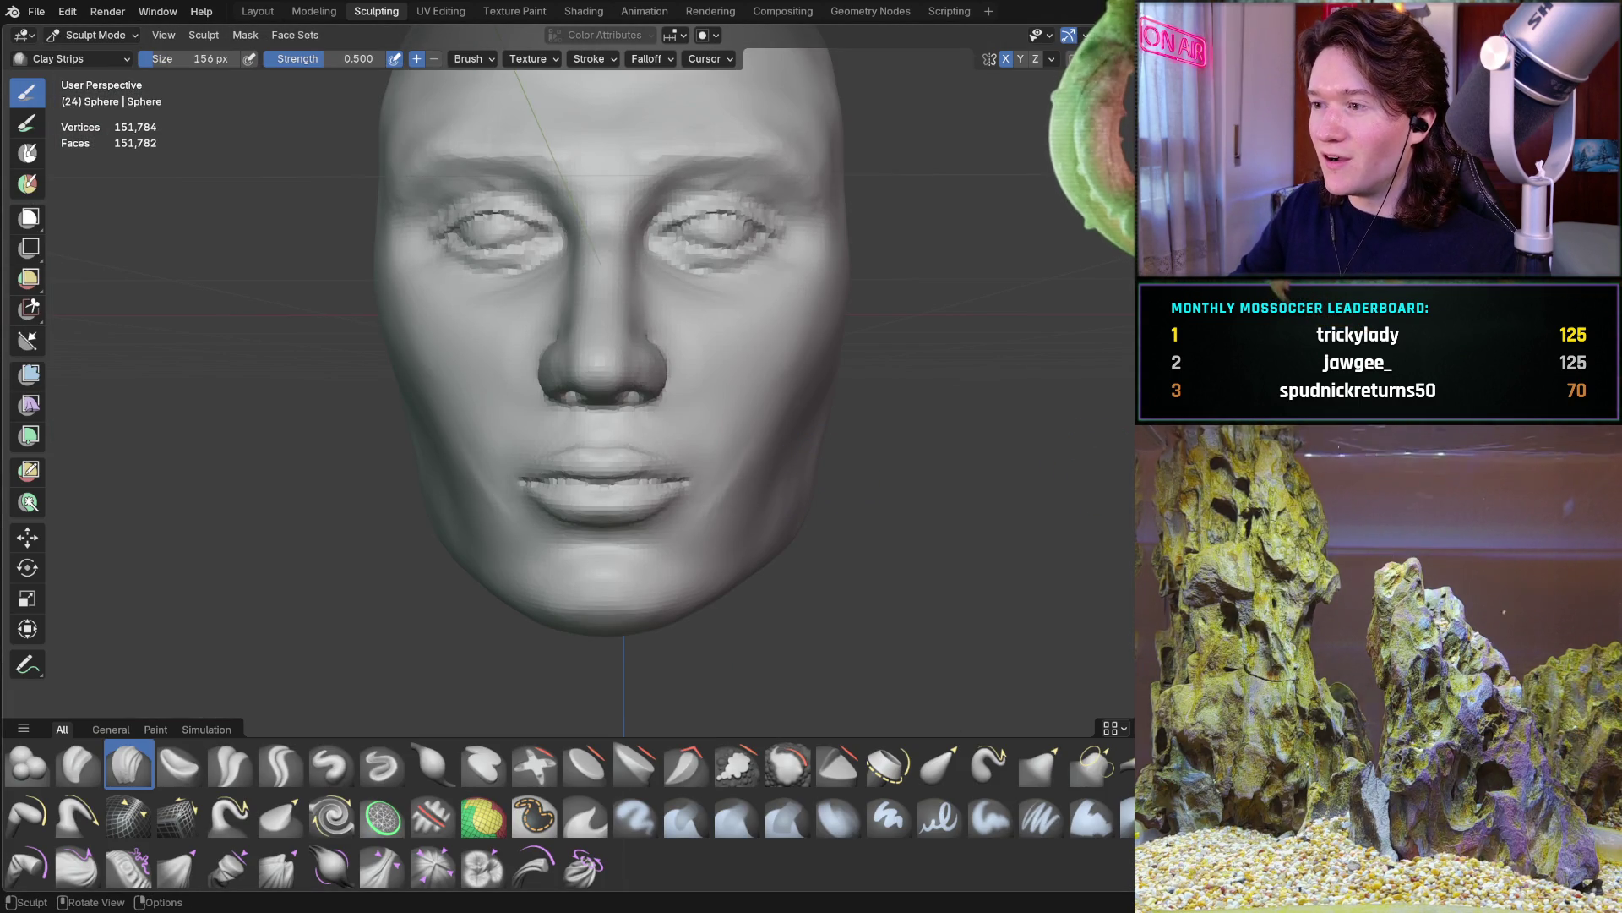
key(ctrl)
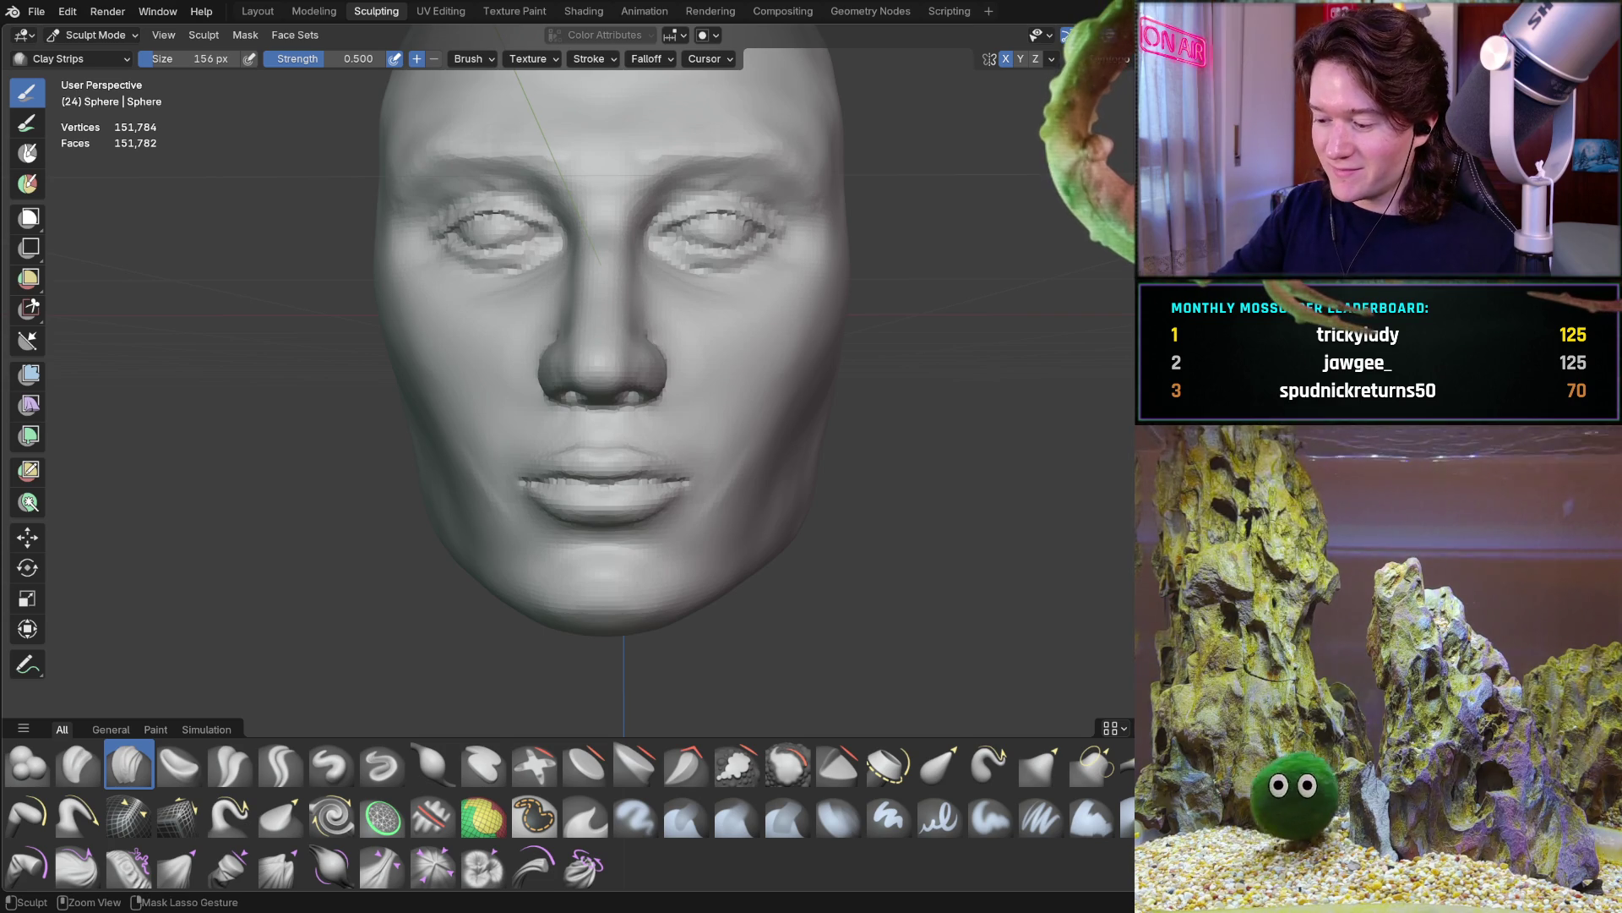
key(ctrl+KP_1)
- Orbit and pan around the head, snapping back to Back Orthographic between angles
mouse_move(856, 321)
middle_down()
mouse_move(862, 304)
mouse_move(843, 330)
mouse_move(845, 397)
mouse_move(849, 355)
middle_up()
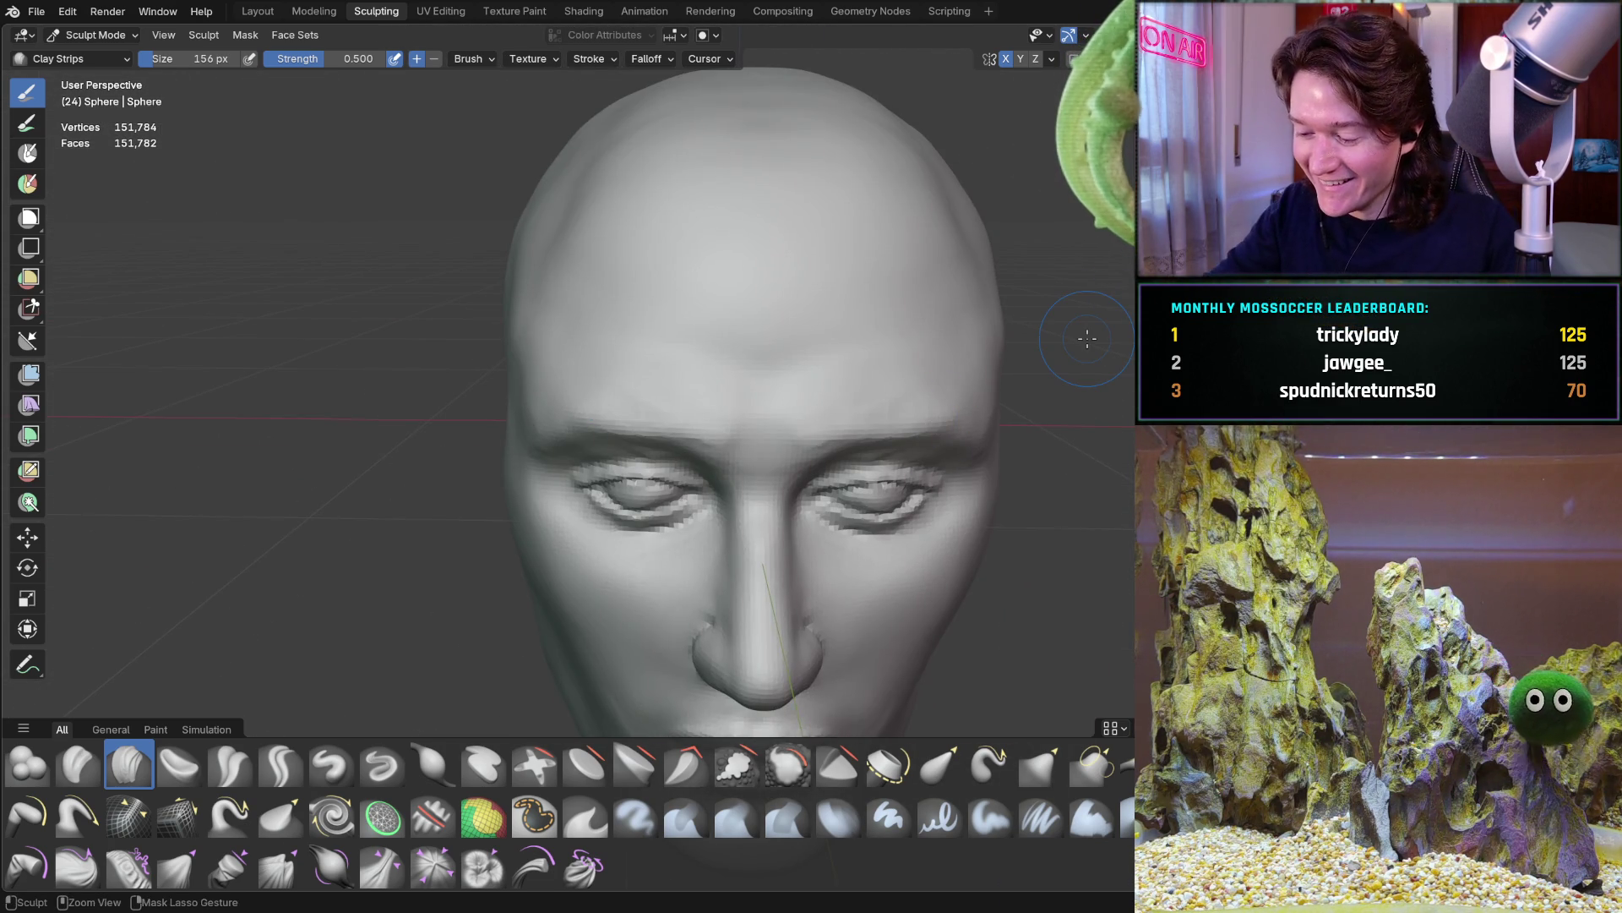
key(ctrl+KP_1)
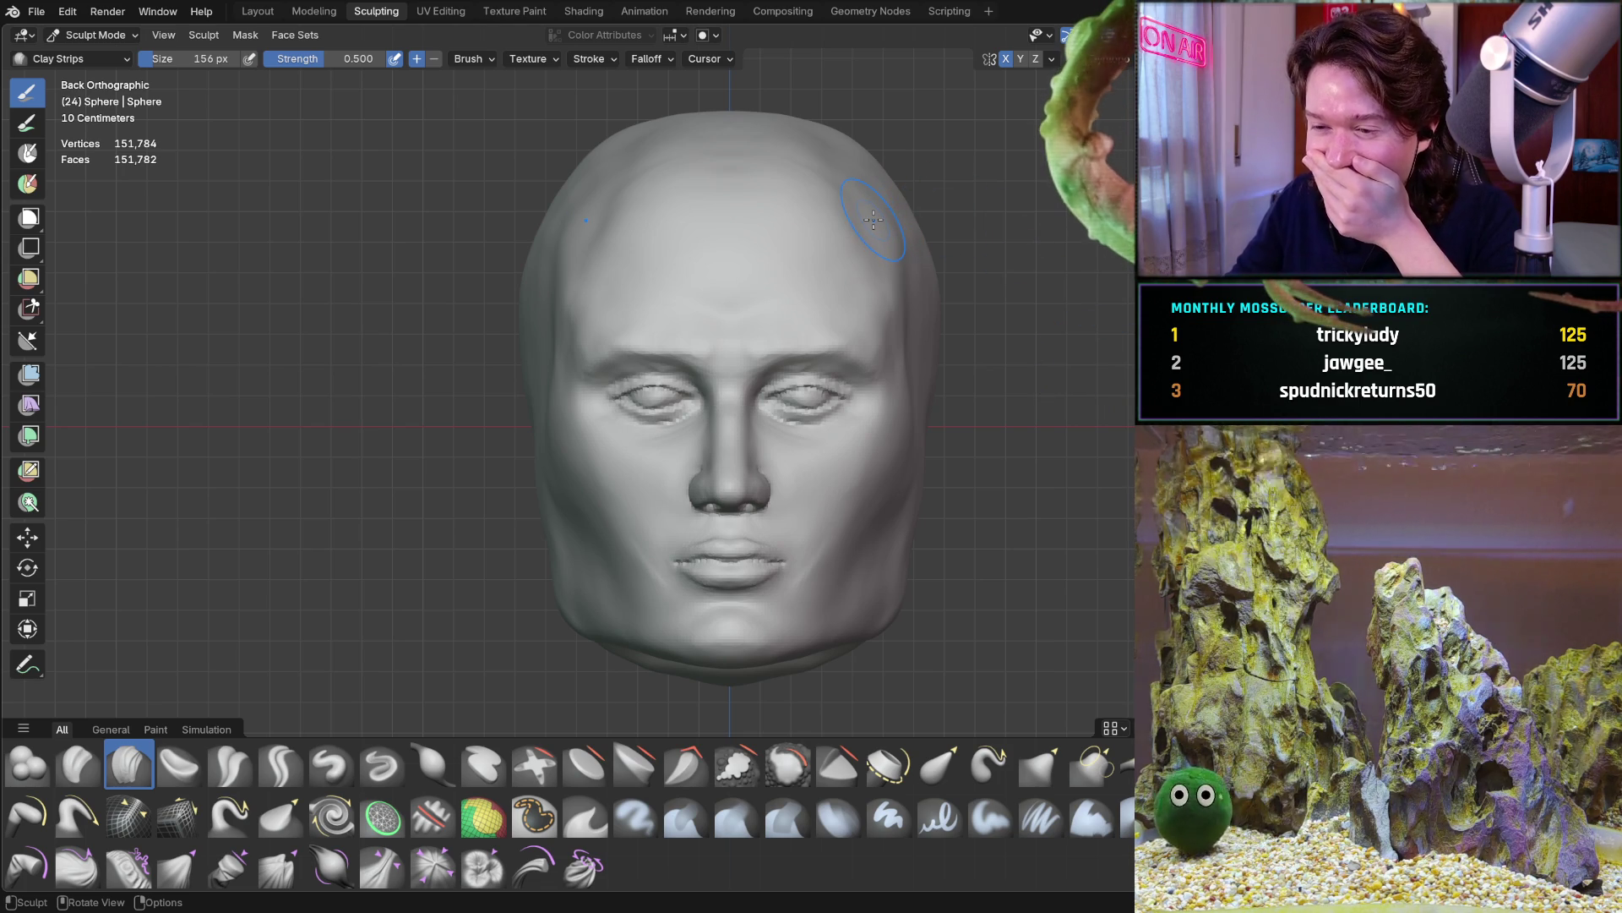
mouse_move(707, 399)
middle_down()
mouse_move(677, 383)
mouse_move(723, 403)
middle_up()
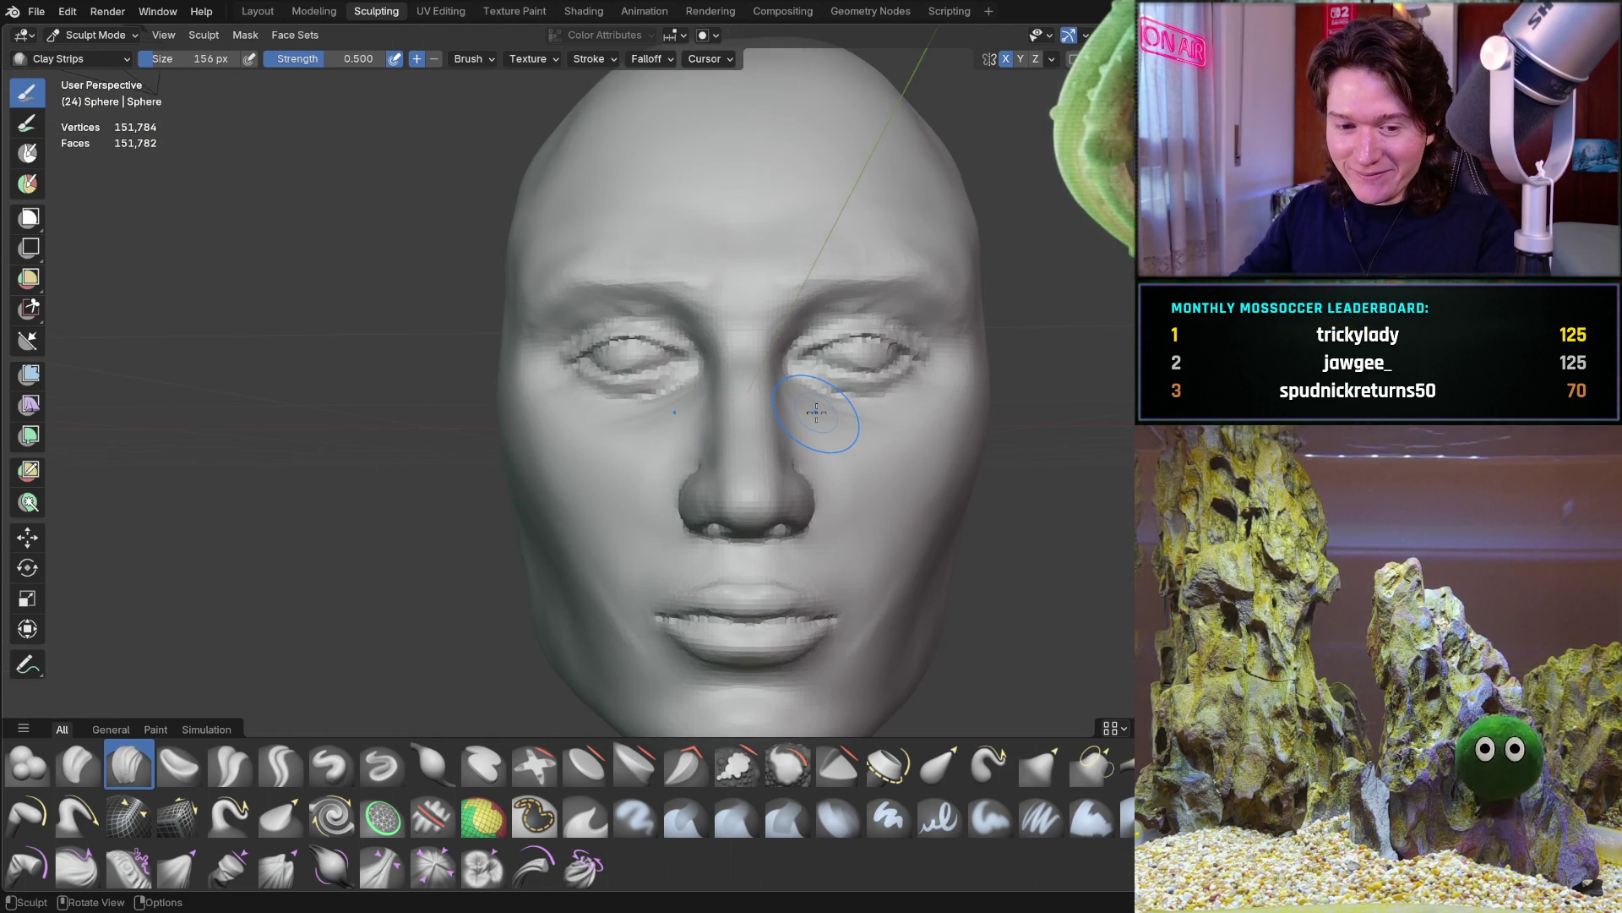
key(ctrl+KP_1)
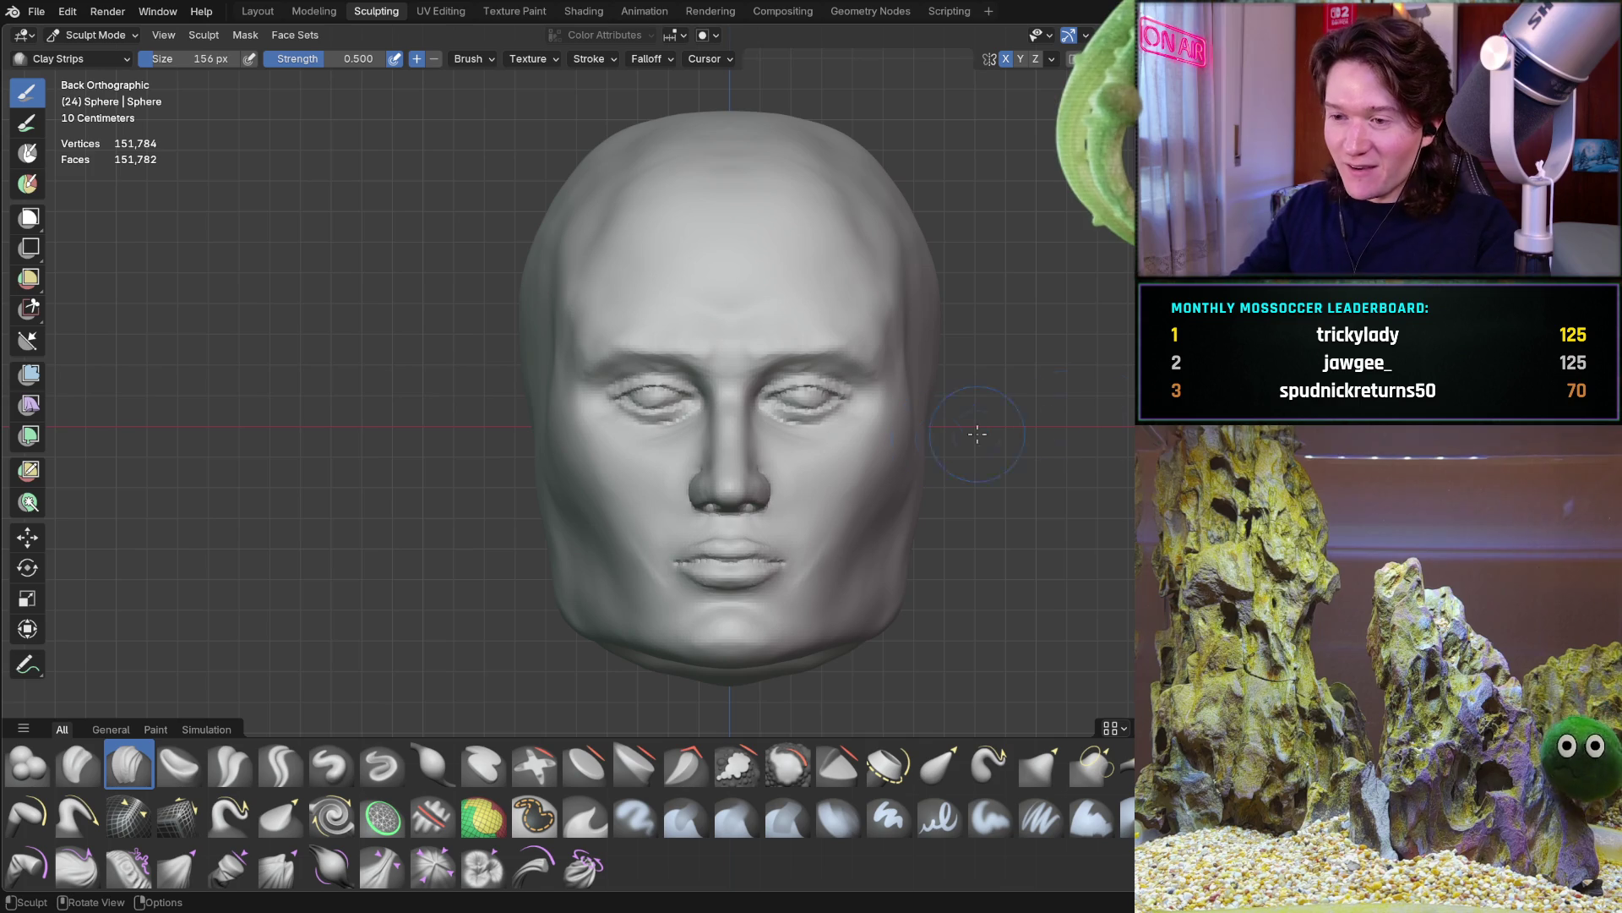
mouse_move(1090, 409)
shift+middle_down()
mouse_move(1006, 368)
mouse_move(1019, 407)
shift+middle_up()
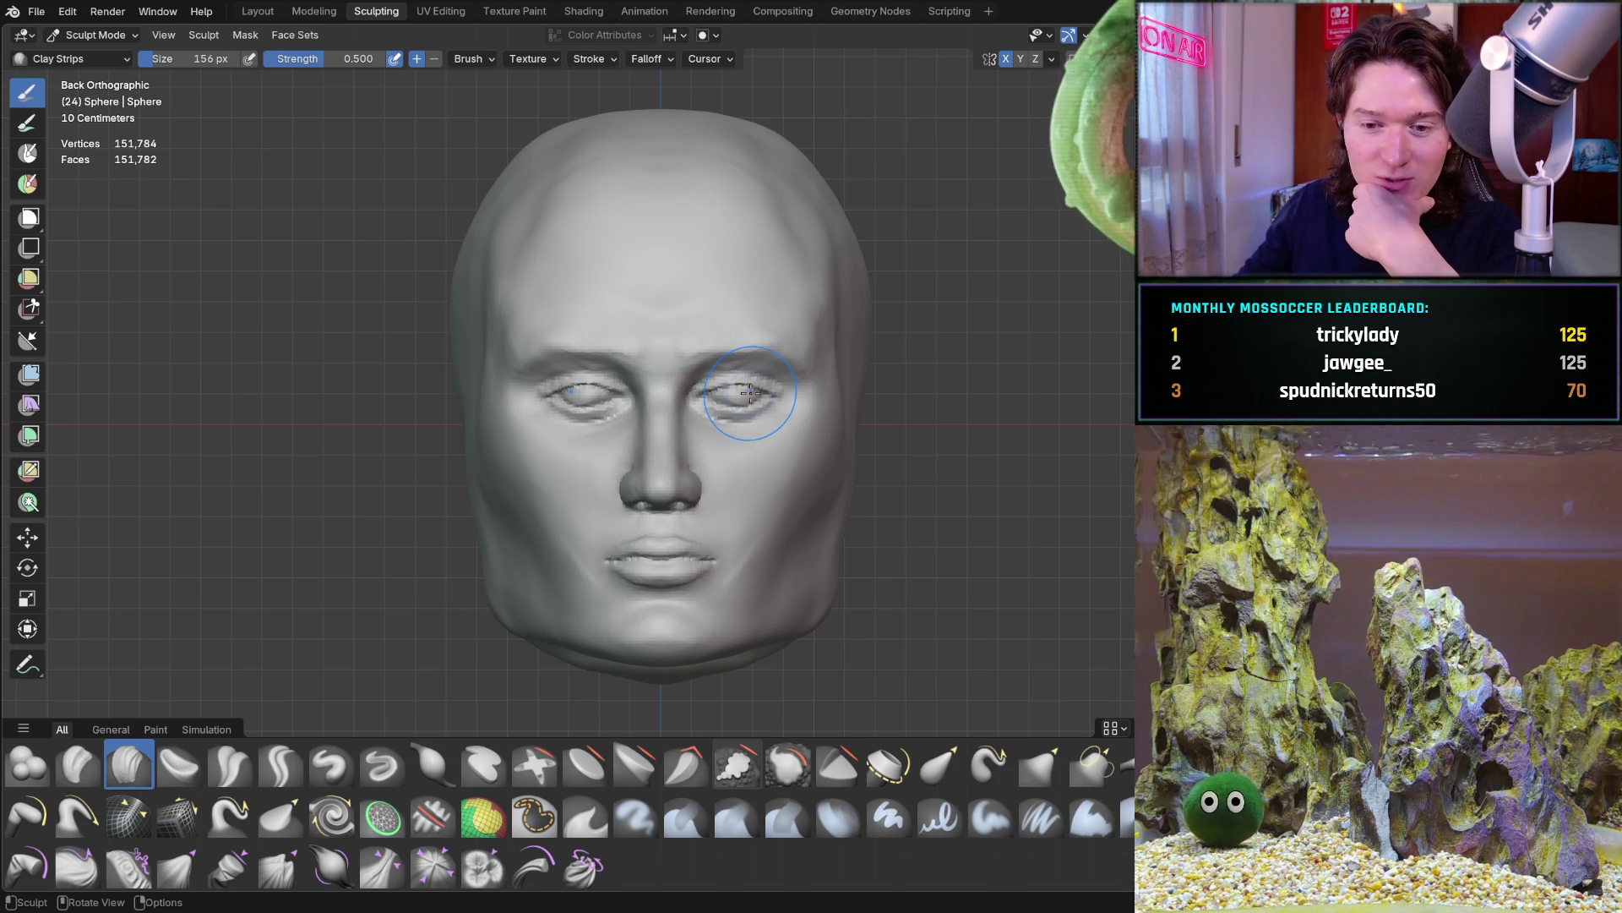
key(KP_1)
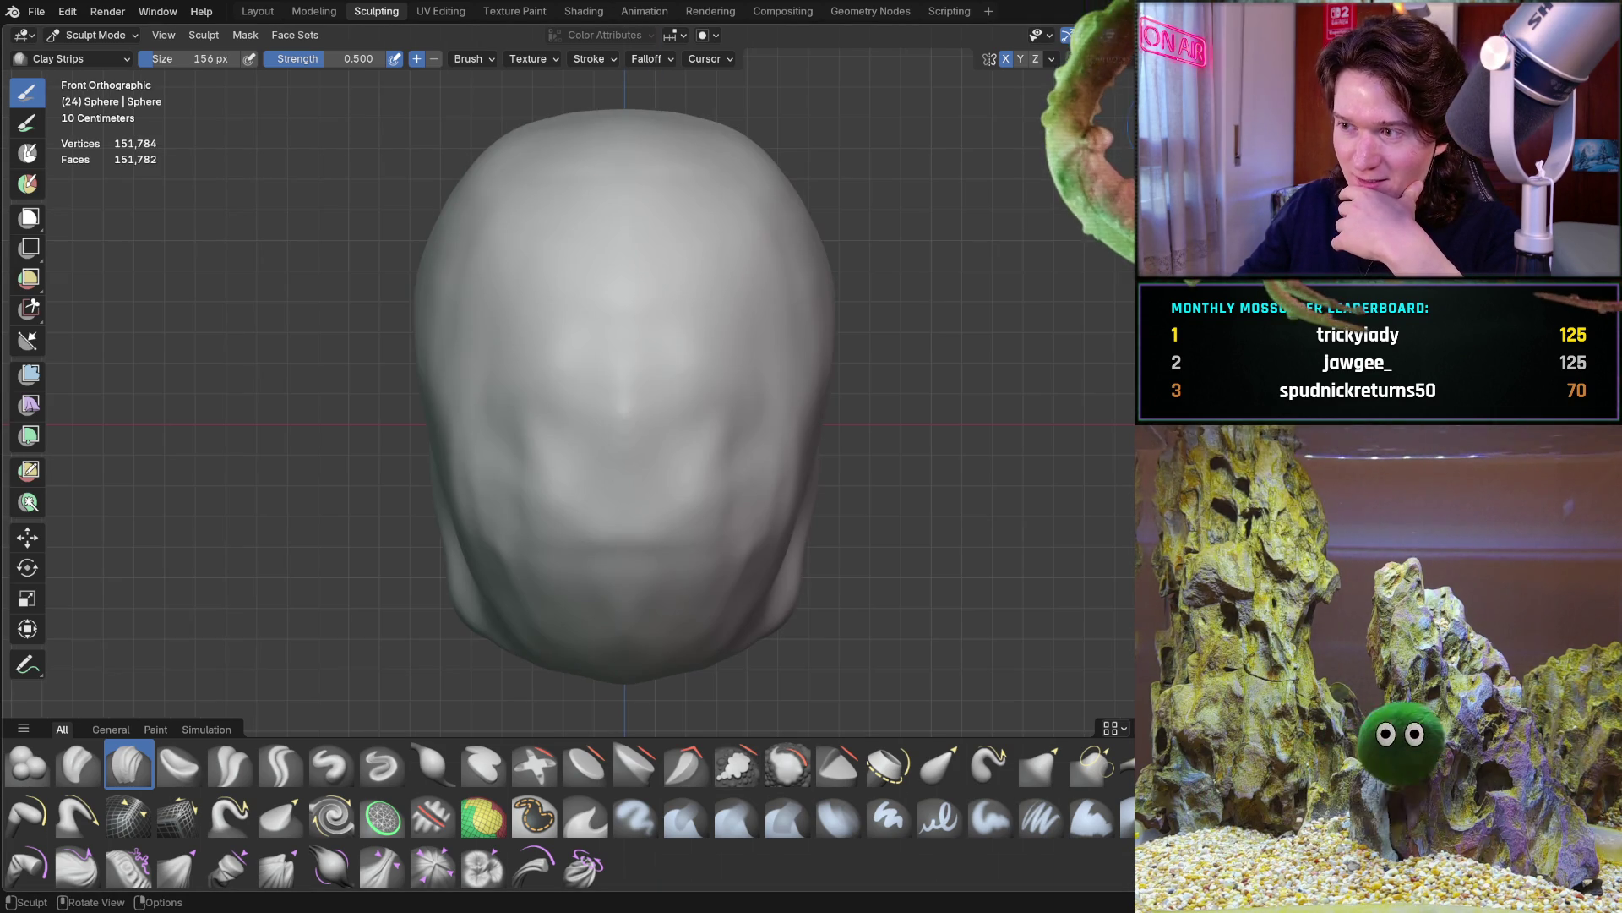
- Return to the front of the face, then orbit into a perspective view
key(ctrl+KP_1)
key(KP_1)
key(ctrl+KP_1)
middle_drag(761, 355, 826, 363)
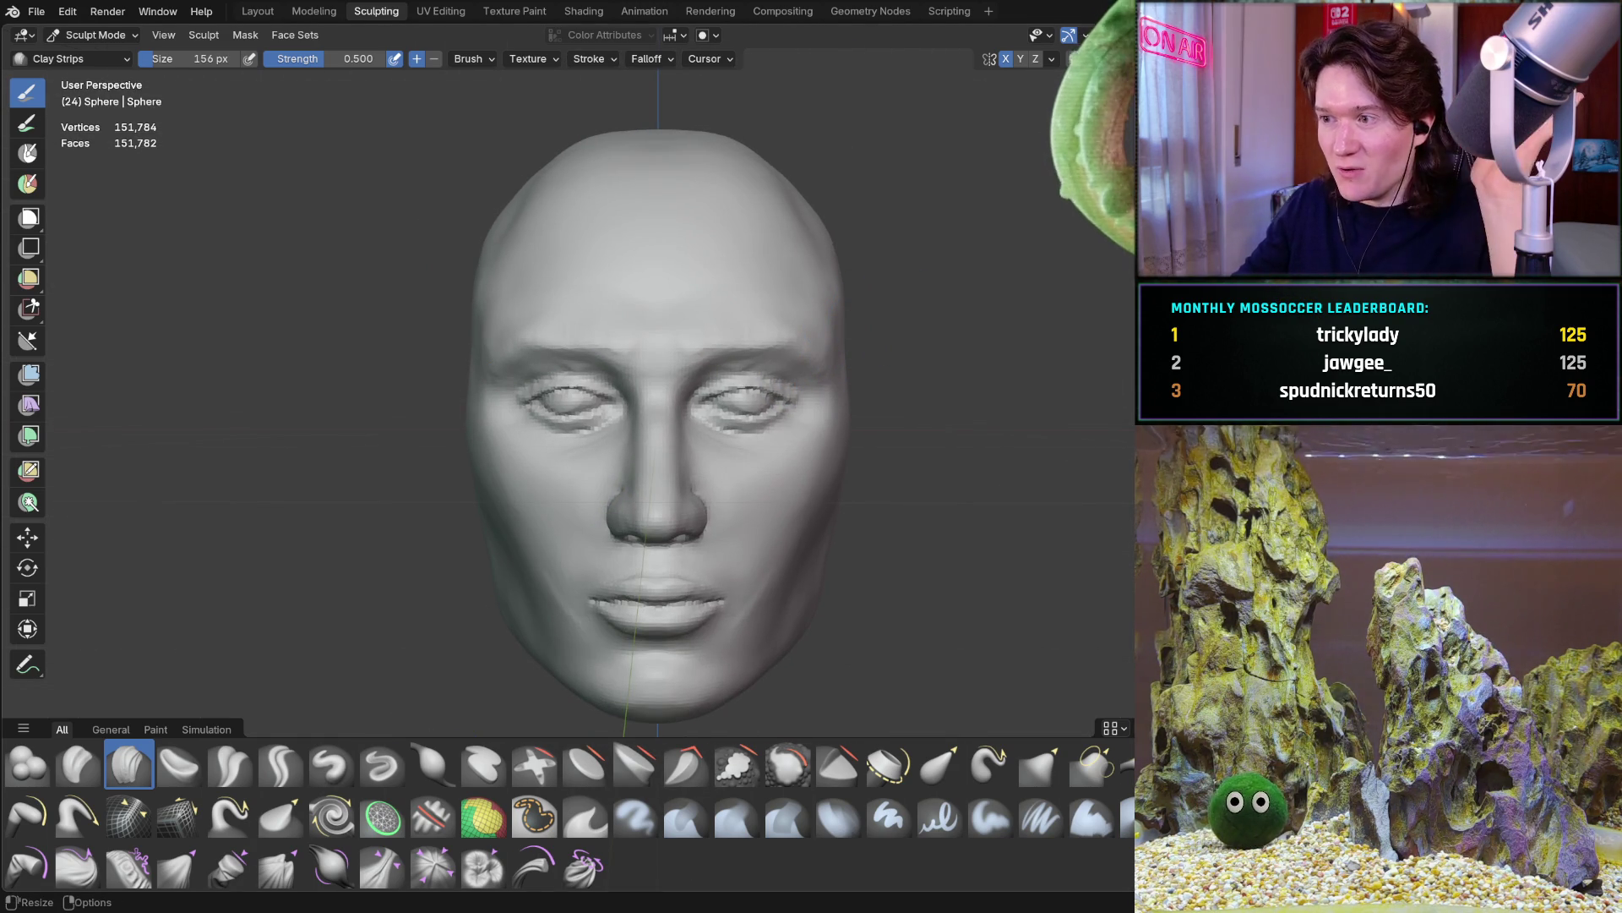
- Show the N sidebar with view settings, then zoom and orbit to inspect the face
key(n)
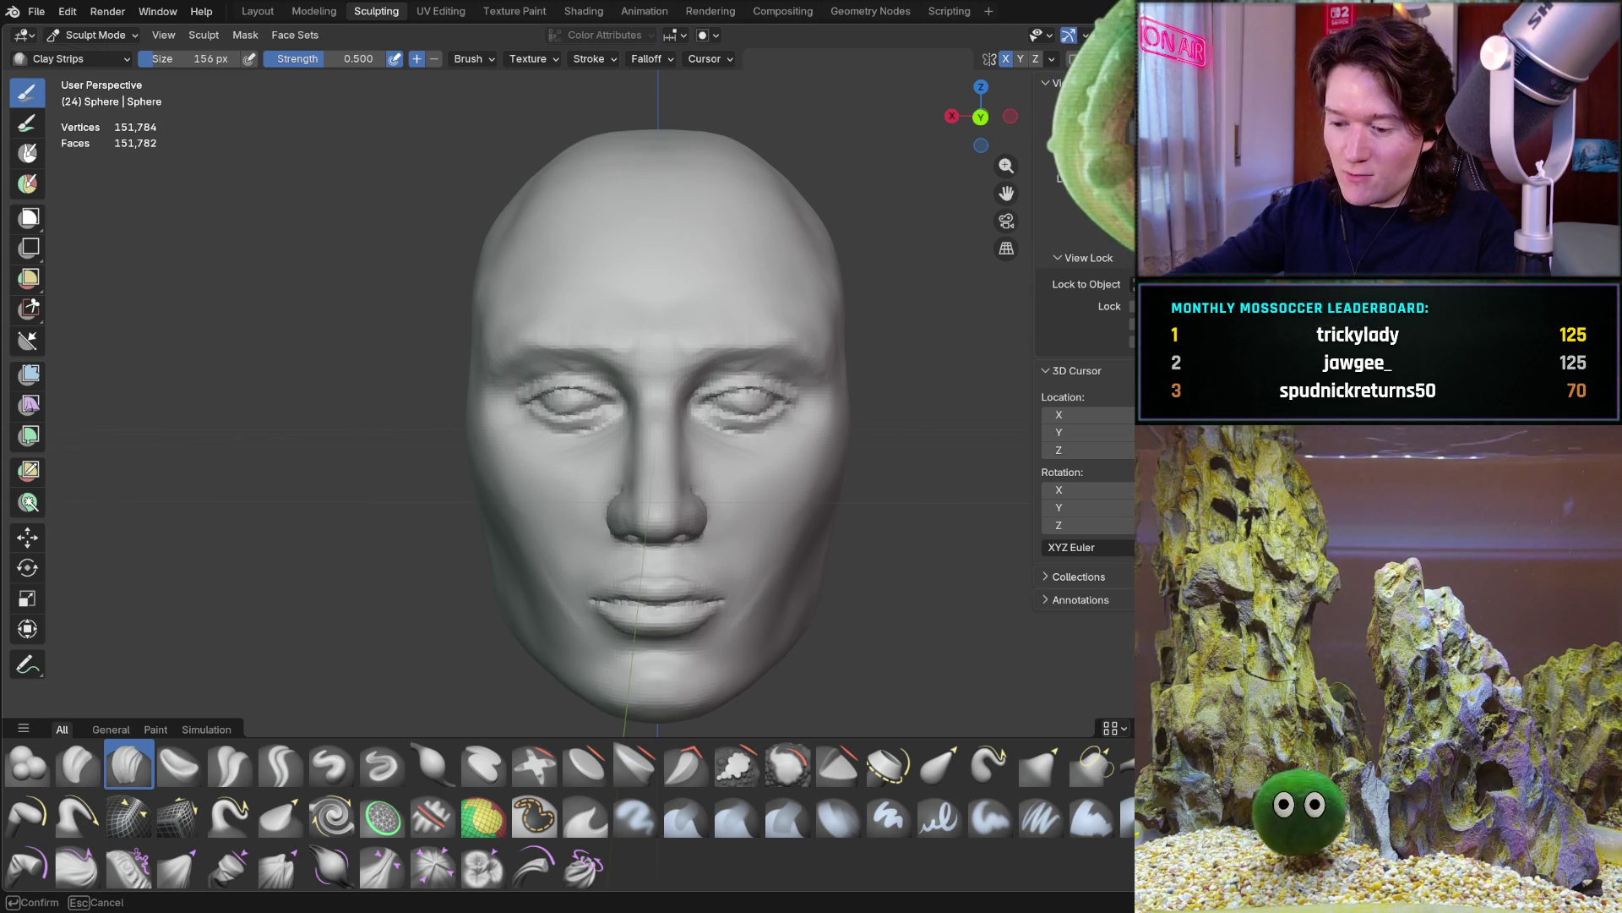
scroll(627, 453, up, 4)
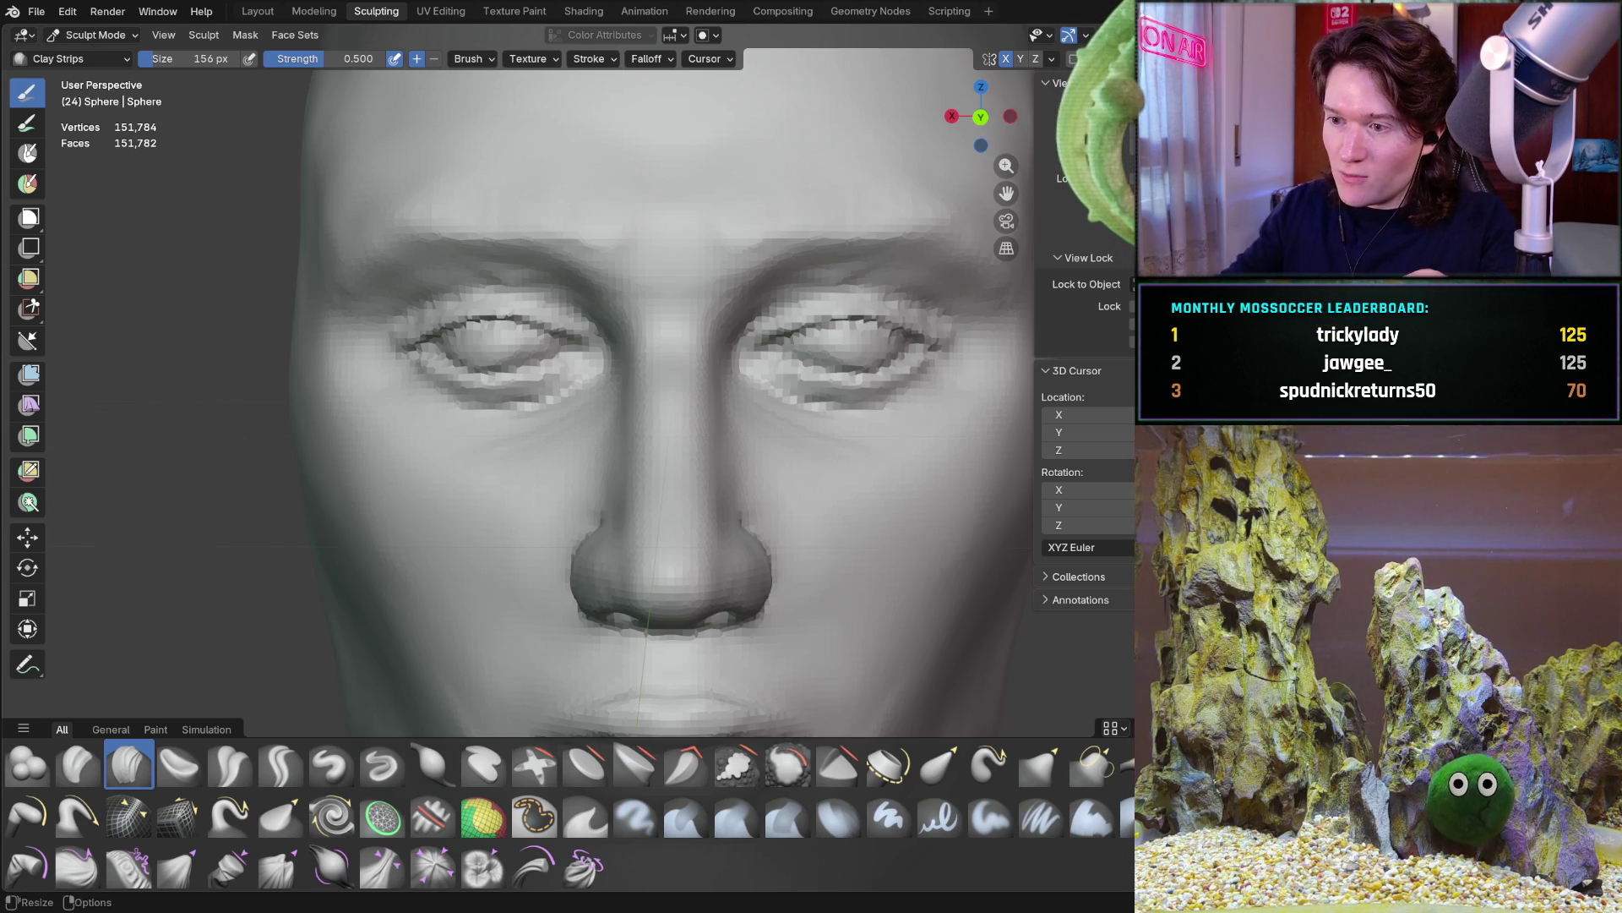
scroll(204, 386, down, 5)
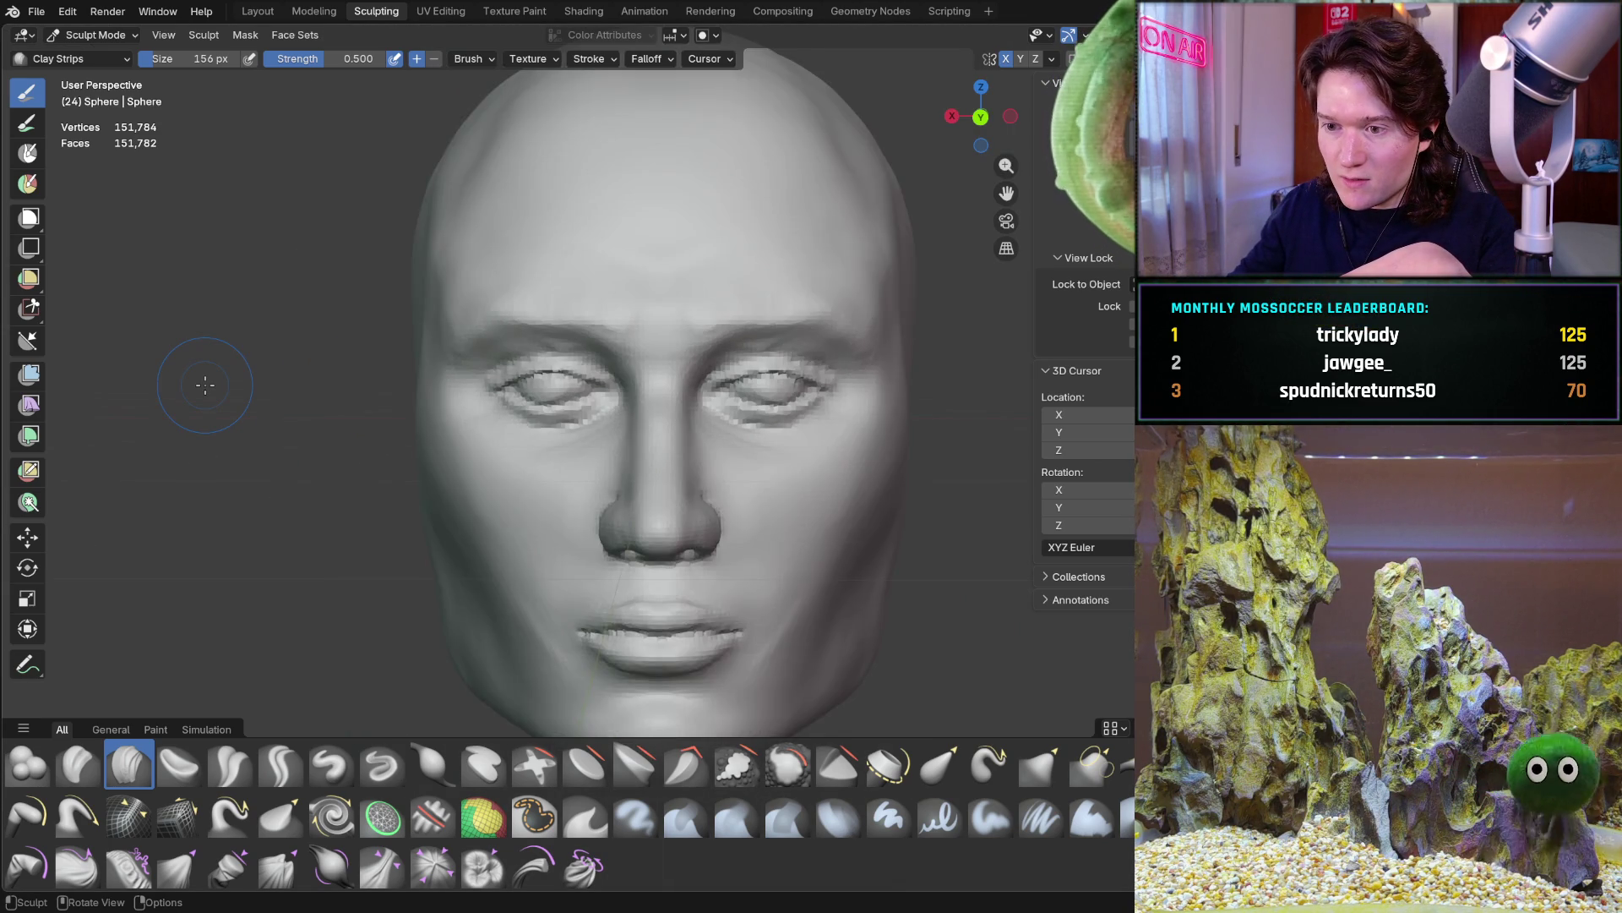
middle_drag(305, 440, 355, 461)
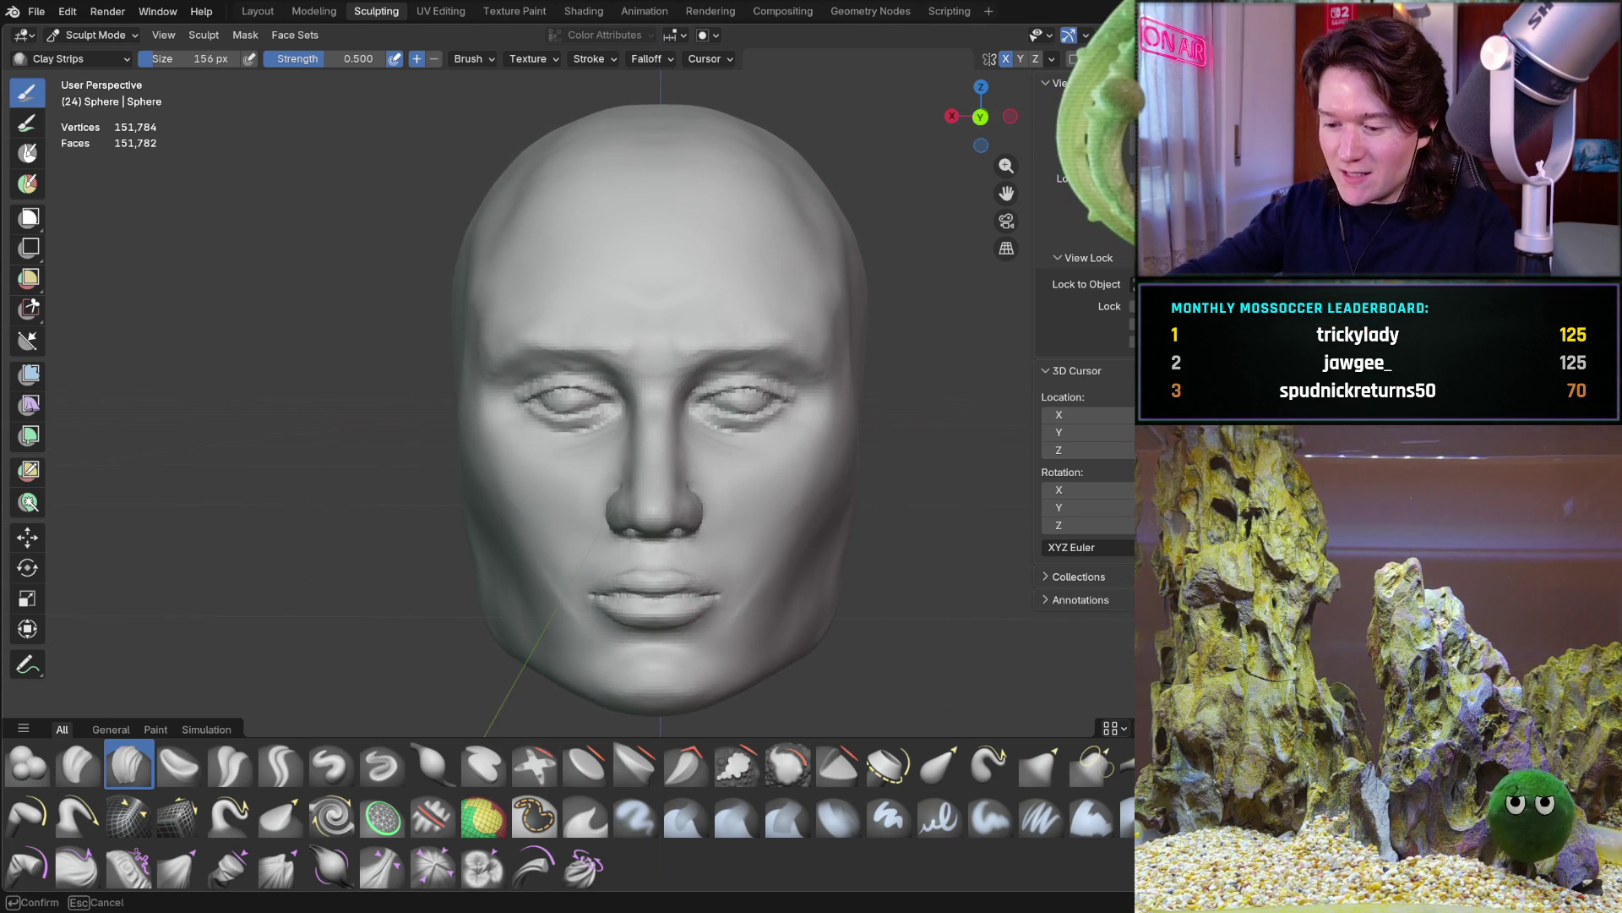
scroll(651, 422, down, 4)
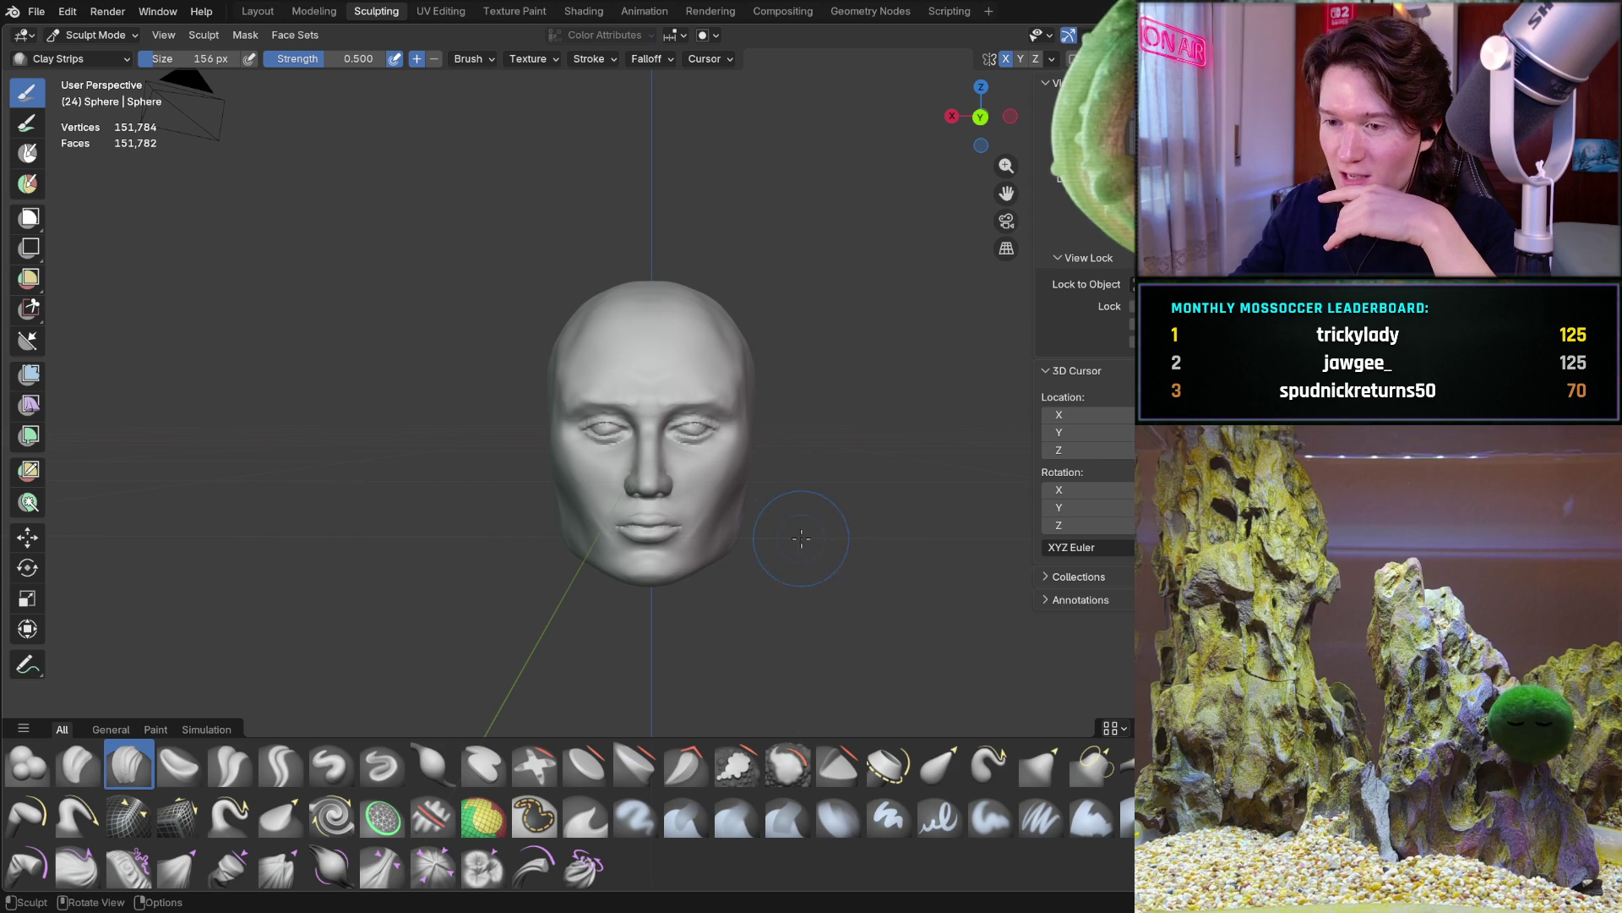
scroll(653, 526, up, 4)
scroll(653, 525, up, 2)
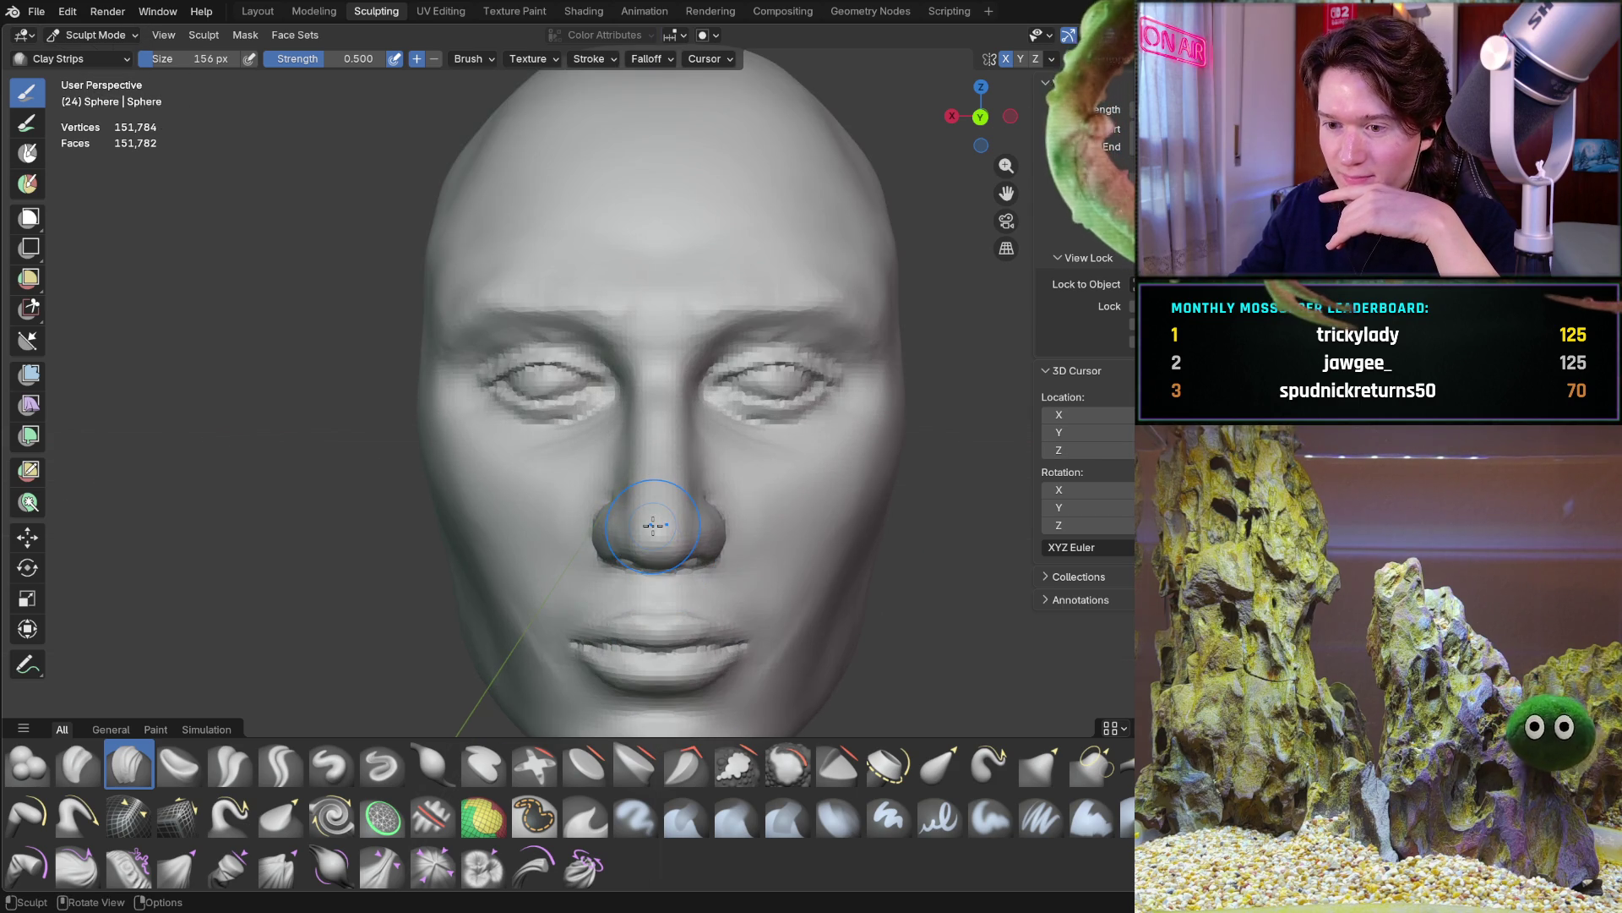
scroll(653, 526, down, 2)
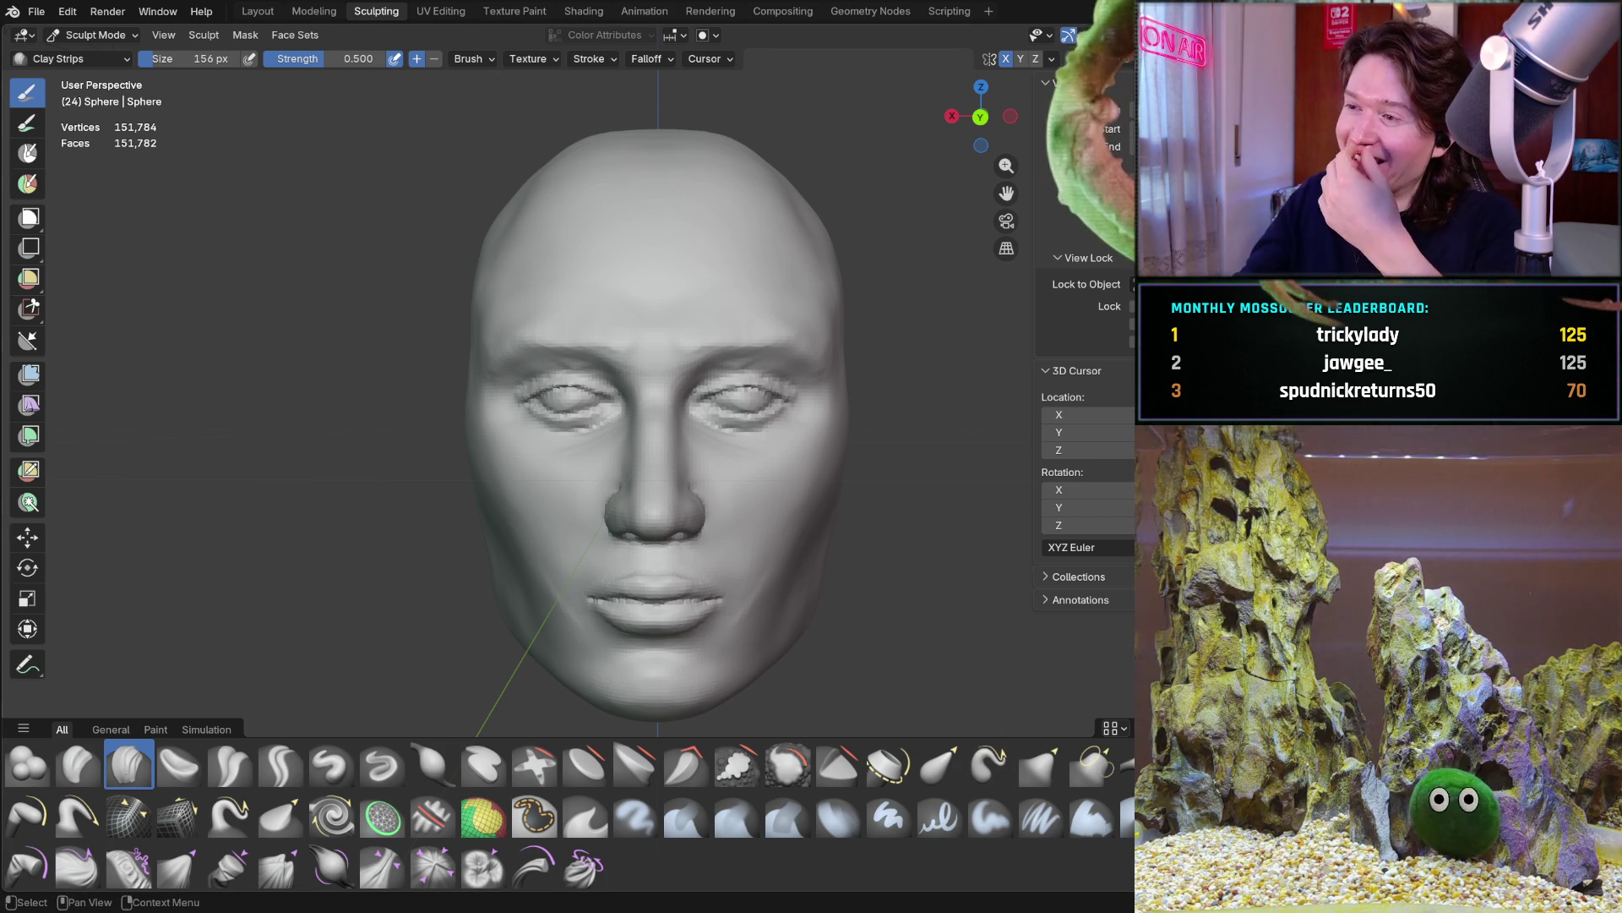
- Hide the N sidebar and view the face in Back Orthographic with the grid behind
key(n)
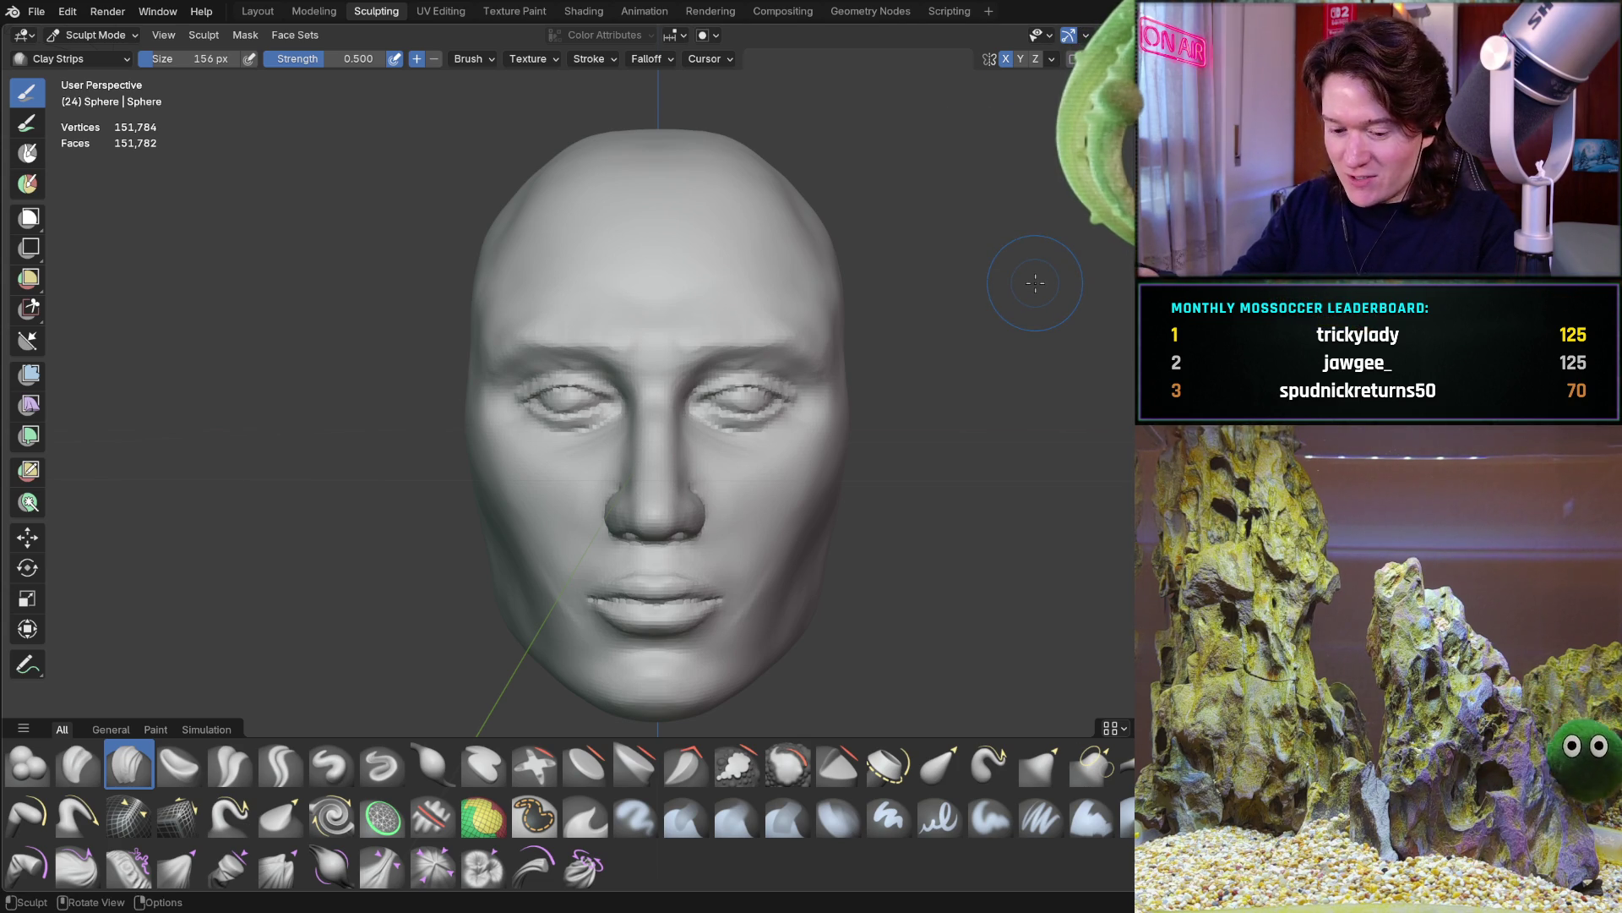
key(ctrl+KP_1)
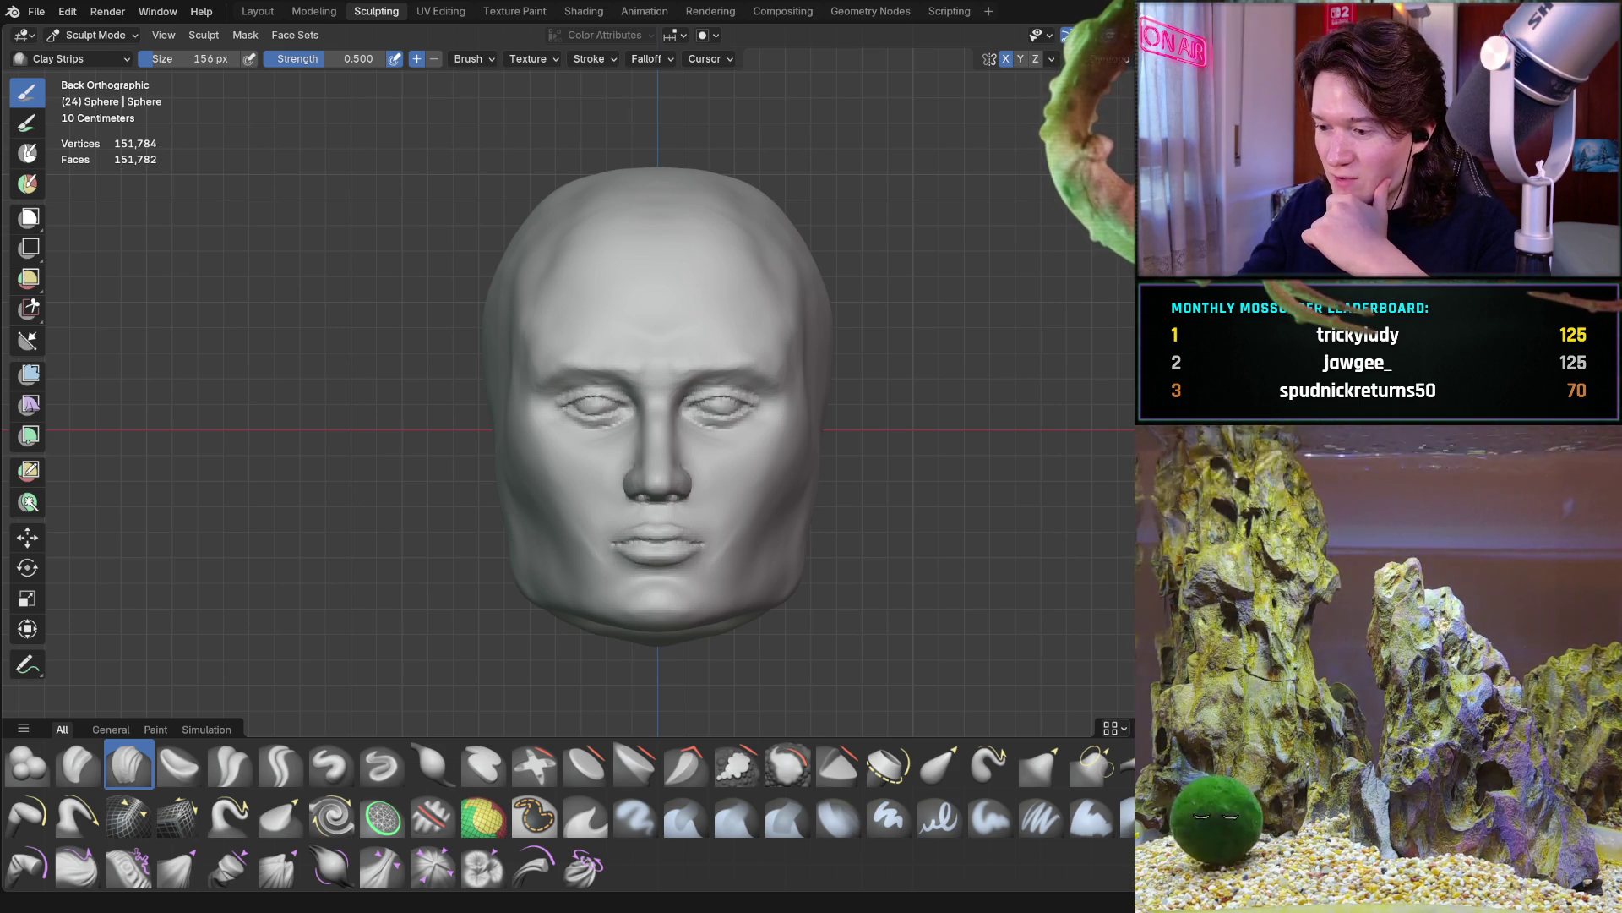
- Switch to Chrome, where Discord shows the enlarged Saltimbocca alla Romana recipe screenshot
key(alt+Tab)
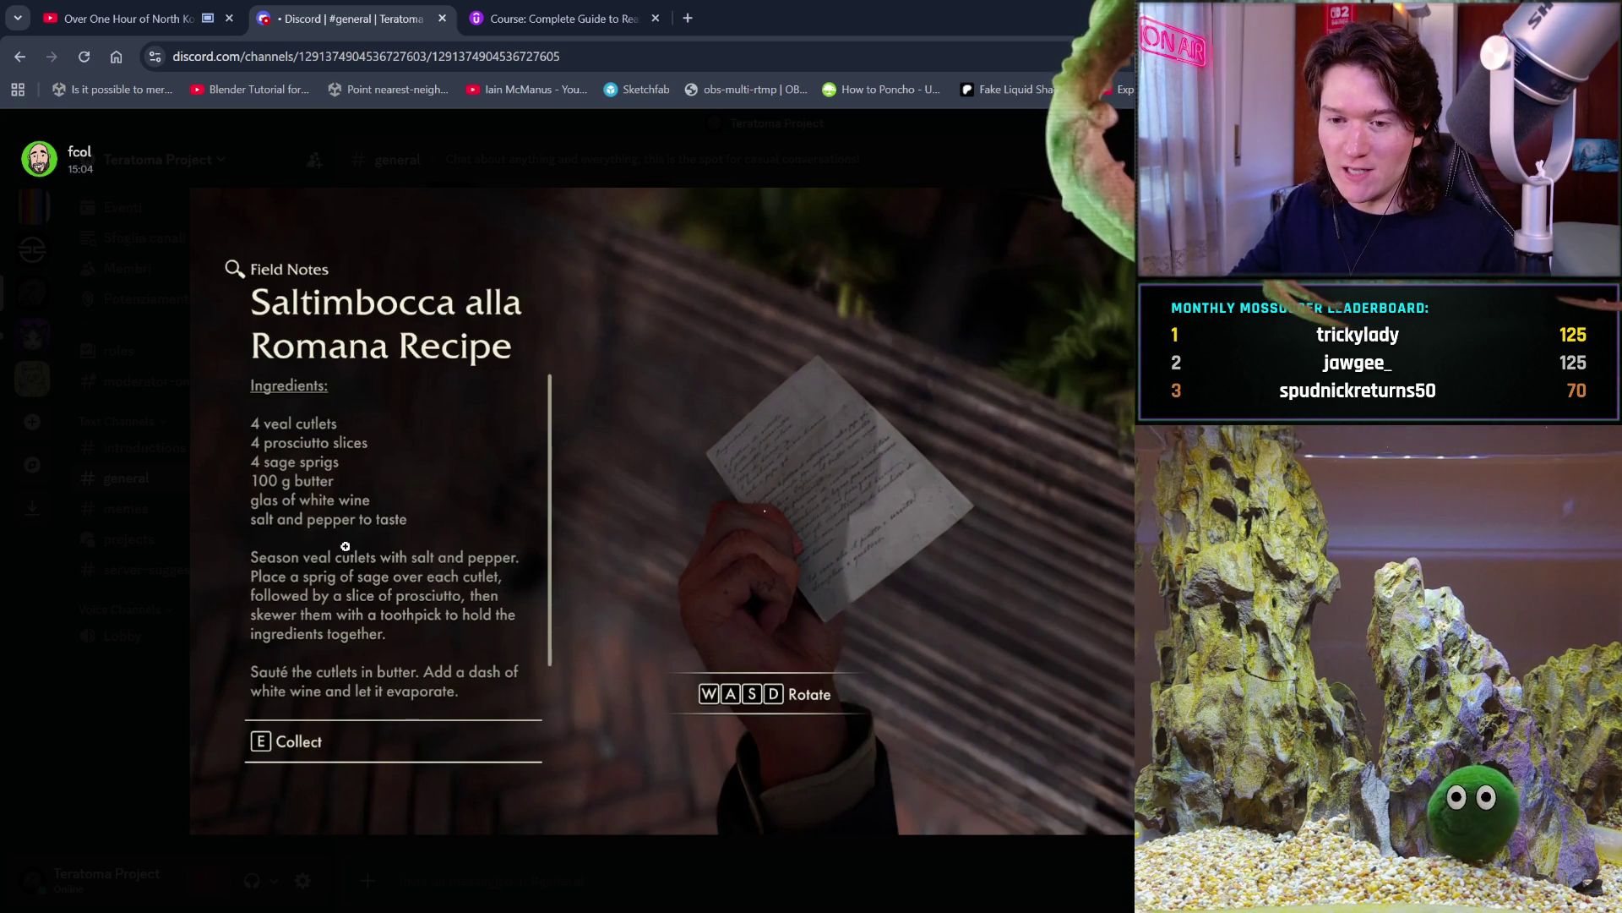
- Close the recipe image and attach the Blender face screenshot to a #general reply via Carica un file
key(Escape)
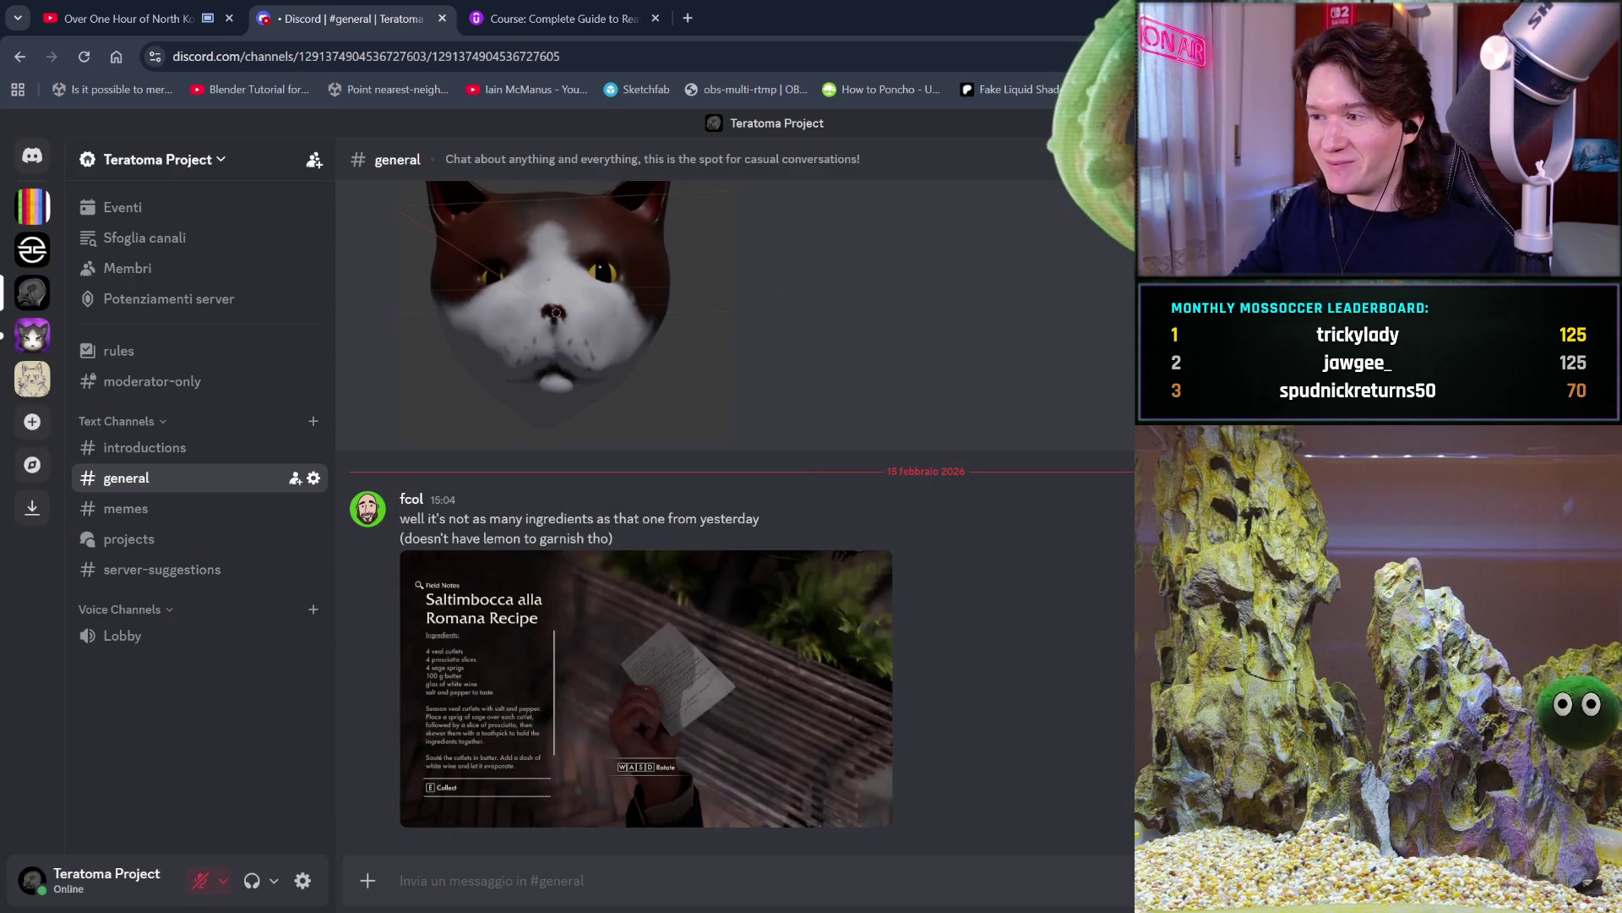
scroll(657, 404, up, 4)
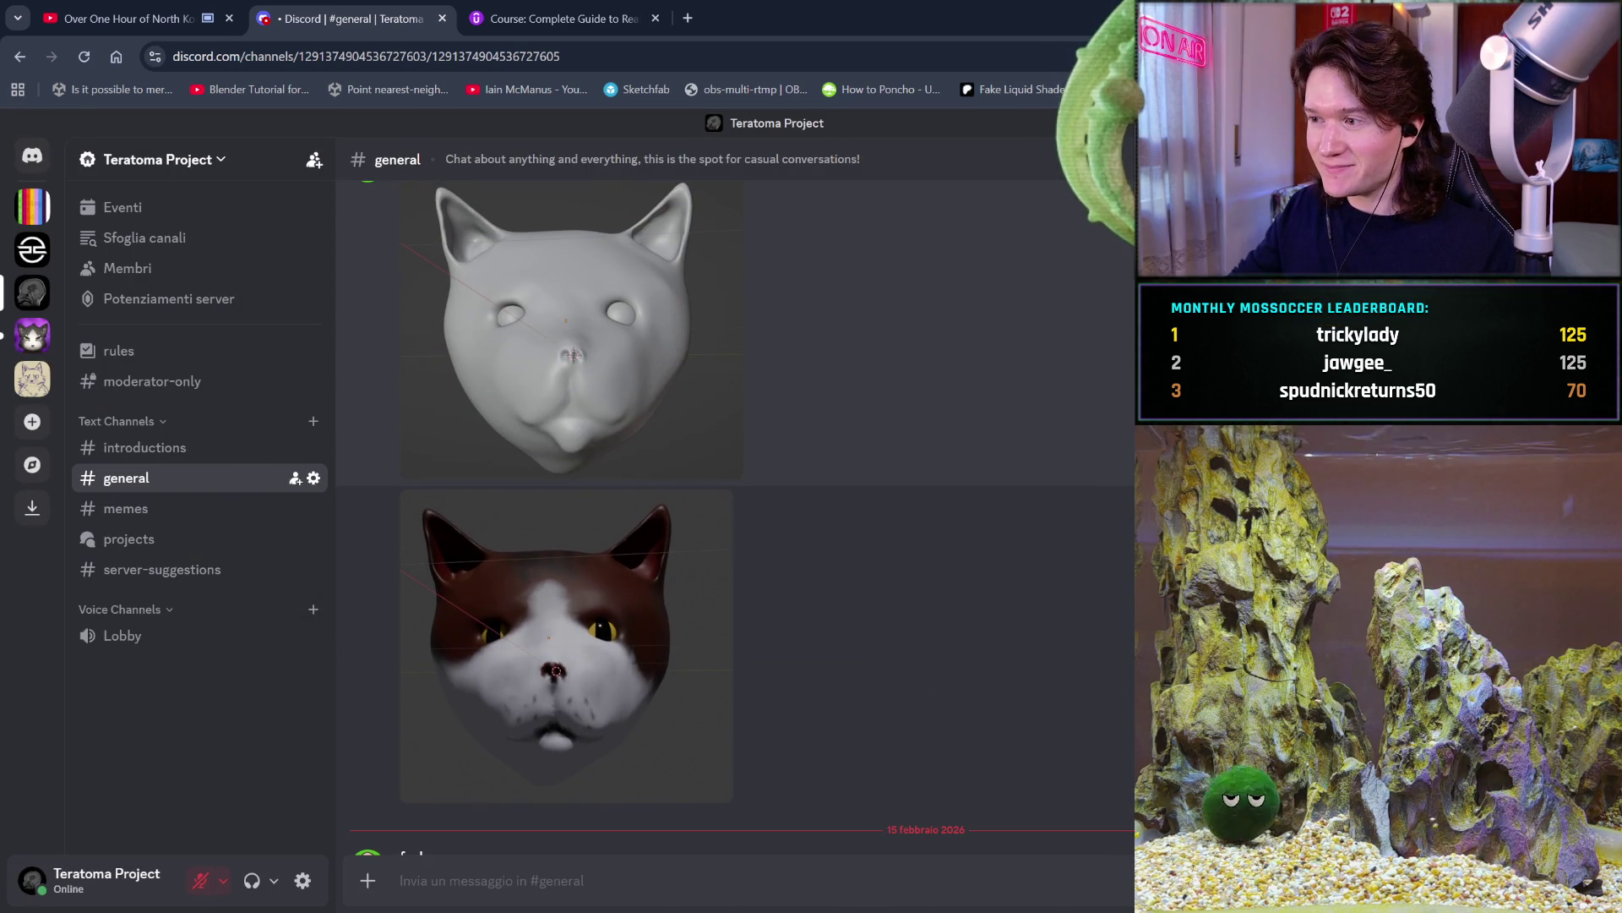
scroll(562, 453, up, 2)
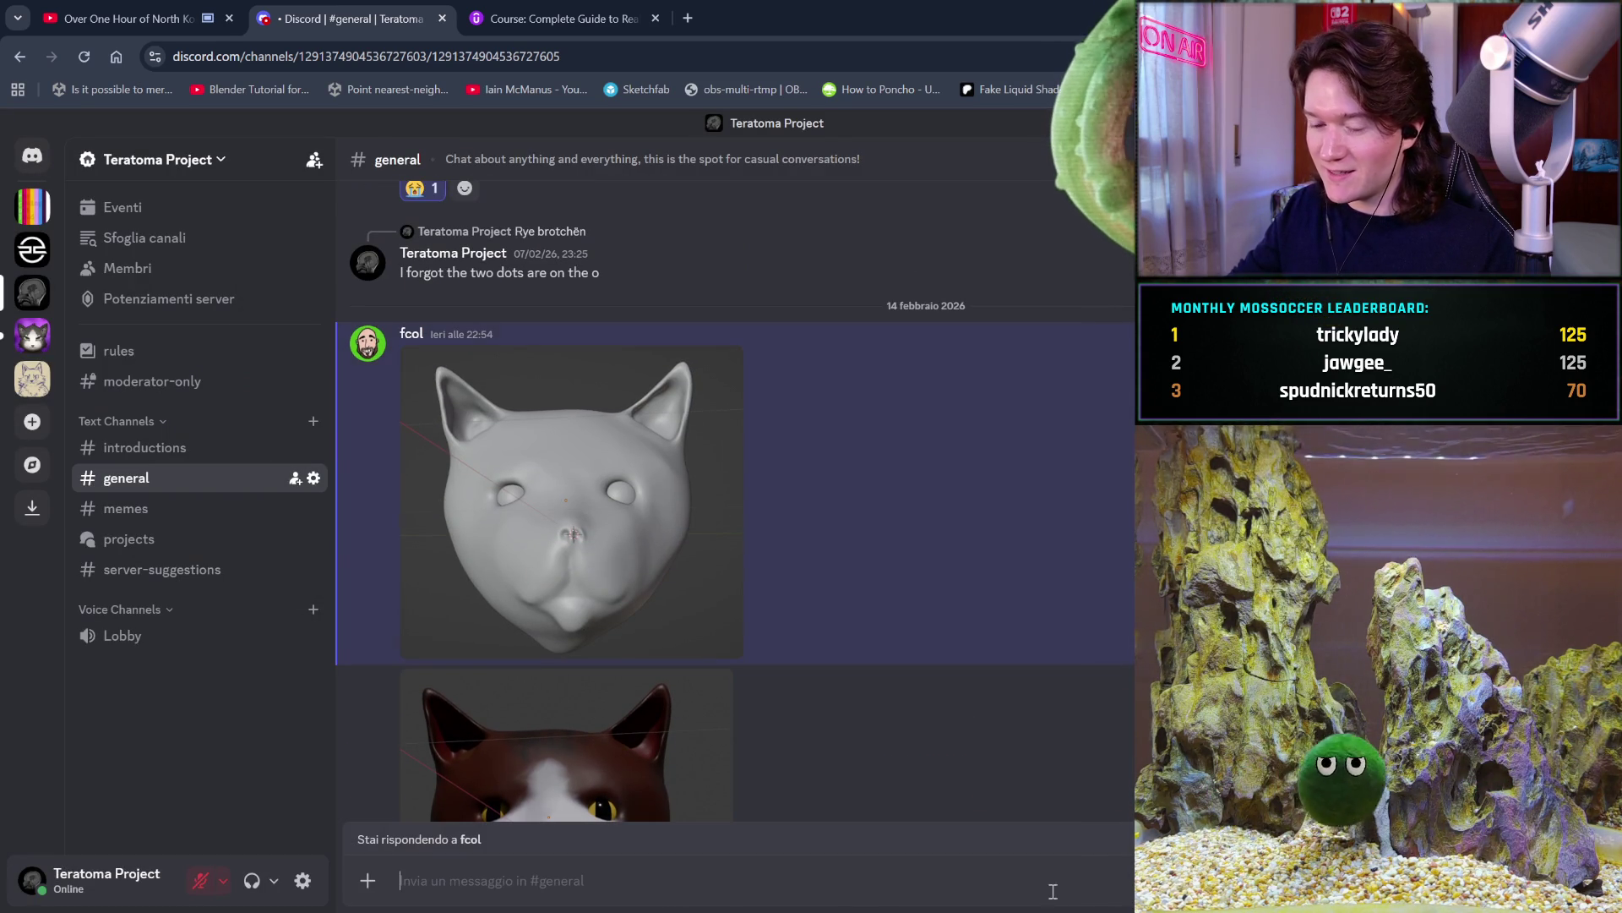
click(369, 879)
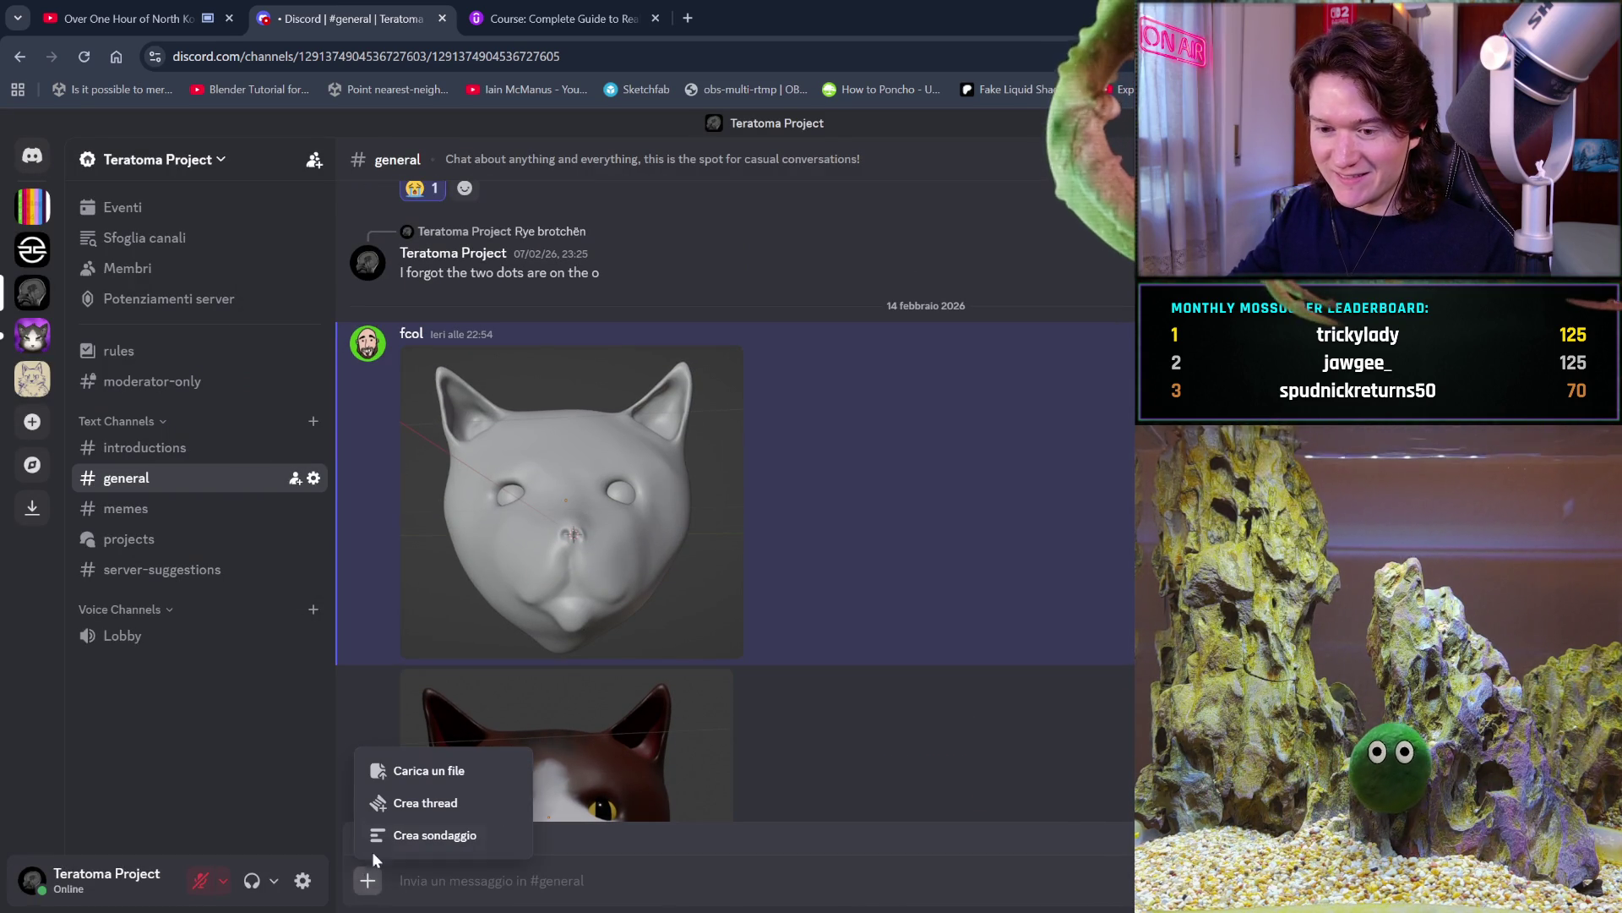
click(430, 771)
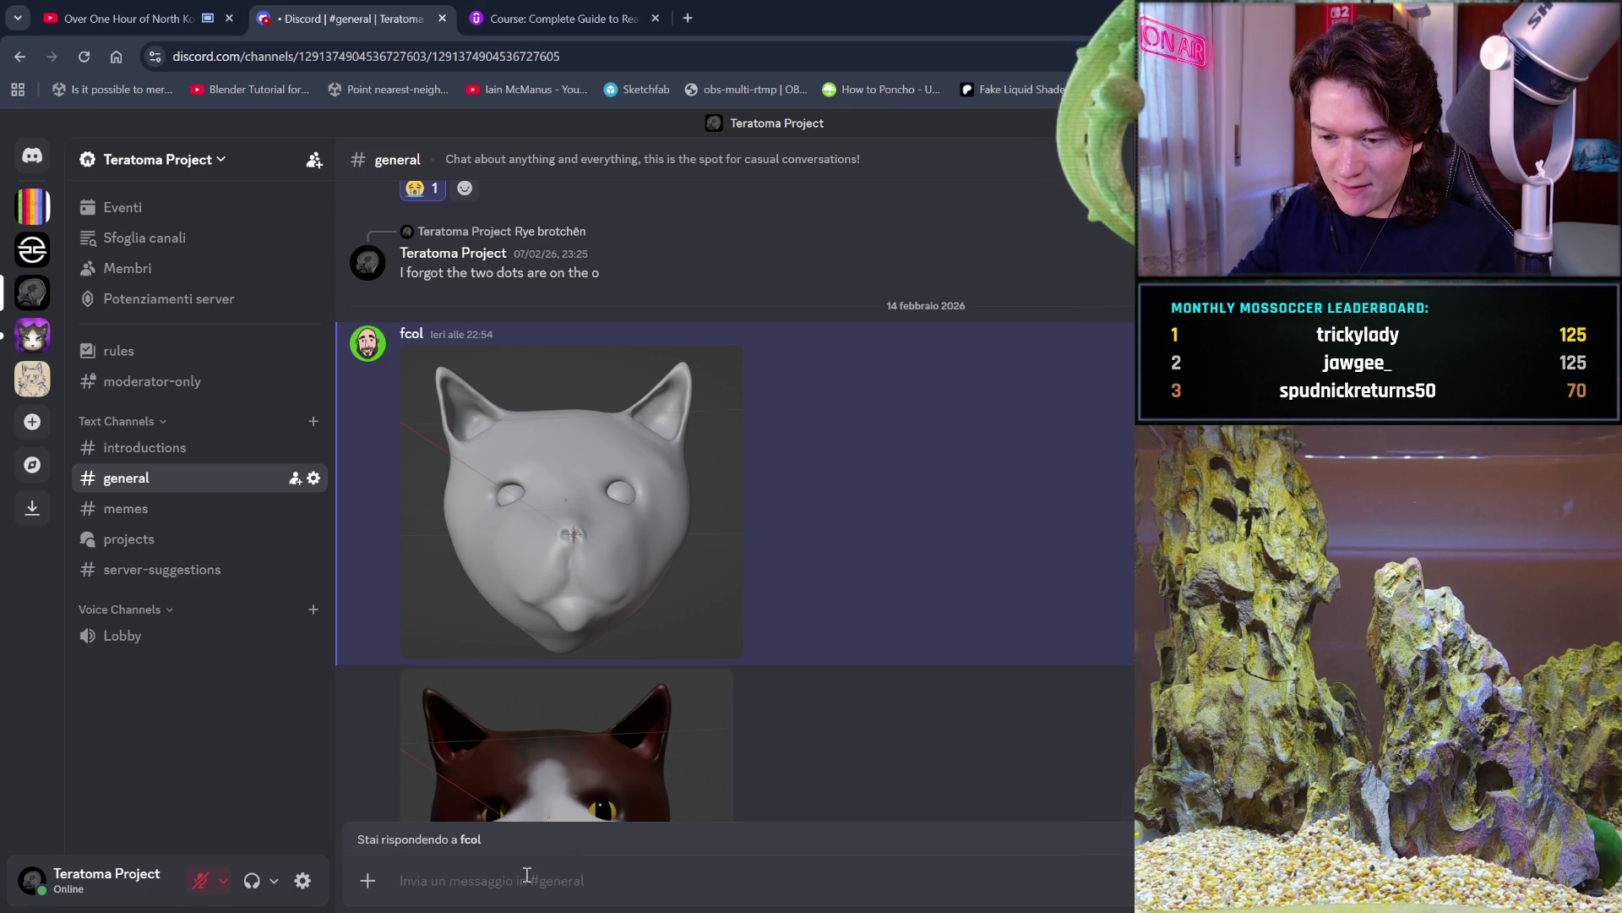
key(ctrl+v)
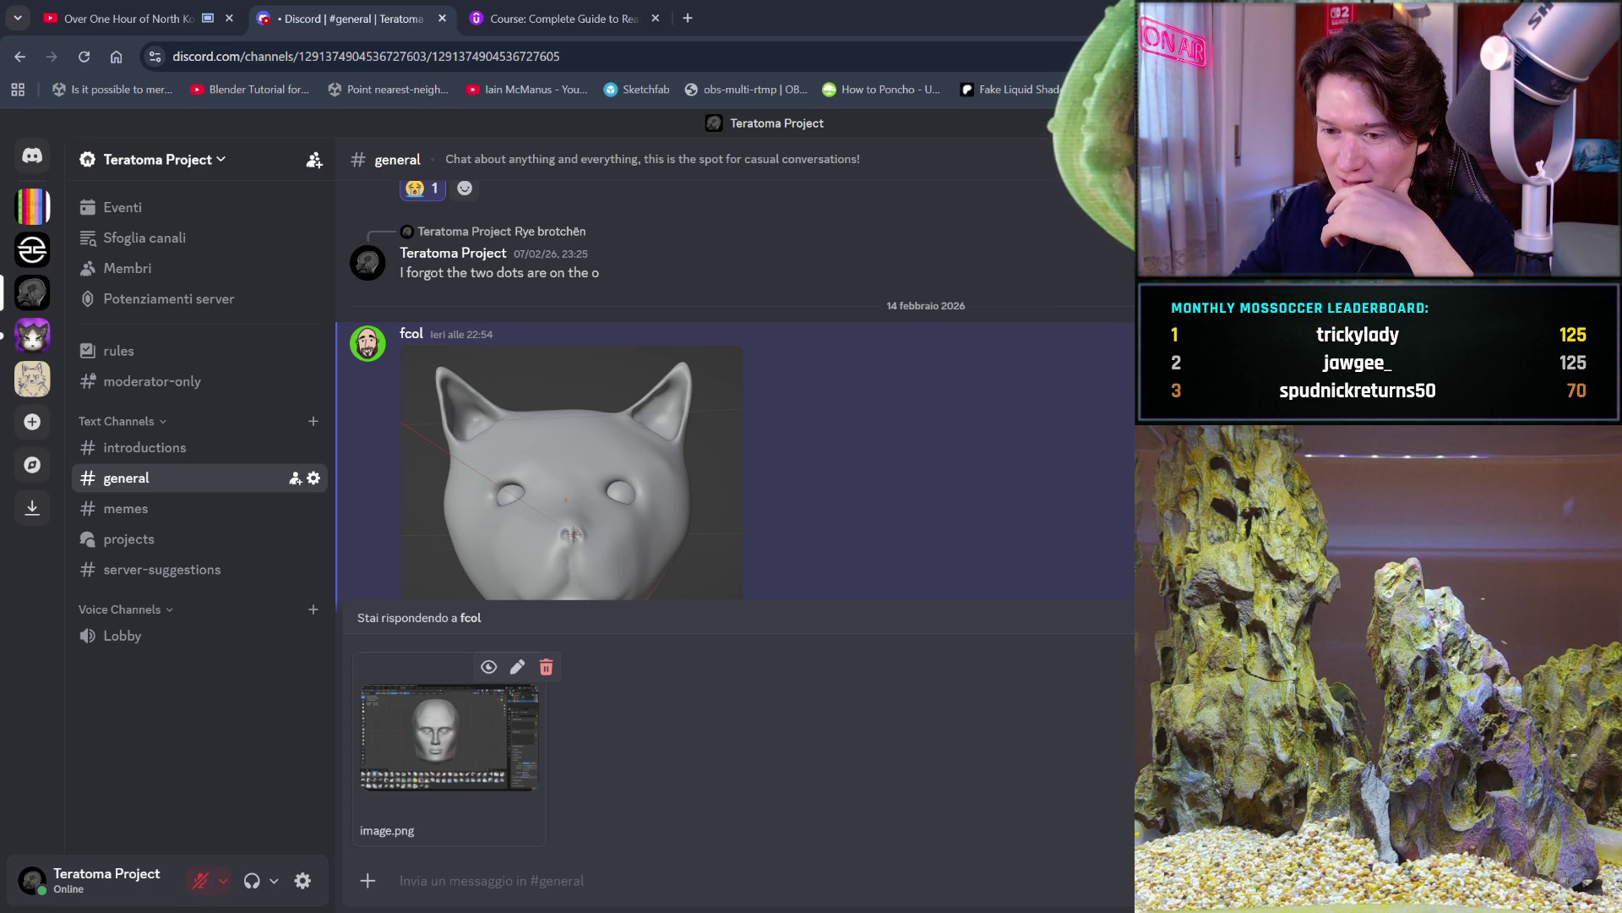
- Replace image.png with monster.png via Carica un file and send it as the reply
click(545, 667)
click(367, 881)
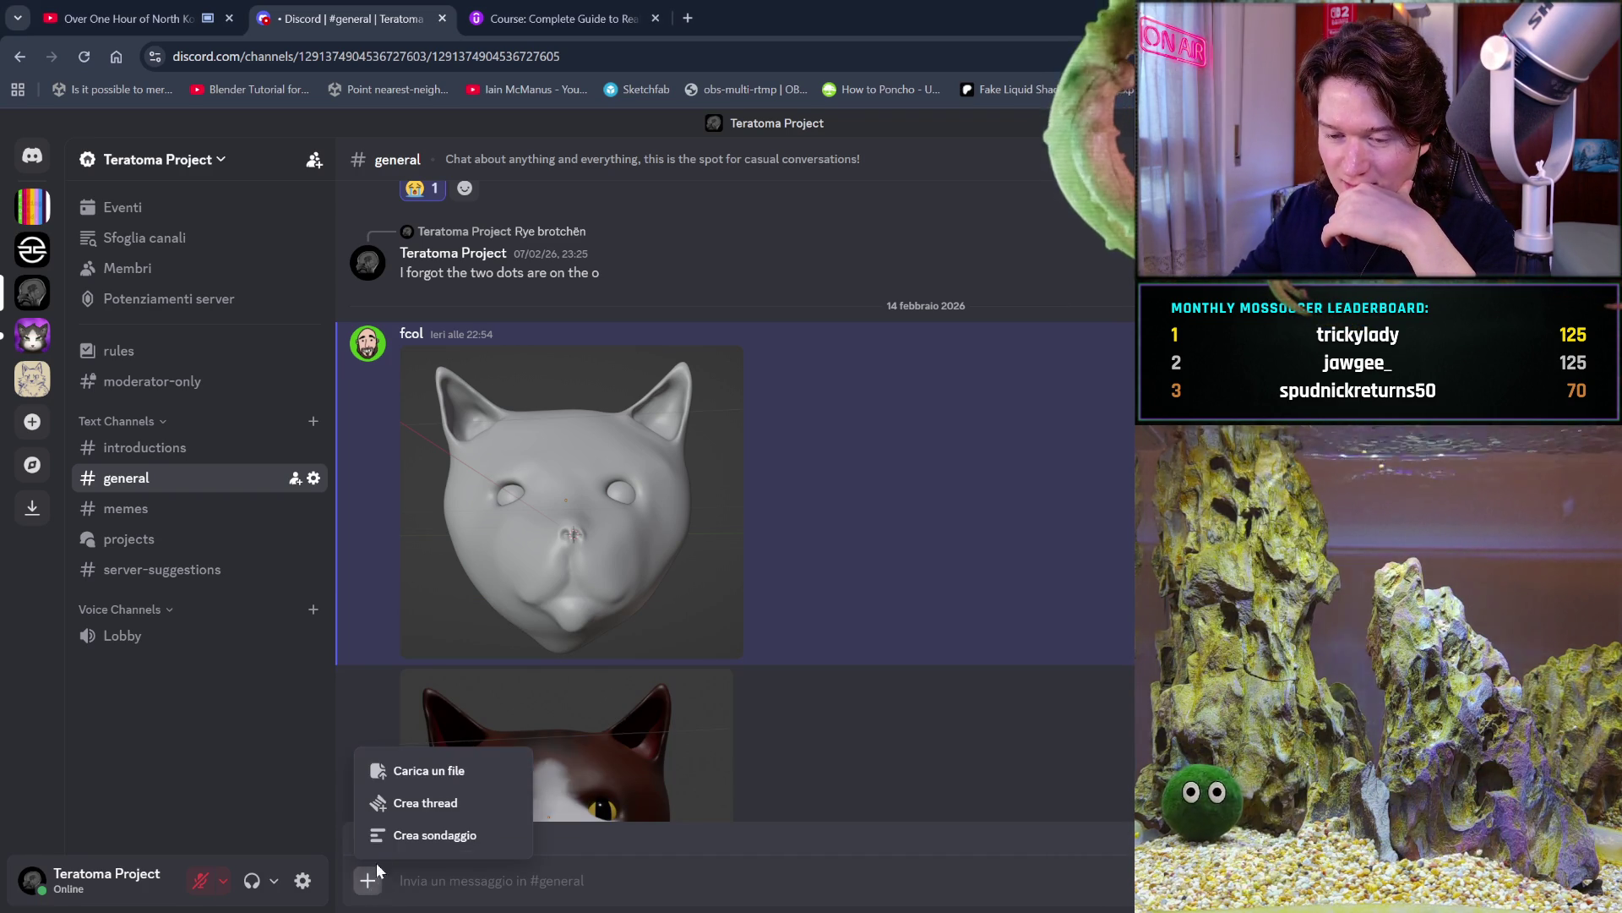
click(424, 773)
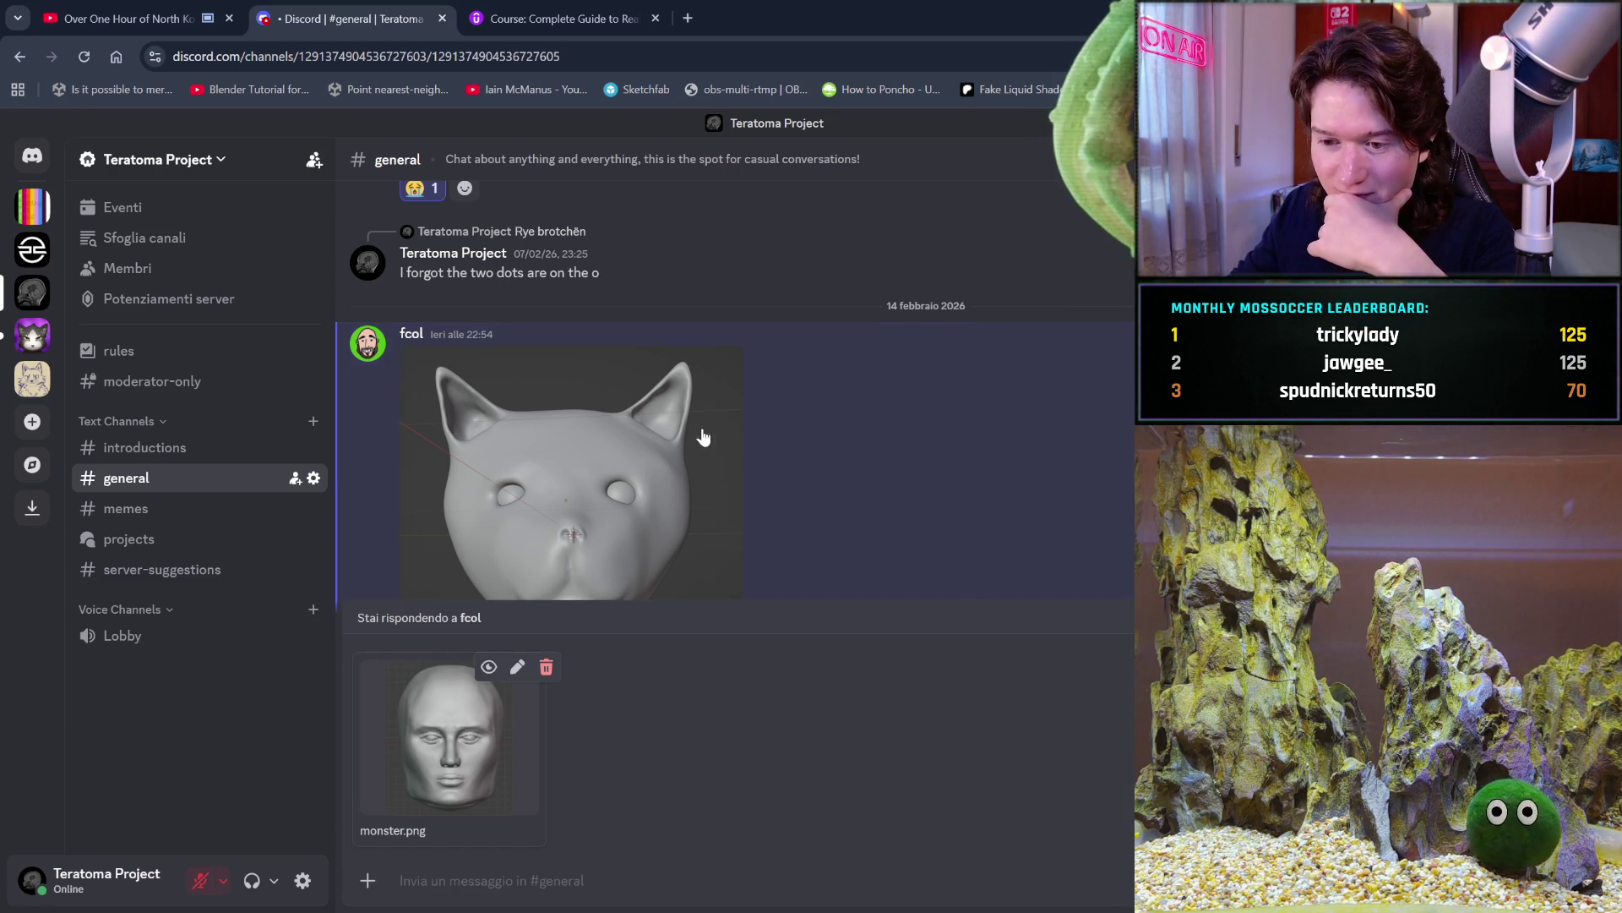
key(Return)
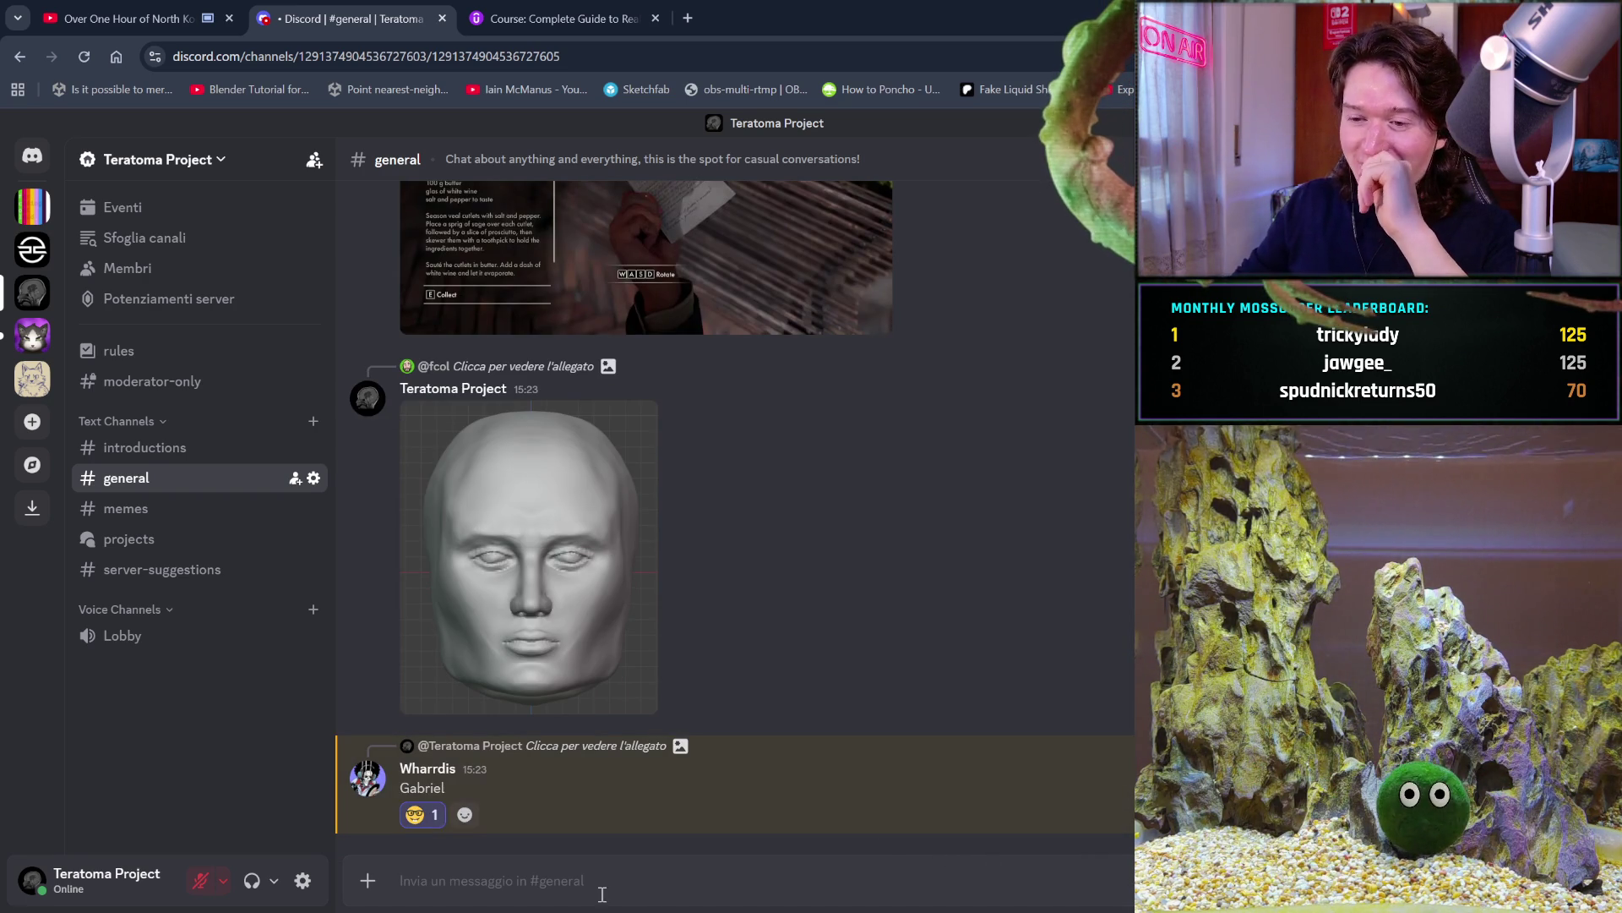
- Send 'stop lying' in the general channel, then enlarge and close the posted face picture
text(stop)
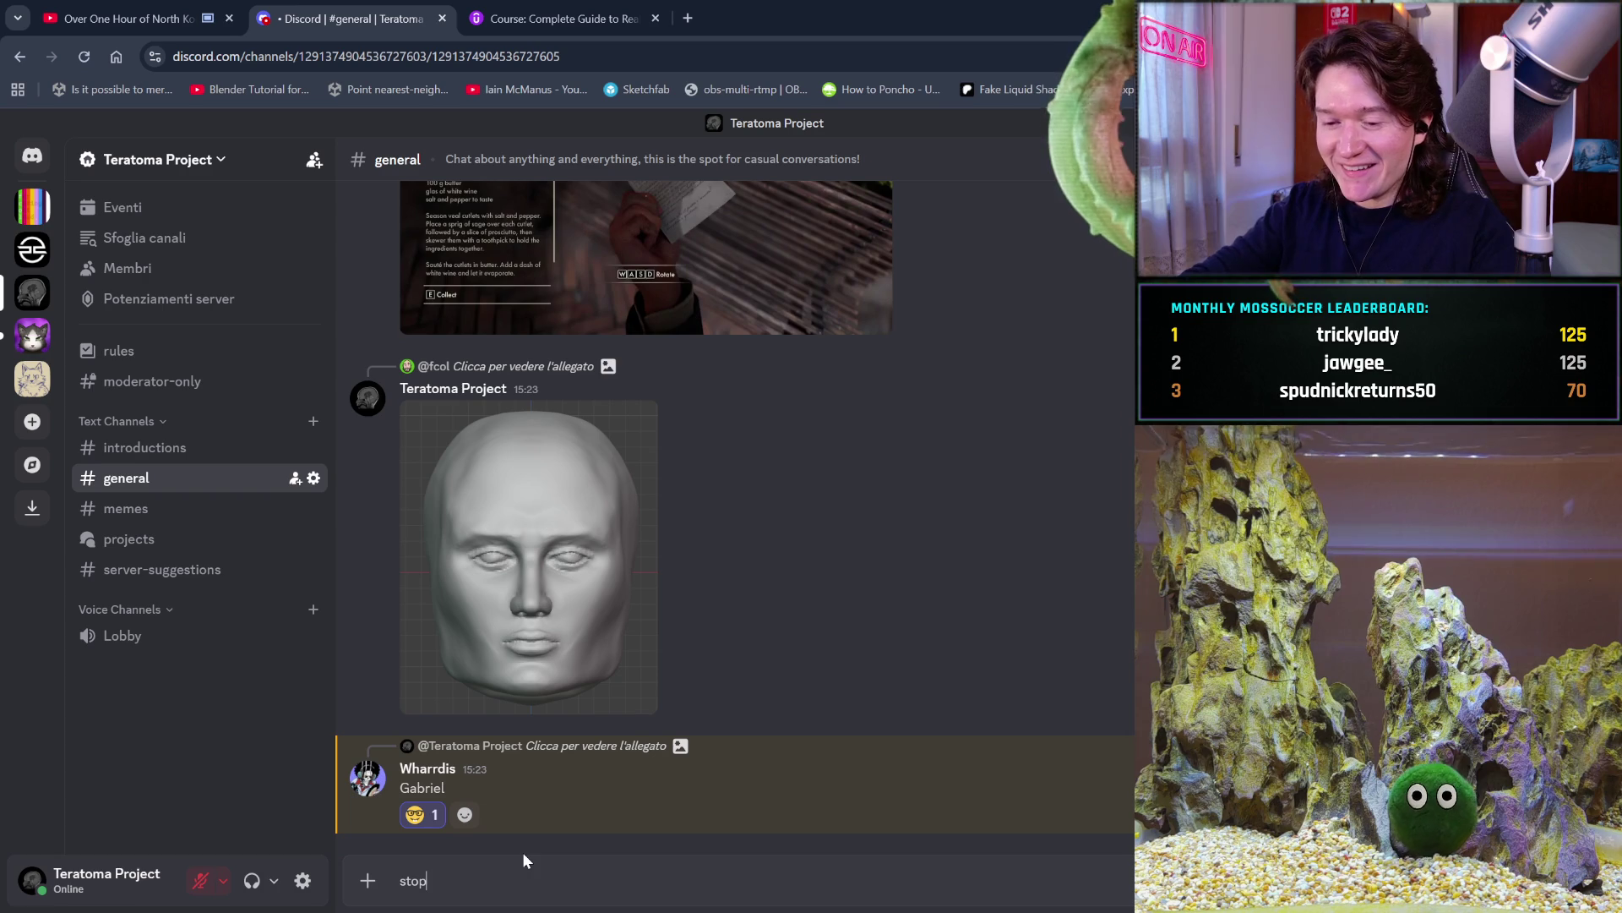
text( lying)
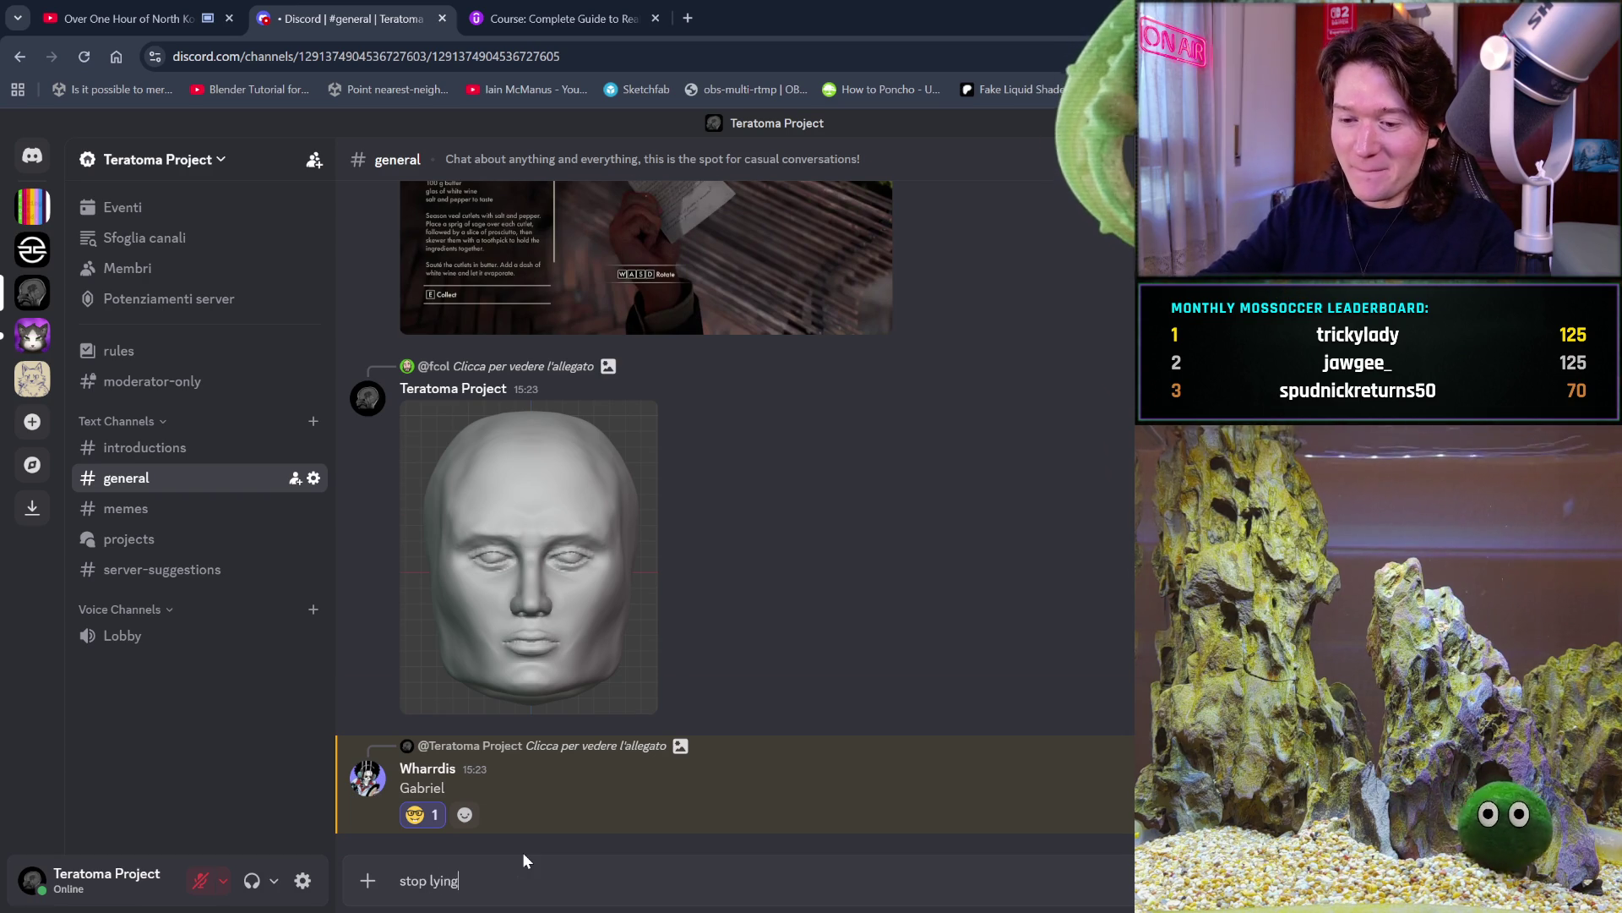
key(Return)
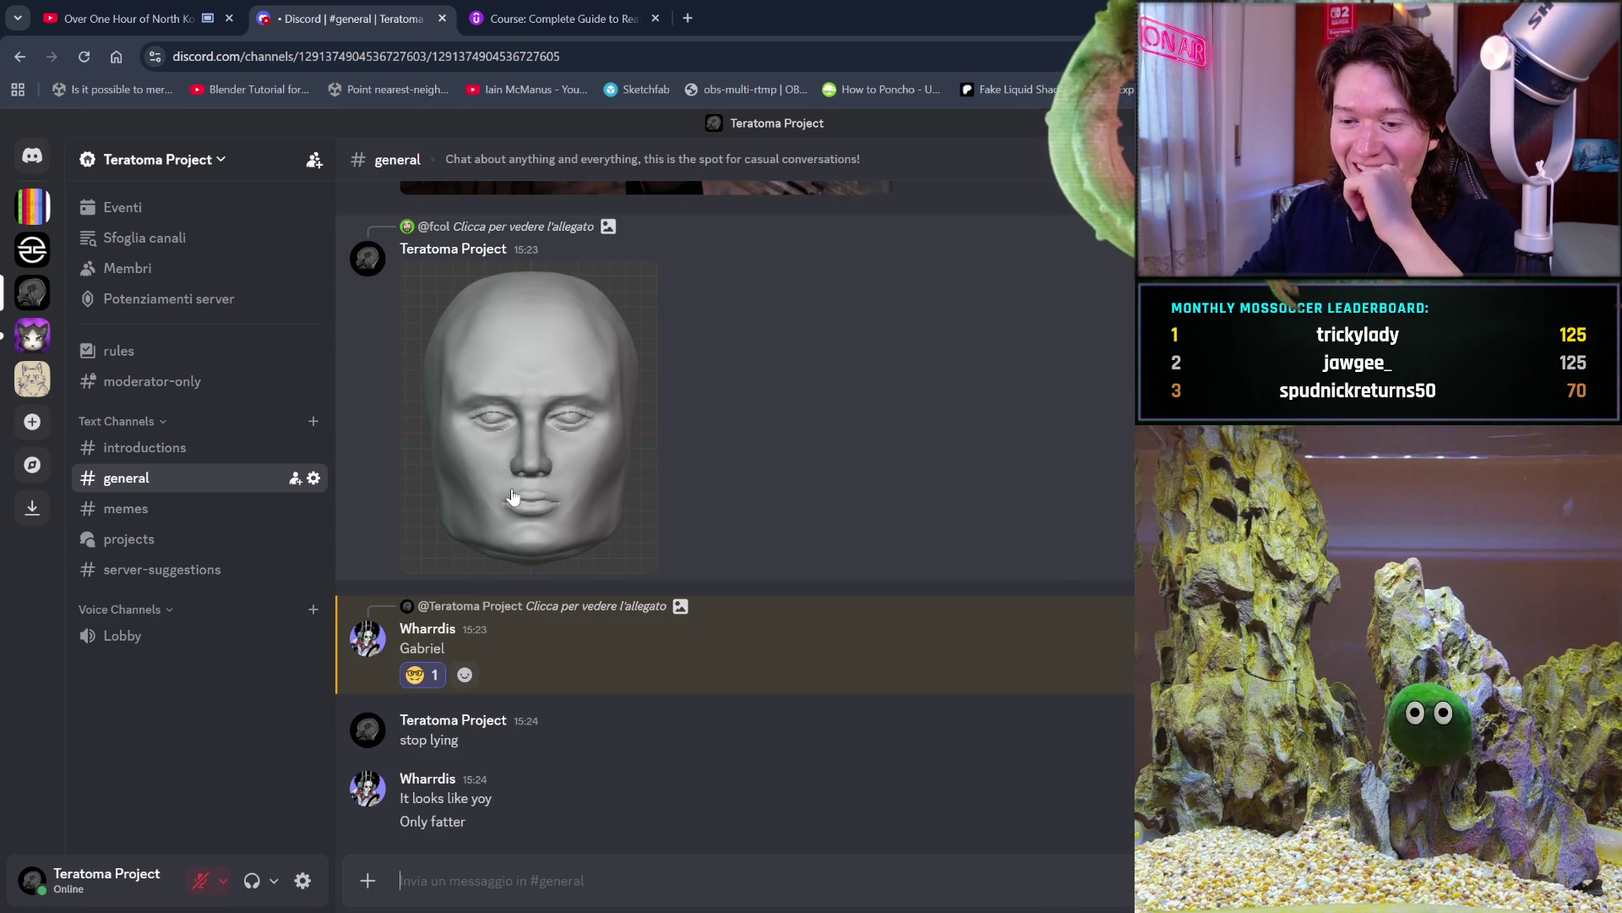
click(582, 448)
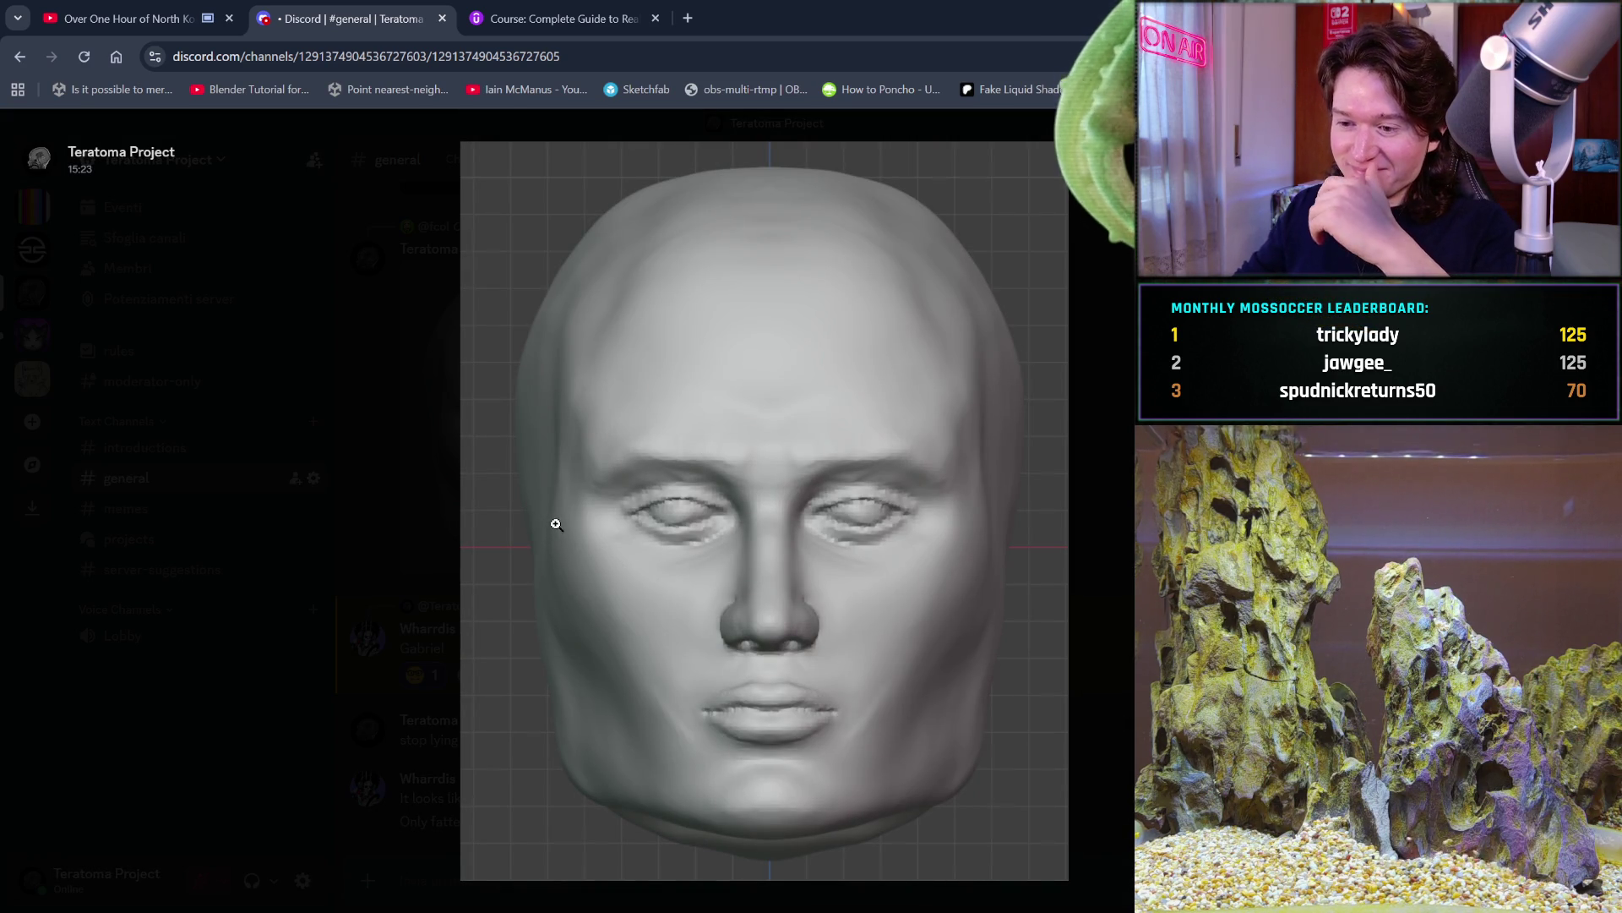
click(145, 500)
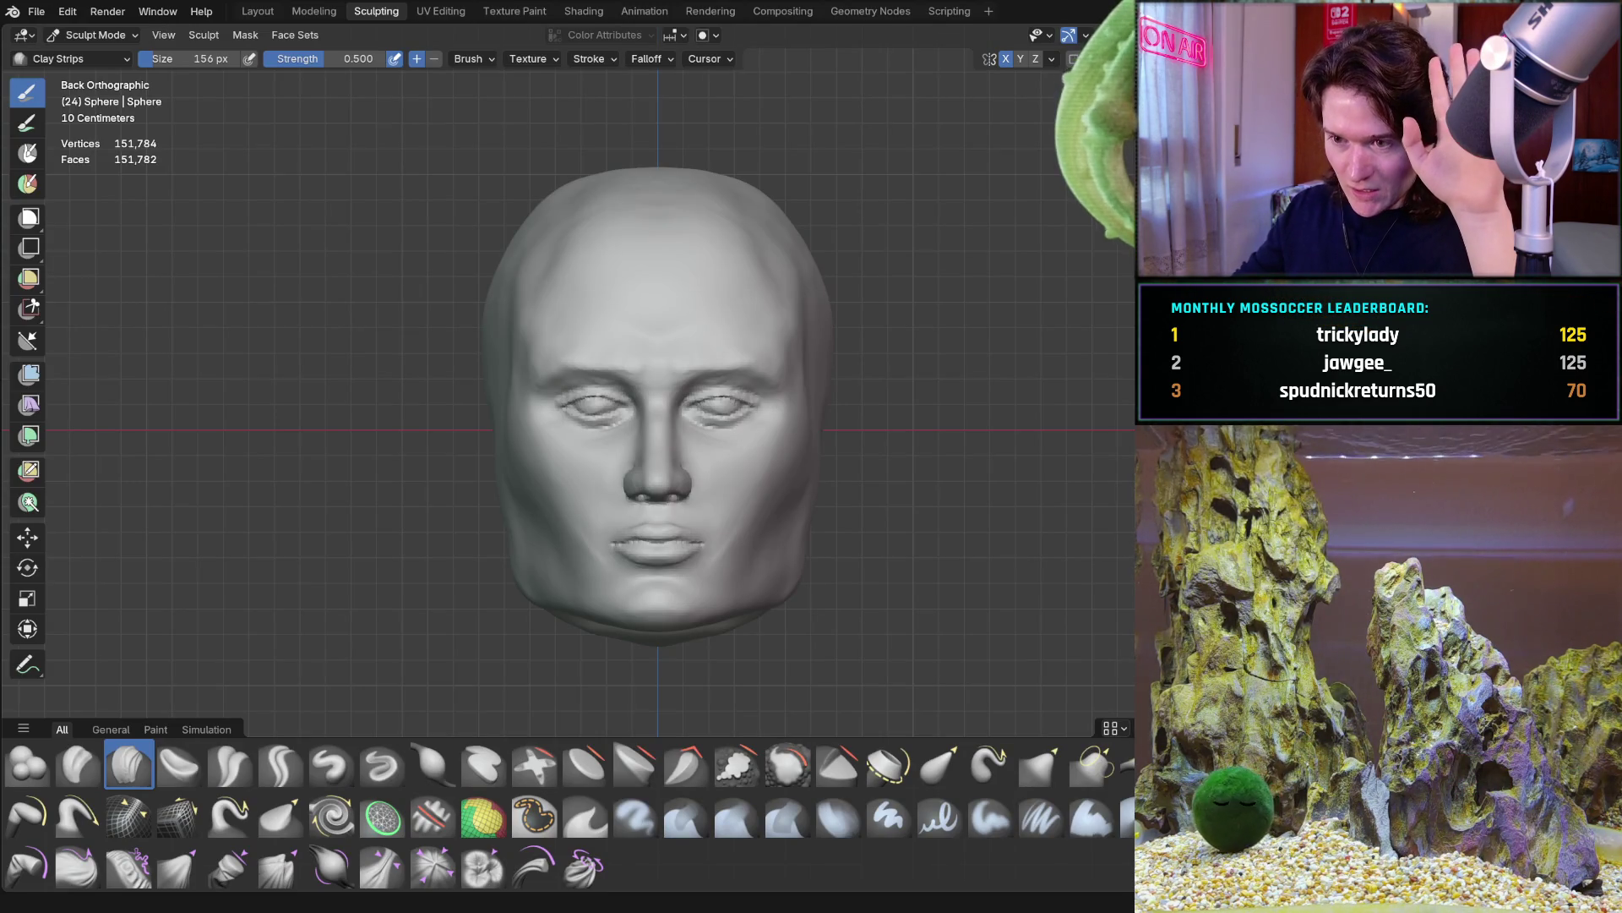
- Start a new General file and delete the default cube
click(36, 12)
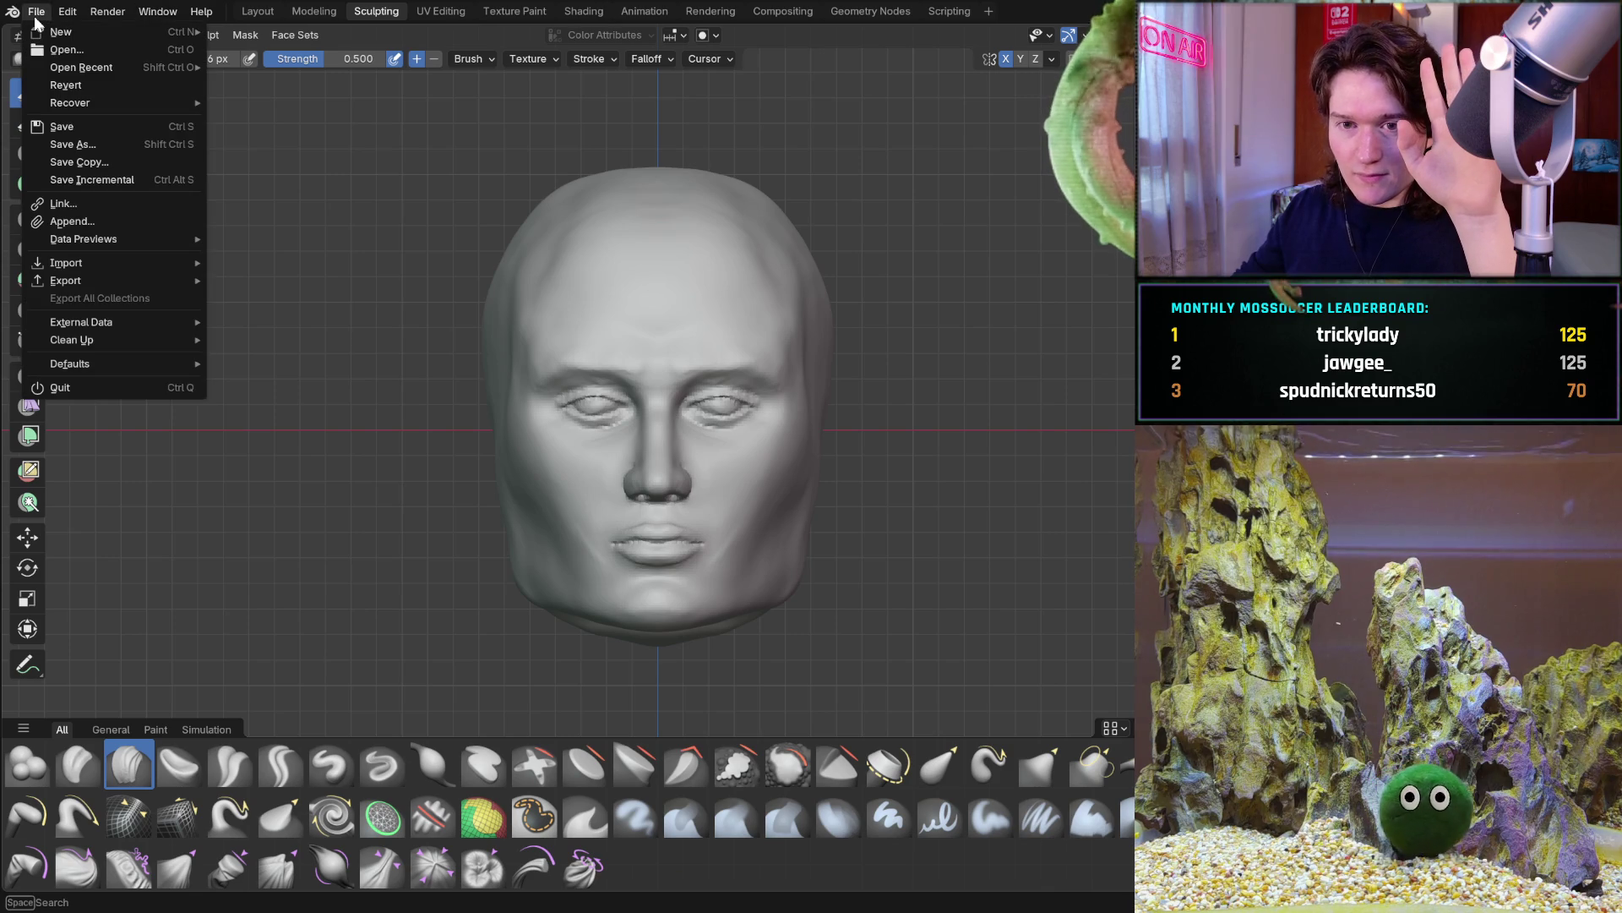
mouse_move(56, 38)
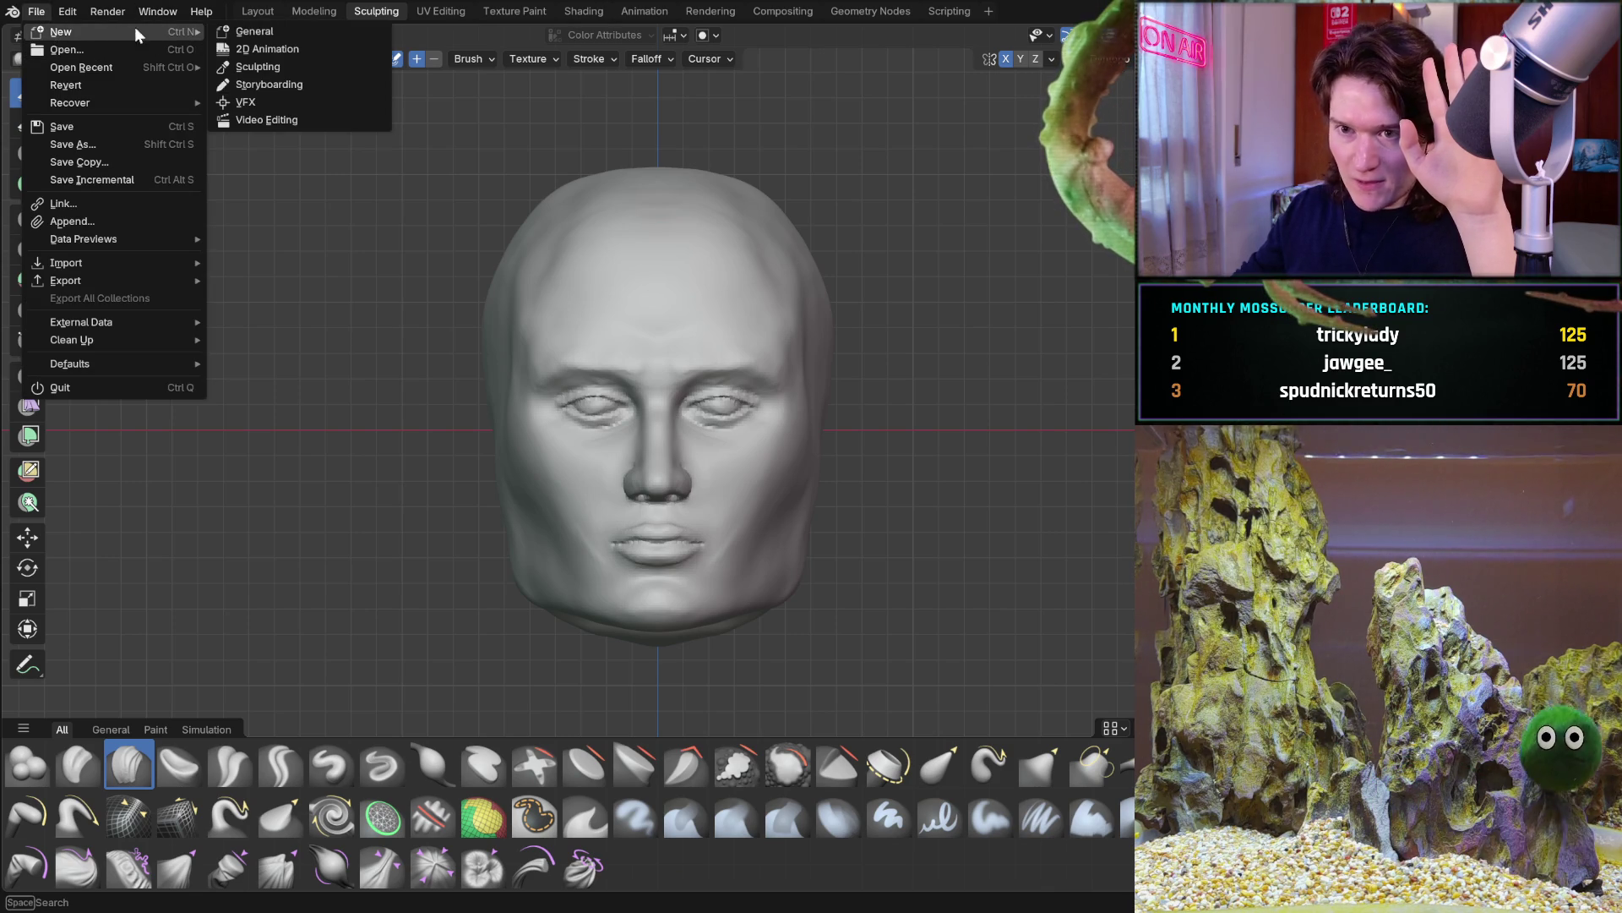
click(238, 32)
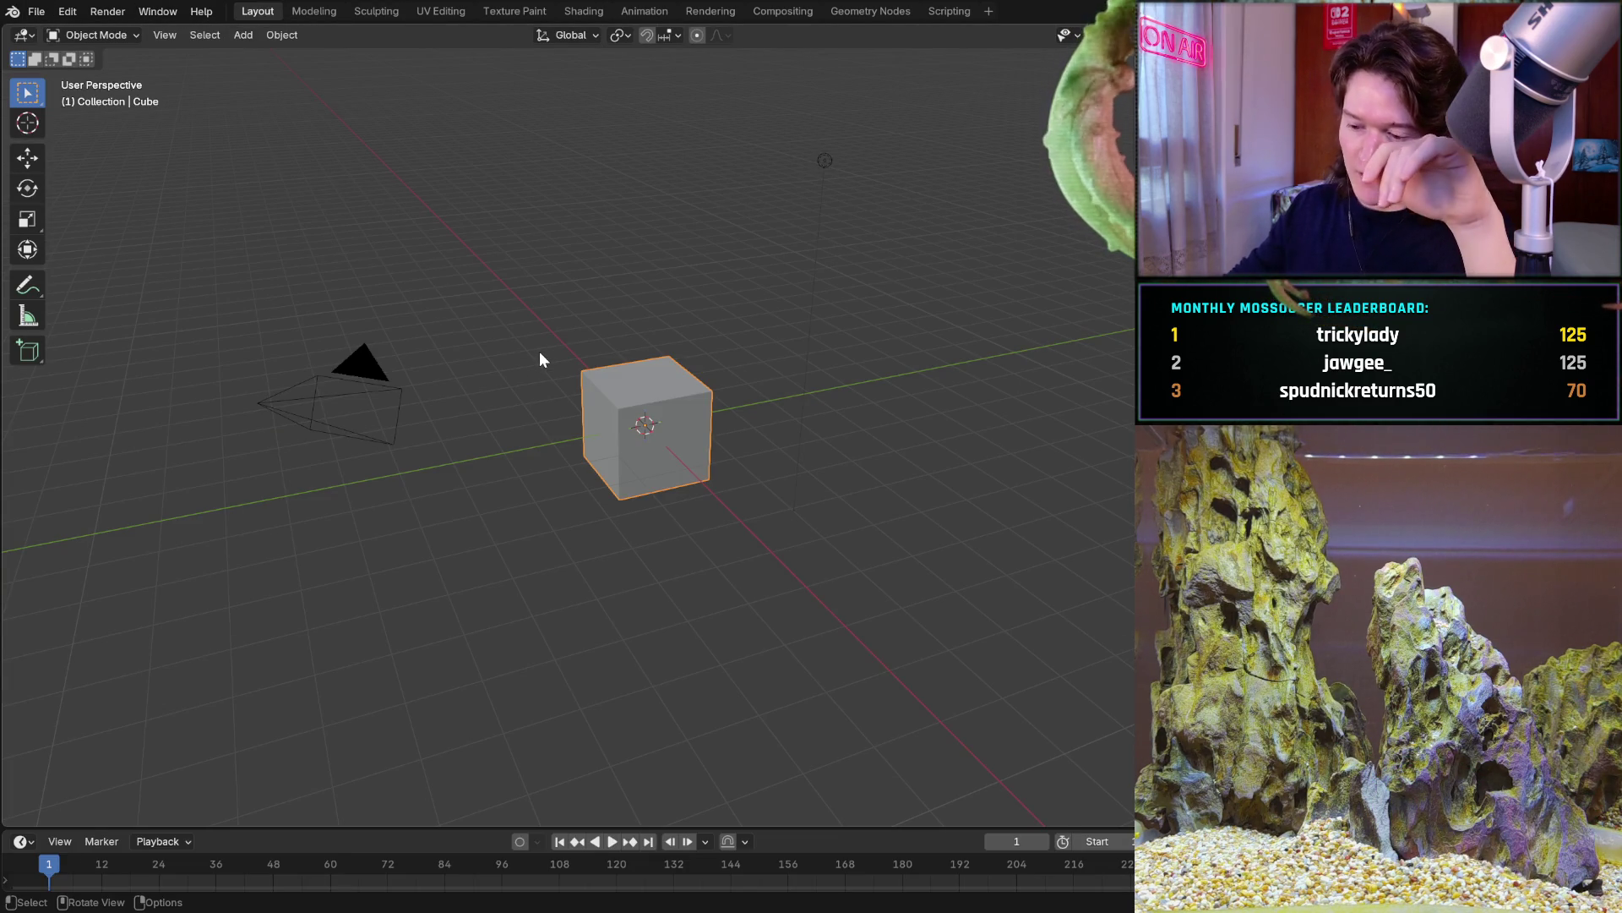
key(Delete)
- Add an Ico Sphere at the origin, then delete it again
right_click(574, 379)
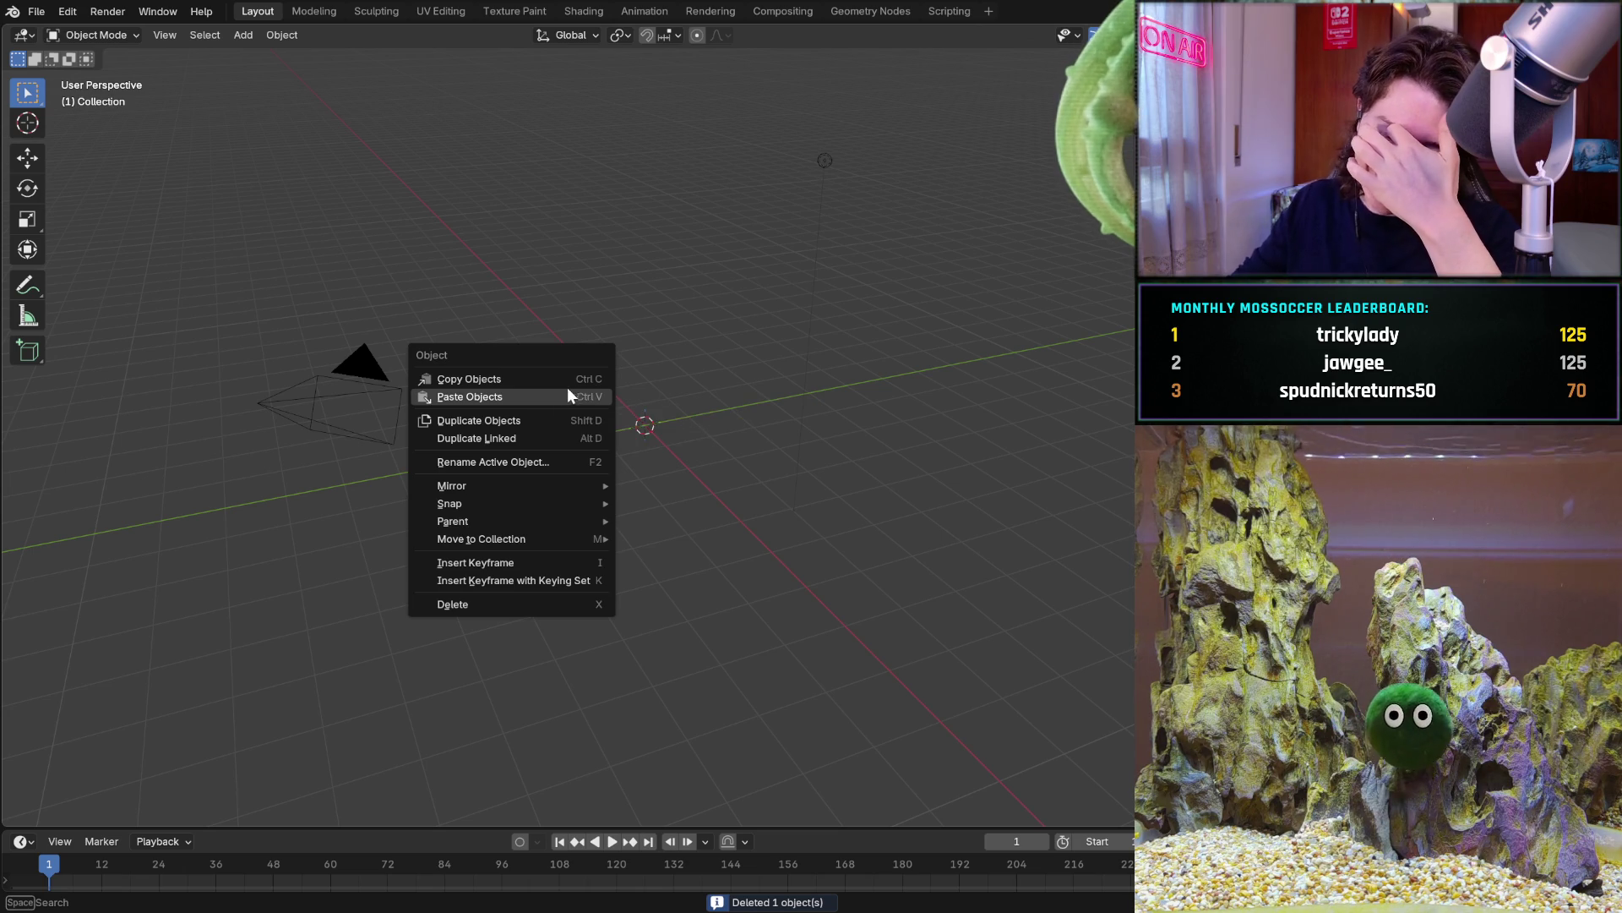
mouse_move(466, 480)
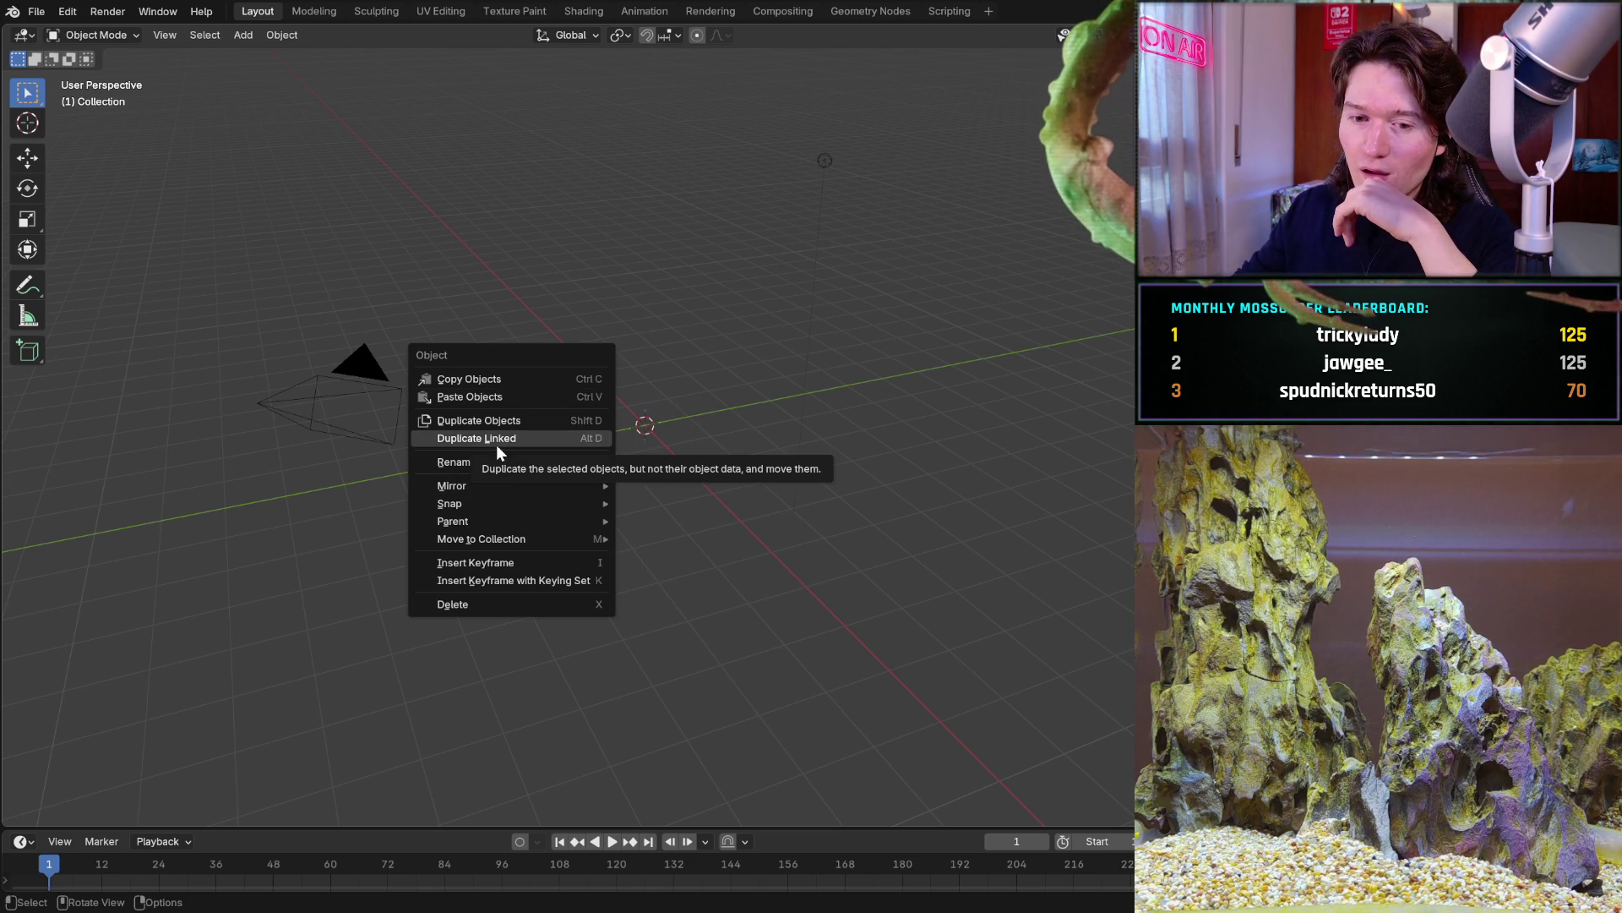
click(247, 35)
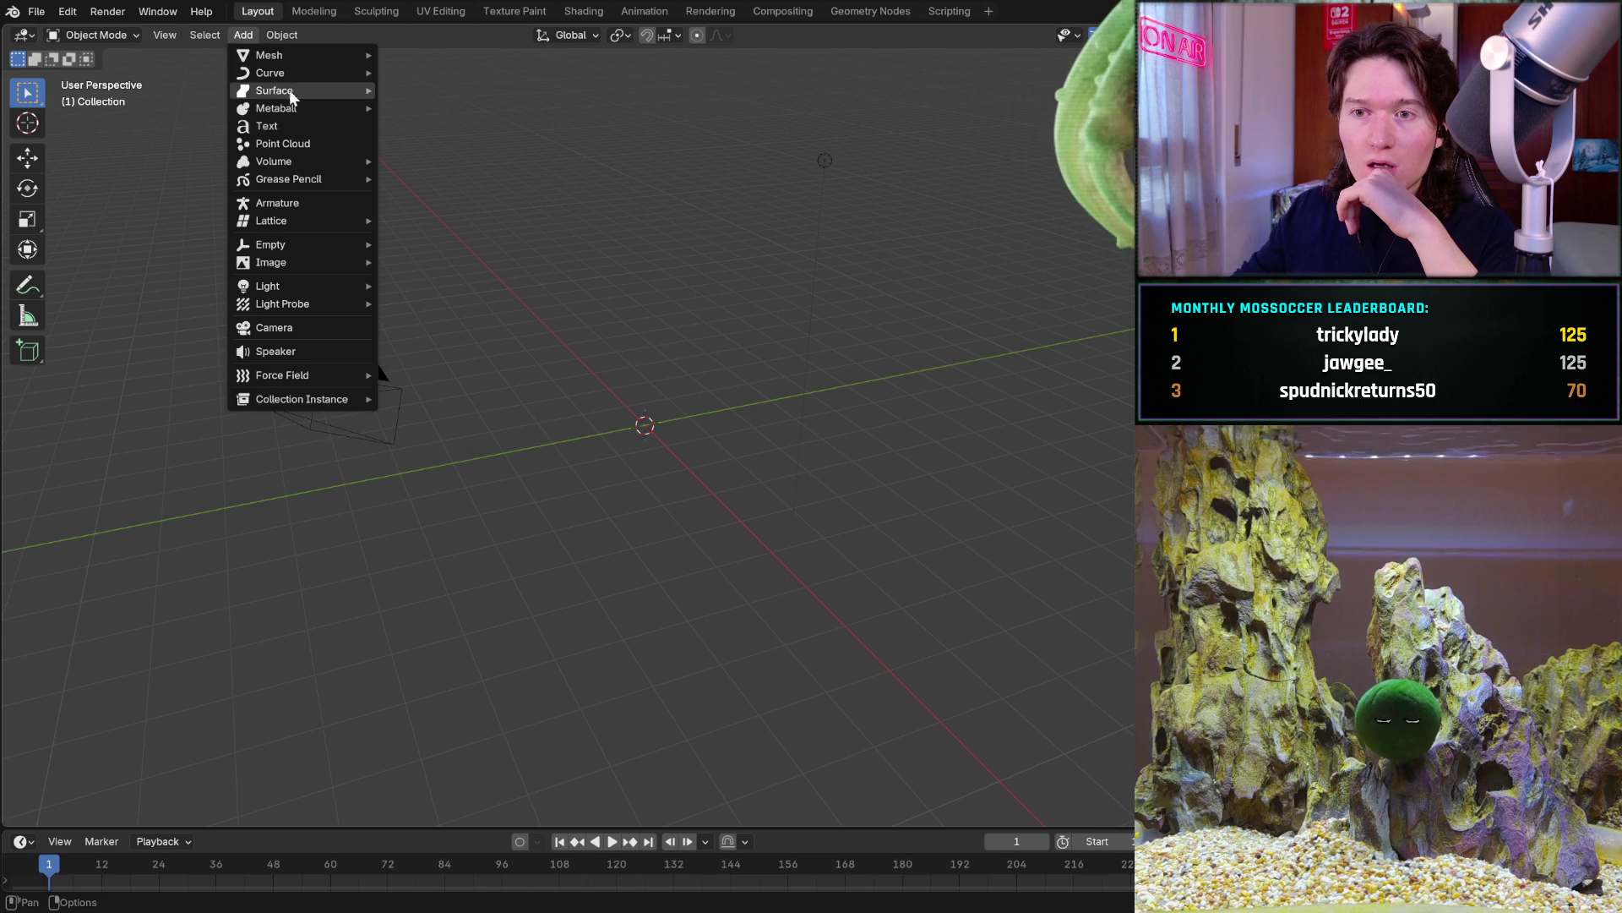
mouse_move(308, 56)
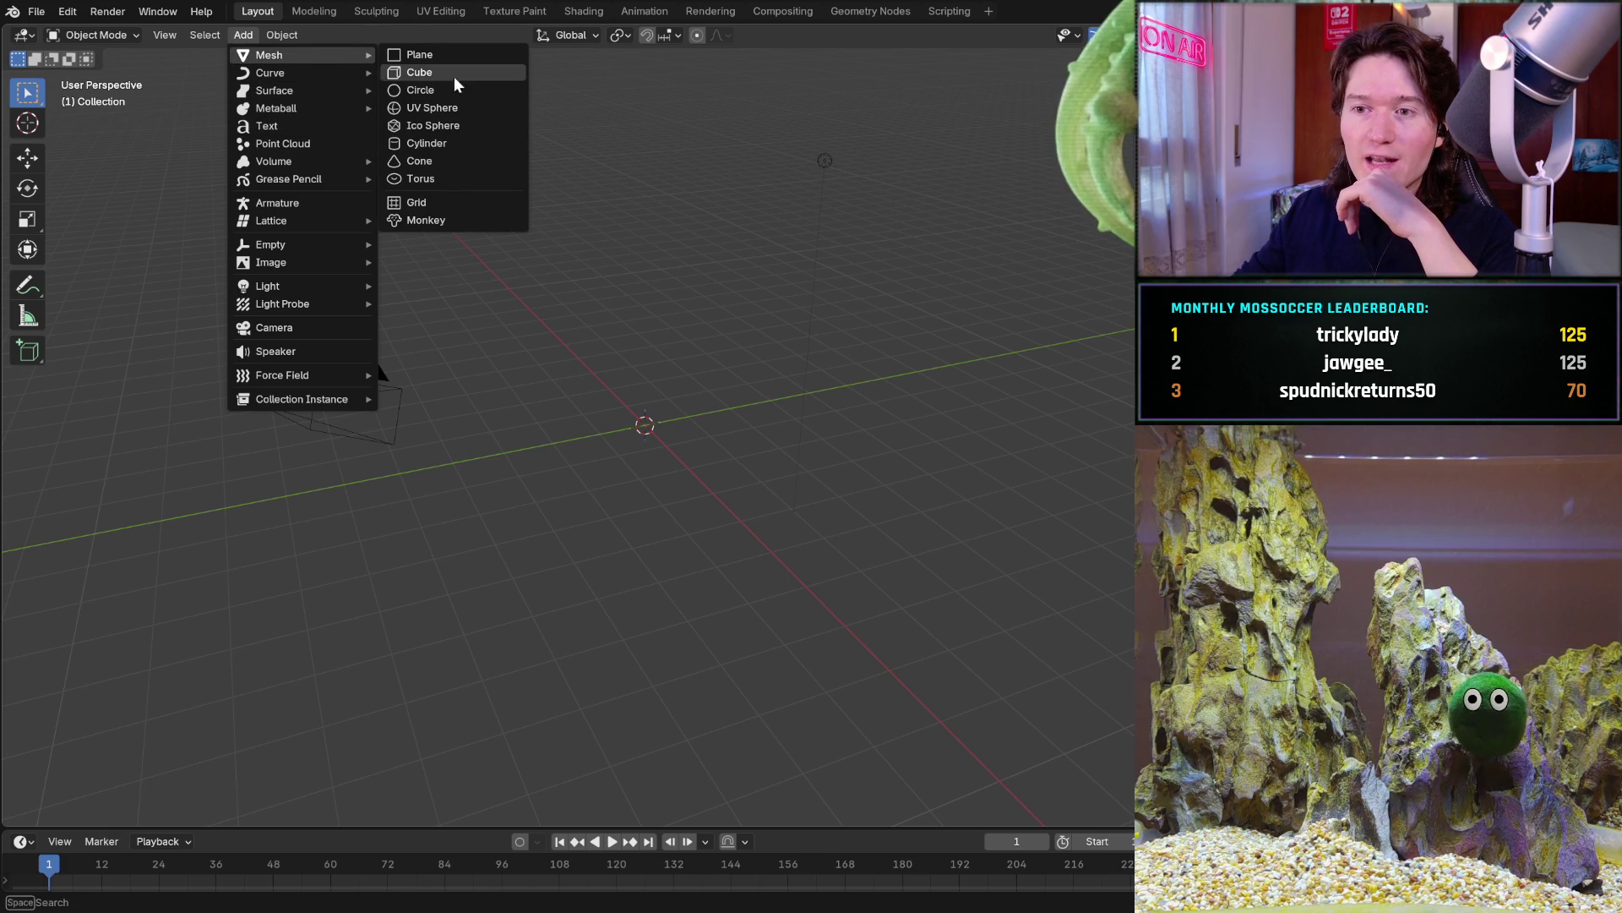
click(449, 126)
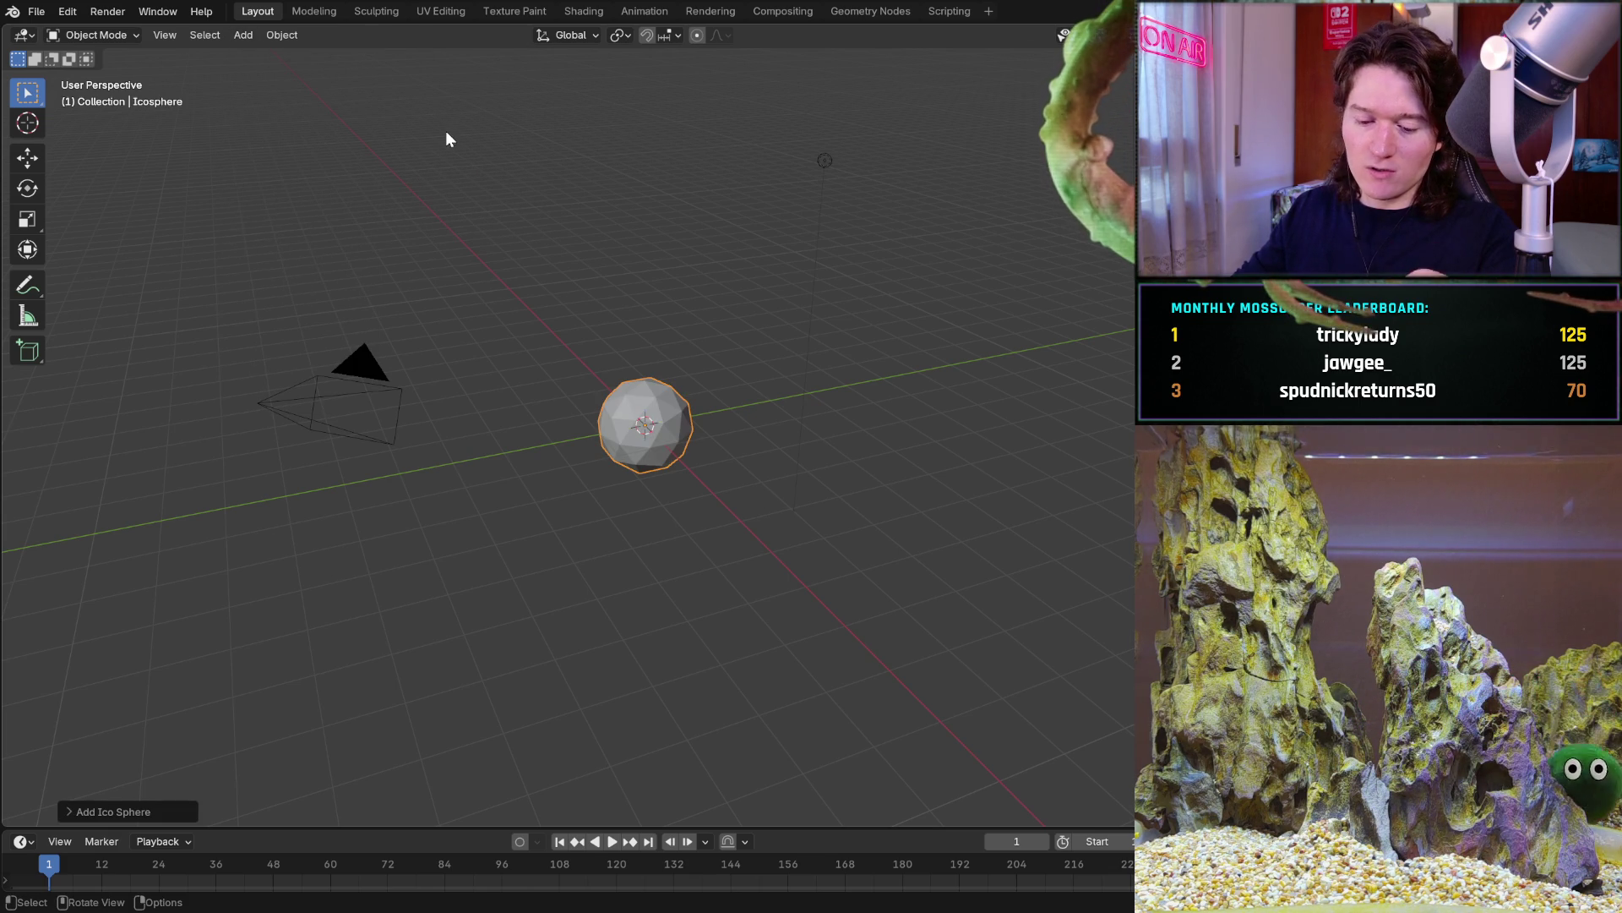
key(Delete)
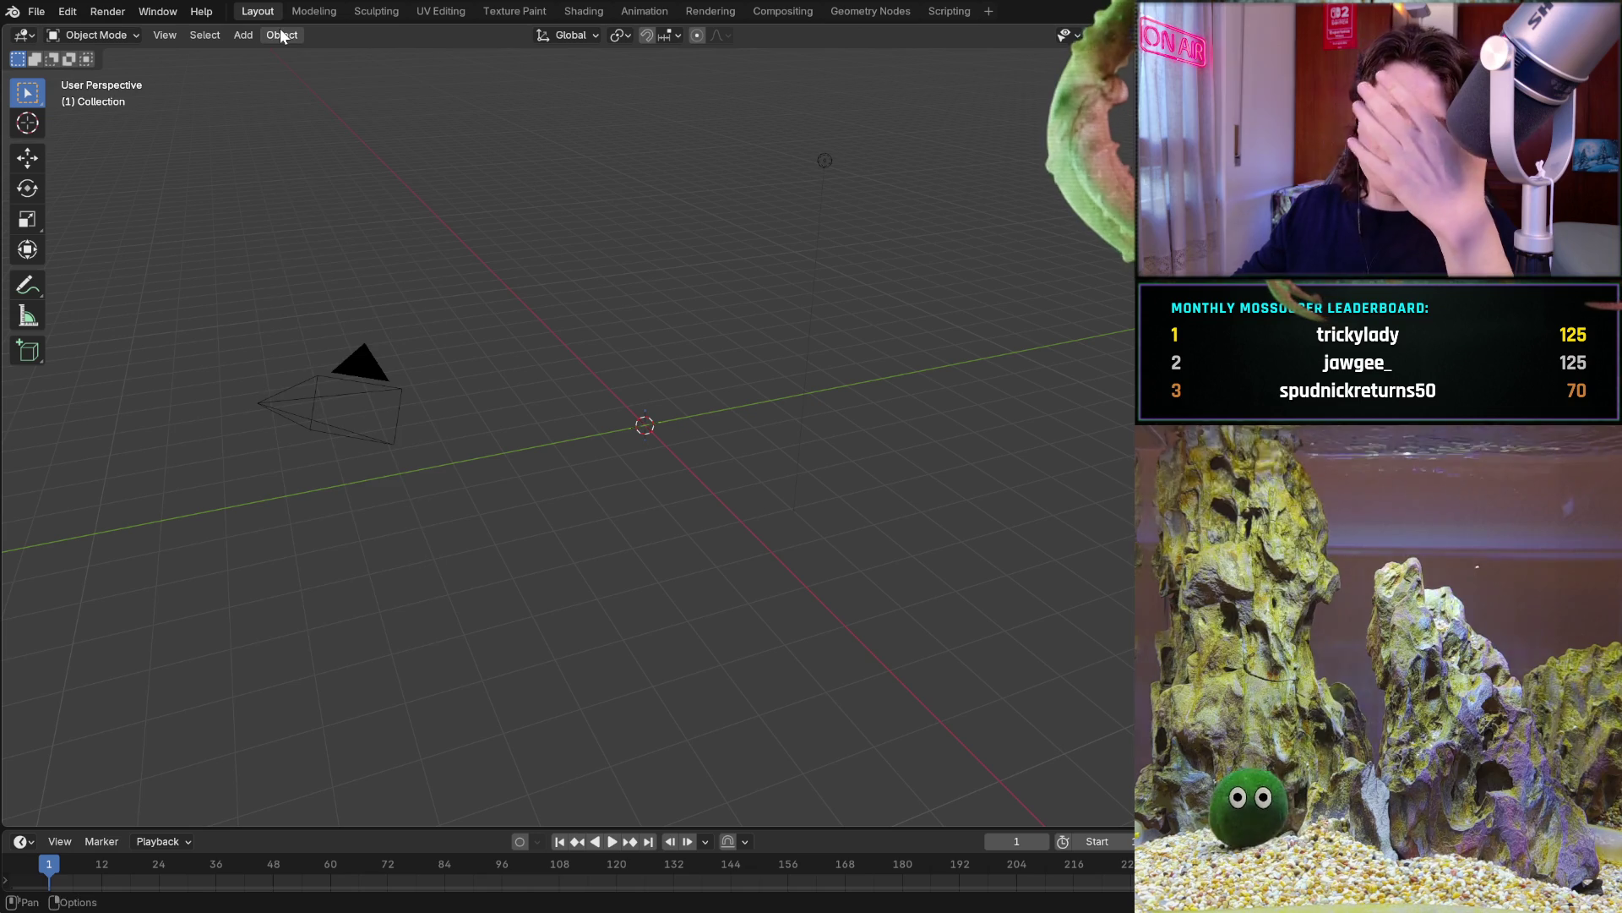
- Add a UV Sphere at the origin and expand its Add UV Sphere settings panel
click(281, 34)
mouse_move(246, 34)
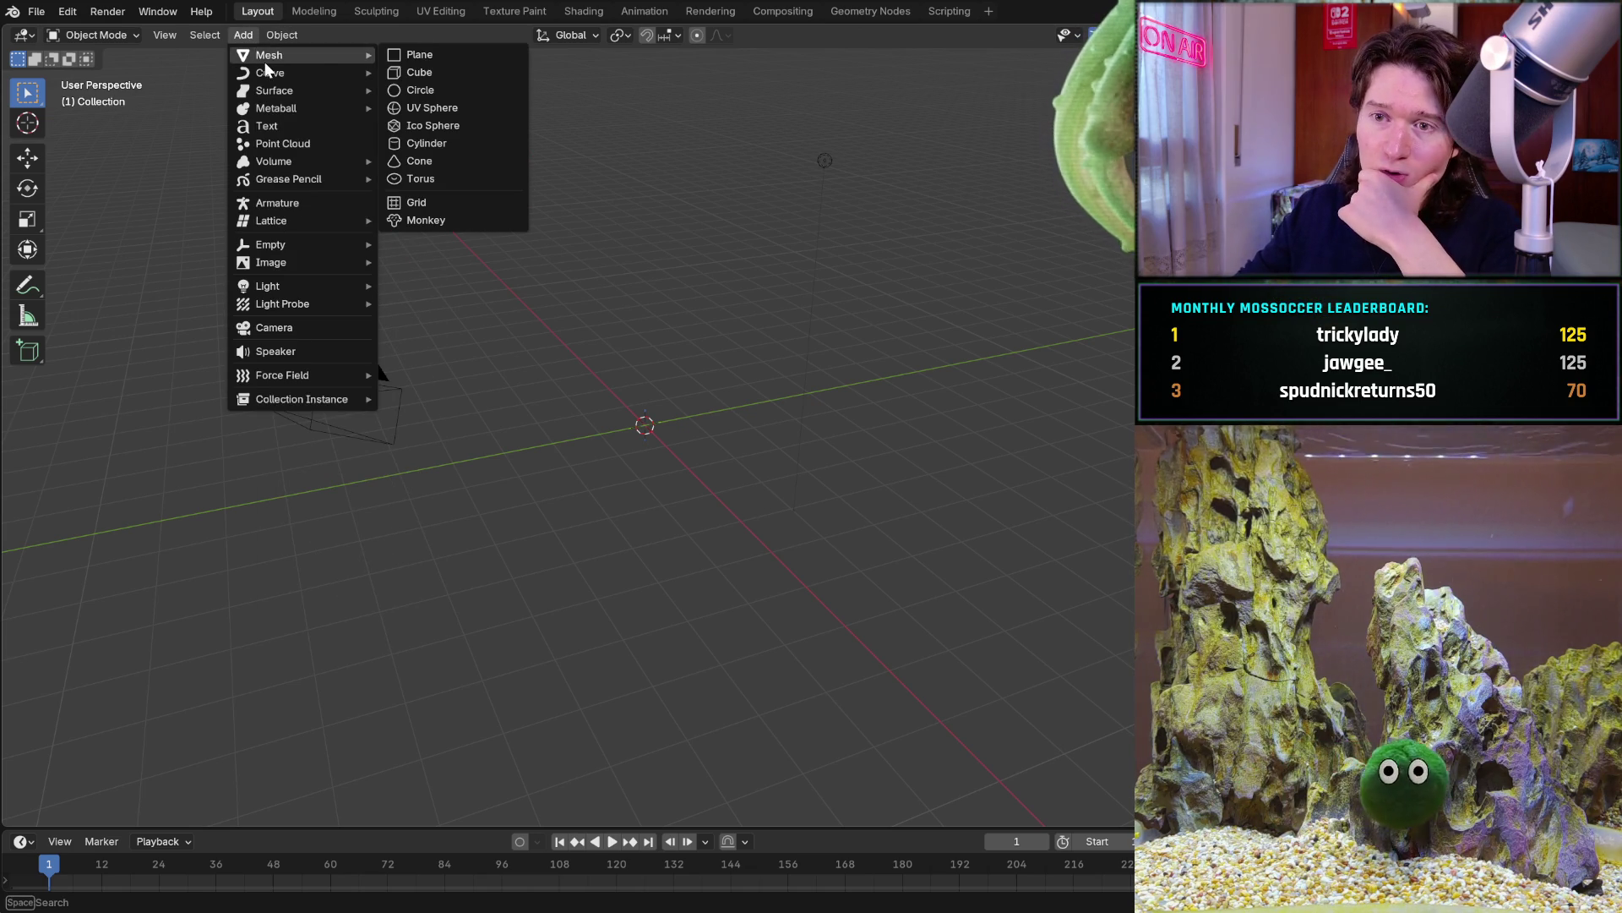
click(457, 110)
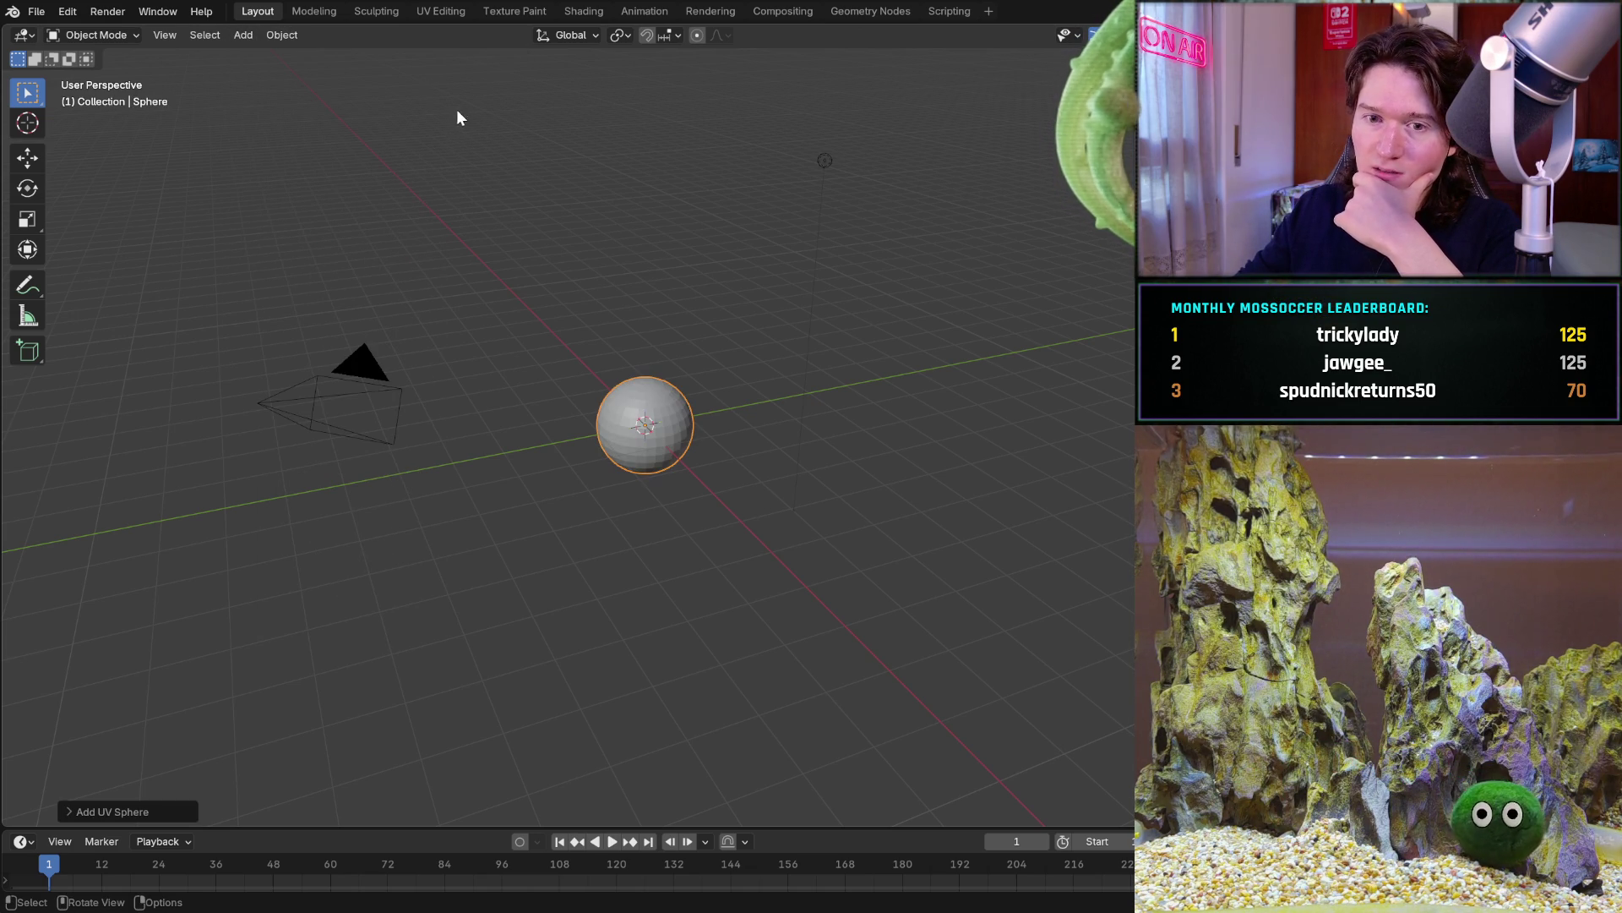
scroll(590, 256, up, 2)
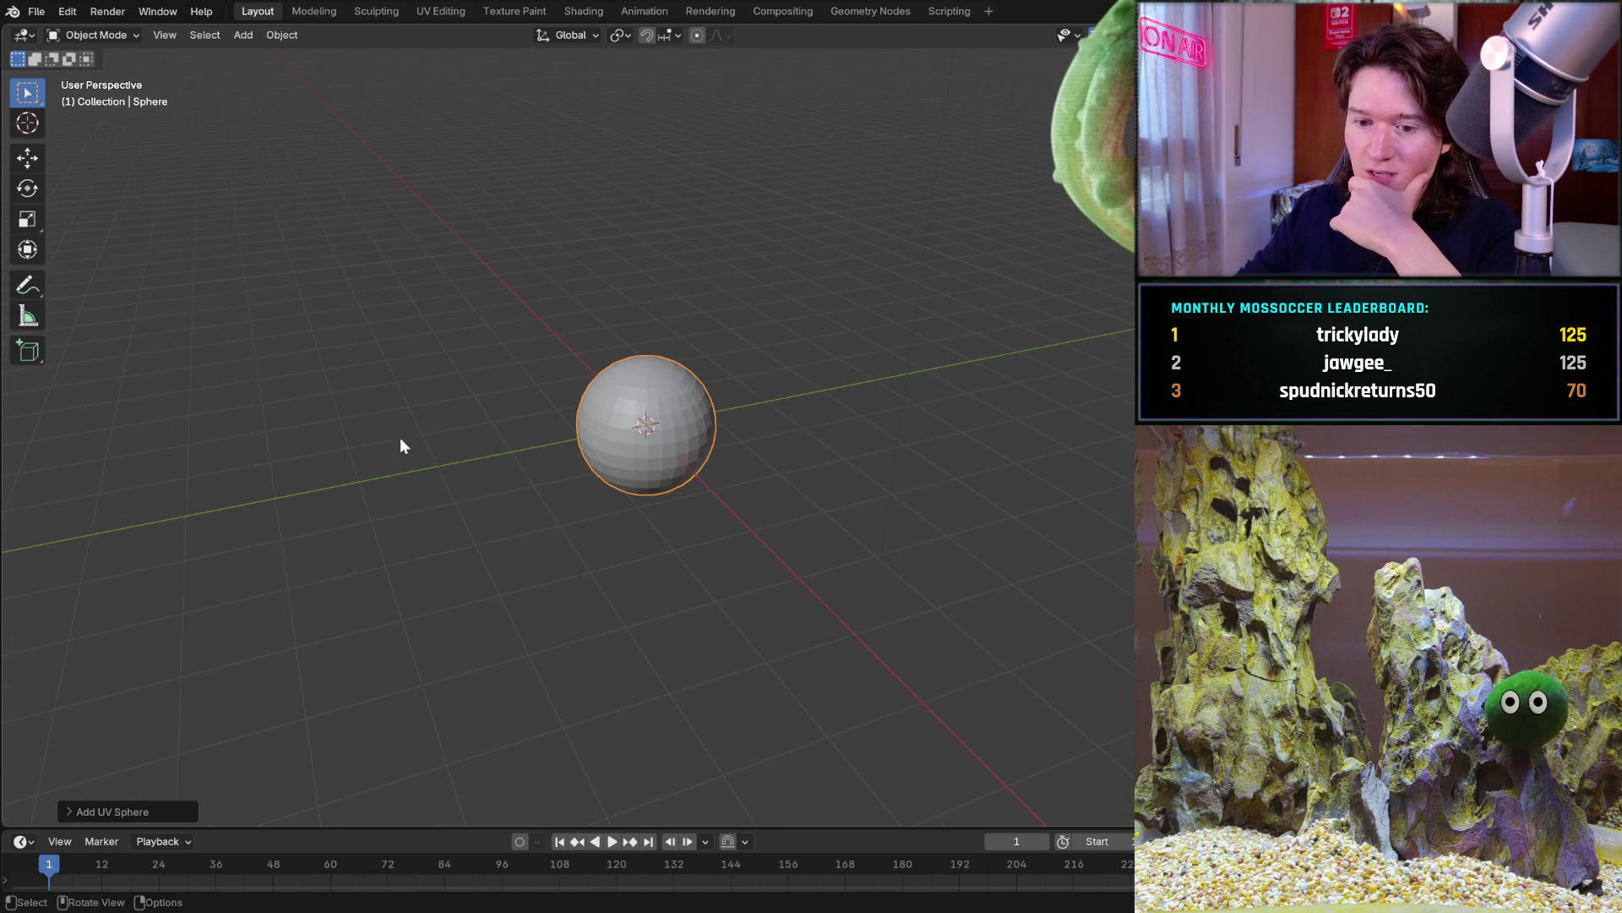
click(135, 811)
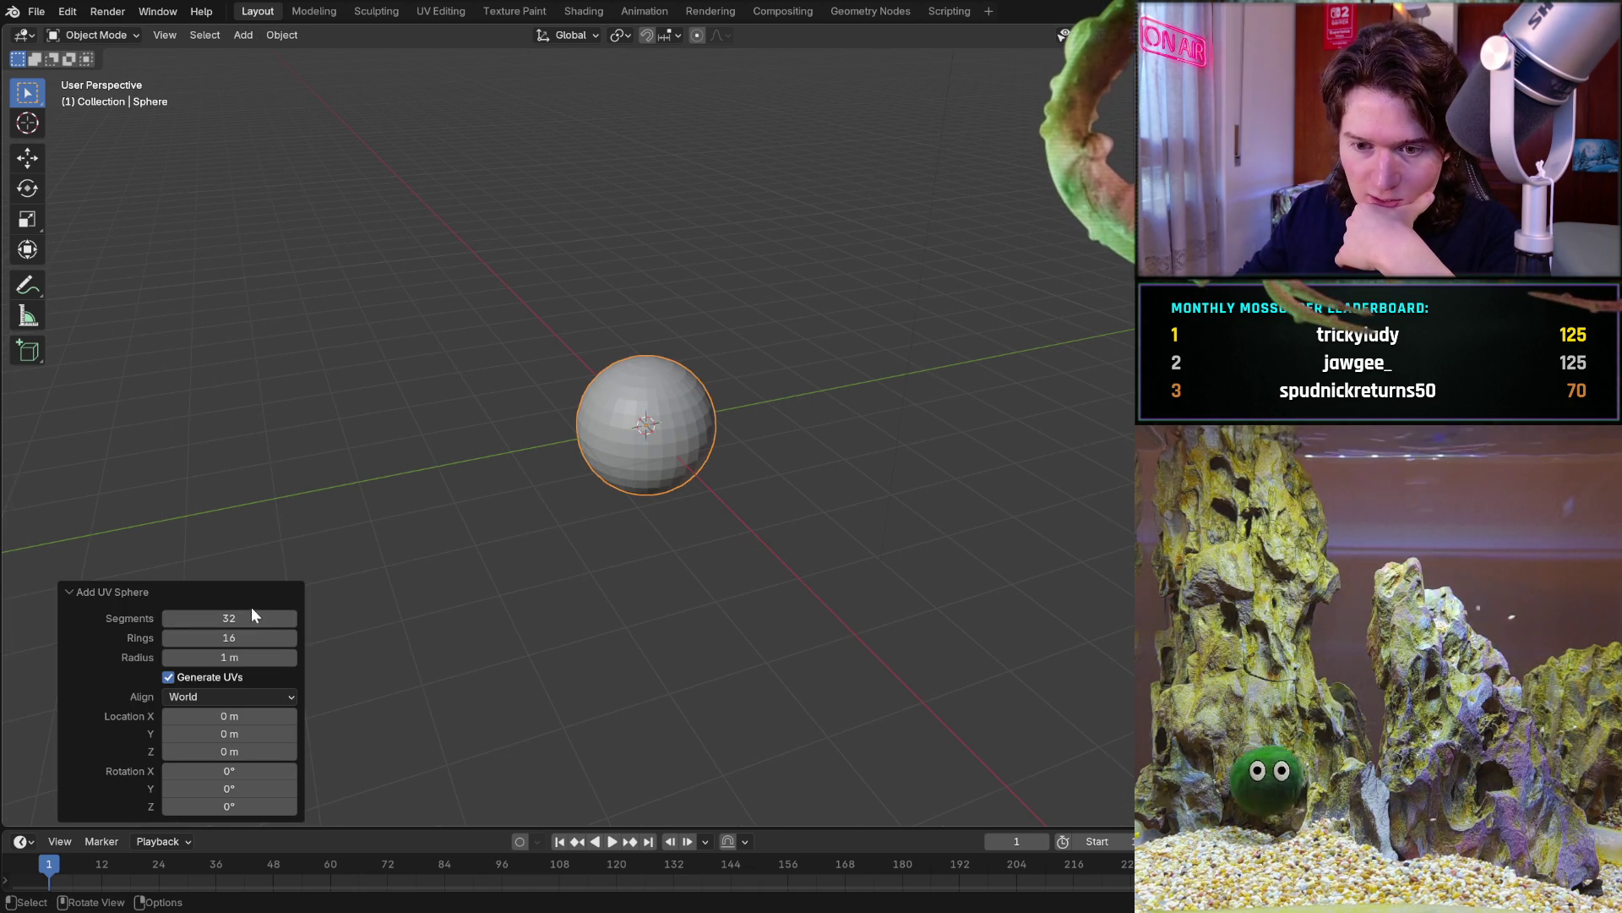
- Set the UV sphere's radius to 0.25 m and glance at the snapping settings
click(239, 656)
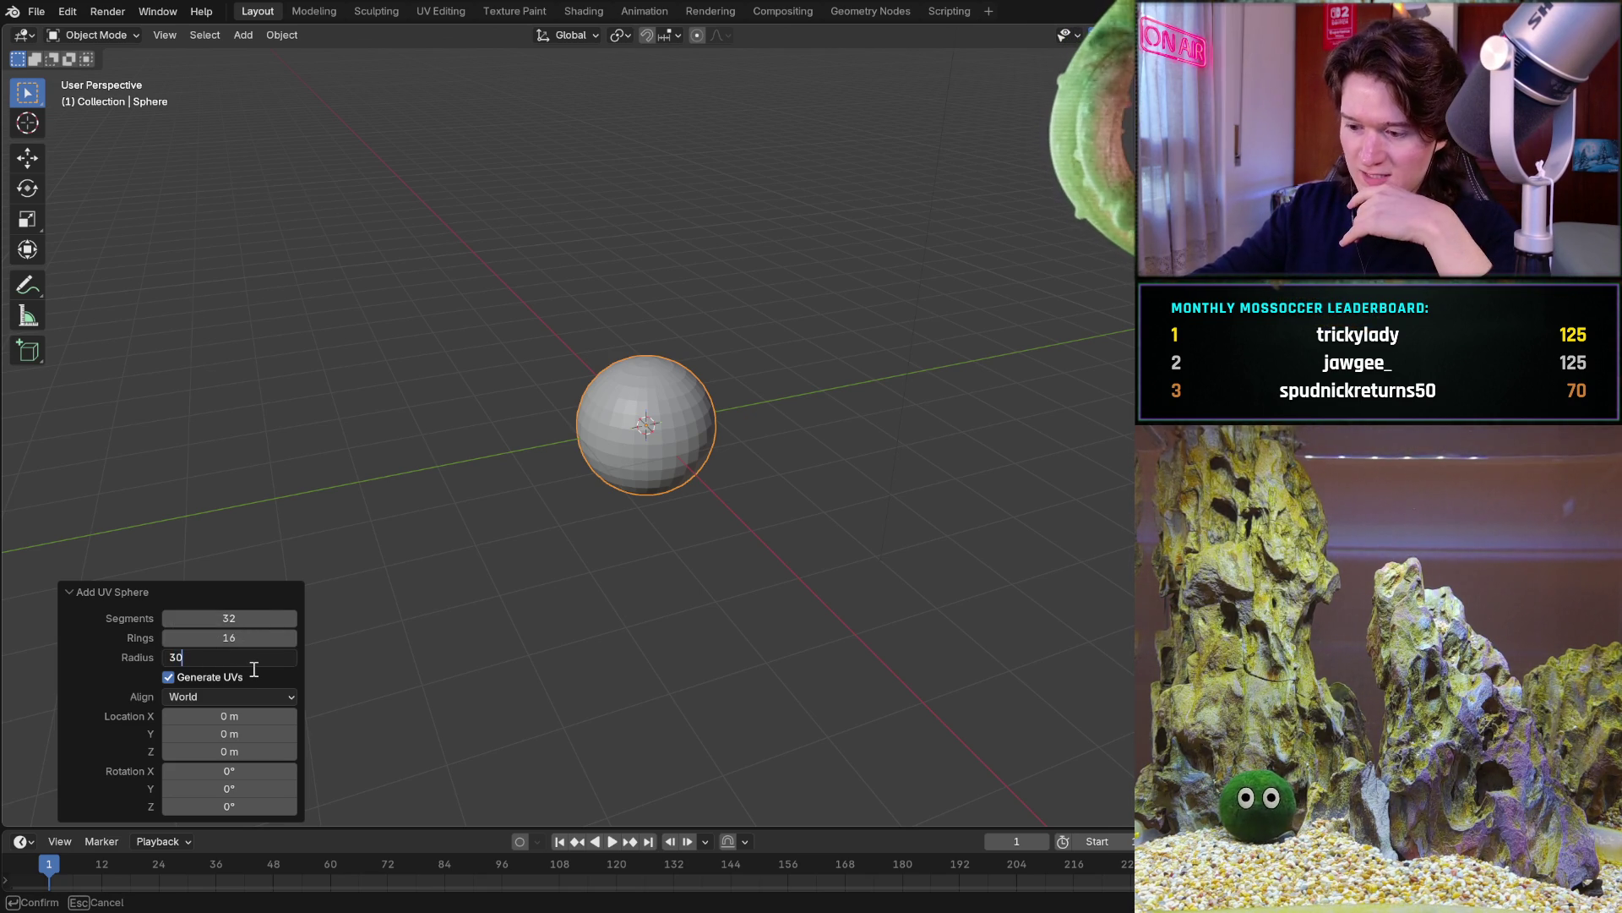
text(0.3)
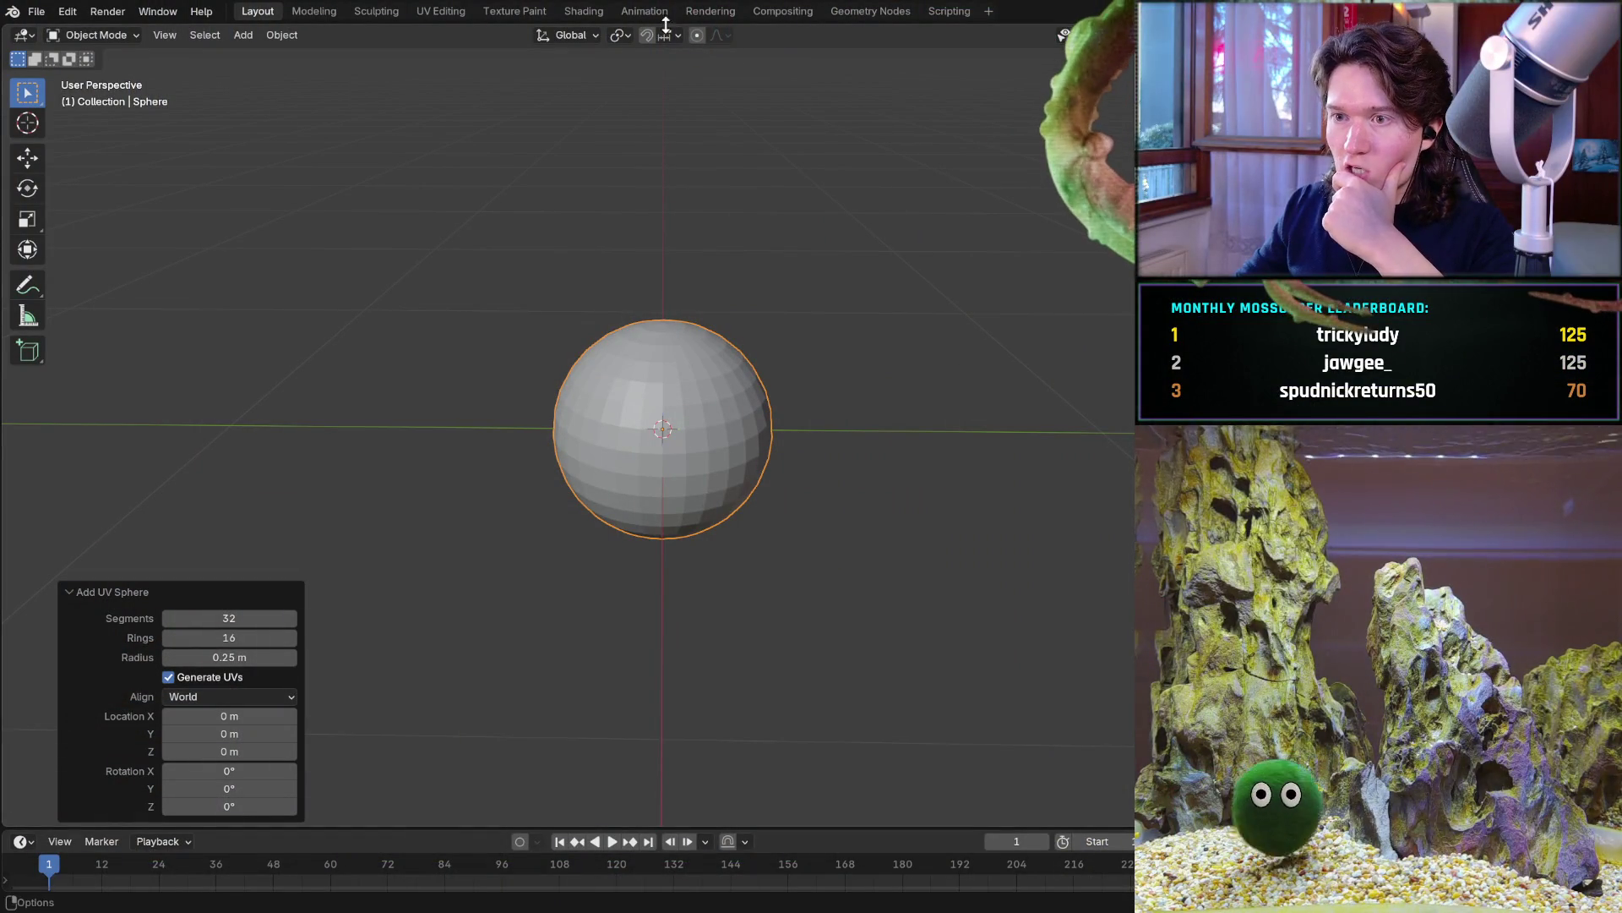
click(665, 35)
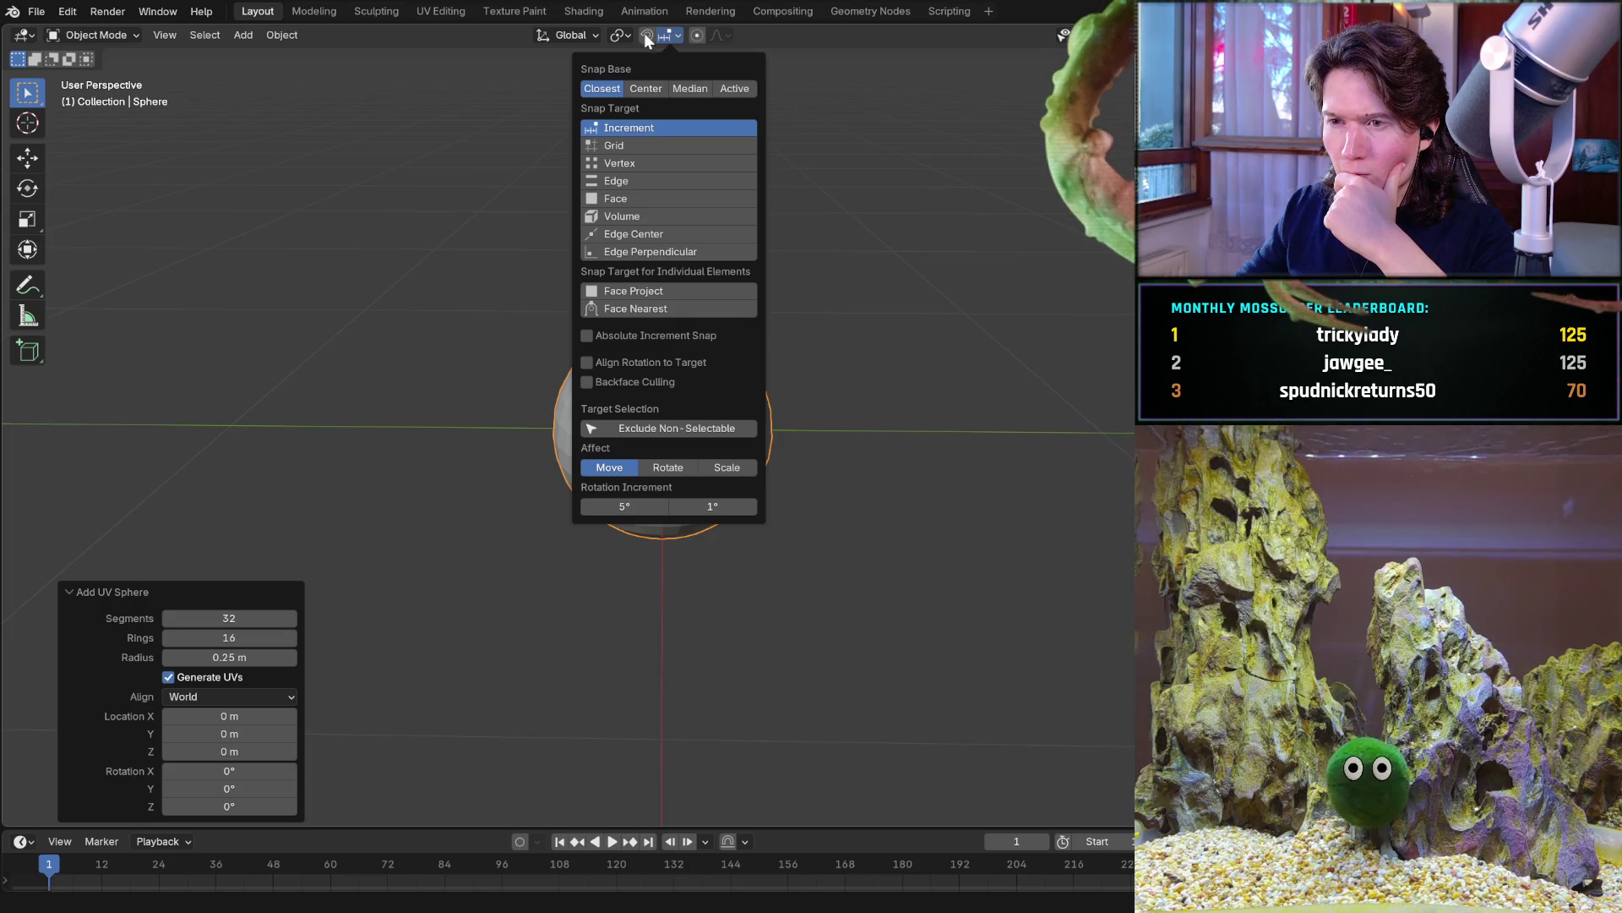
click(666, 34)
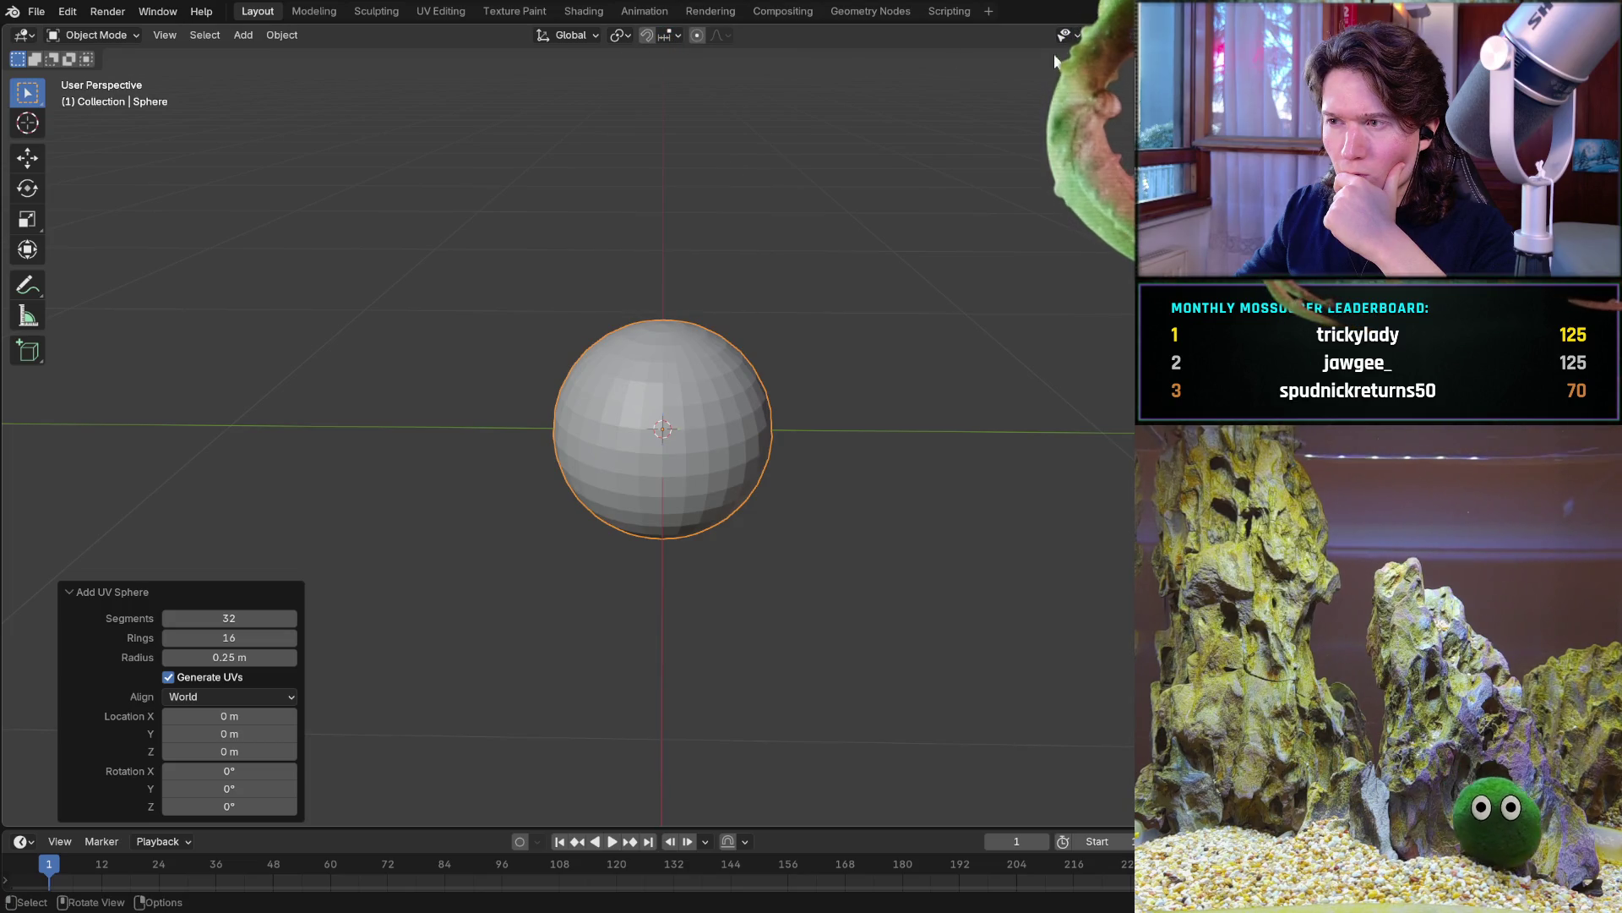
- Check the gizmo and overlay options, orbit to a lower view, and deselect the sphere
click(1078, 35)
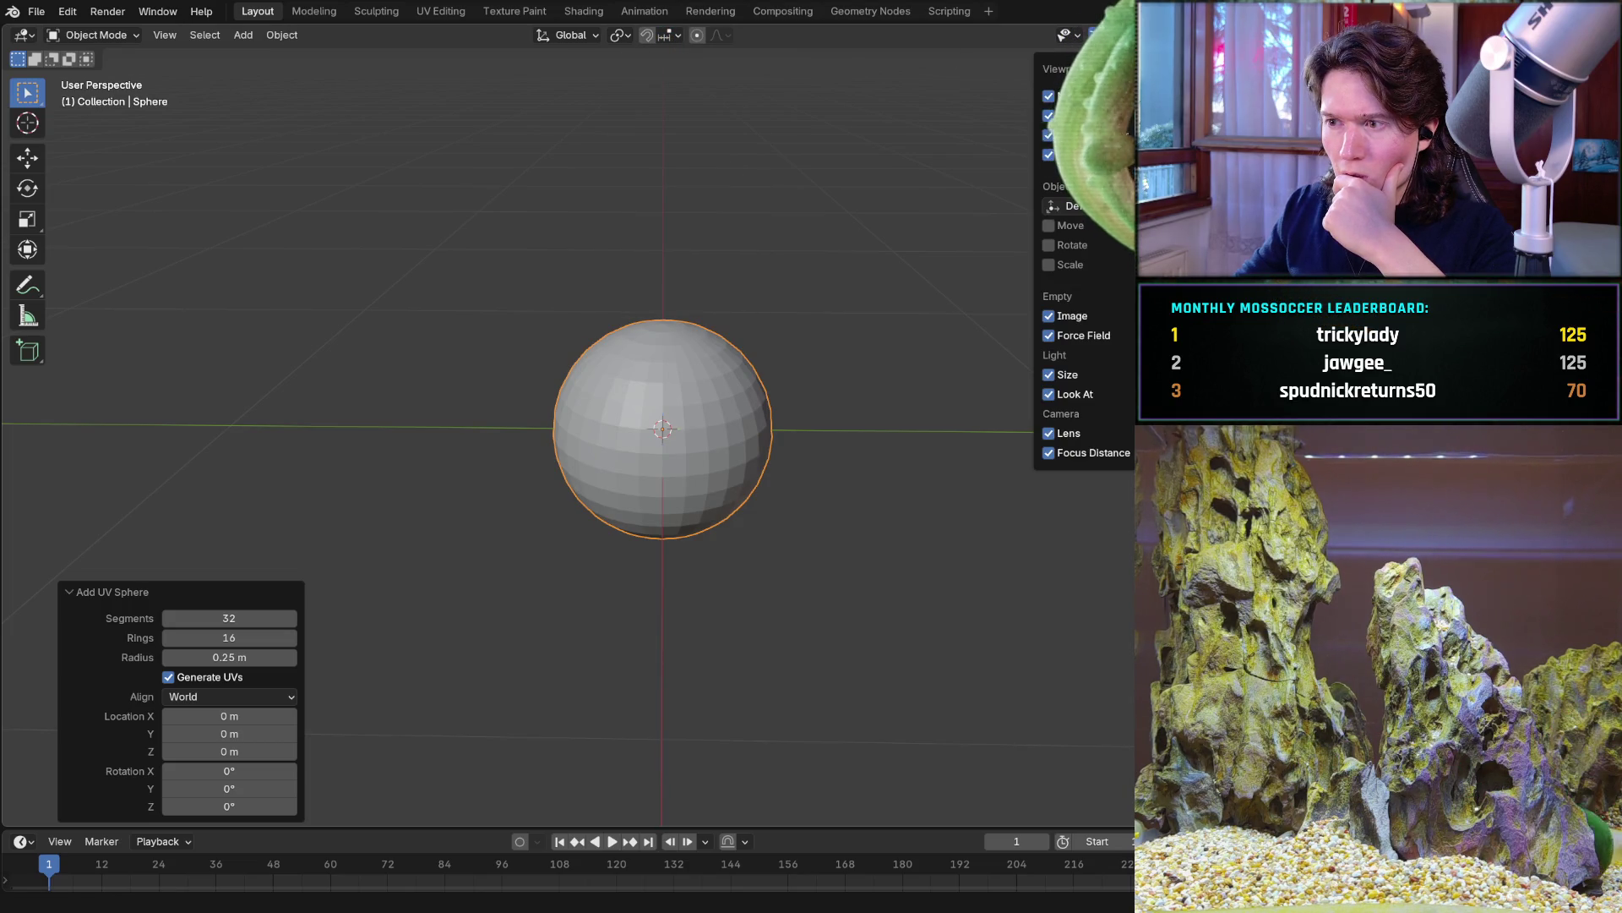
click(1102, 35)
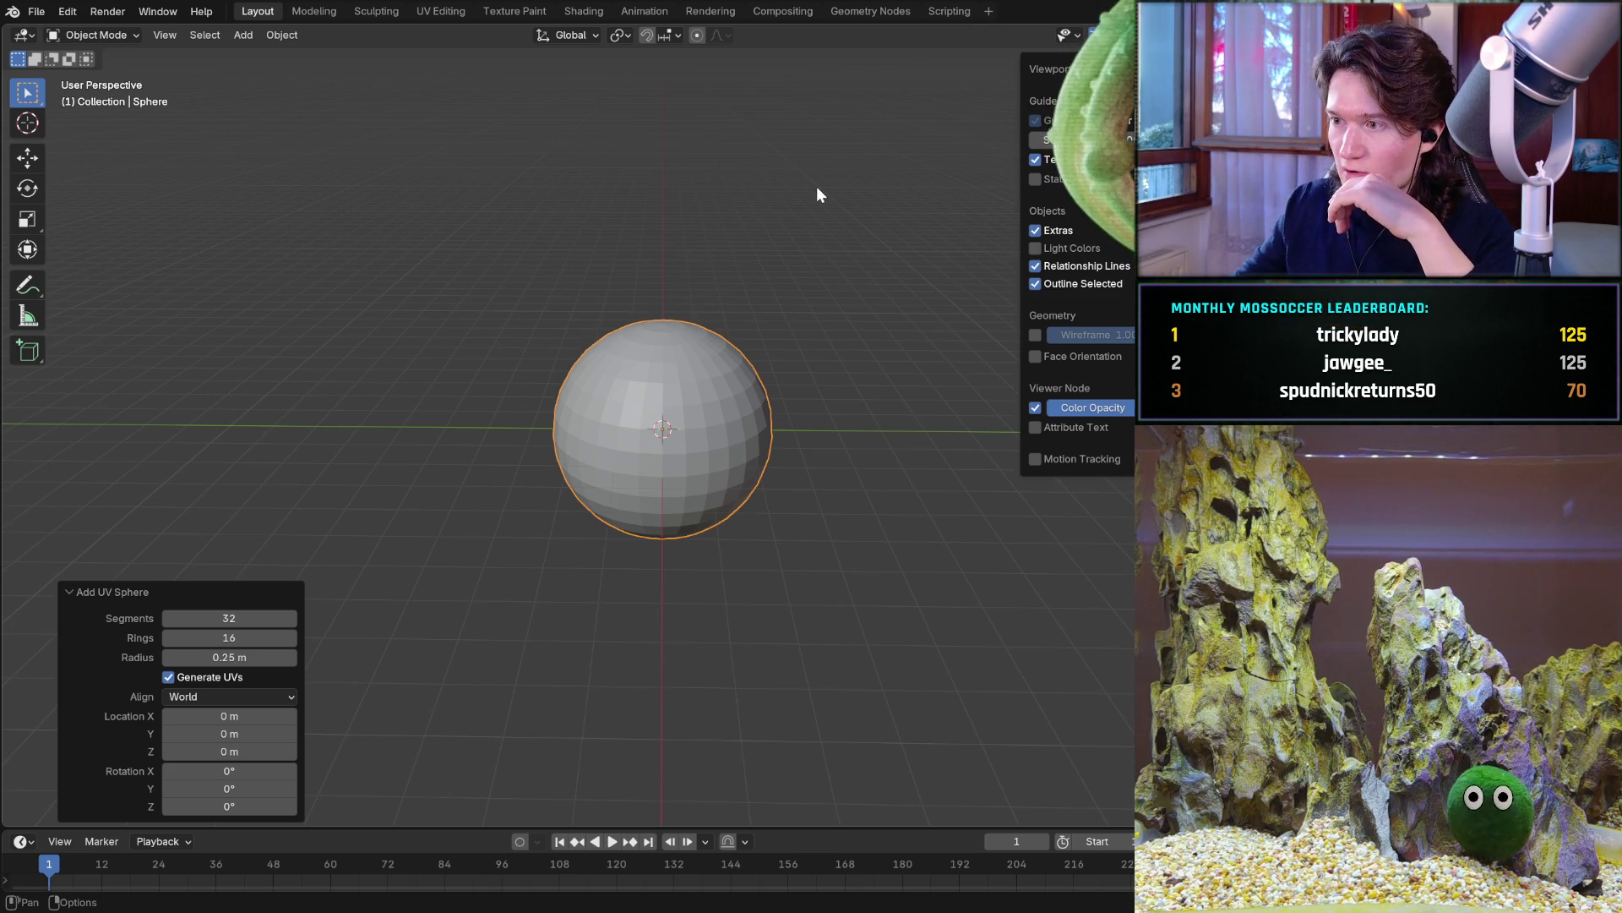
mouse_move(691, 220)
middle_down()
mouse_move(718, 160)
mouse_move(698, 176)
mouse_move(684, 163)
mouse_move(691, 185)
middle_up()
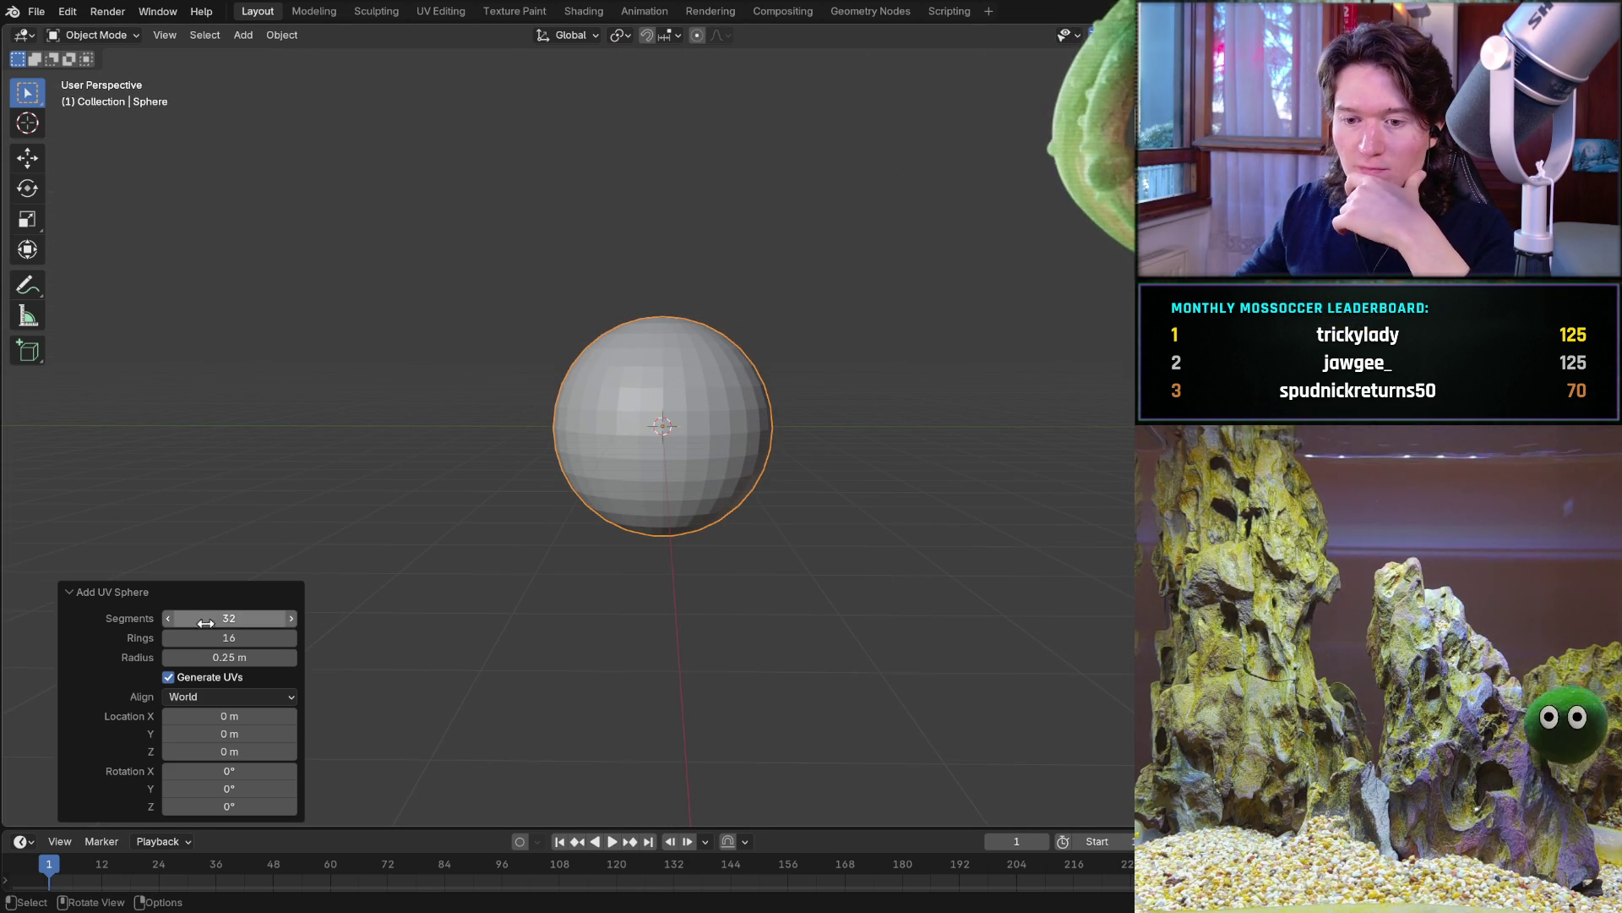
click(360, 267)
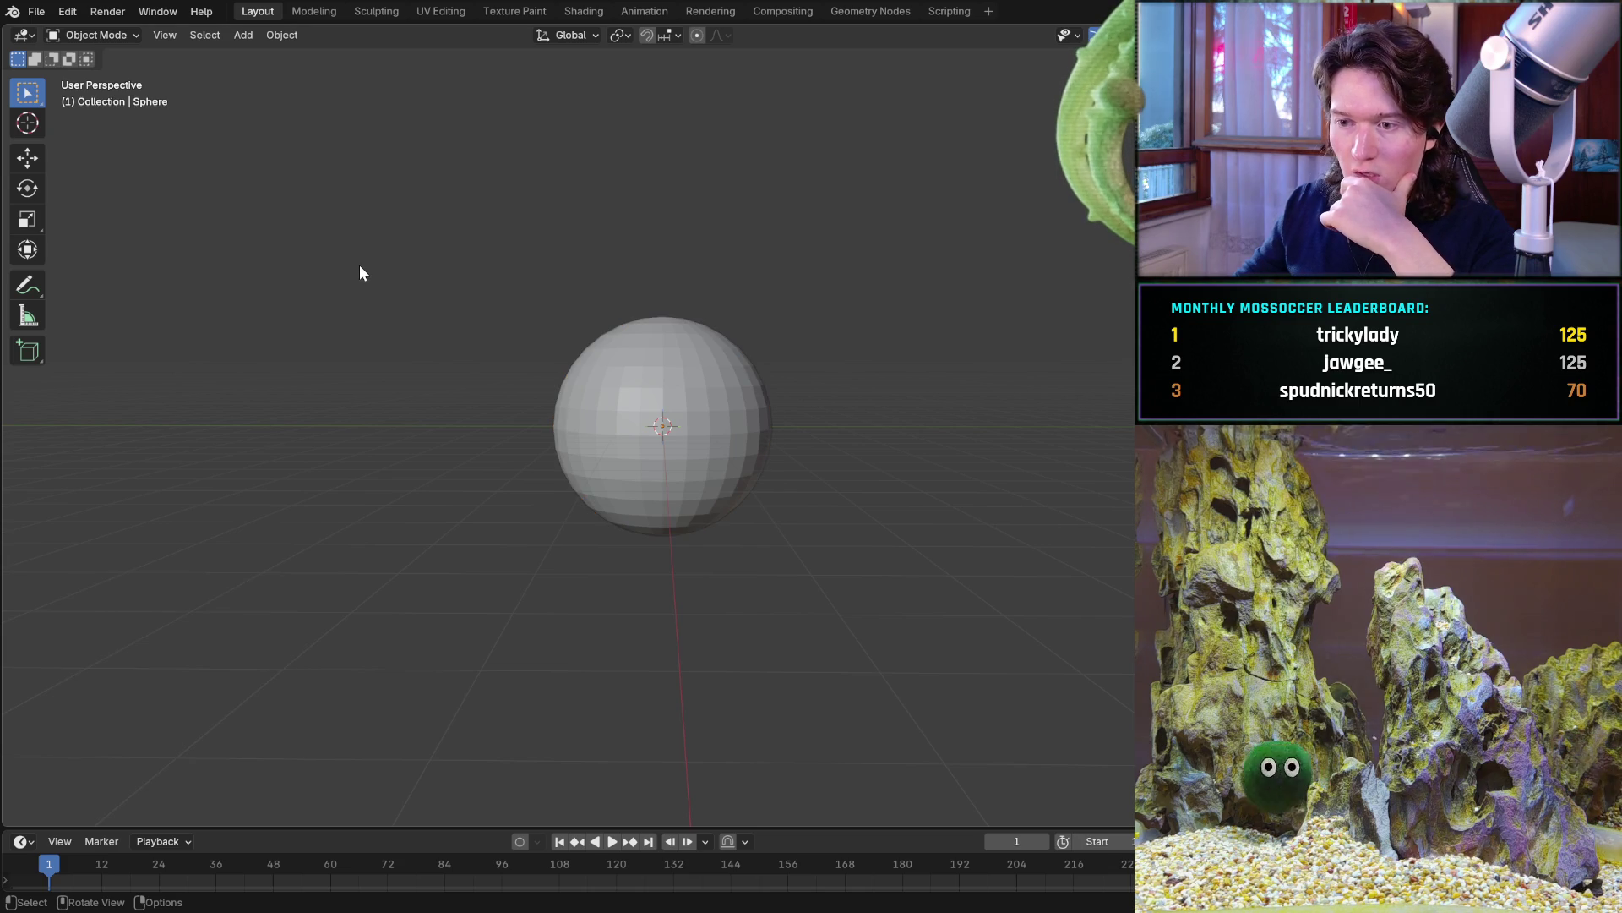
- Open the sidebar's View tab and adjust its values so the sphere fills more of the viewport
mouse_move(439, 277)
middle_down()
mouse_move(634, 271)
mouse_move(231, 259)
mouse_move(252, 268)
middle_up()
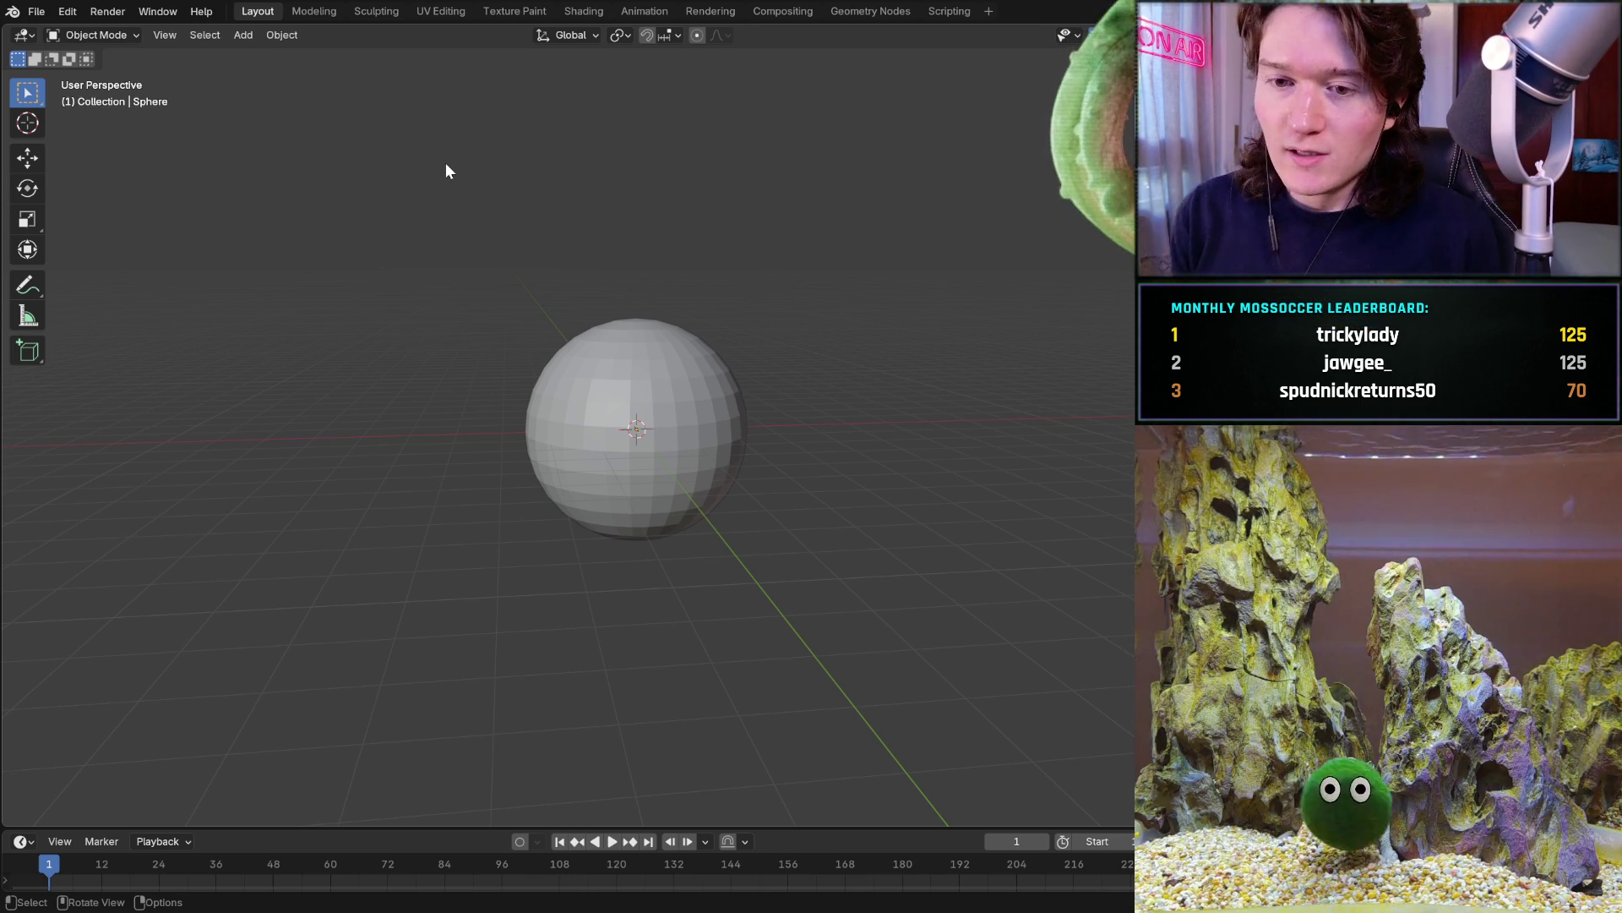
mouse_move(469, 455)
middle_down()
mouse_move(982, 486)
mouse_move(957, 506)
middle_up()
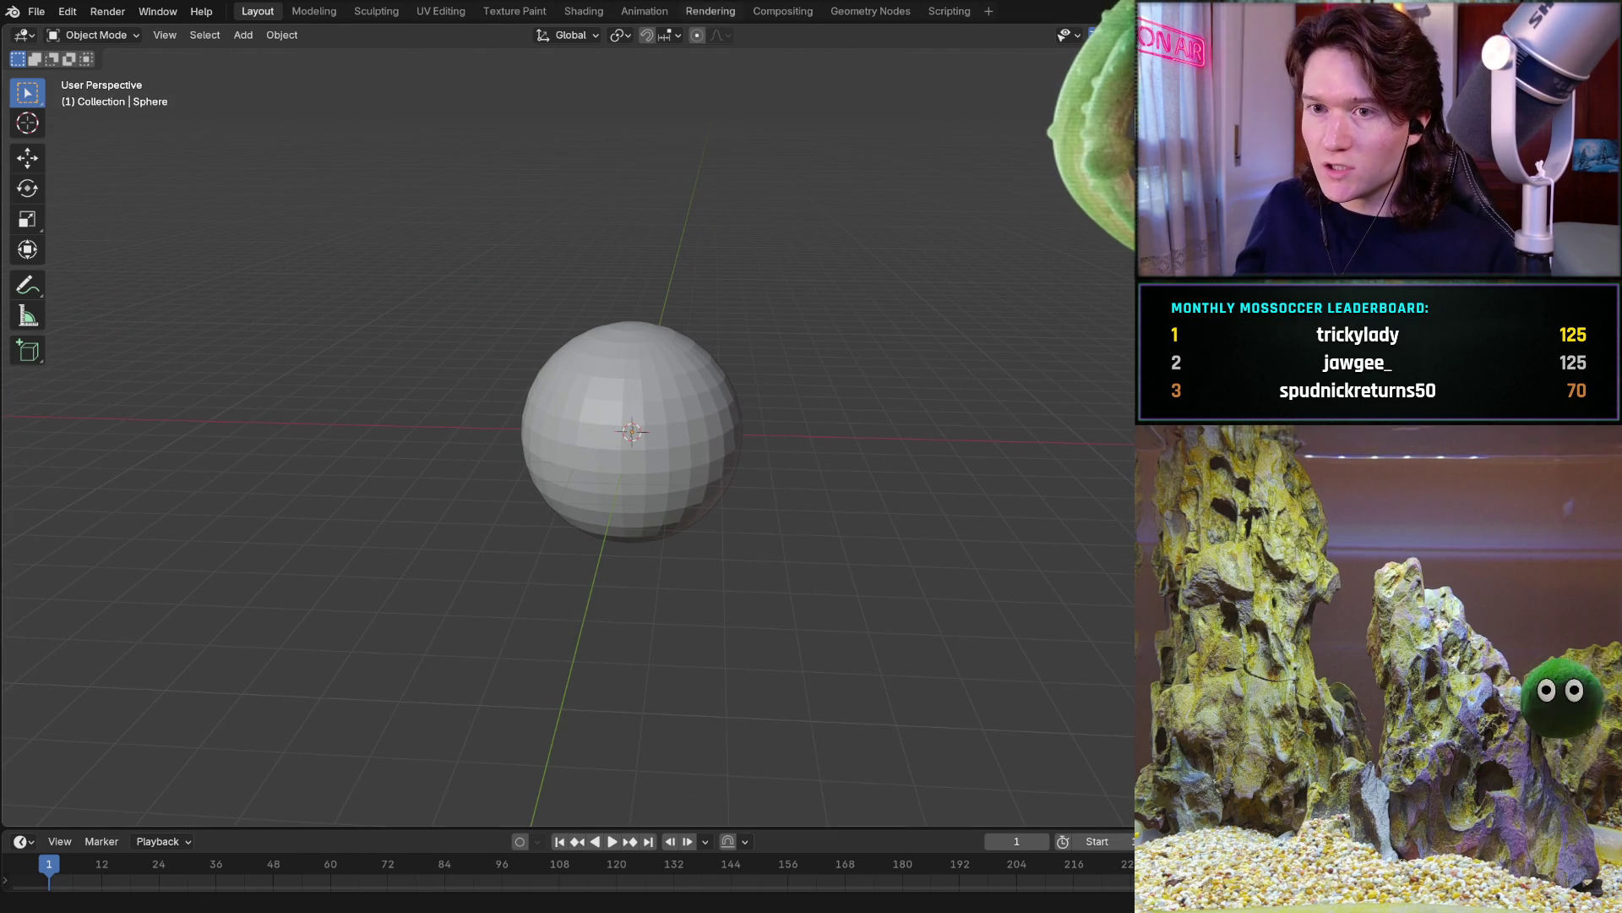
key(n)
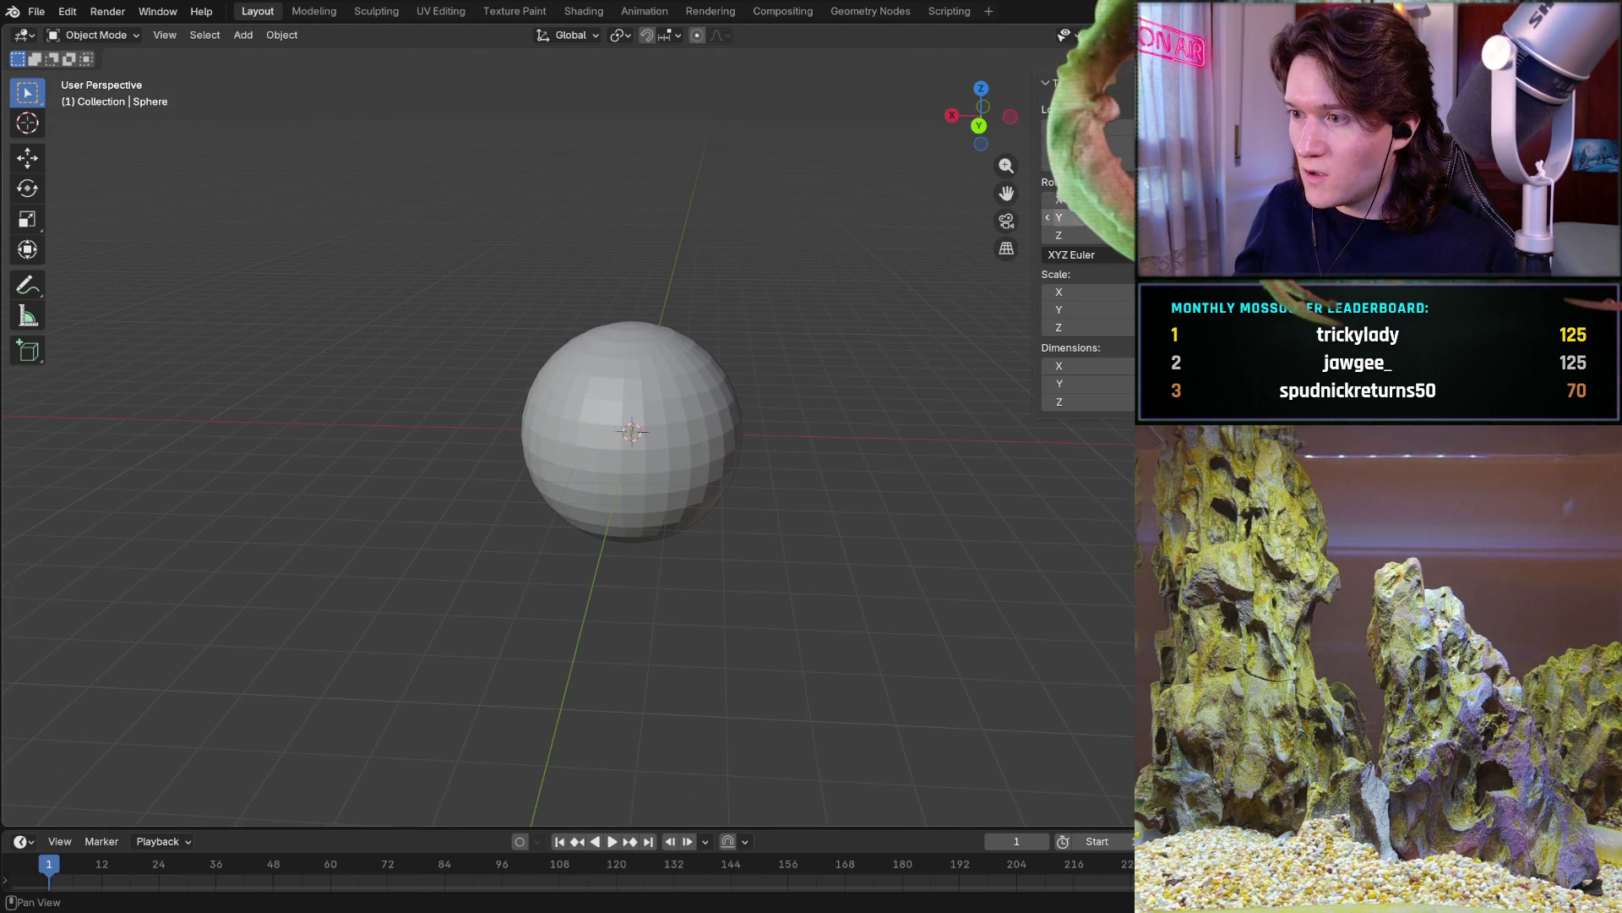
click(1128, 211)
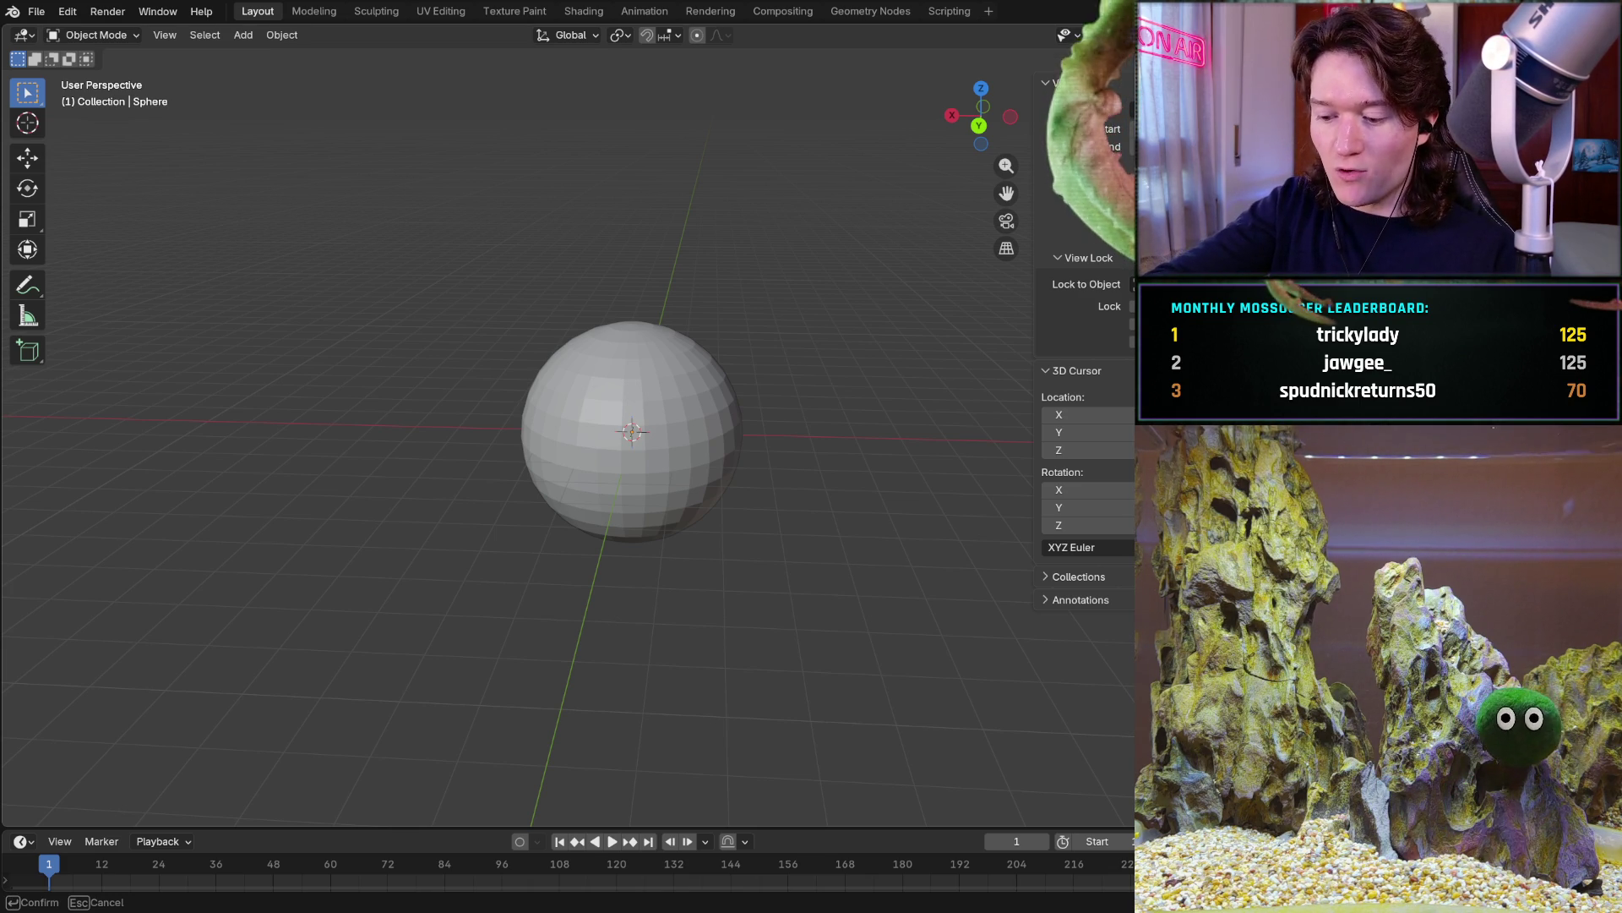
key(Return)
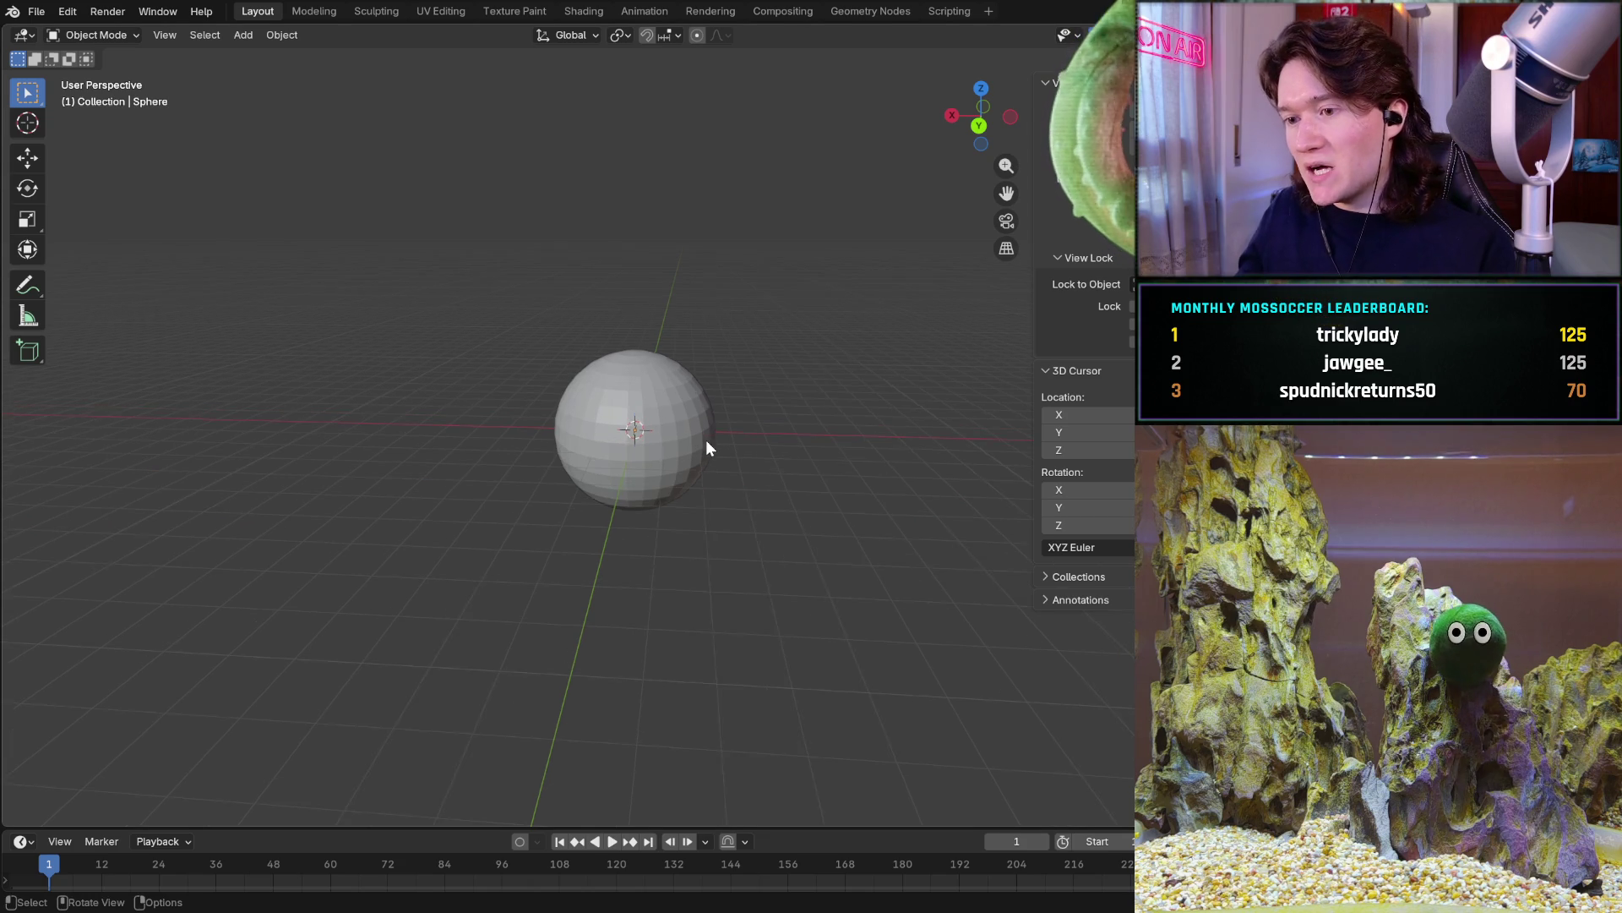
key(ctrl+z)
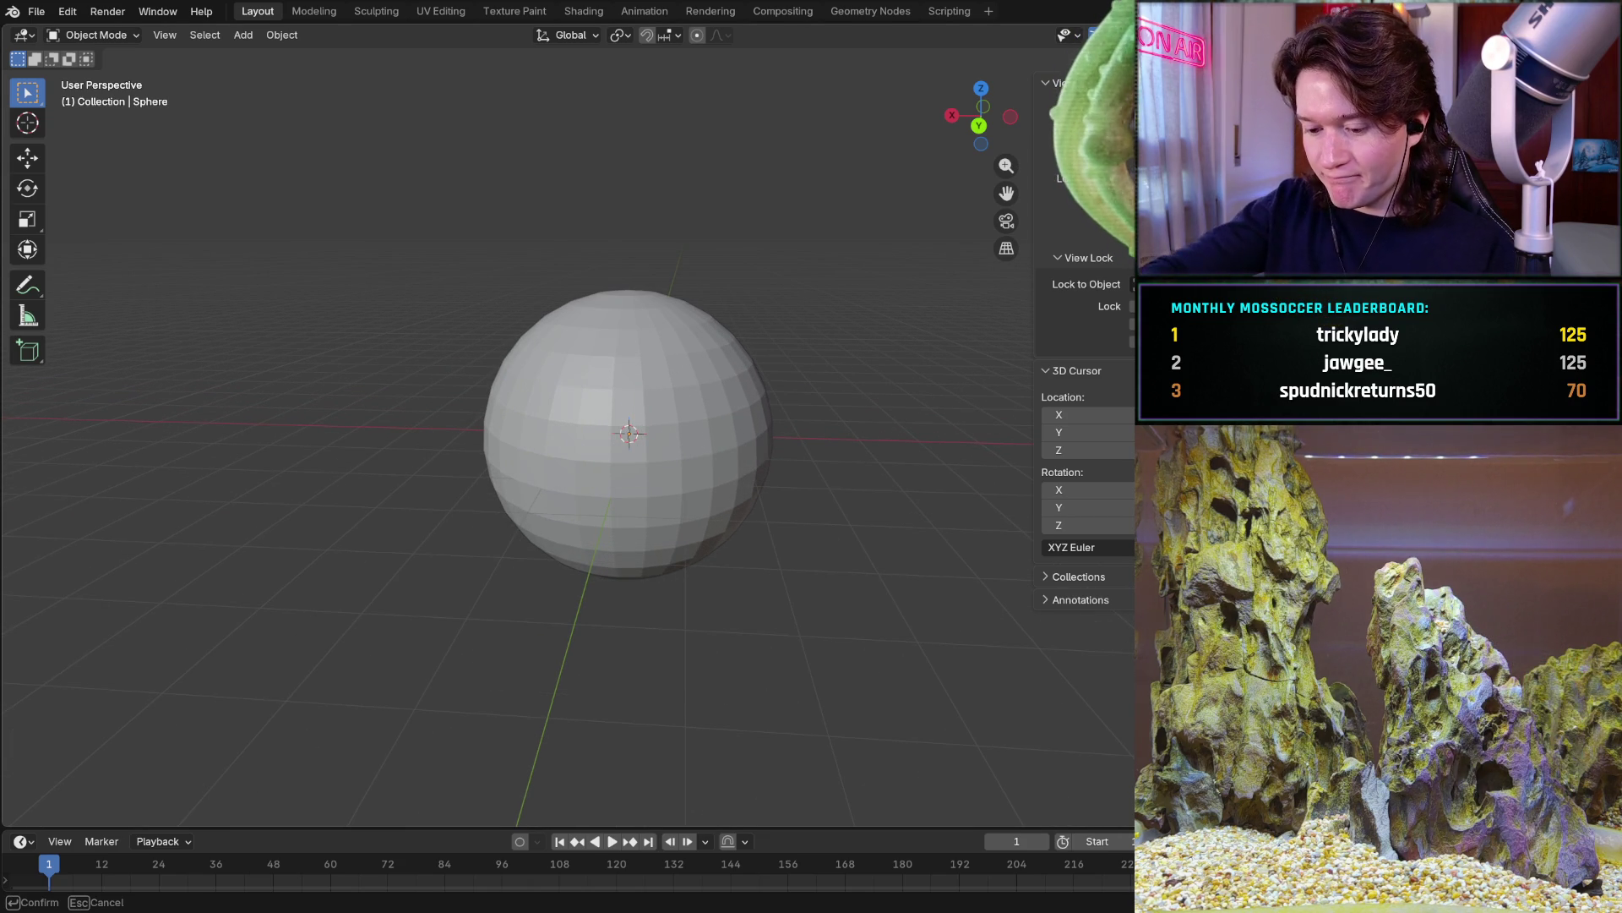
key(Escape)
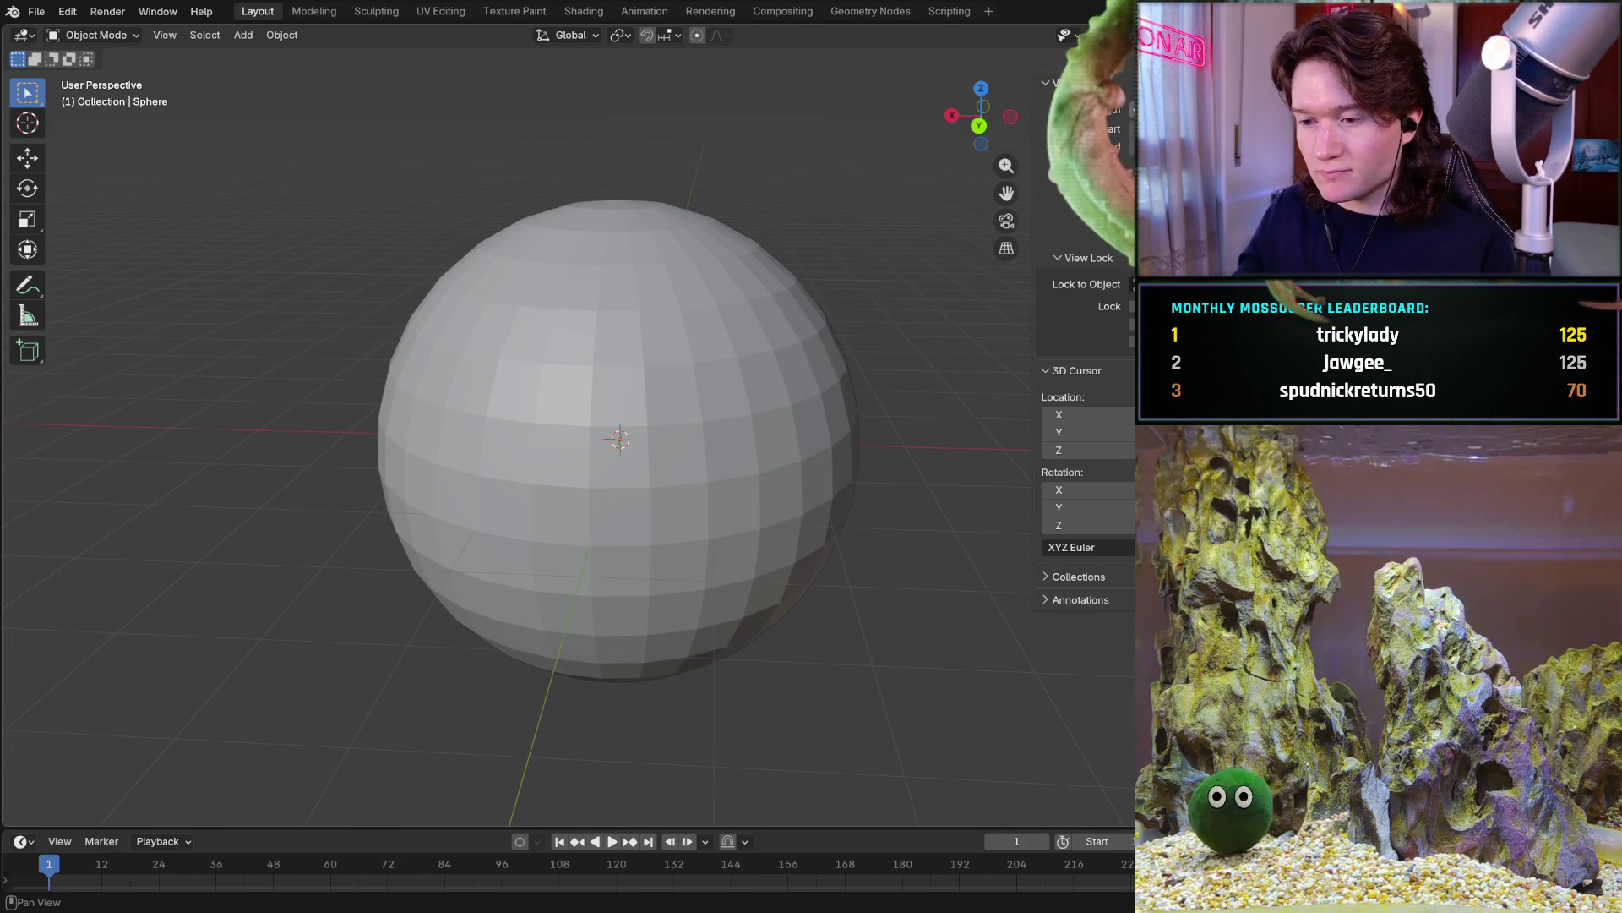
mouse_move(647, 318)
middle_down()
mouse_move(707, 331)
mouse_move(982, 306)
mouse_move(654, 299)
mouse_move(651, 333)
mouse_move(674, 322)
middle_up()
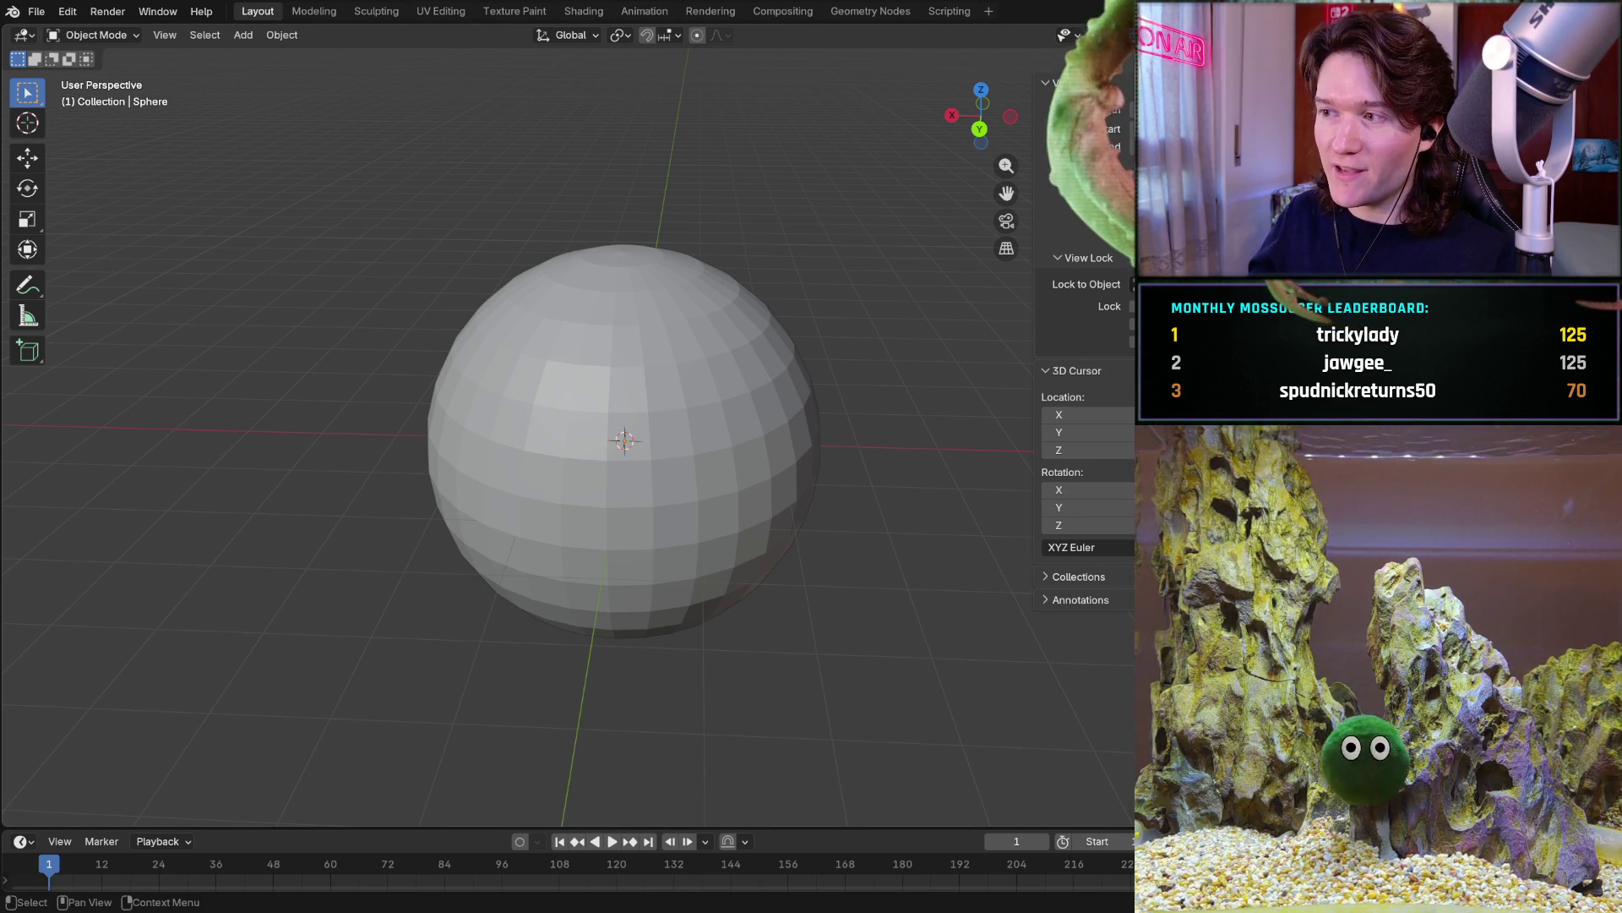
- Add a reference image through Add > Image and load the close-up face photo
click(204, 35)
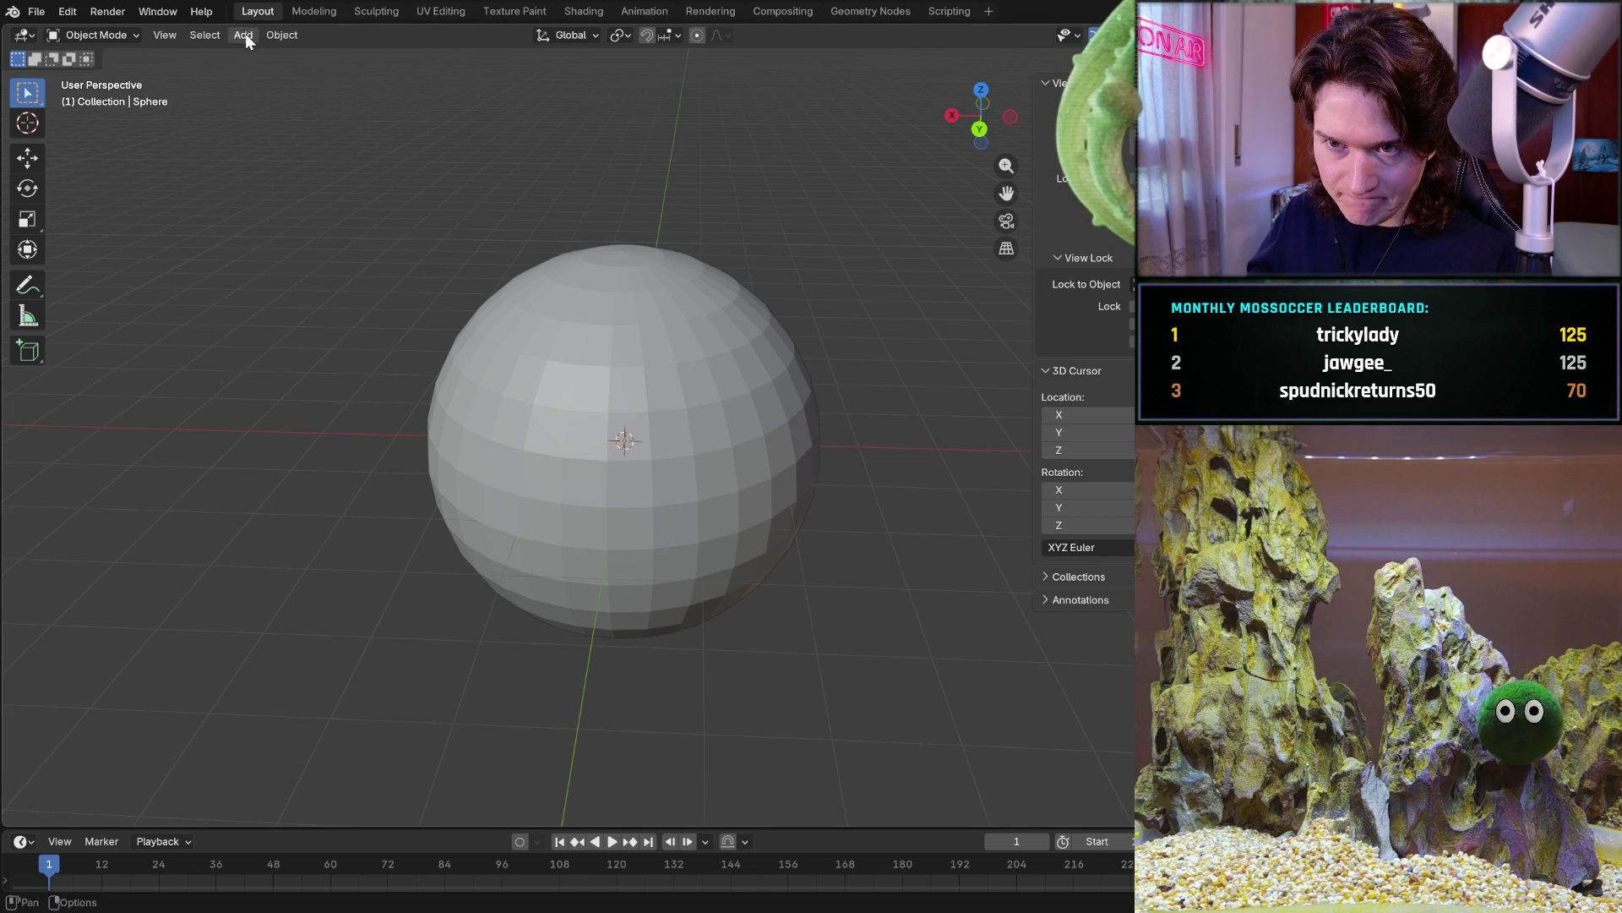
click(246, 35)
mouse_move(289, 265)
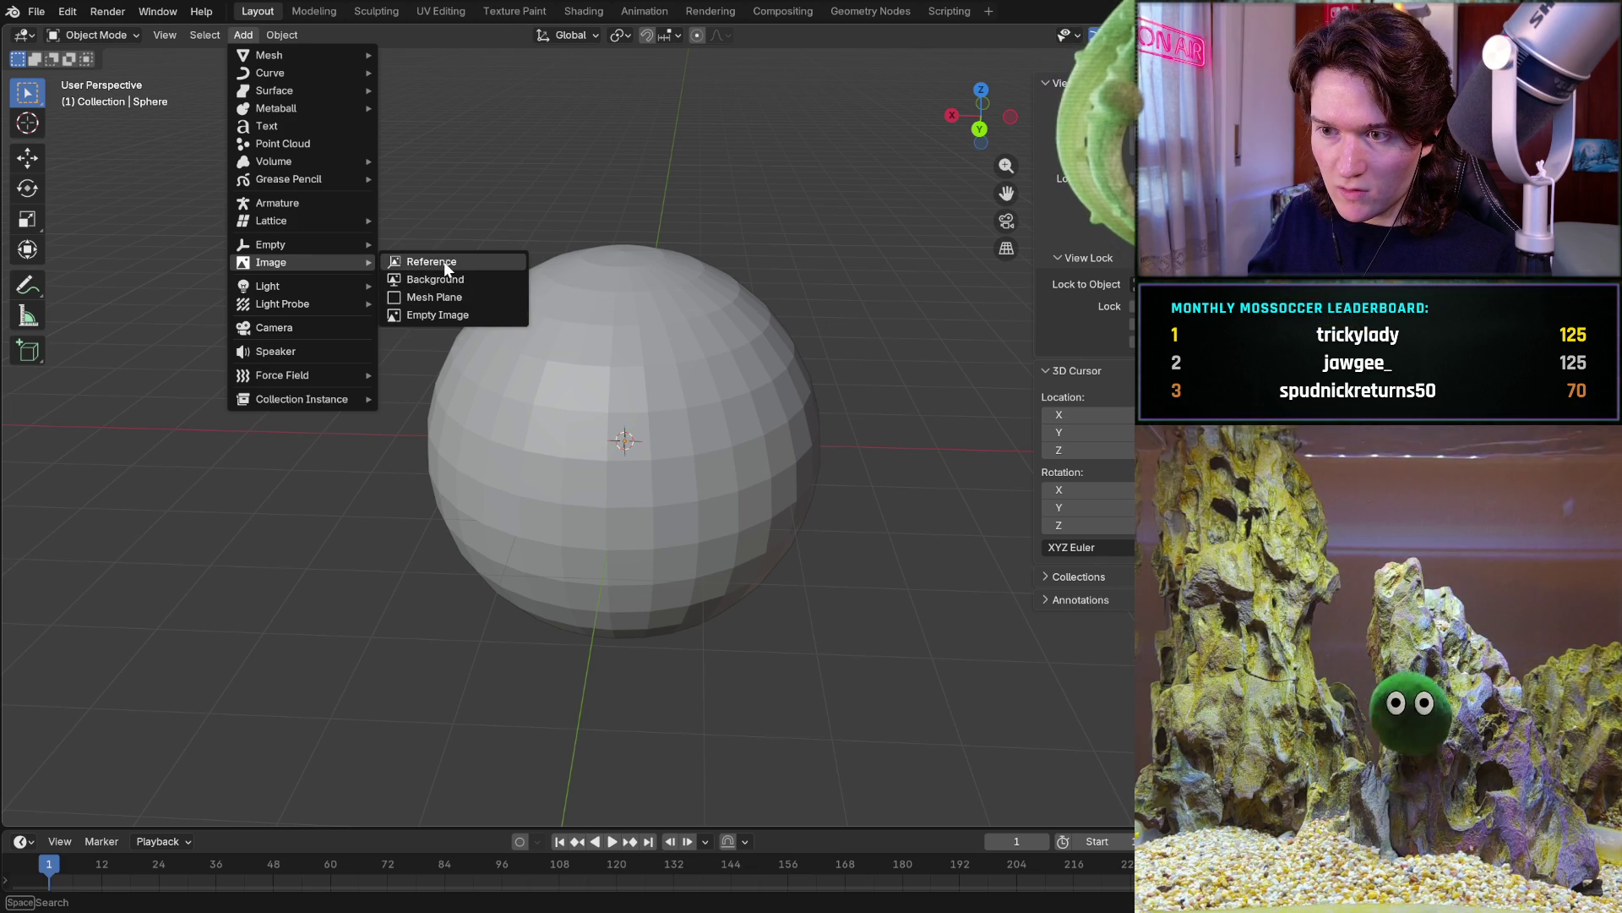
key(Escape)
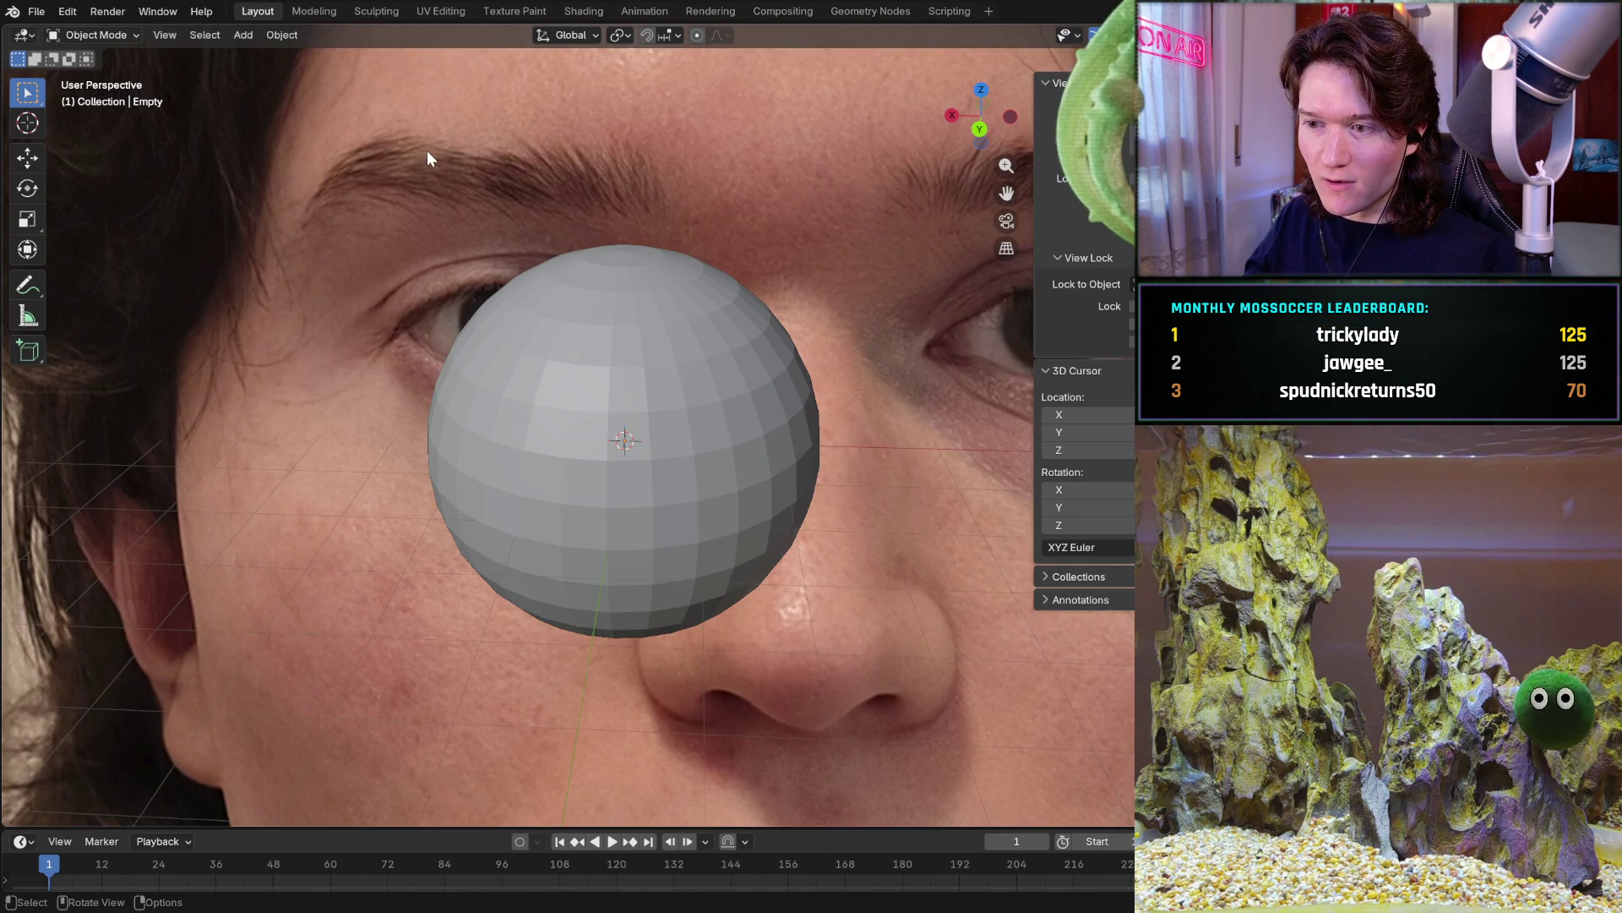
key(KP_Decimal)
- Resize the face photo with its corner handle, then try a rotation and cancel it
scroll(757, 571, down, 2)
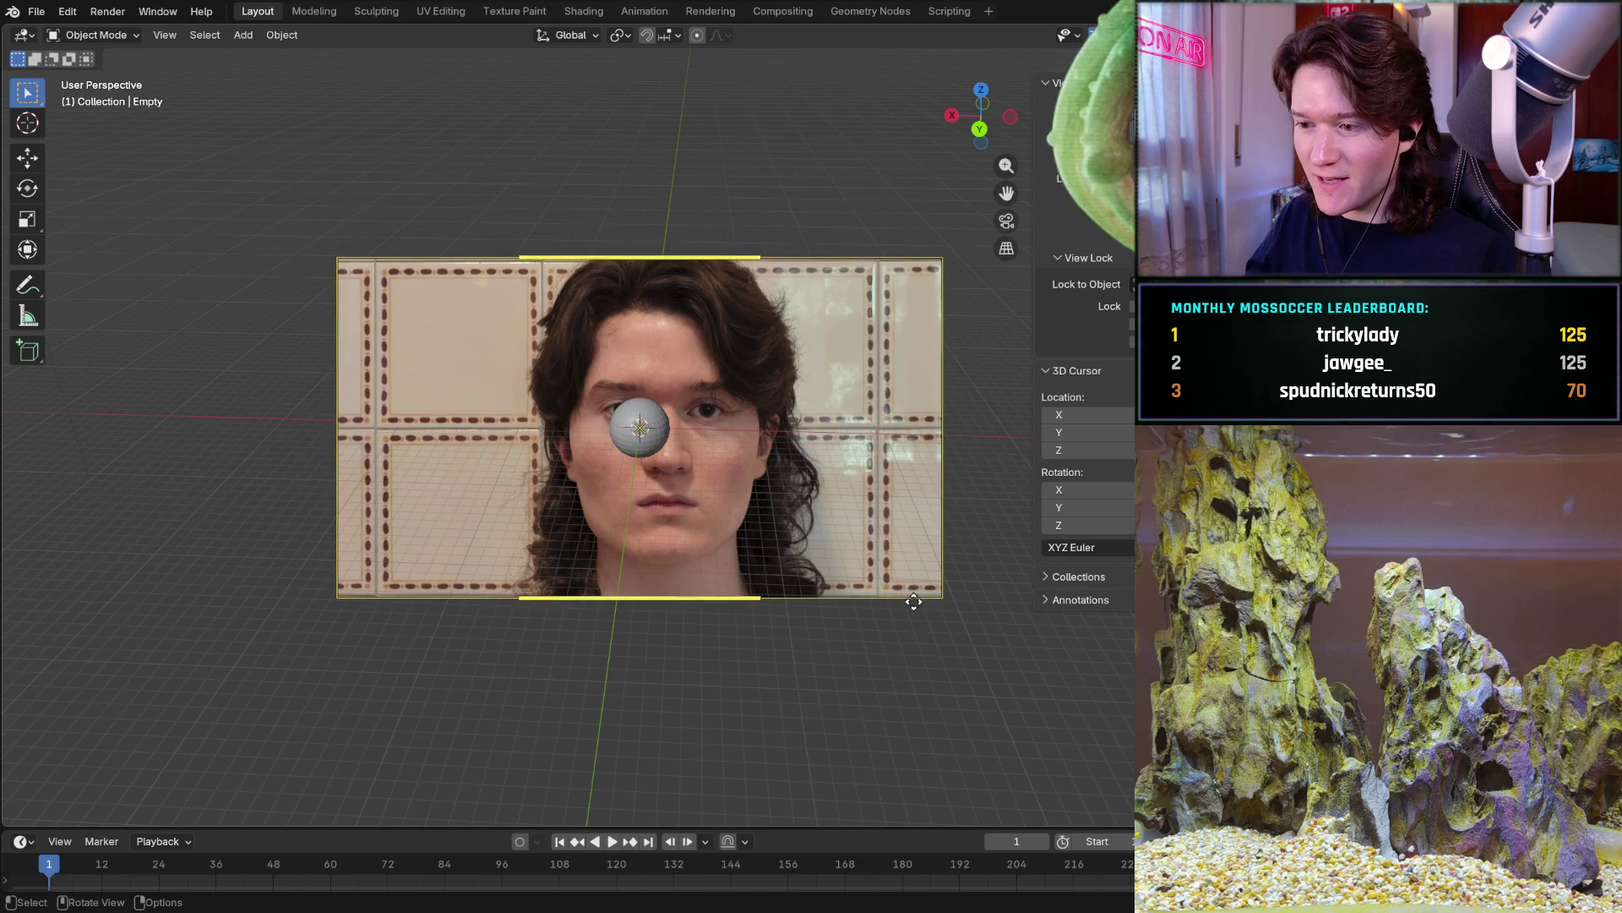
mouse_move(944, 597)
mouse_down()
mouse_move(635, 436)
mouse_move(596, 446)
mouse_up()
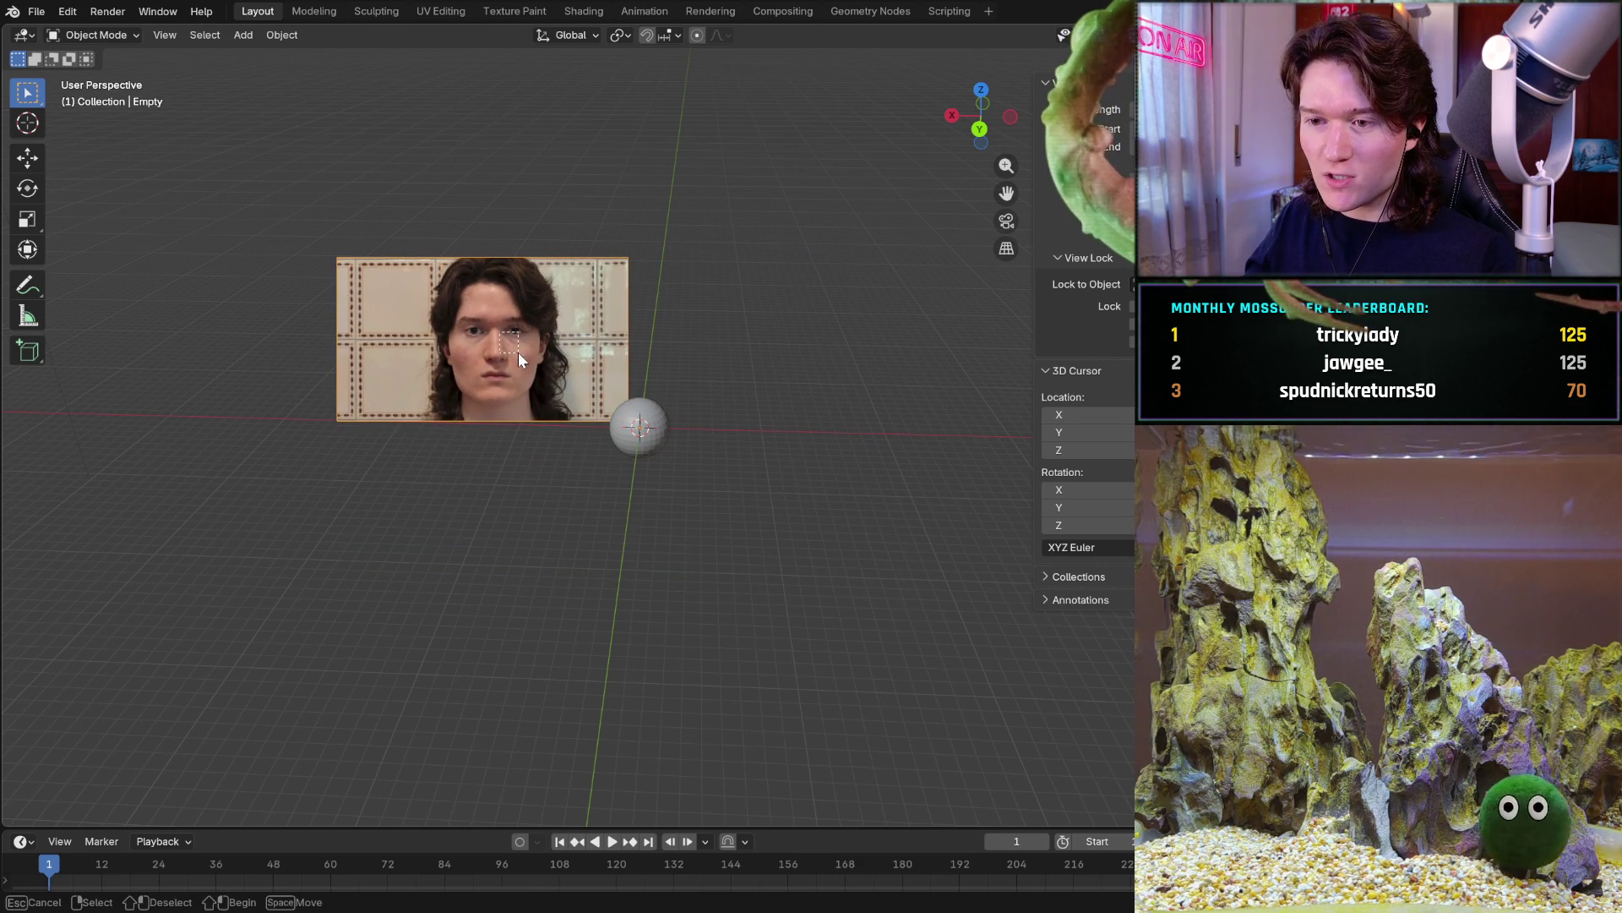
scroll(502, 341, up, 3)
mouse_move(514, 346)
middle_down()
mouse_move(525, 417)
mouse_move(810, 377)
mouse_move(1052, 398)
middle_up()
key(Escape)
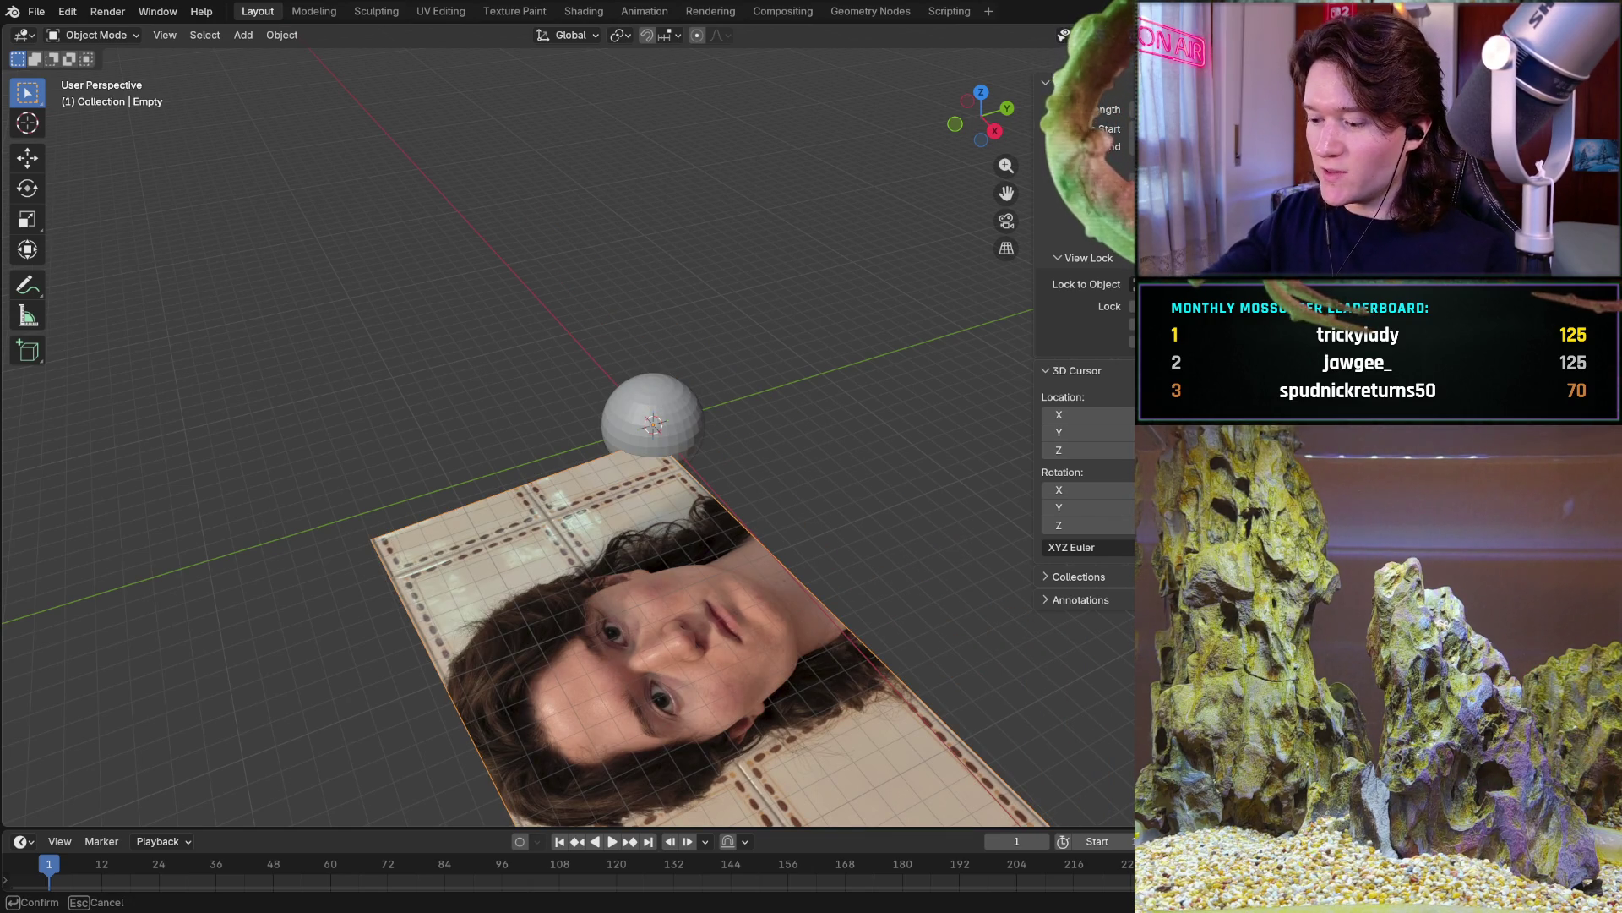
key(r)
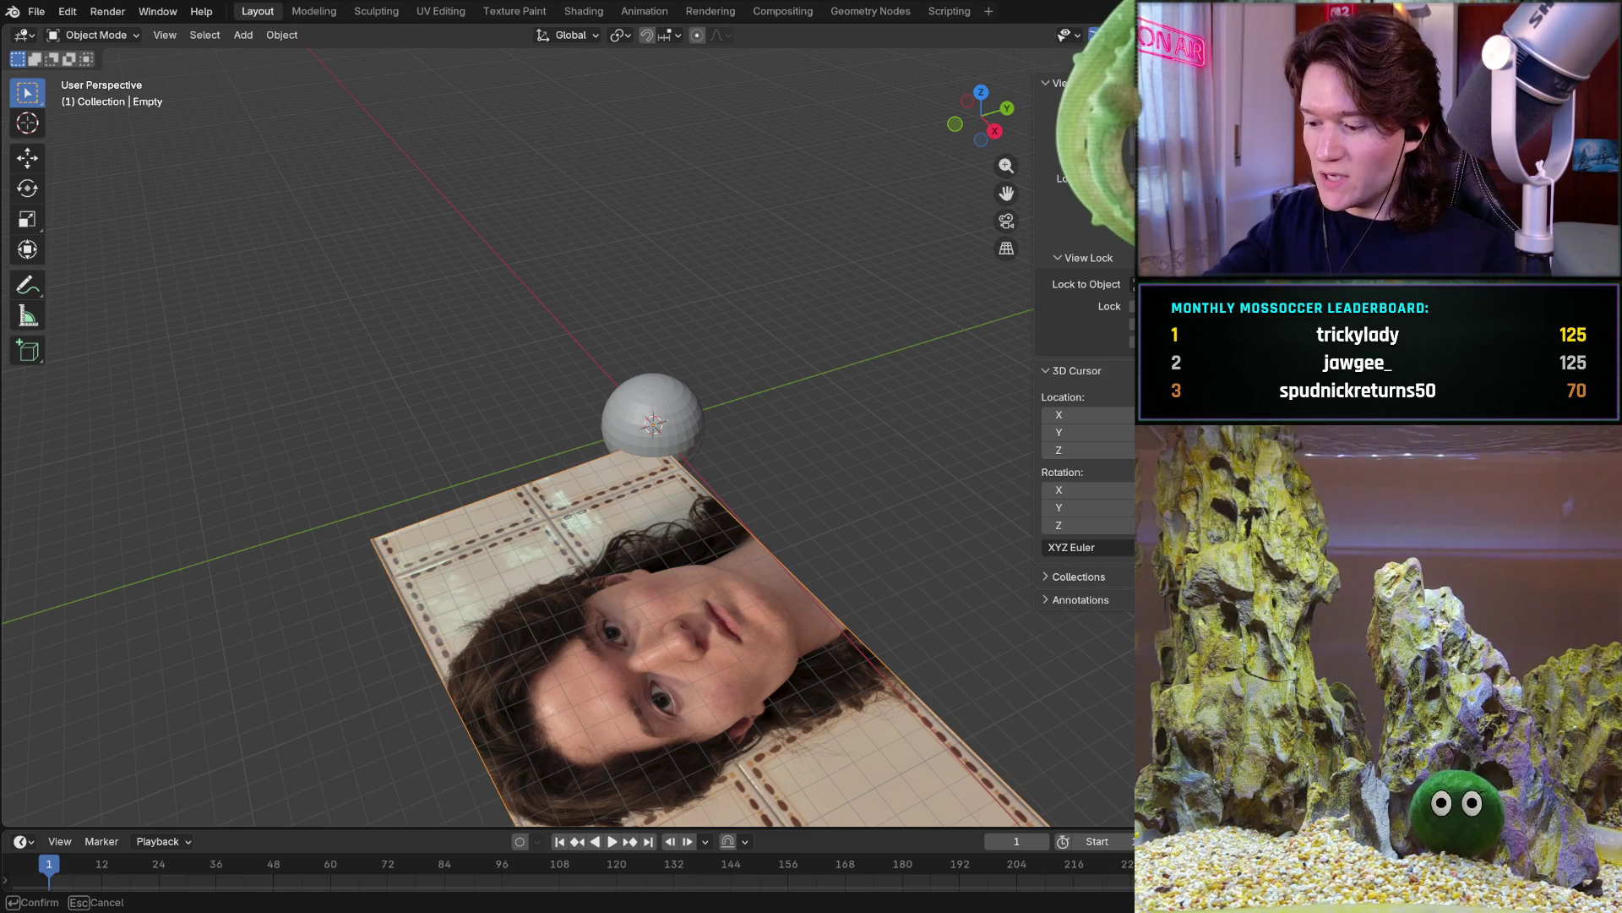
key(Escape)
mouse_move(880, 420)
middle_down()
mouse_move(760, 420)
mouse_move(427, 310)
middle_up()
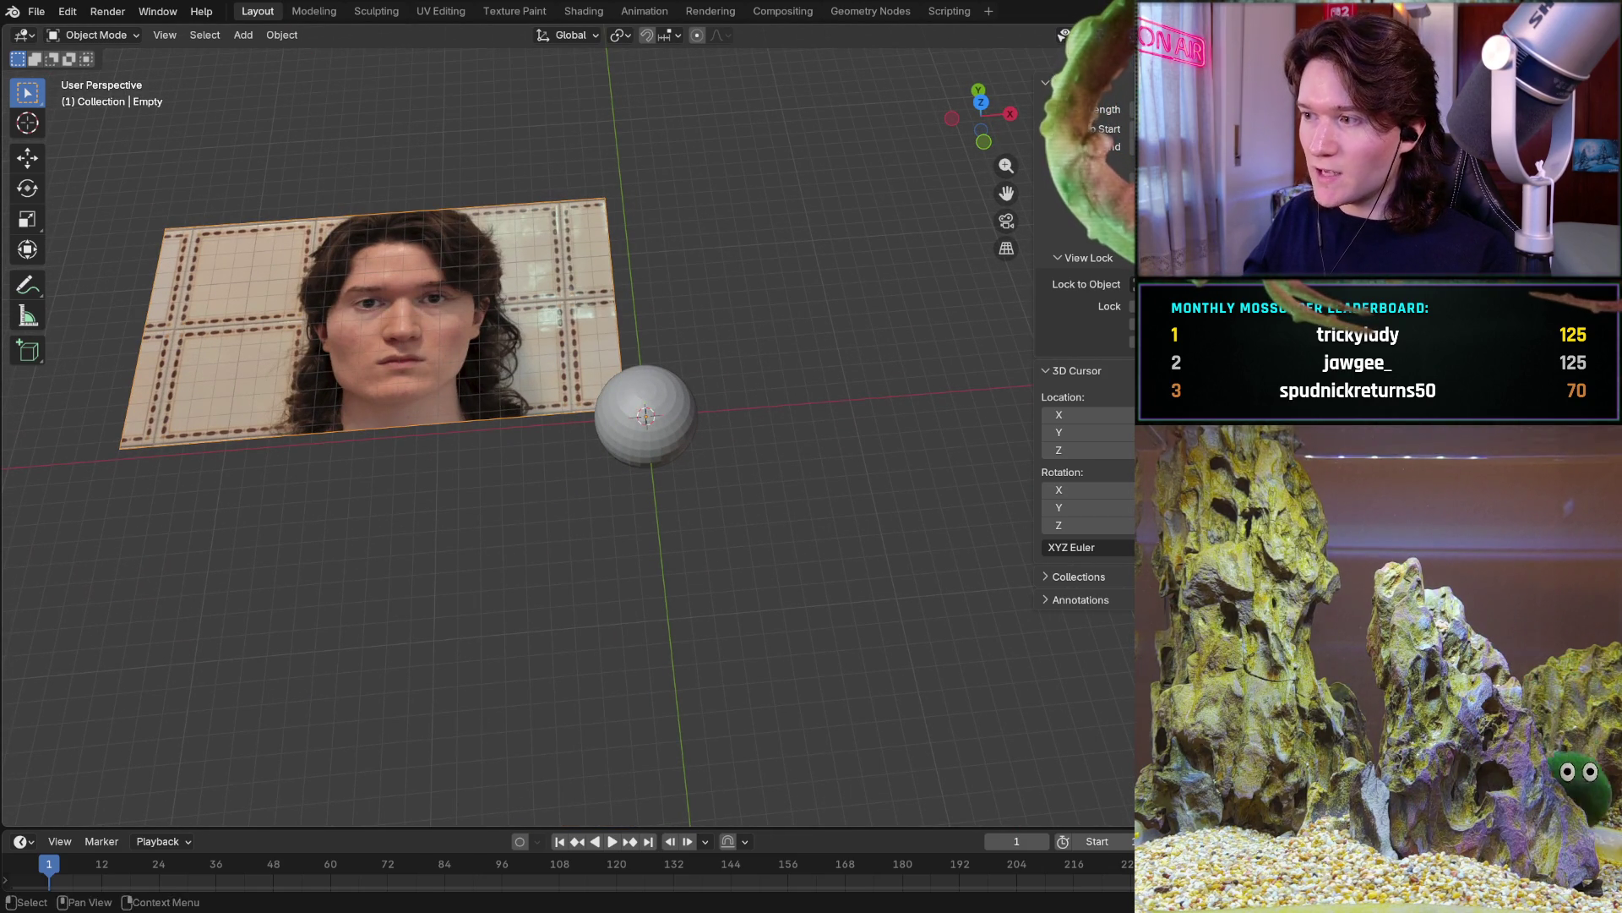
- Select the face photo, enlarge it considerably, and move it closer so the sphere sits over the mouth
click(353, 362)
mouse_move(604, 214)
mouse_down()
mouse_move(786, 195)
mouse_move(1026, 234)
mouse_move(1017, 244)
mouse_up()
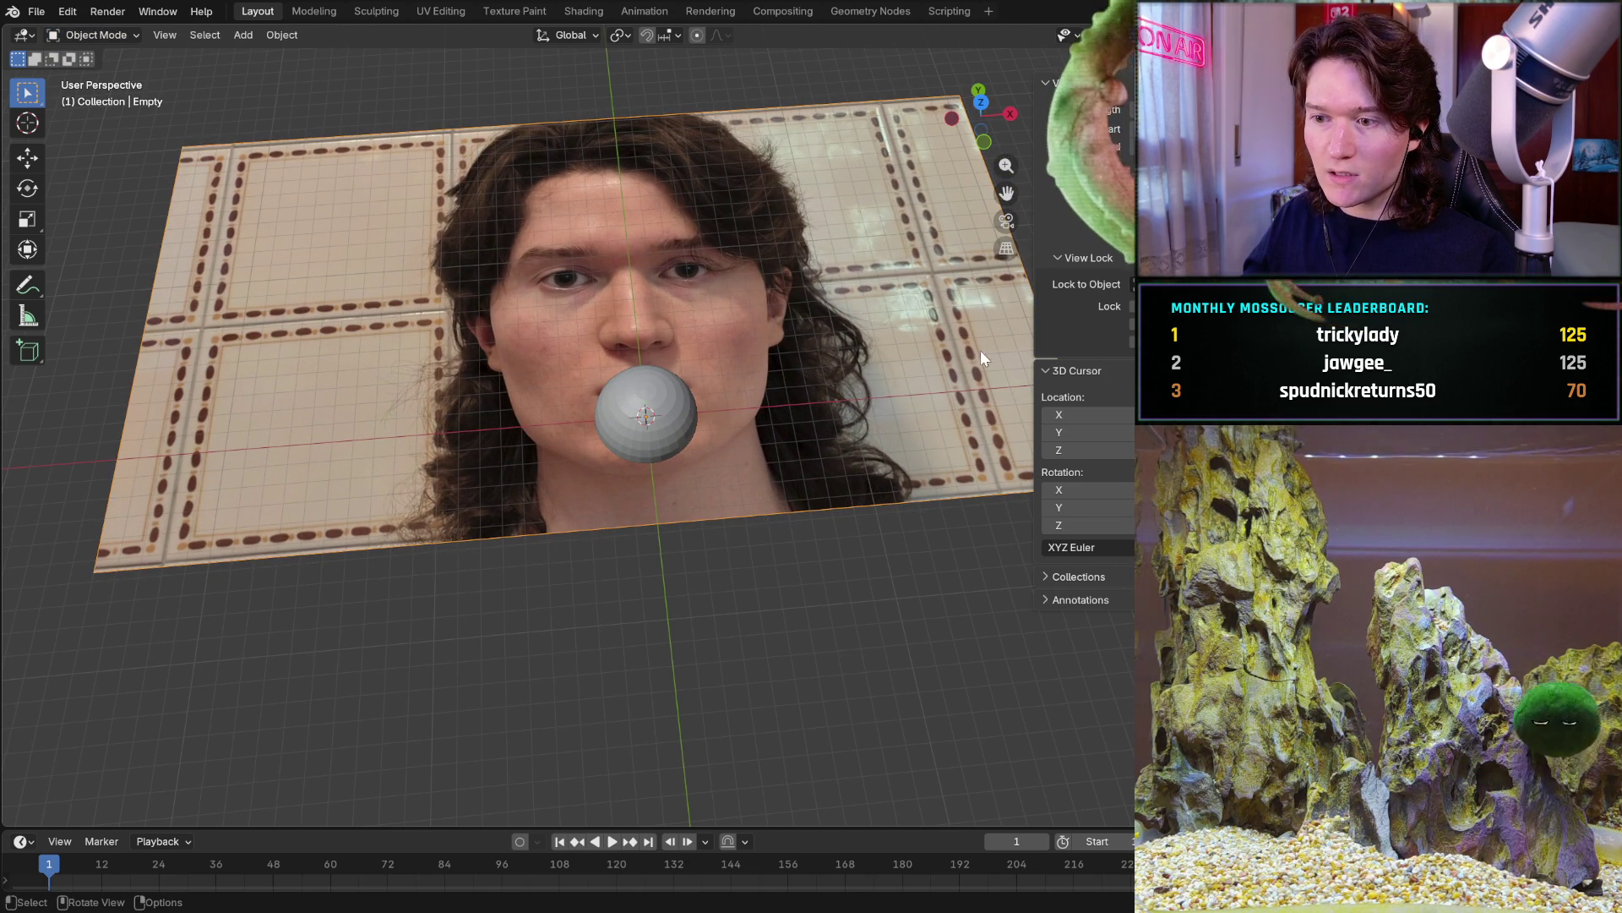
key(g)
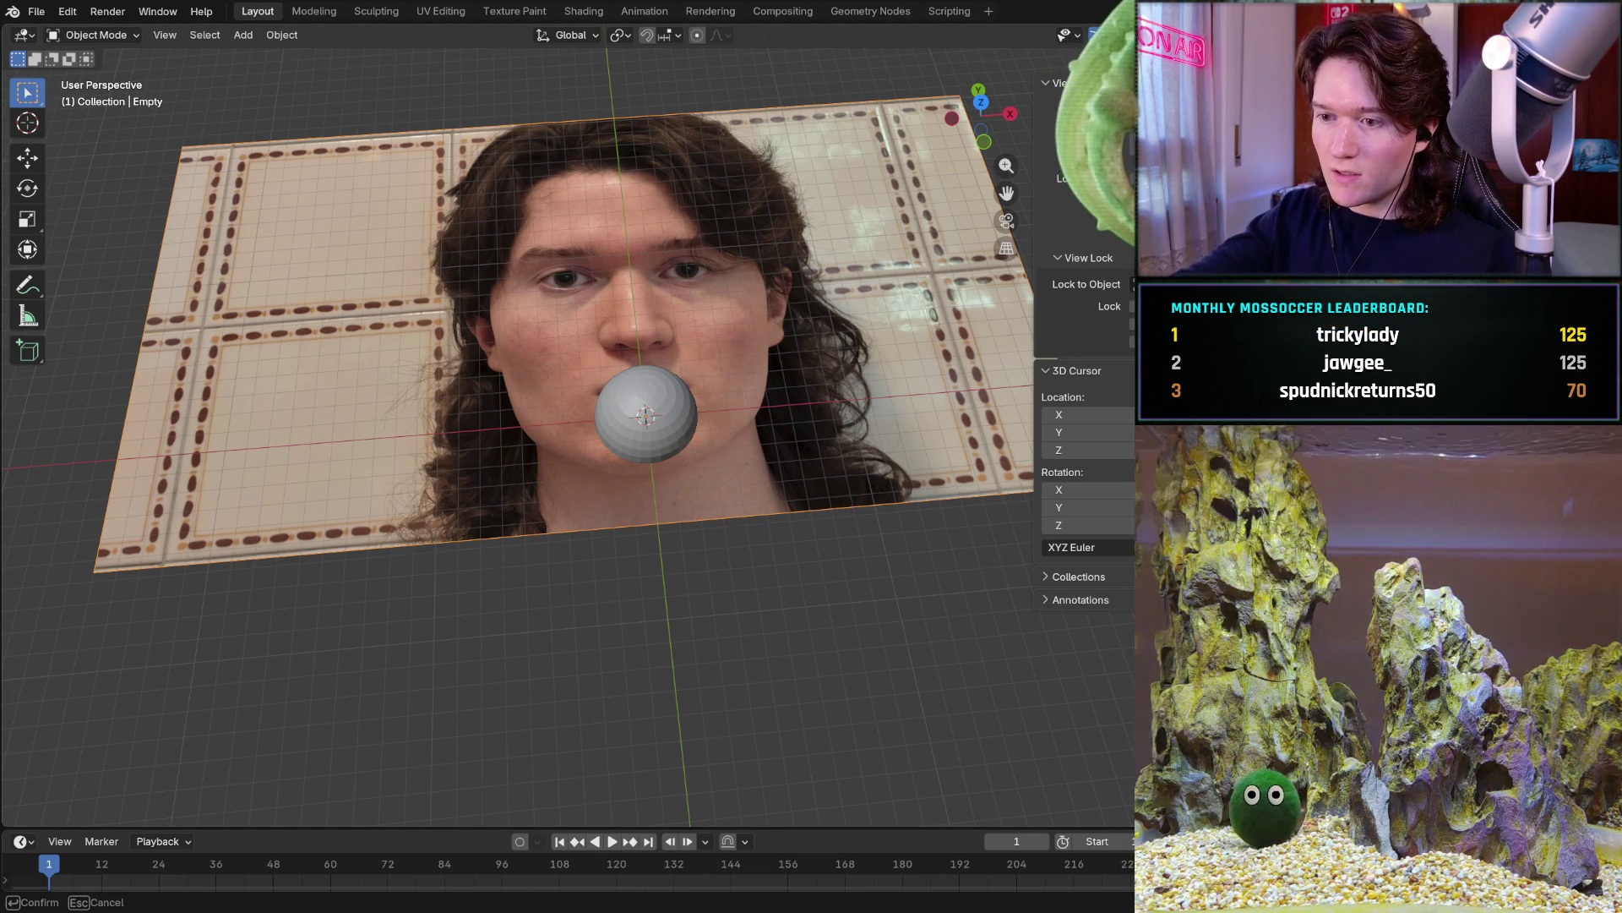
key(Return)
- Scale the face photo down and slide it right and up until the sphere covers the face's centre
mouse_move(753, 512)
middle_down()
mouse_move(866, 425)
mouse_move(1000, 377)
mouse_move(761, 386)
middle_up()
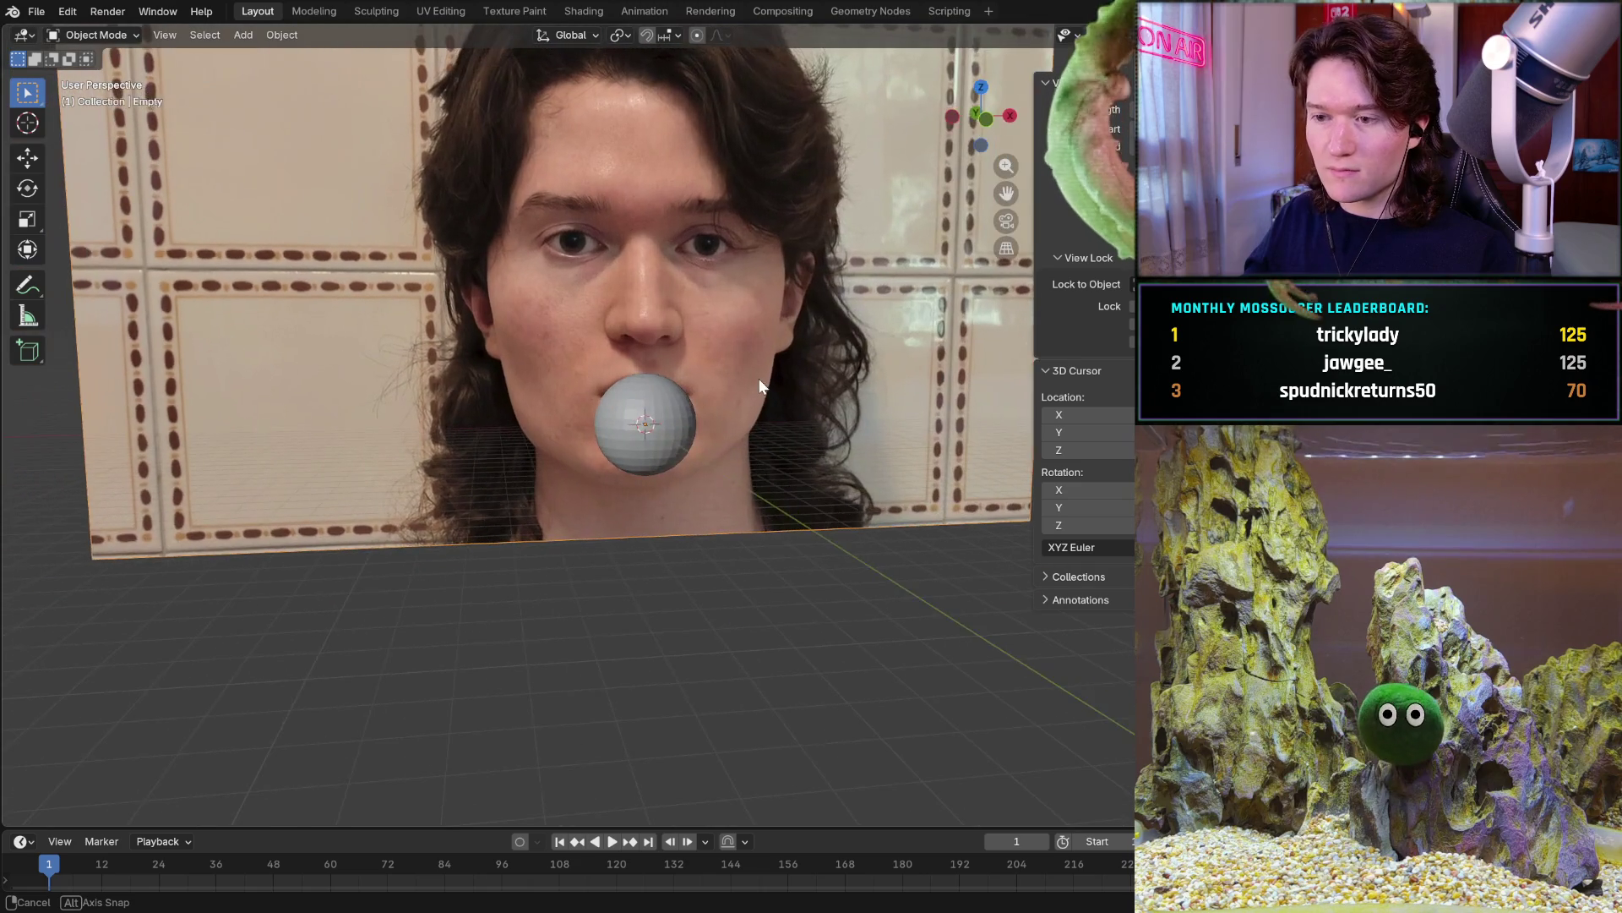
scroll(738, 380, down, 5)
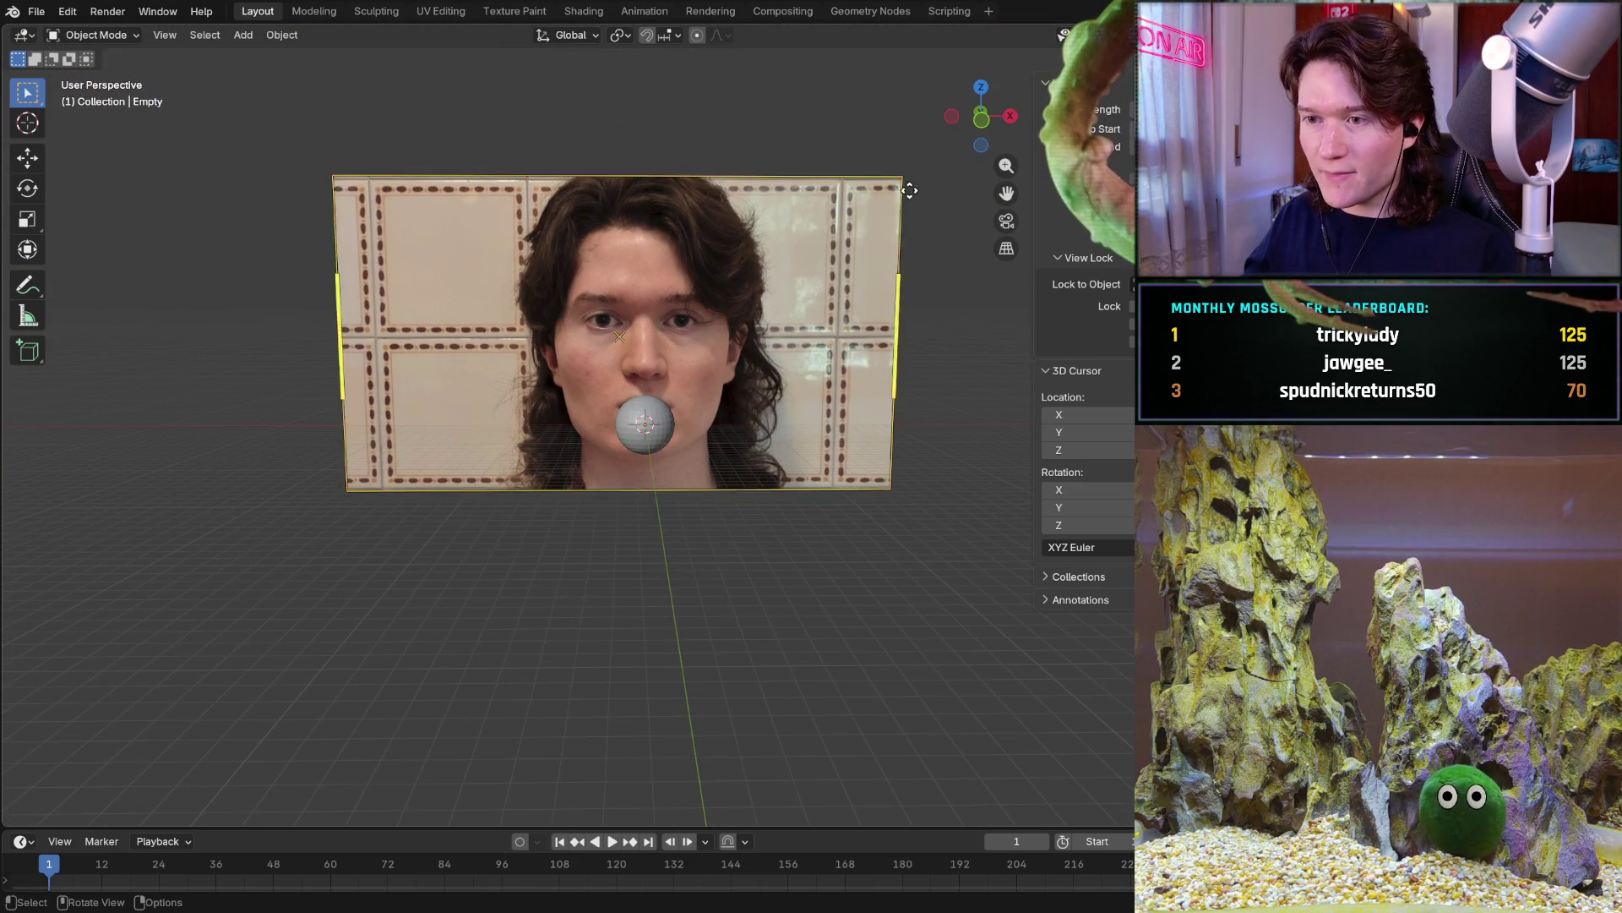
mouse_move(870, 195)
mouse_down()
mouse_move(848, 191)
mouse_move(716, 381)
mouse_up()
scroll(388, 442, up, 8)
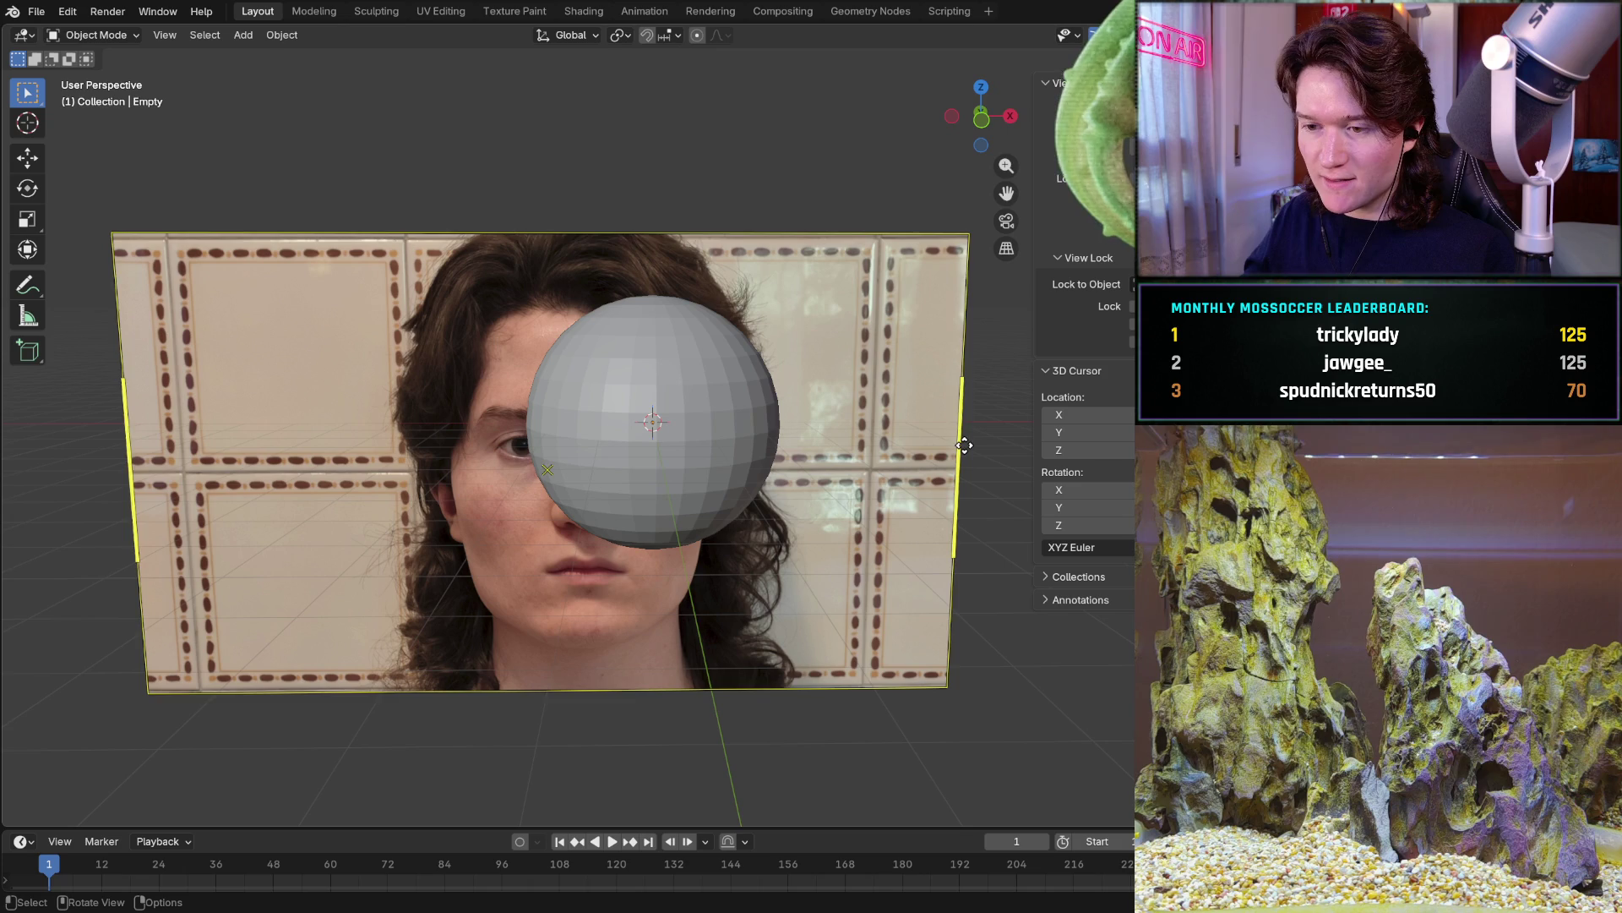
mouse_move(549, 470)
mouse_down()
mouse_move(667, 450)
mouse_move(656, 423)
mouse_up()
middle_drag(656, 423, 255, 410)
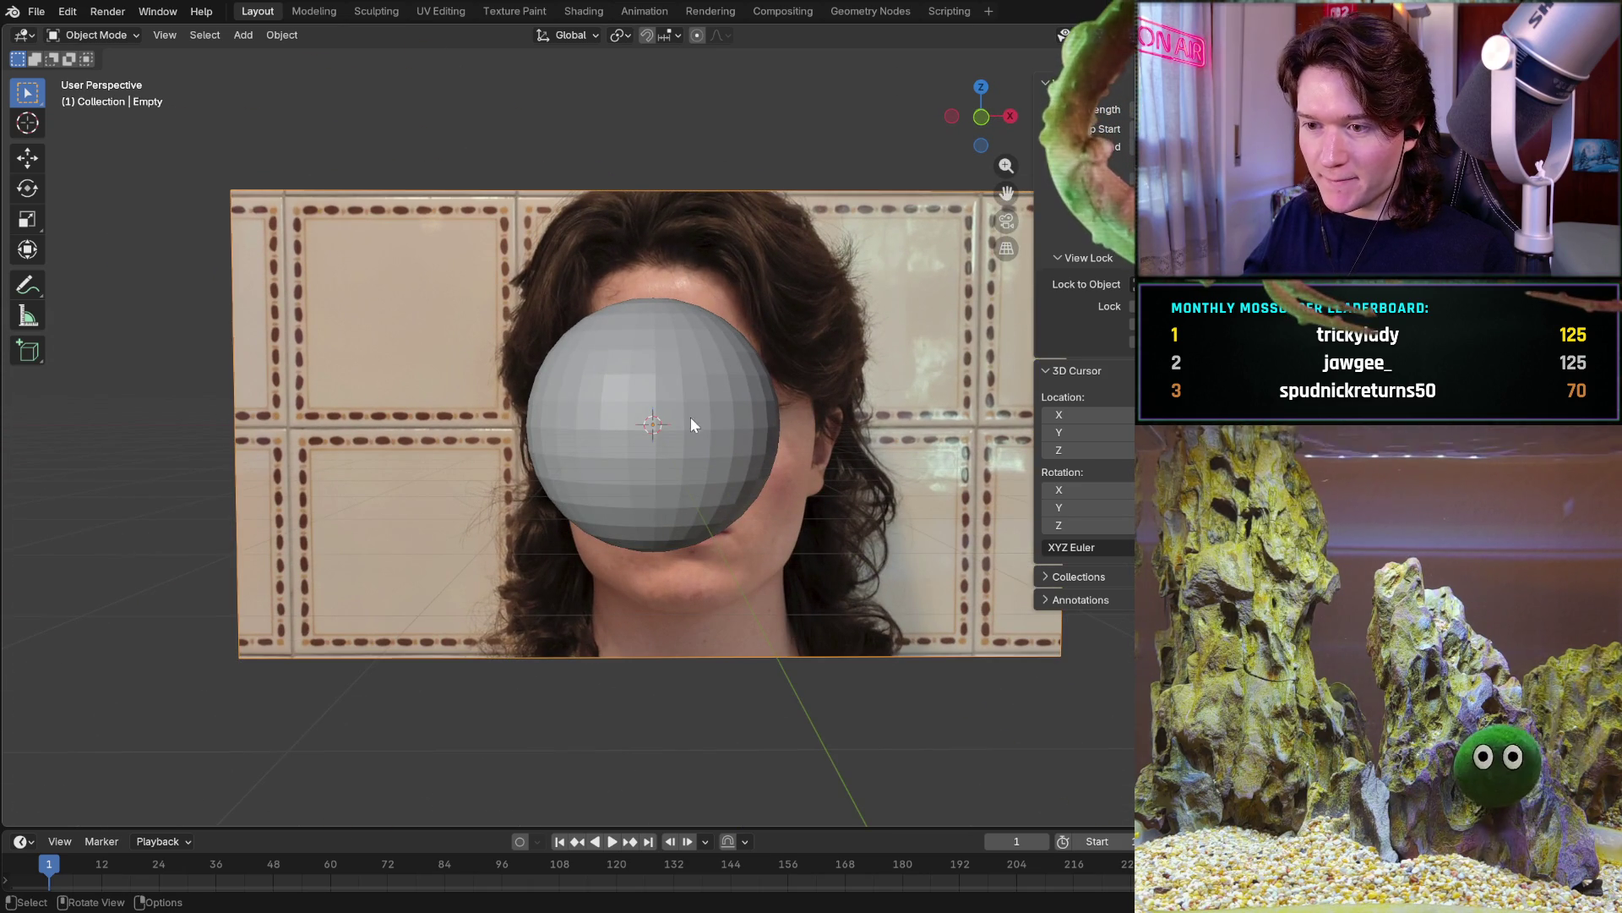
drag(648, 425, 647, 425)
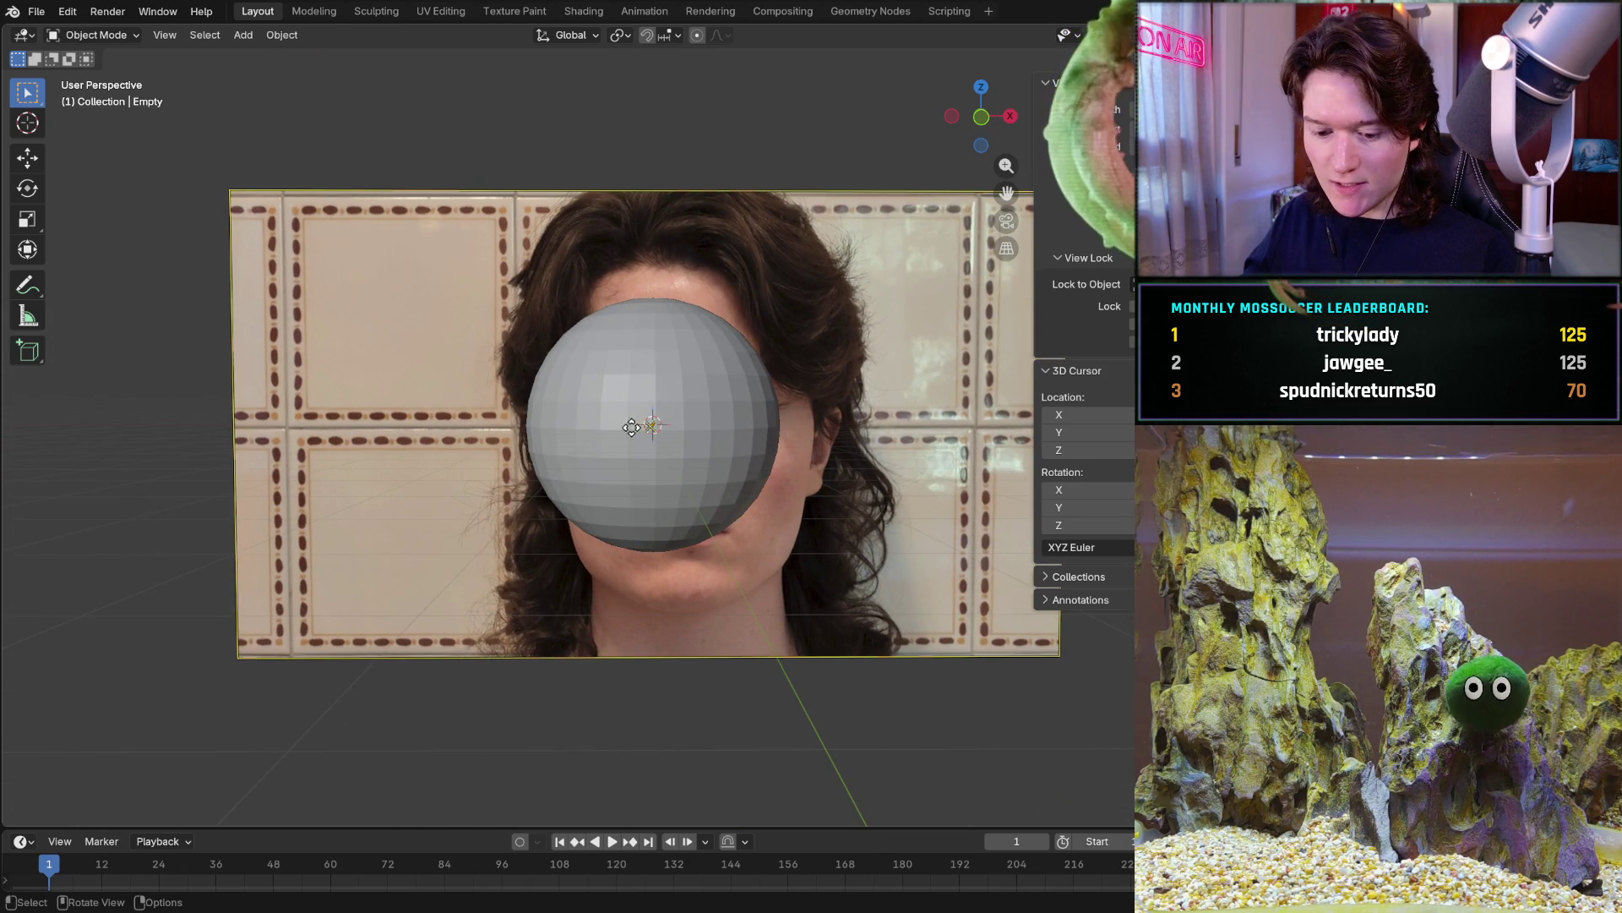
key(ctrl+KP_1)
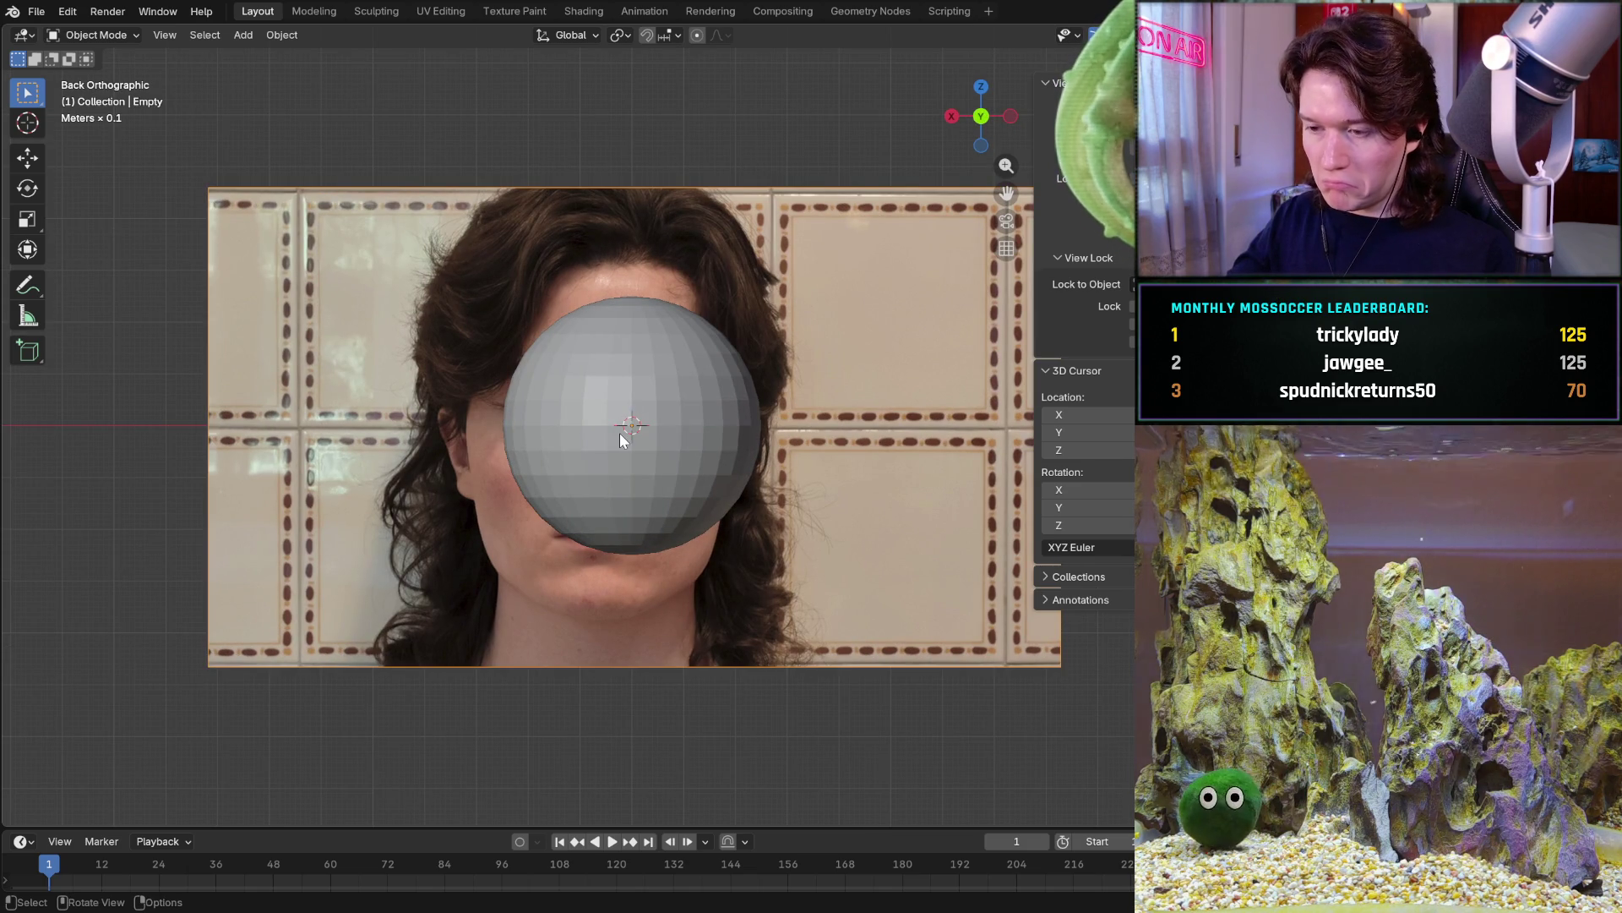
key(KP_1)
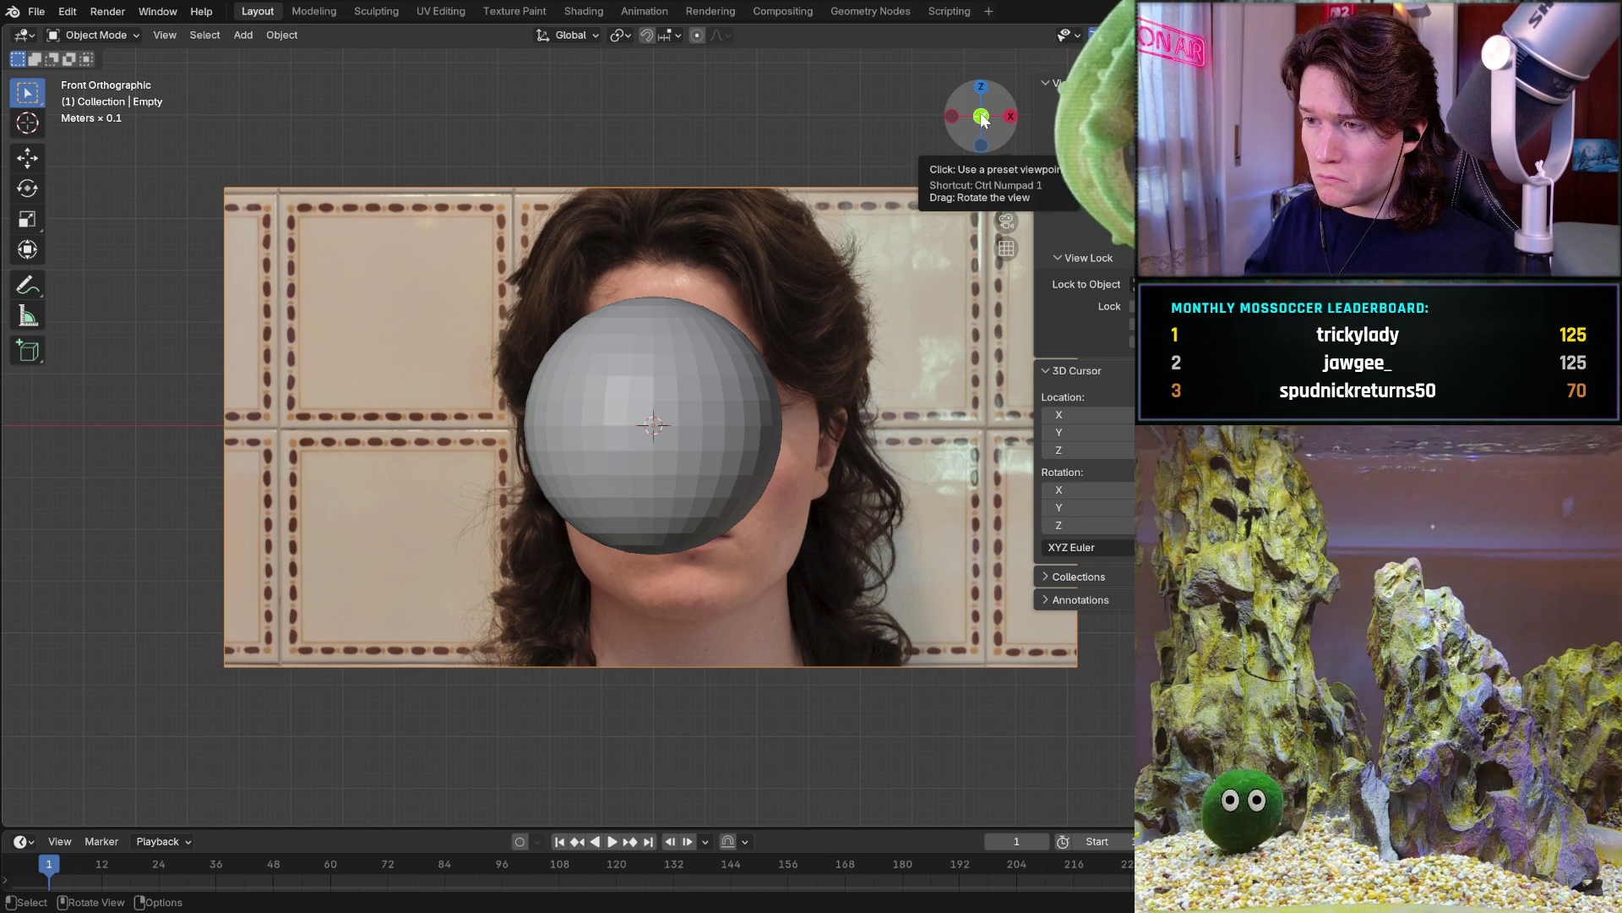
mouse_move(733, 525)
middle_down()
mouse_move(257, 535)
mouse_move(340, 538)
middle_up()
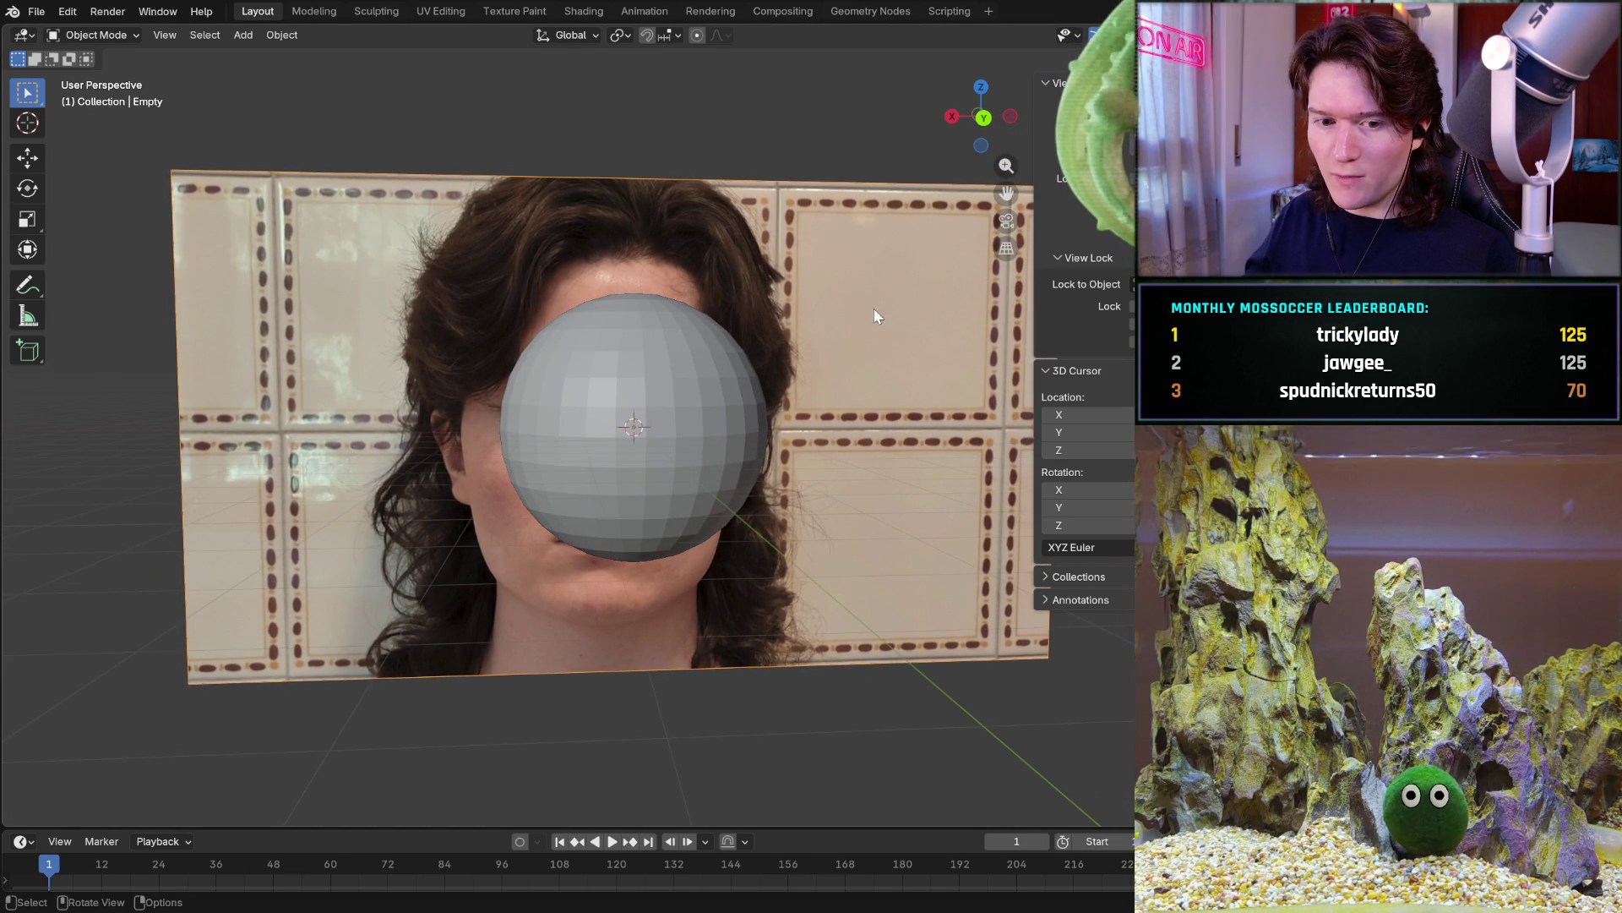
key(shift)
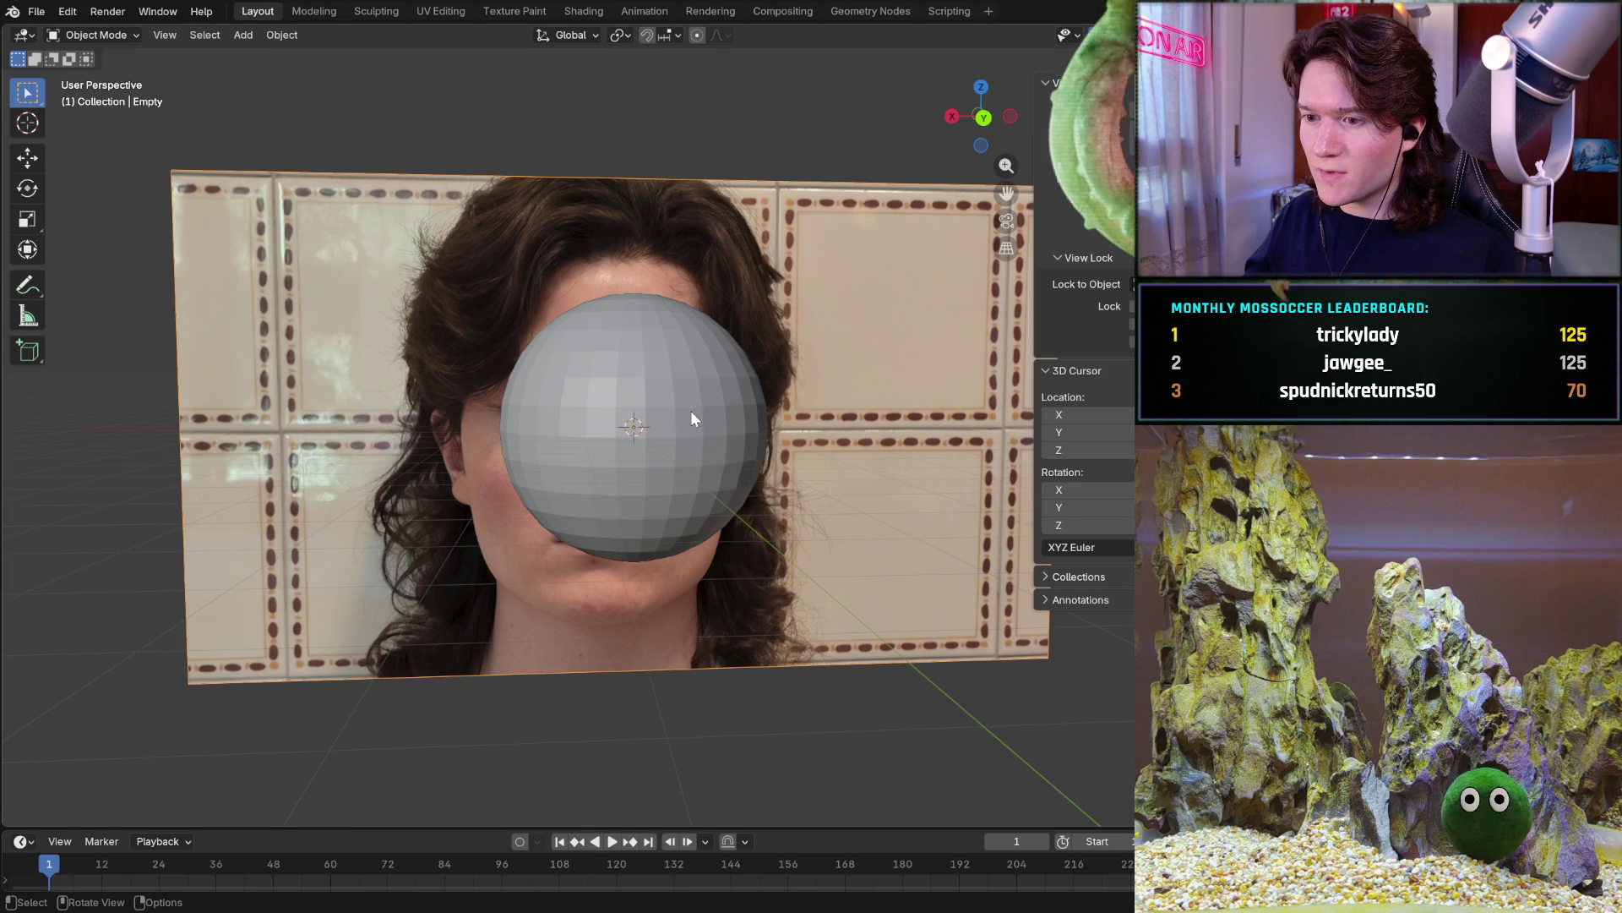
middle_drag(708, 417, 663, 401)
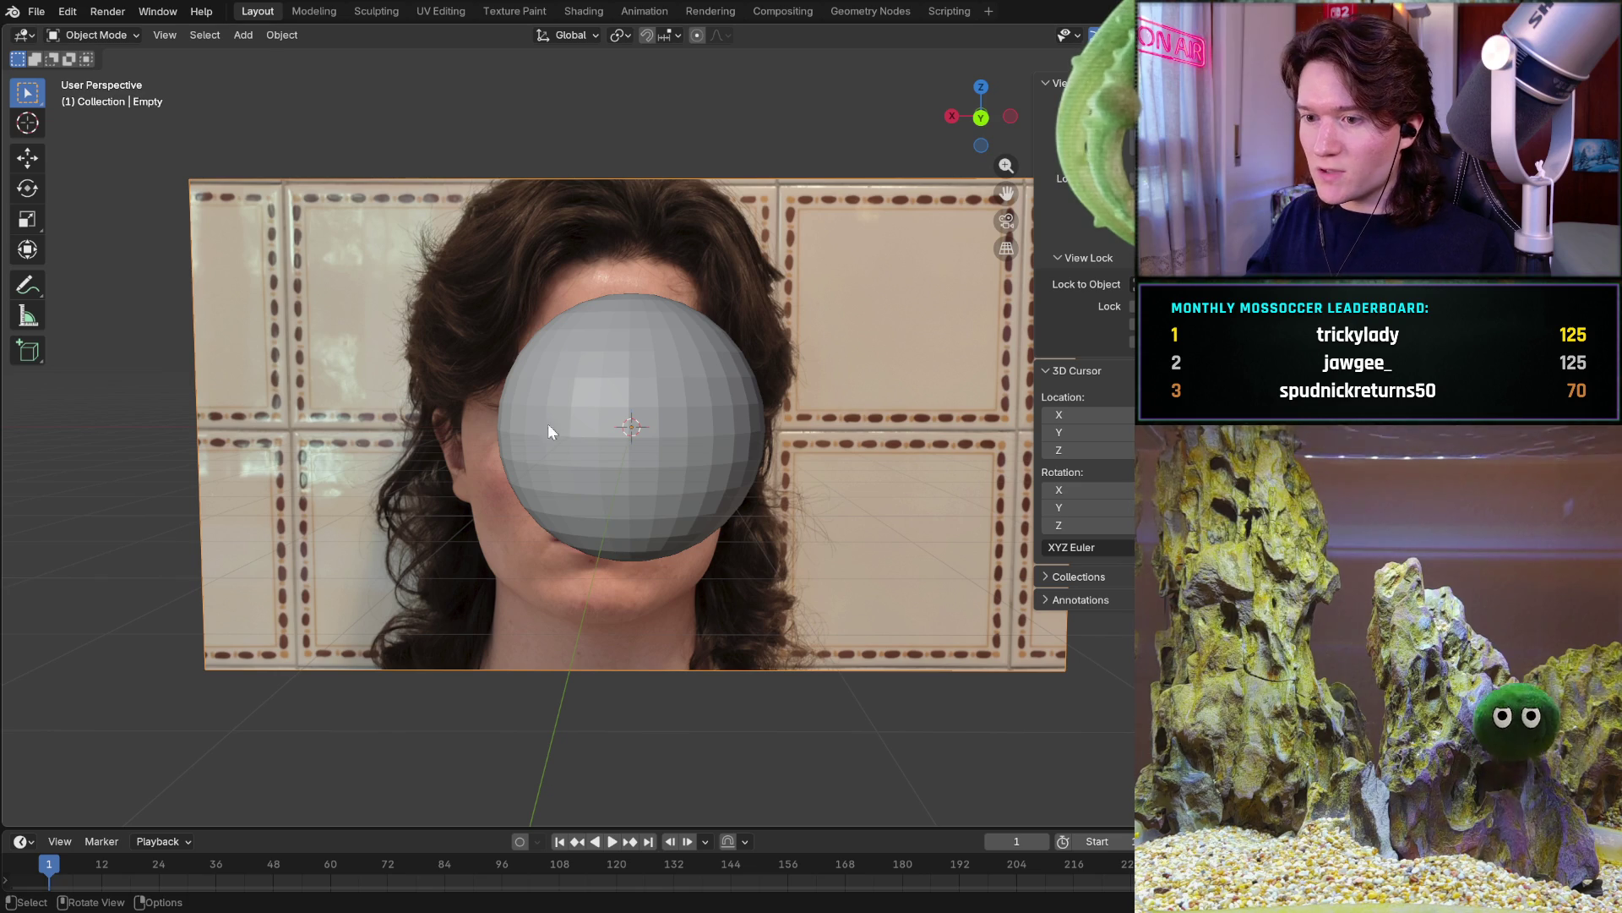
mouse_move(660, 256)
middle_down()
mouse_move(659, 318)
mouse_move(922, 367)
mouse_move(929, 392)
mouse_move(717, 286)
mouse_move(733, 358)
mouse_move(544, 272)
mouse_move(492, 348)
mouse_move(422, 312)
mouse_move(607, 291)
mouse_move(509, 321)
mouse_move(444, 305)
middle_up()
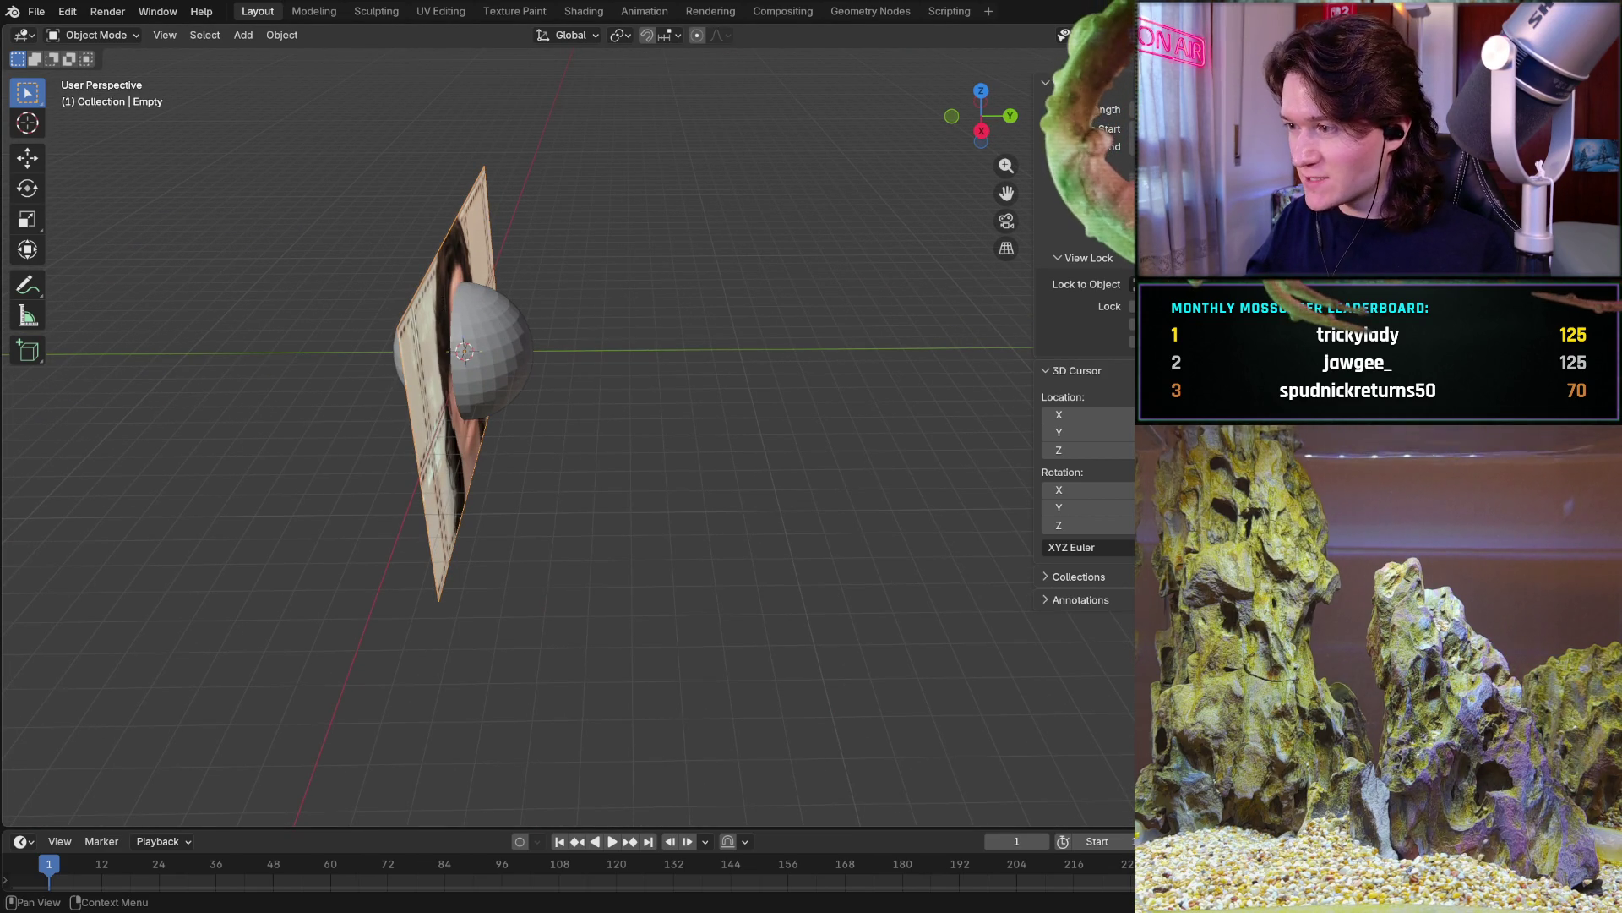
- Rotate the face photo upright behind the sphere
key(r)
key(Return)
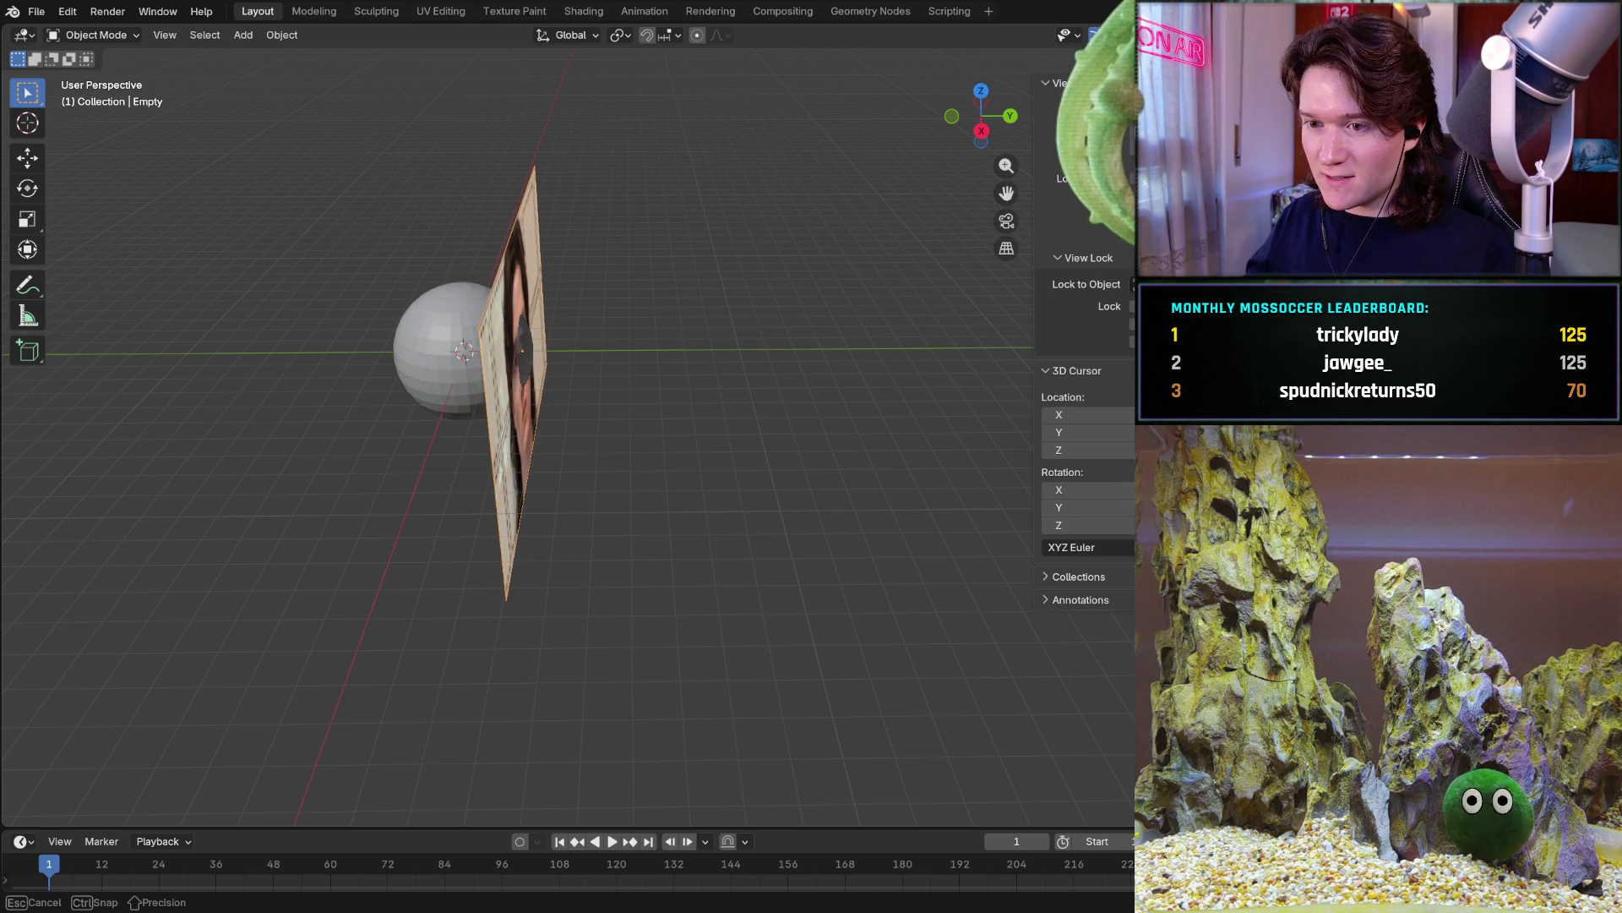
mouse_move(840, 325)
middle_down()
mouse_move(895, 322)
mouse_move(706, 309)
mouse_move(652, 278)
middle_up()
scroll(745, 281, up, 3)
- Switch to a back orthographic view, recentre it, and lower the photo's opacity
key(KP_5)
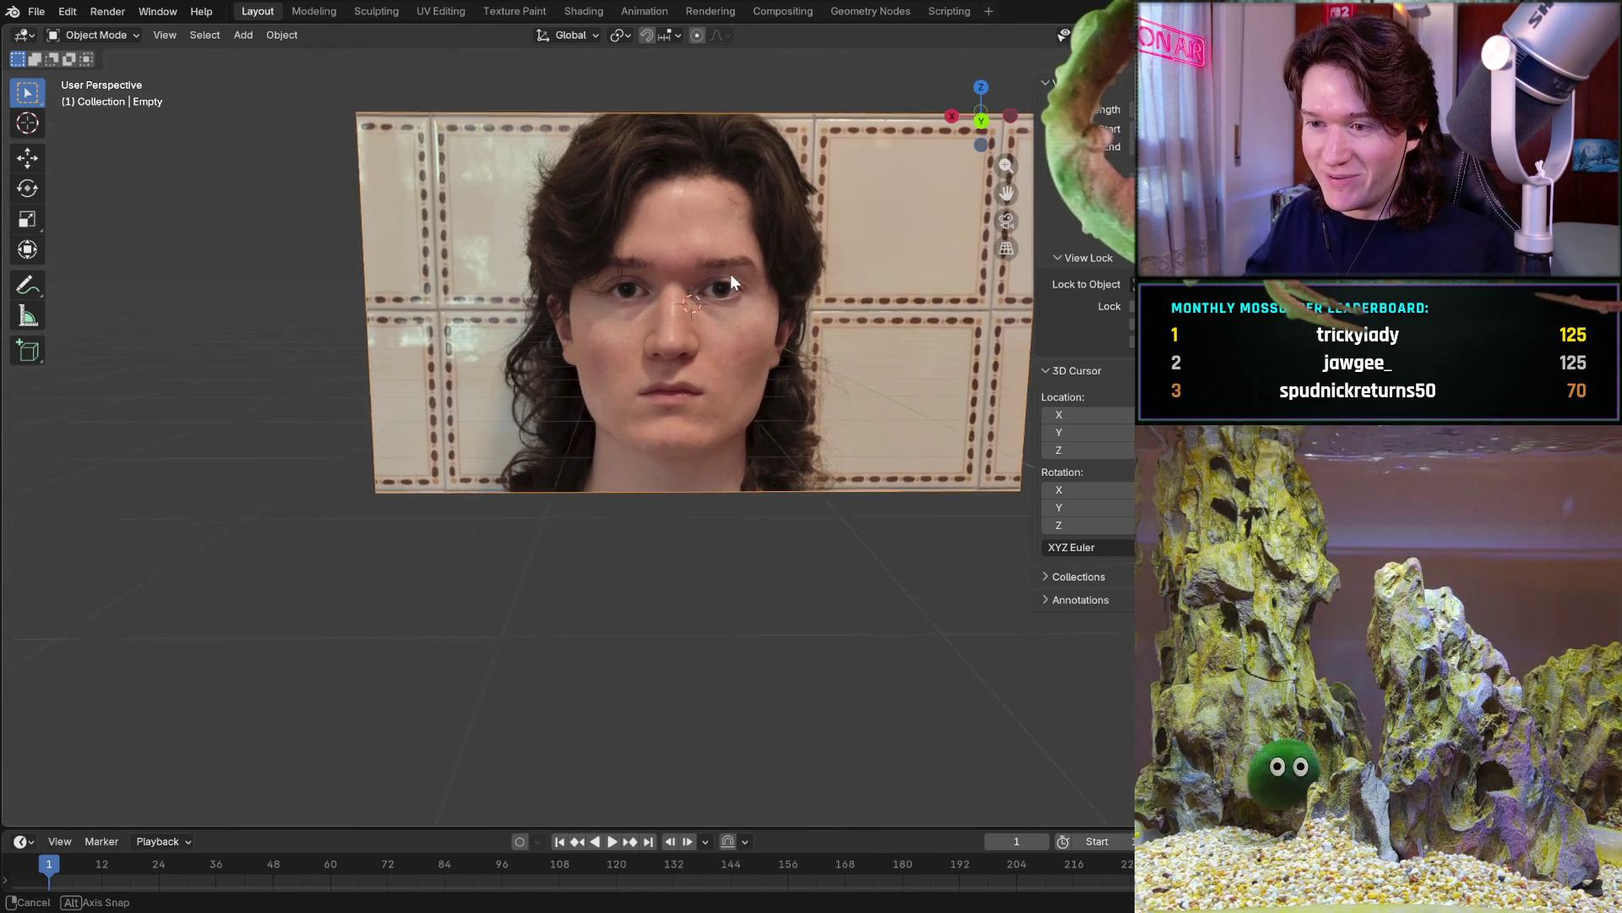
key(KP_1)
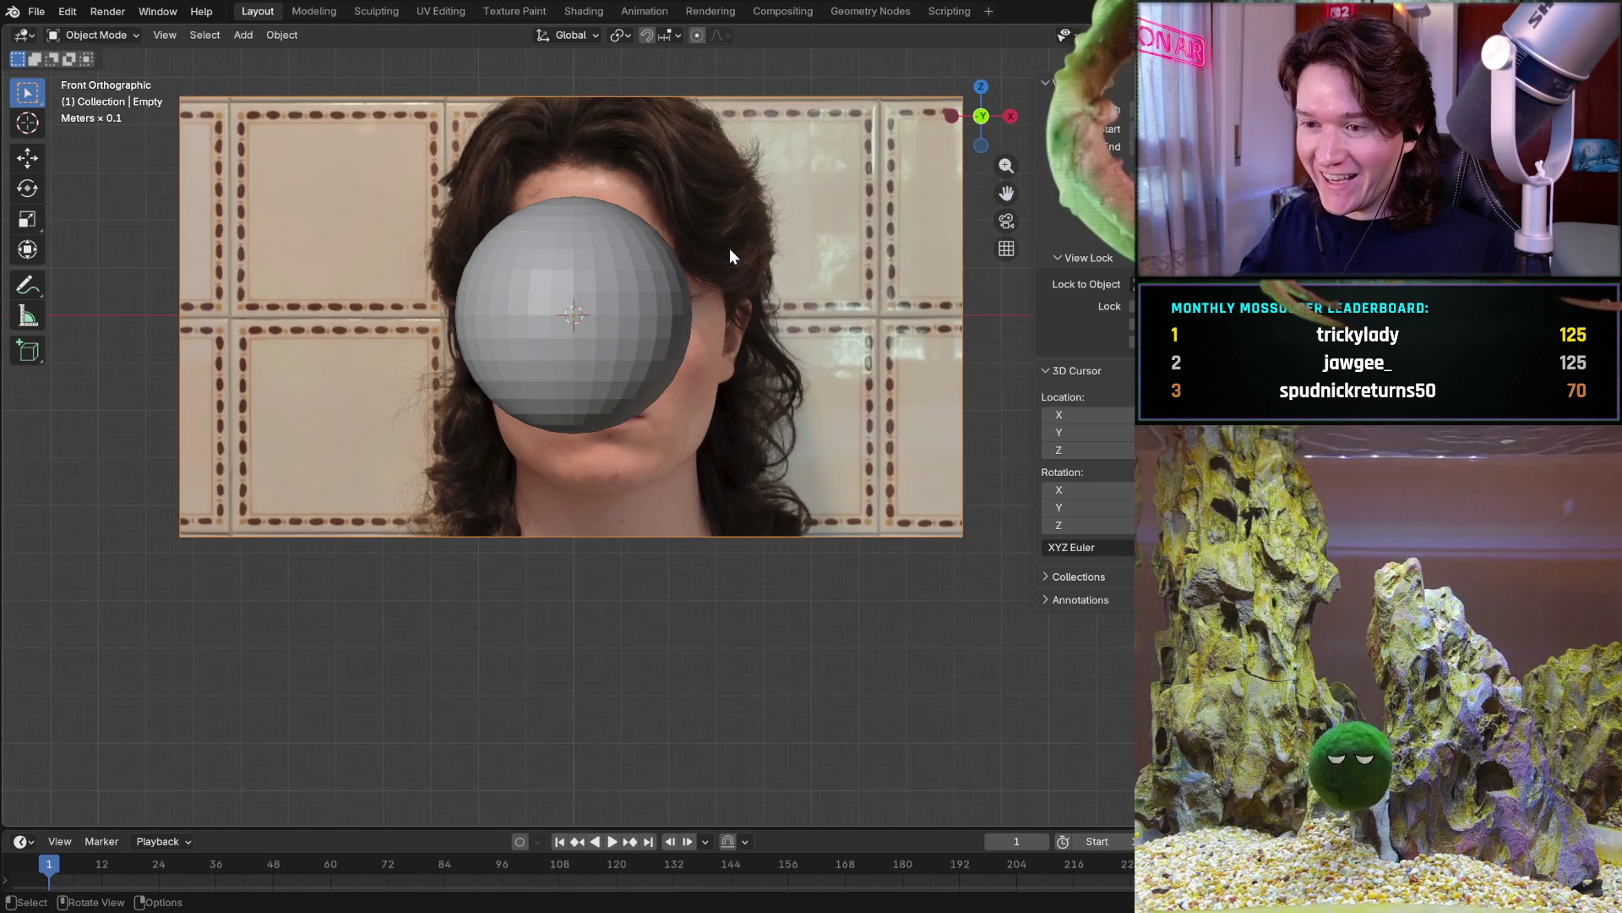
key(ctrl+KP_1)
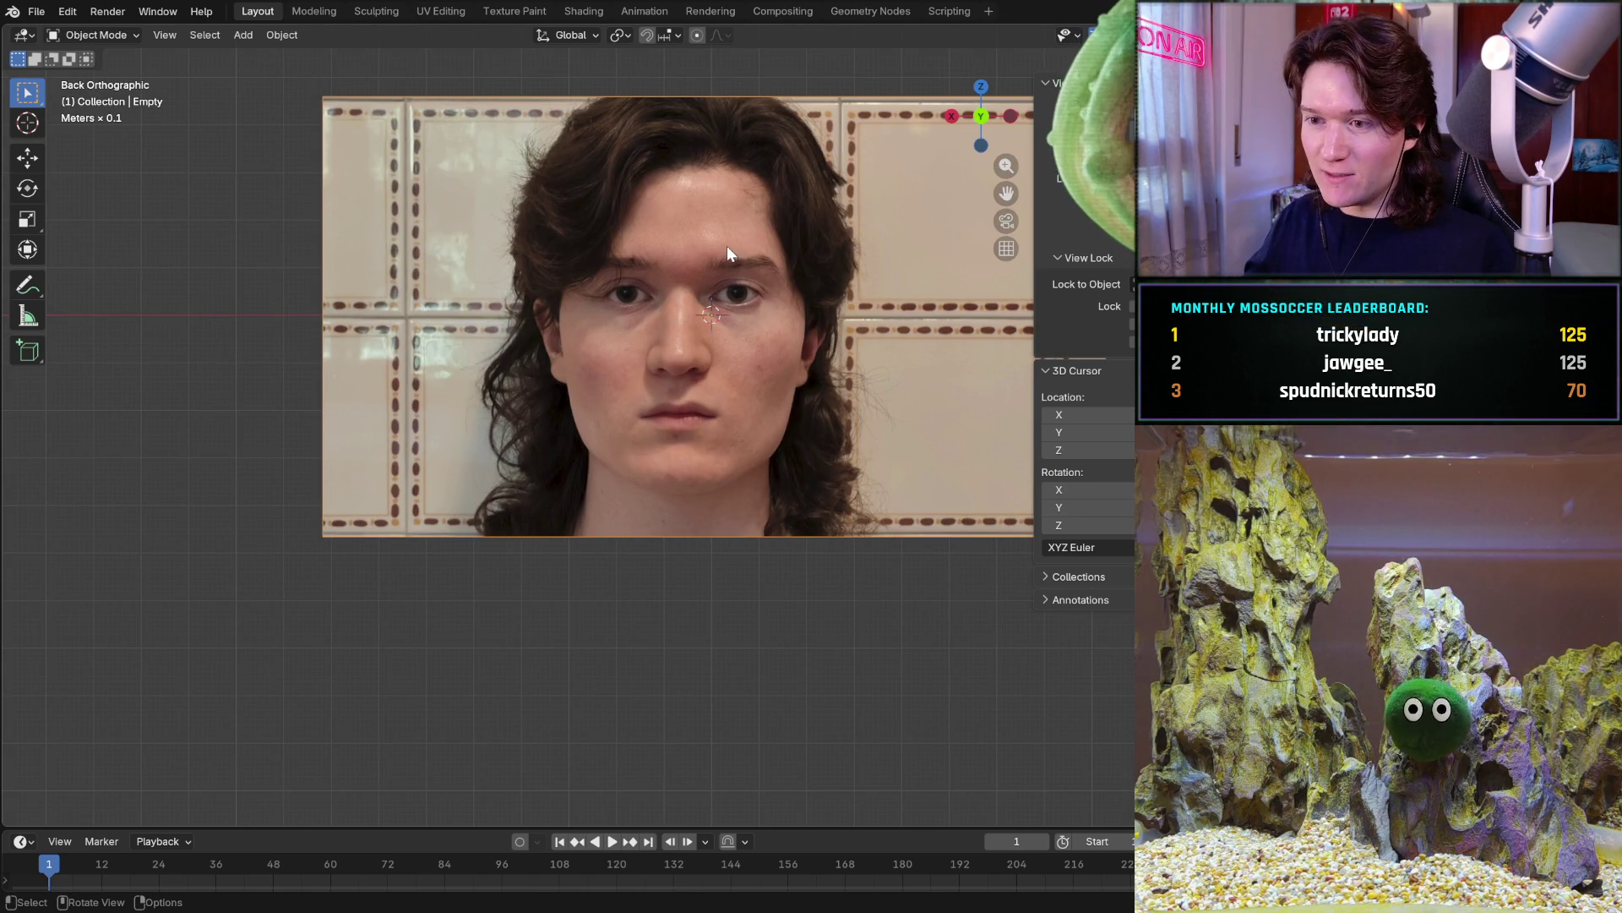
shift+middle_drag(713, 185, 637, 291)
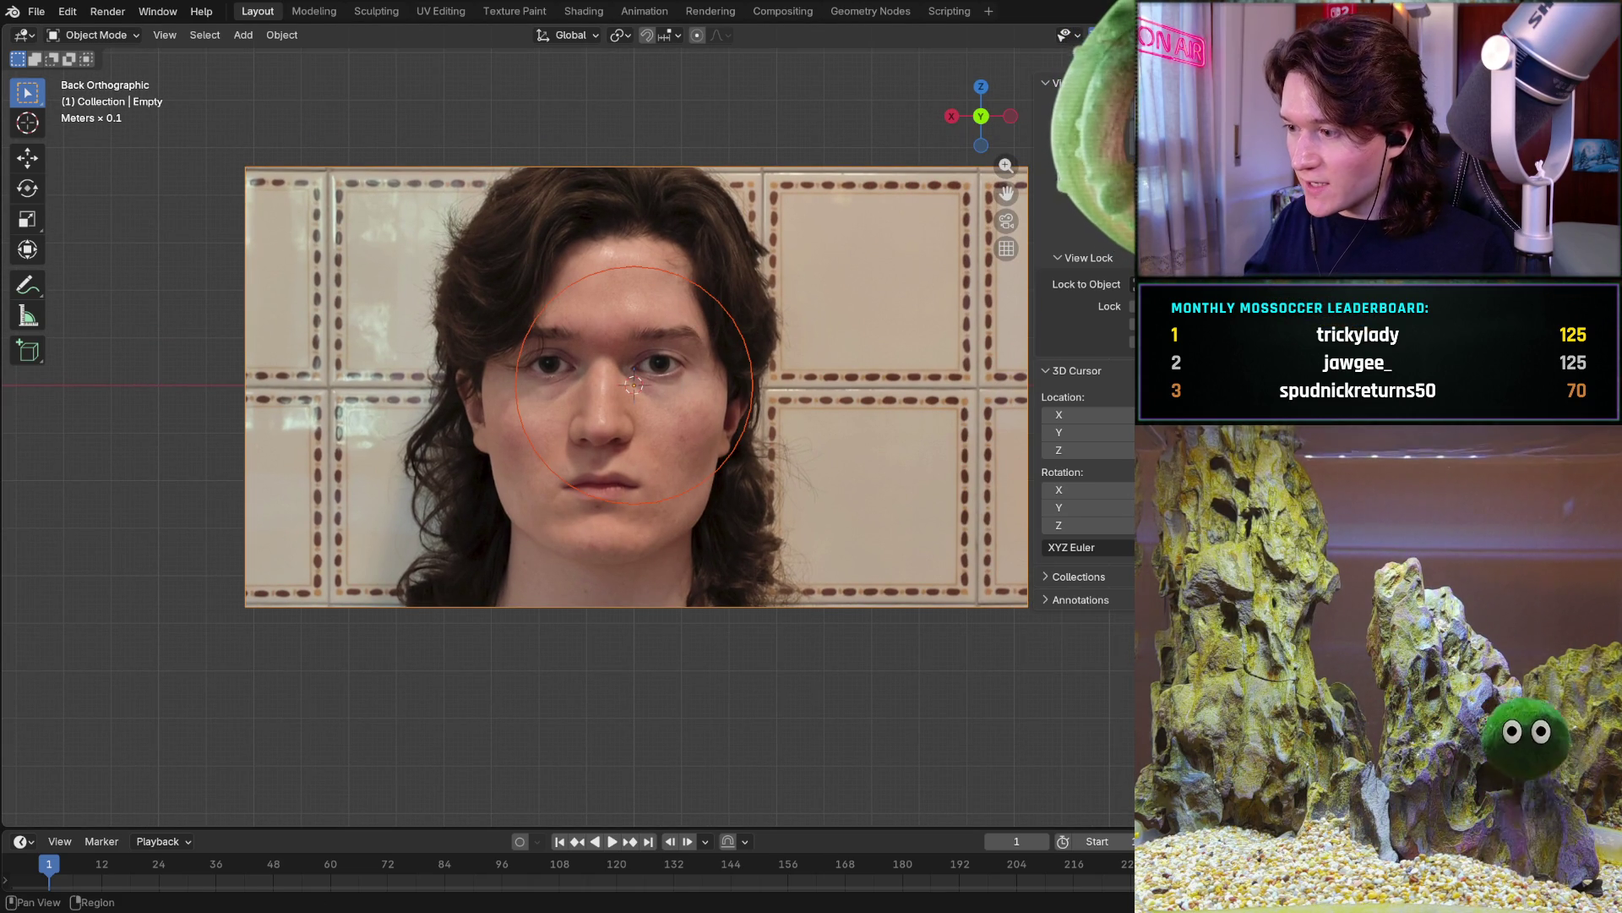
key(Return)
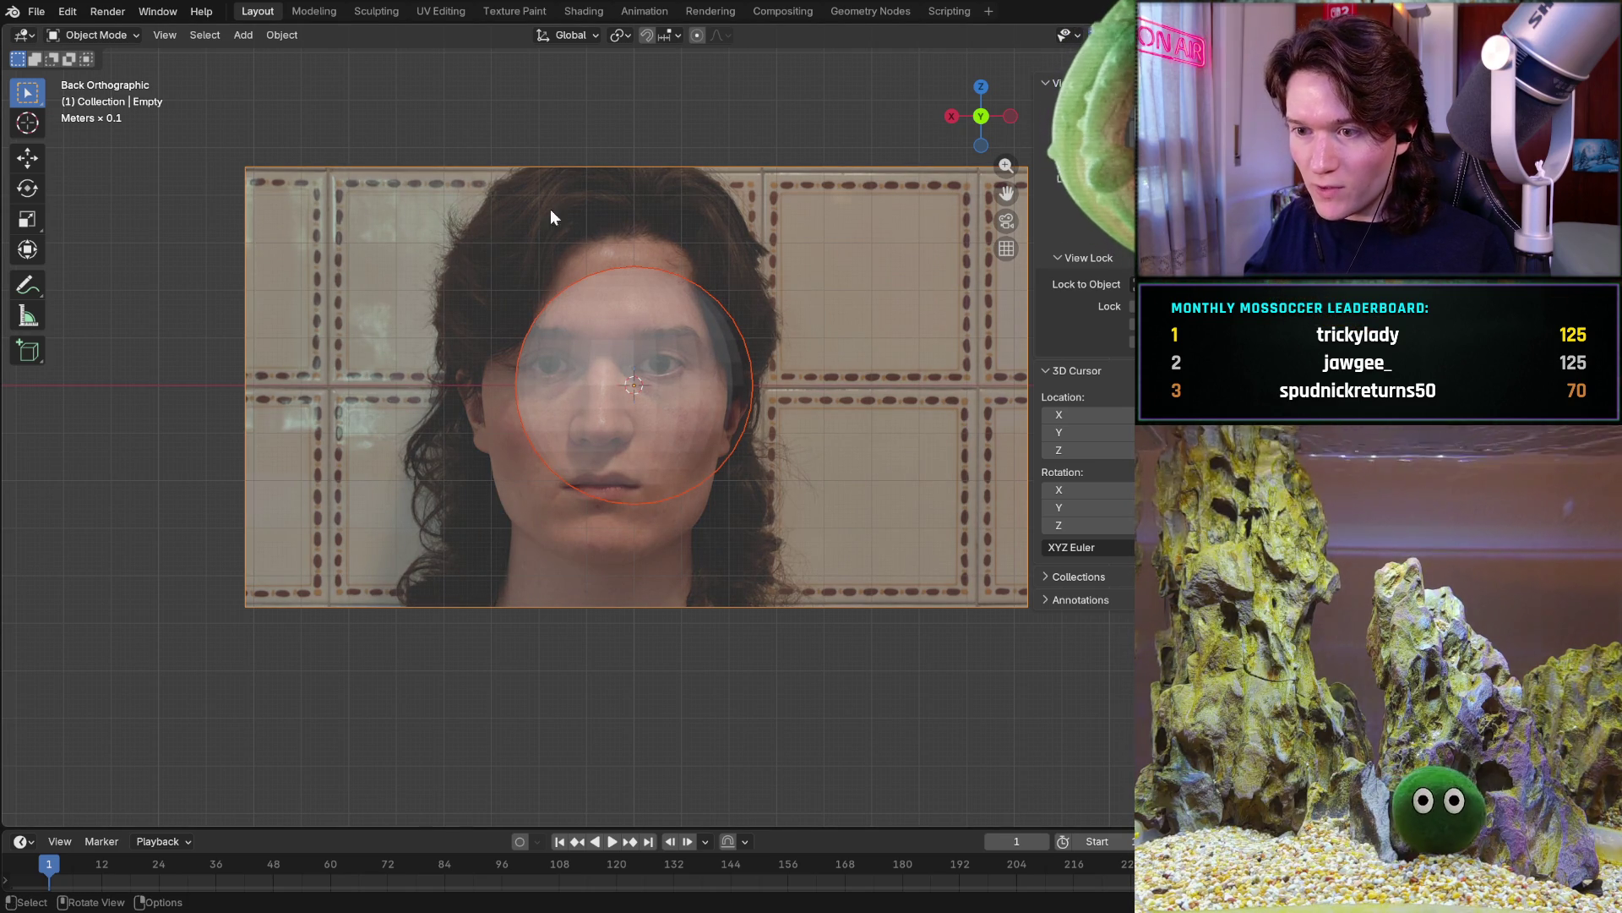
- Move the reference photo to a new position with G
click(629, 389)
key(g)
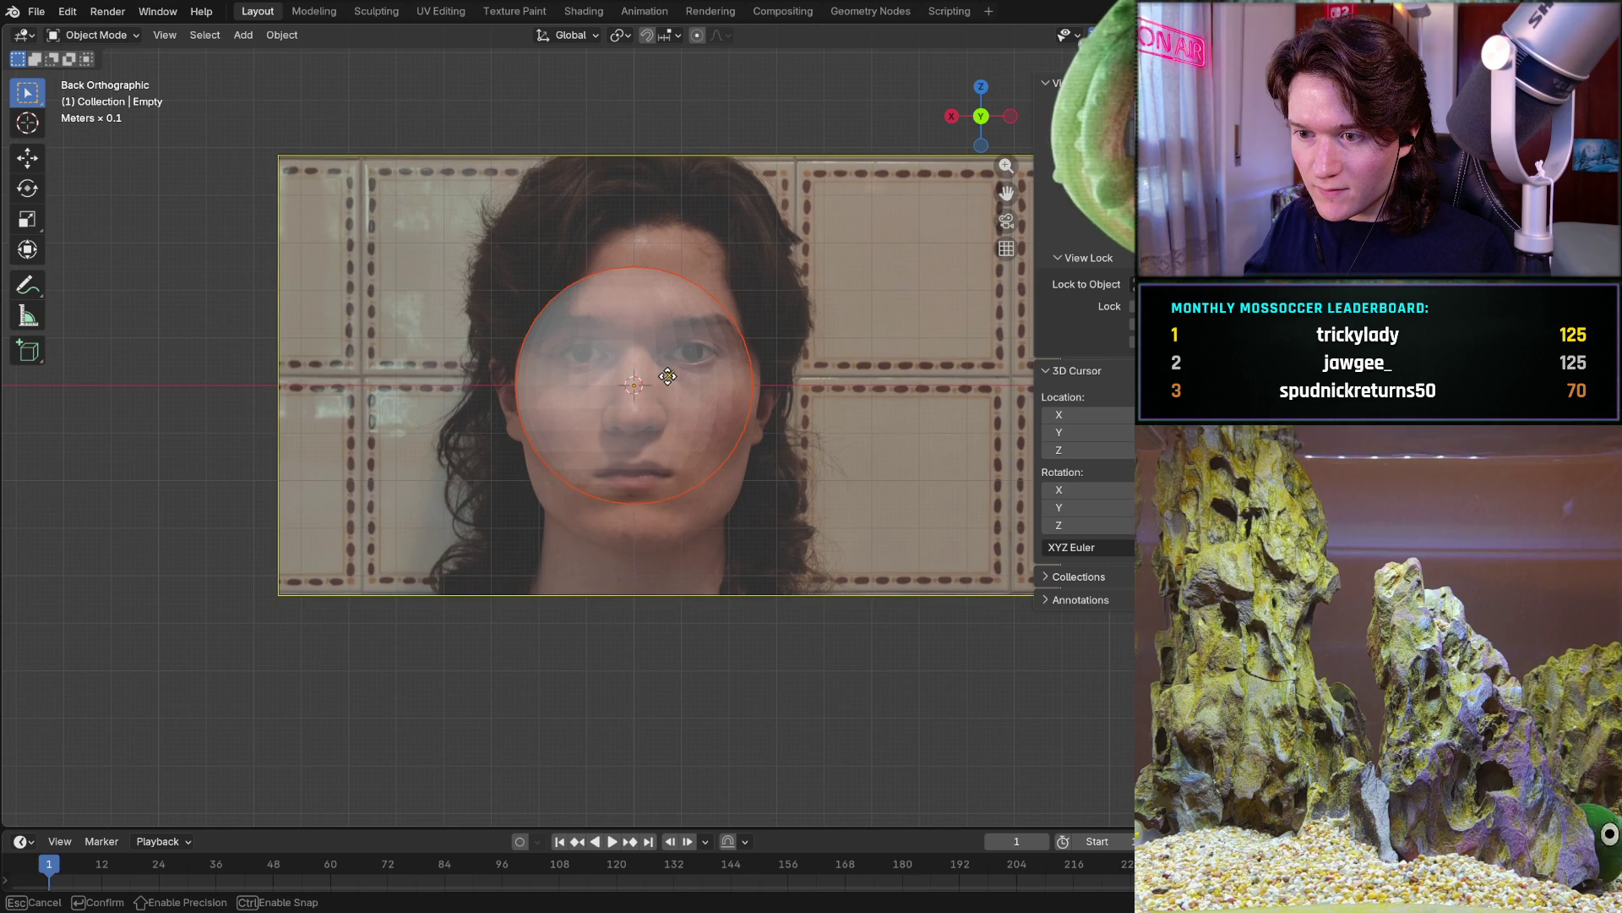
click(668, 376)
scroll(610, 289, up, 3)
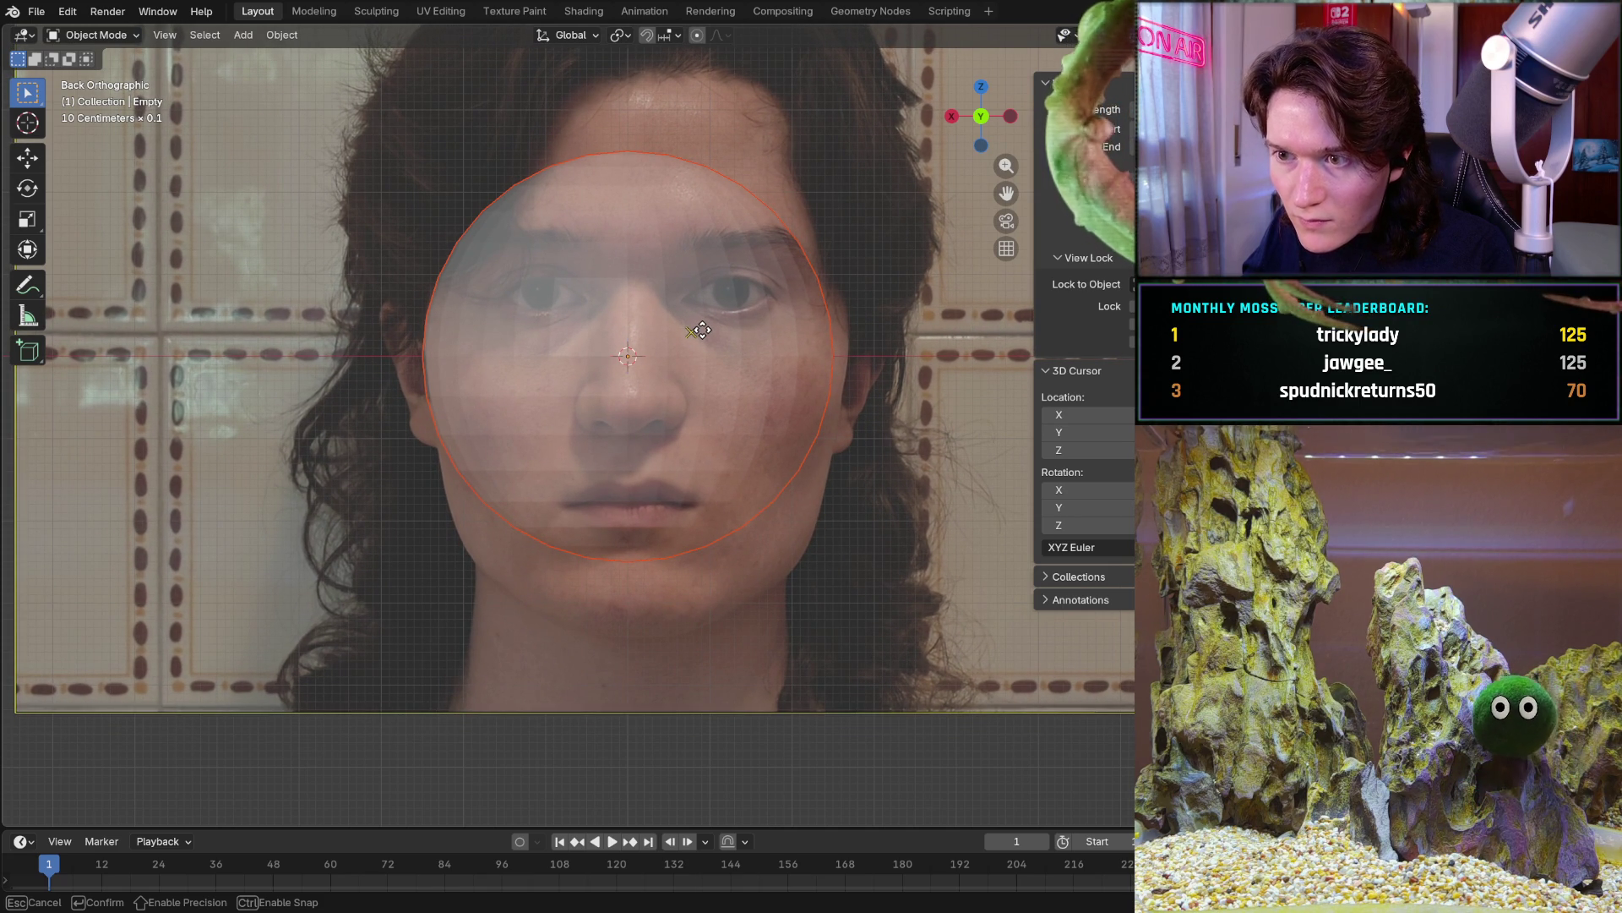
scroll(864, 568, down, 2)
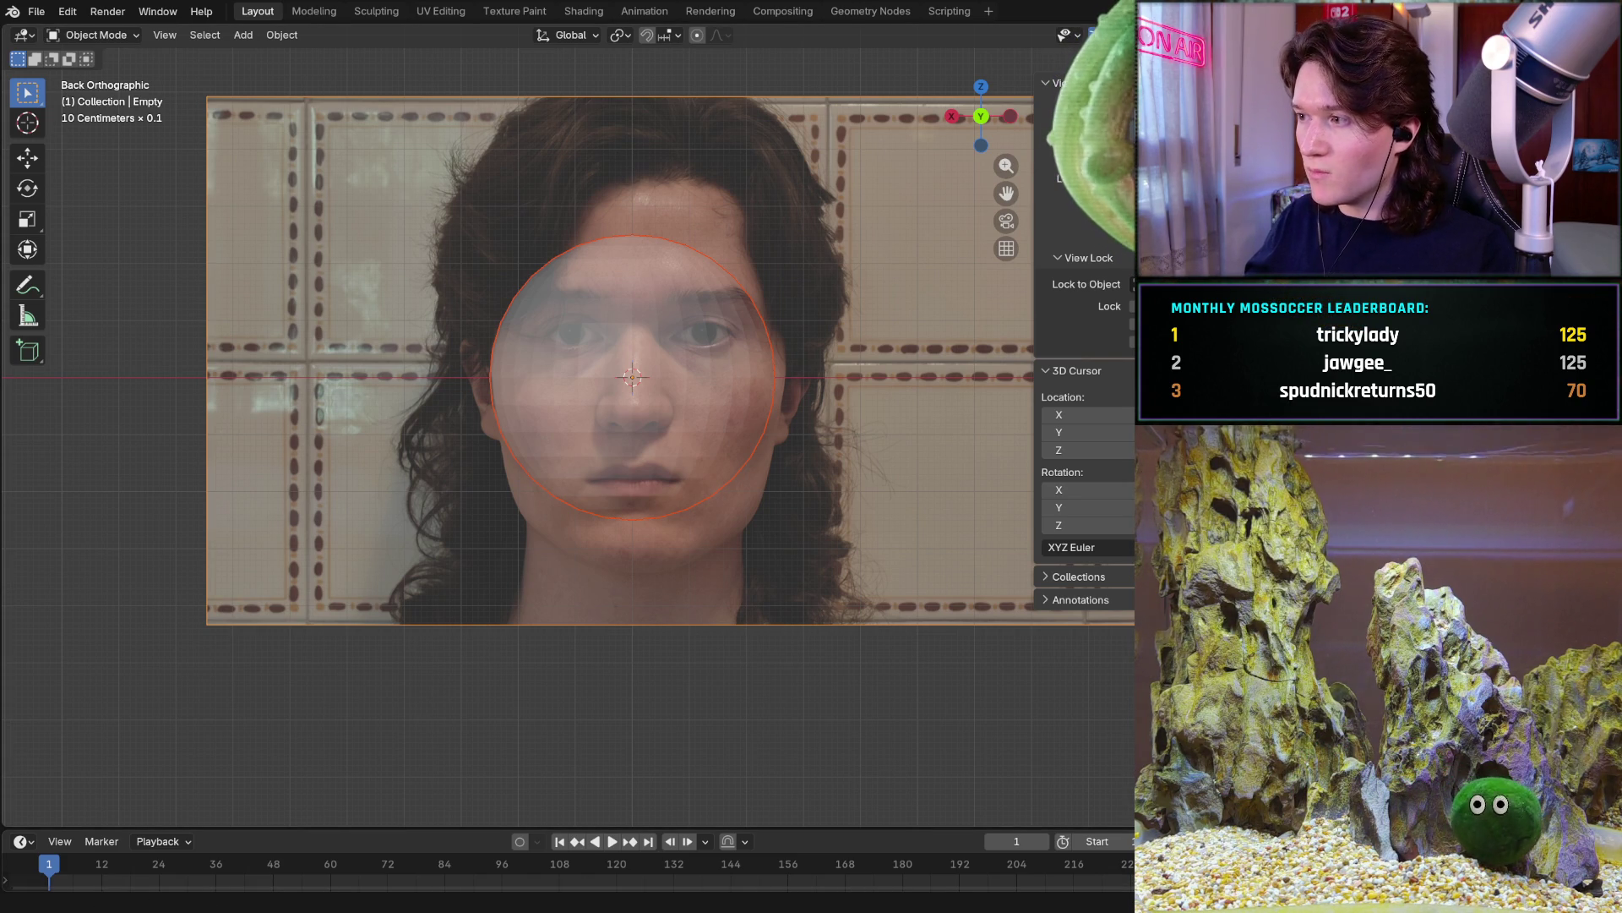
- Shrink the reference image in two passes and recentre it so the sphere spans forehead to chin
click(206, 623)
drag(207, 627, 407, 474)
drag(792, 295, 666, 356)
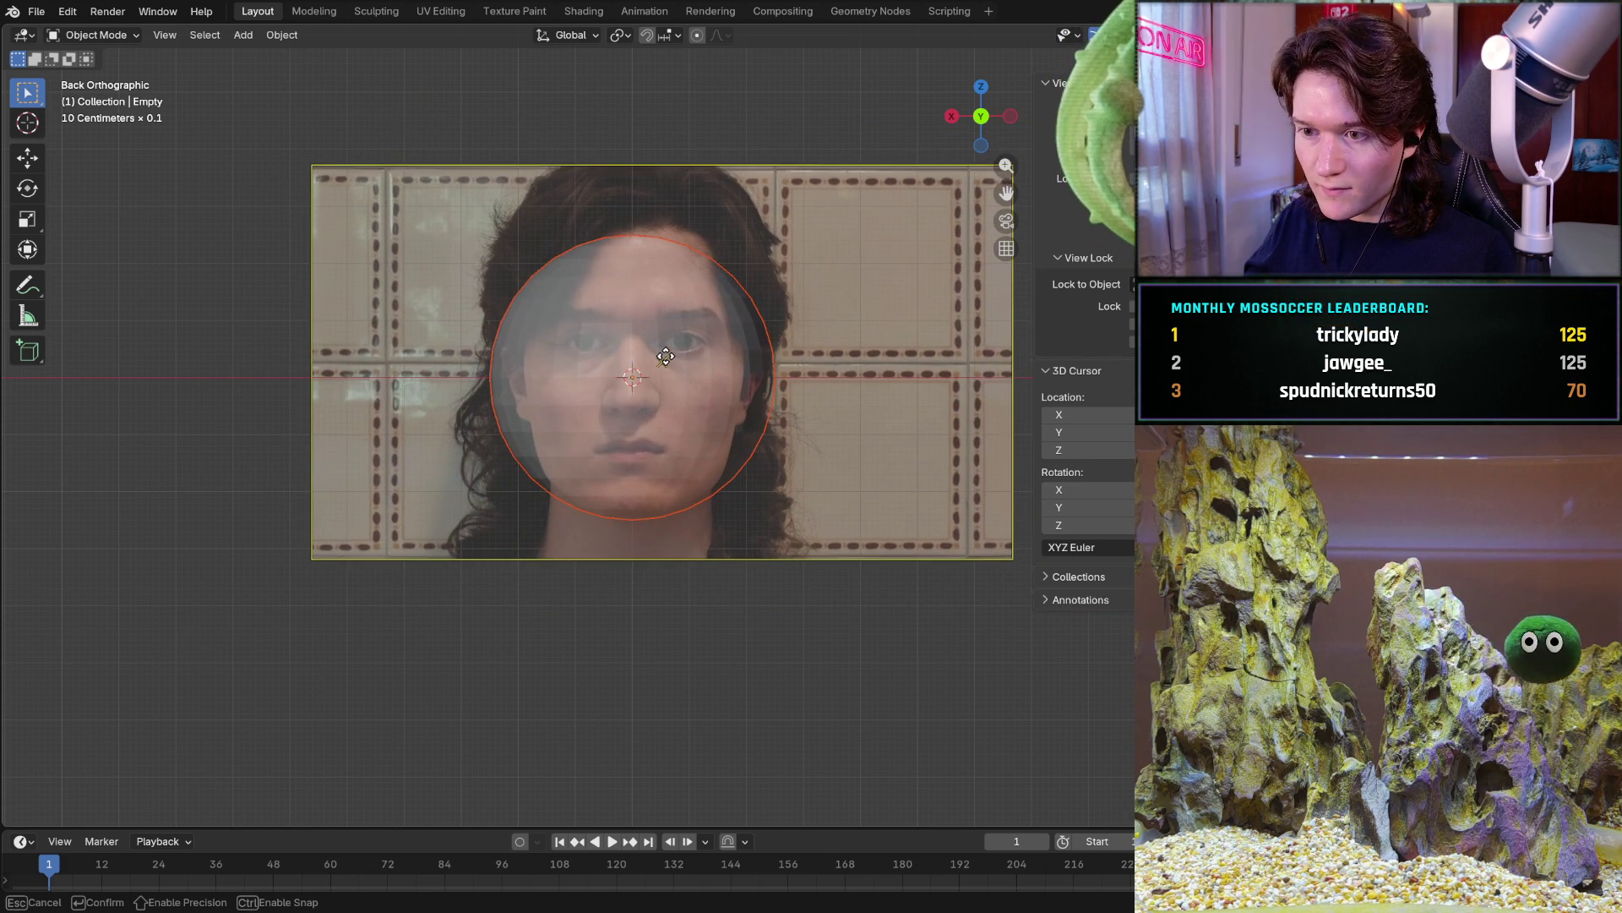
drag(312, 558, 355, 534)
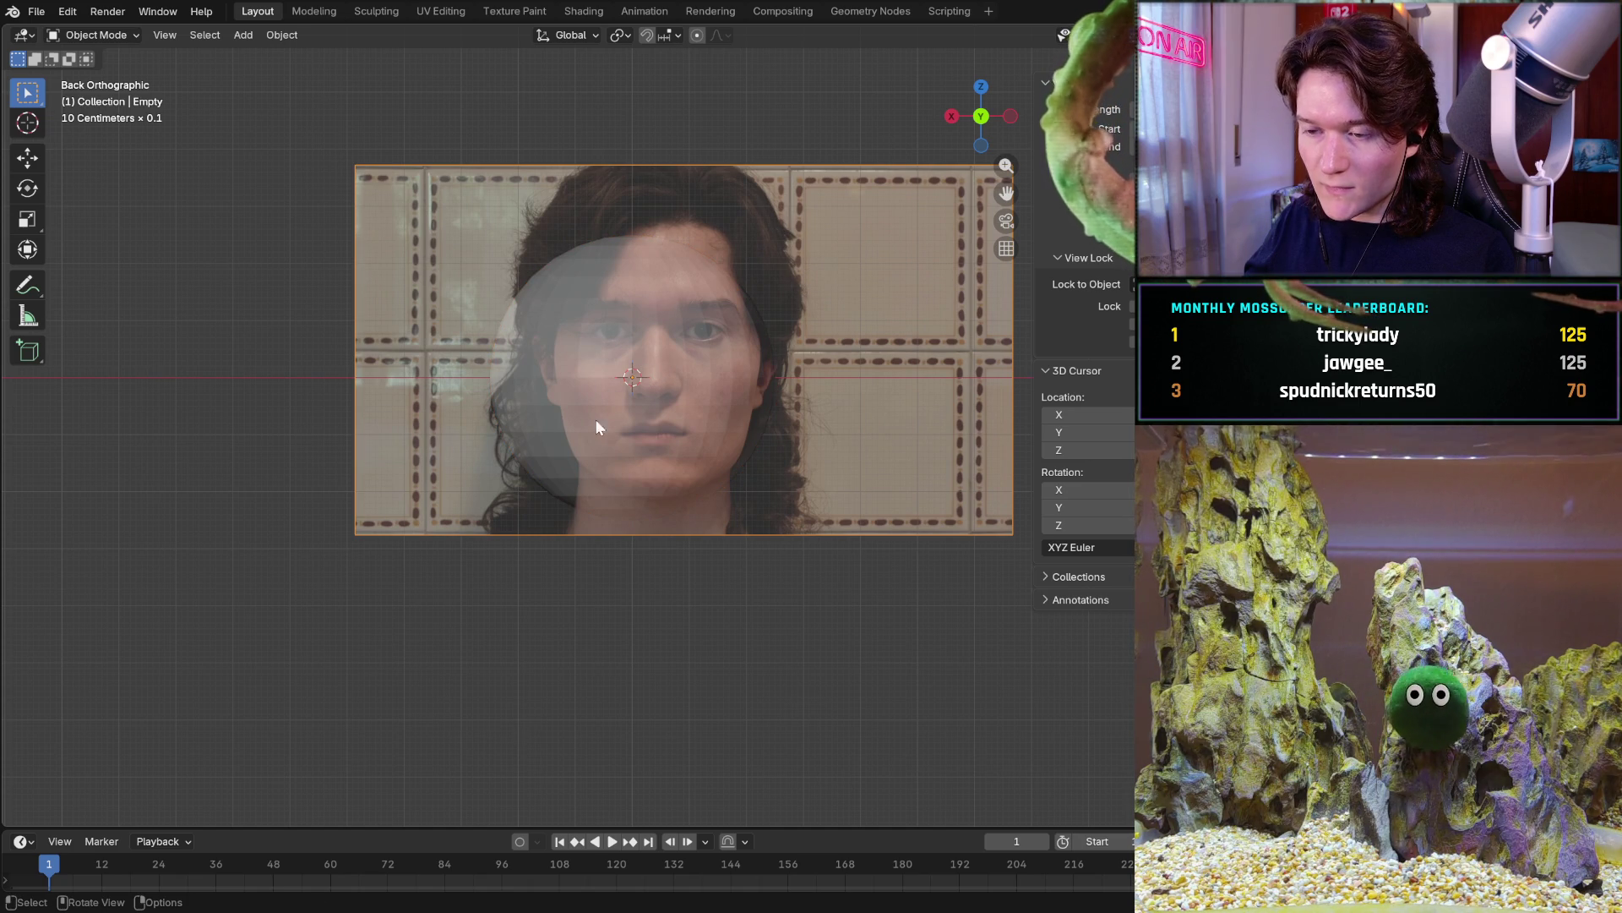
drag(677, 346, 660, 375)
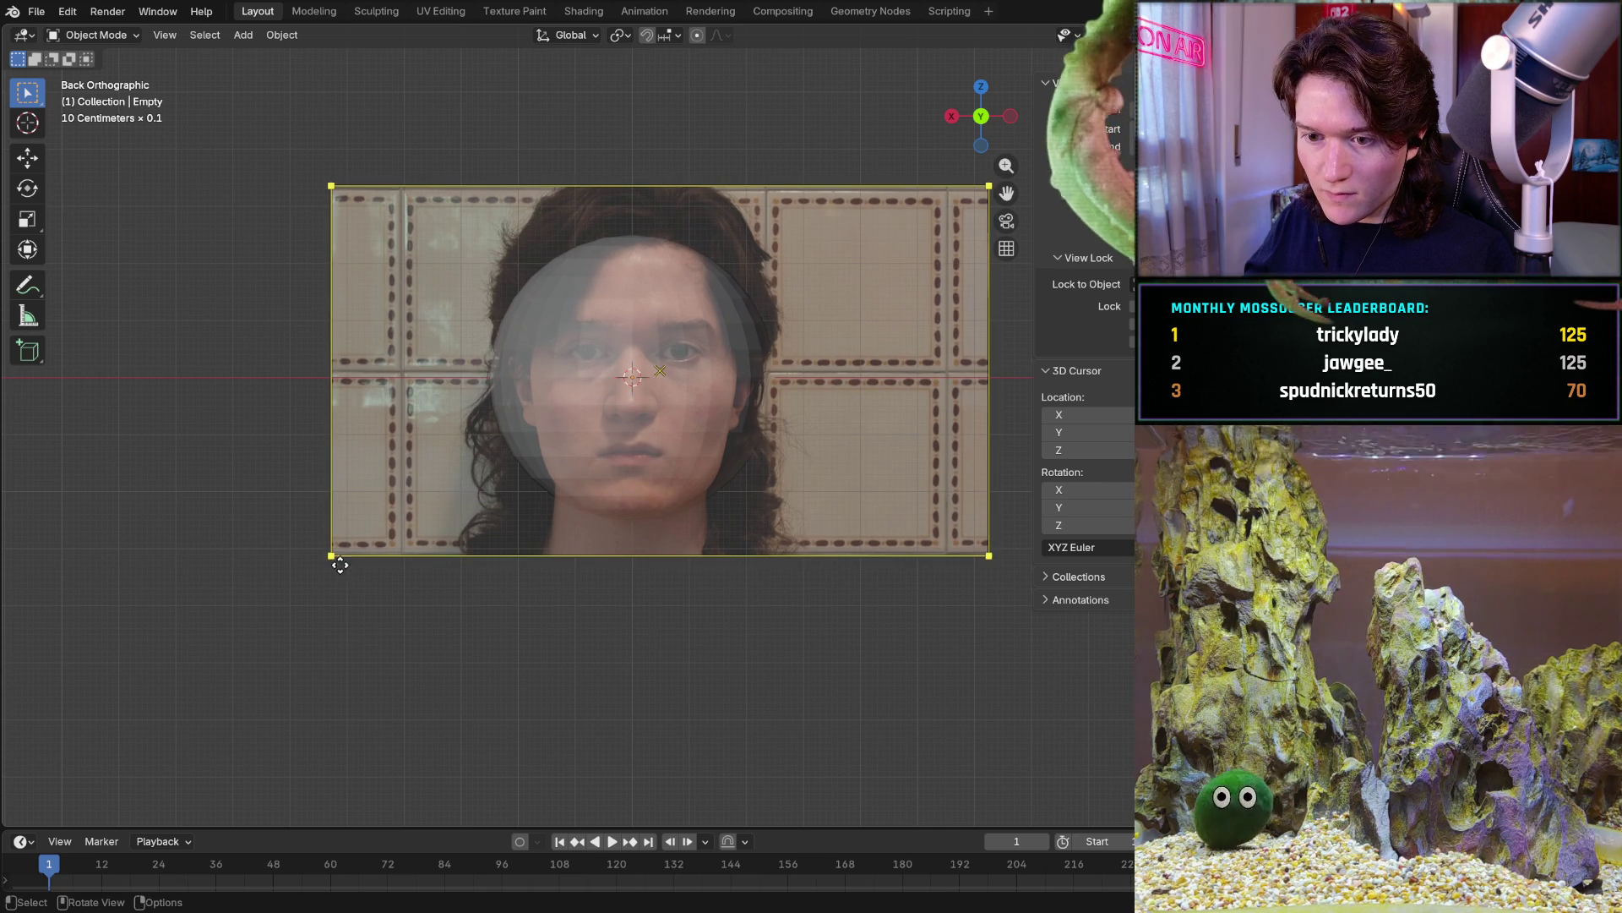
- Shrink the reference image slightly and nudge it left and down onto the nose bridge
drag(329, 555, 356, 544)
drag(669, 361, 652, 371)
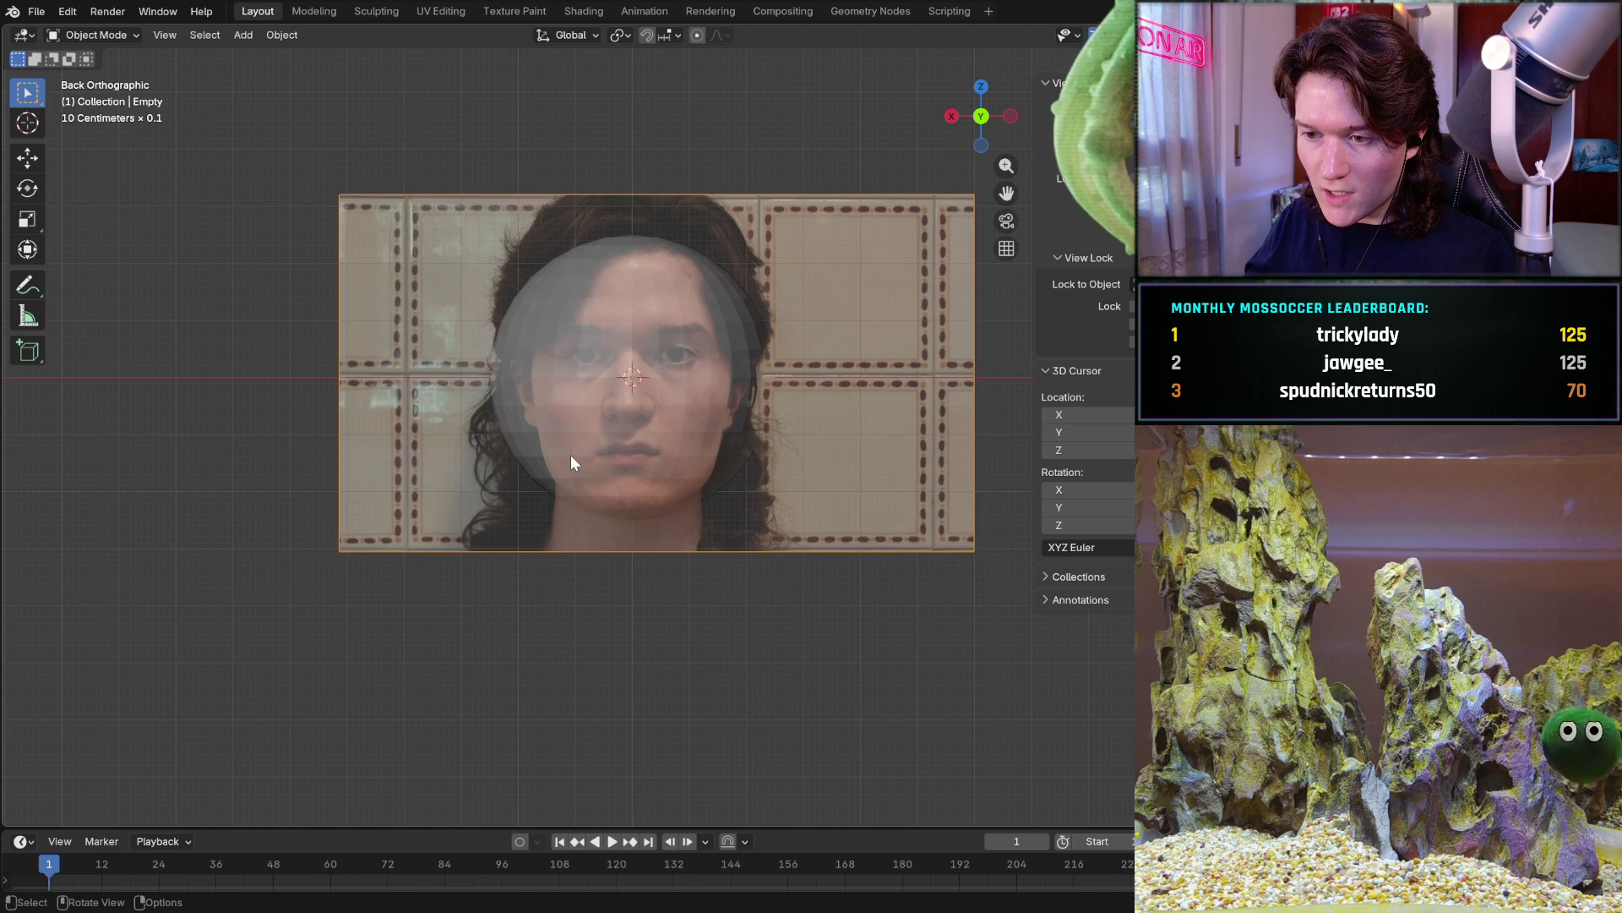
scroll(570, 455, up, 5)
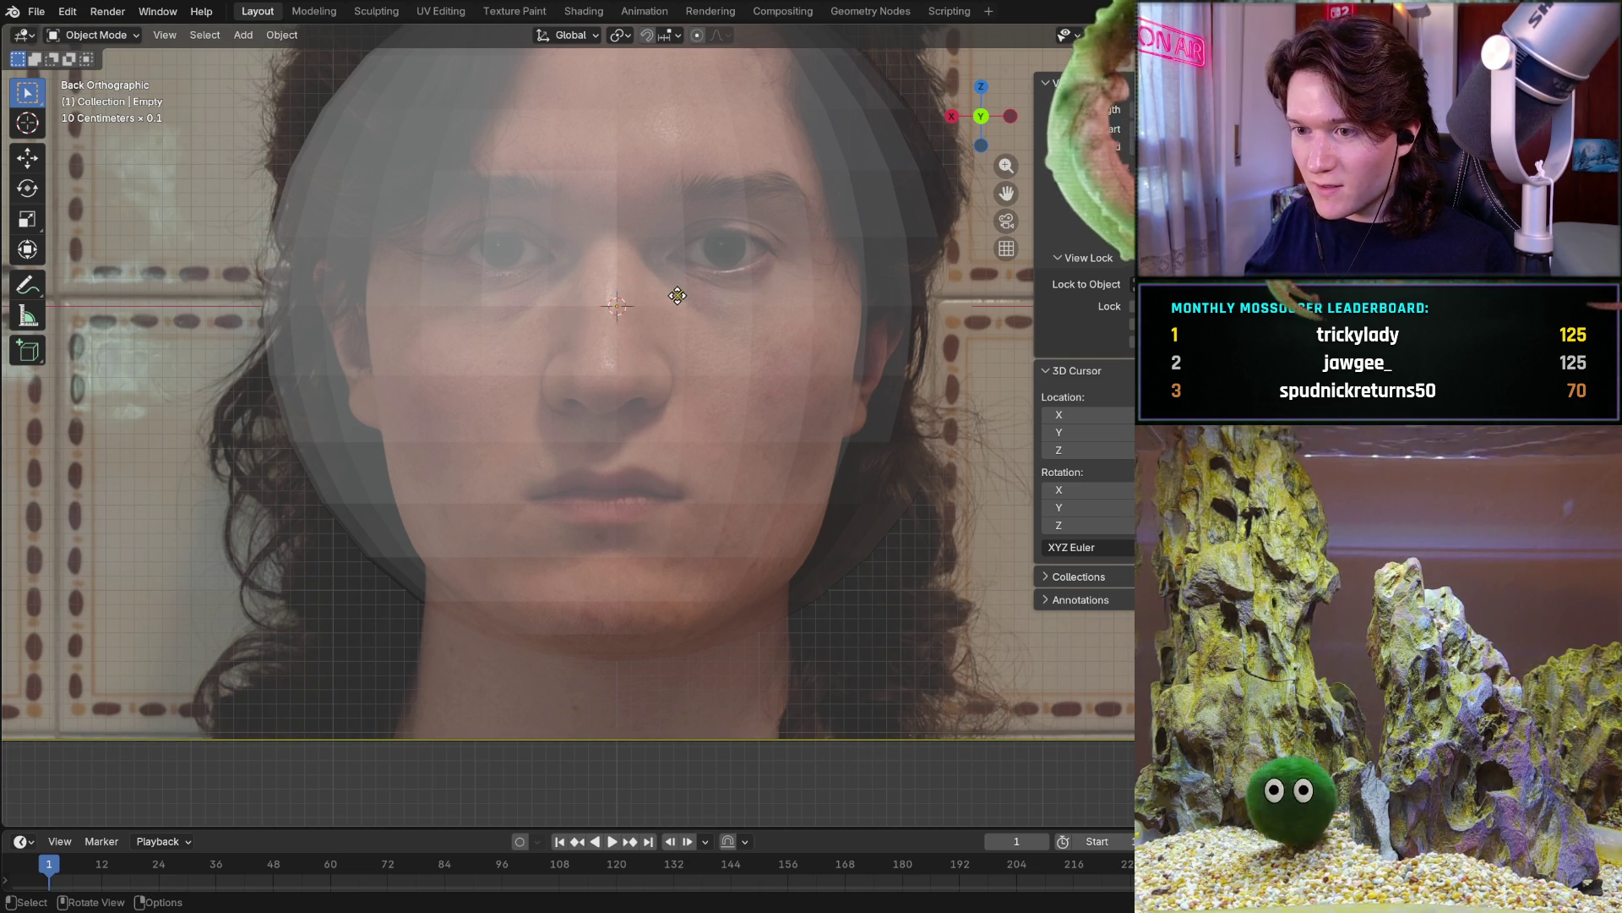
- Move the reference image, then nudge it slightly down so the face lines up with the sphere
key(g)
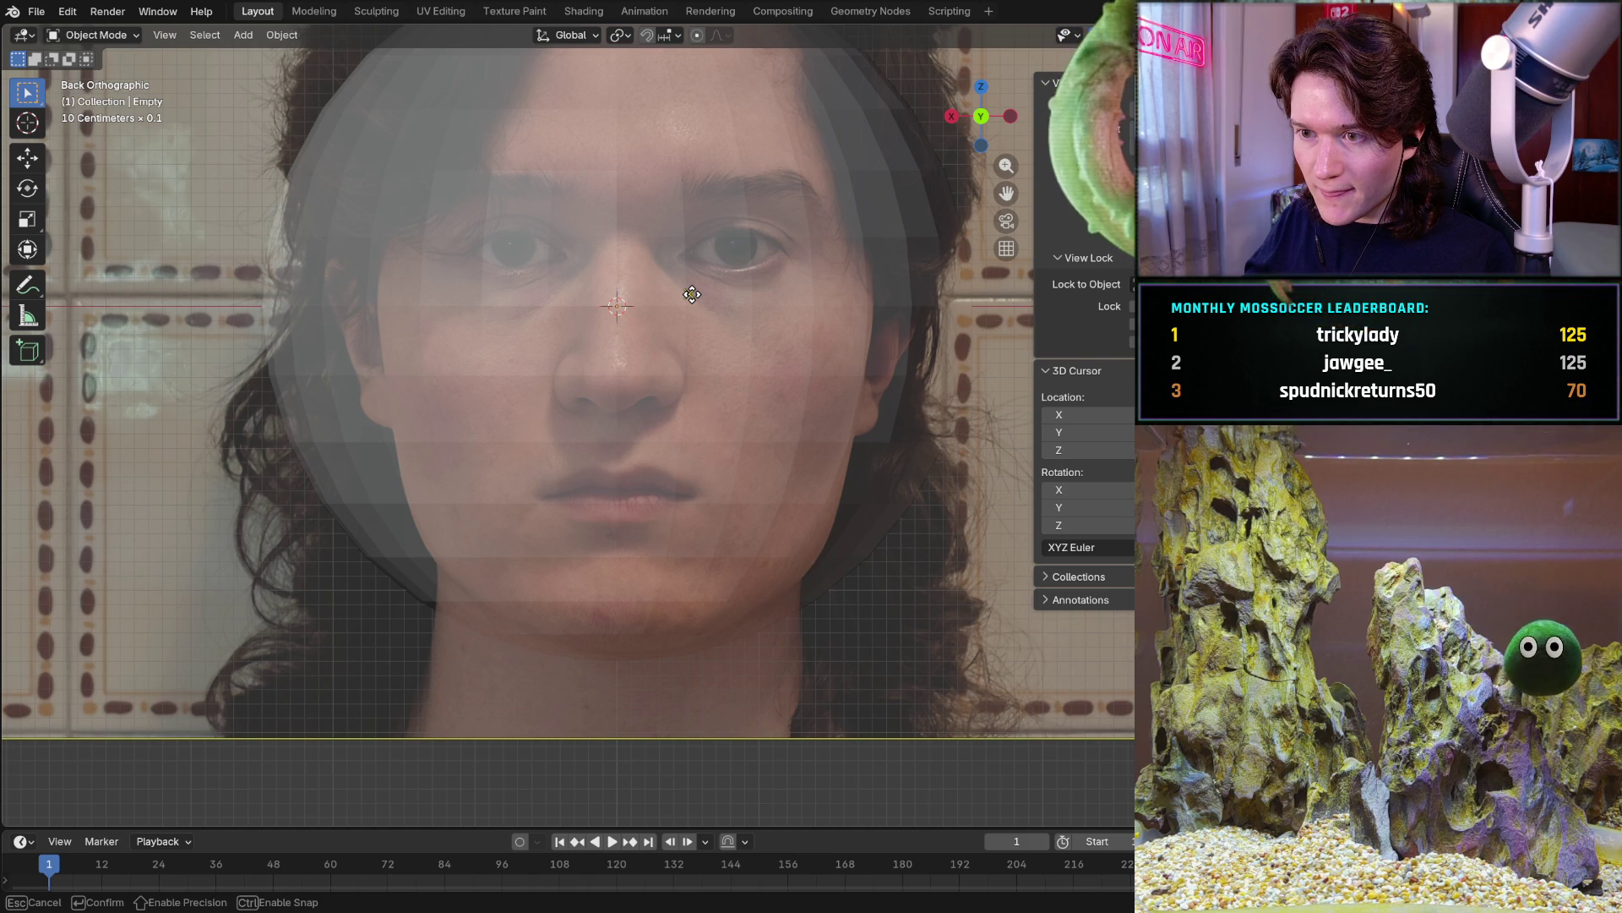
click(693, 294)
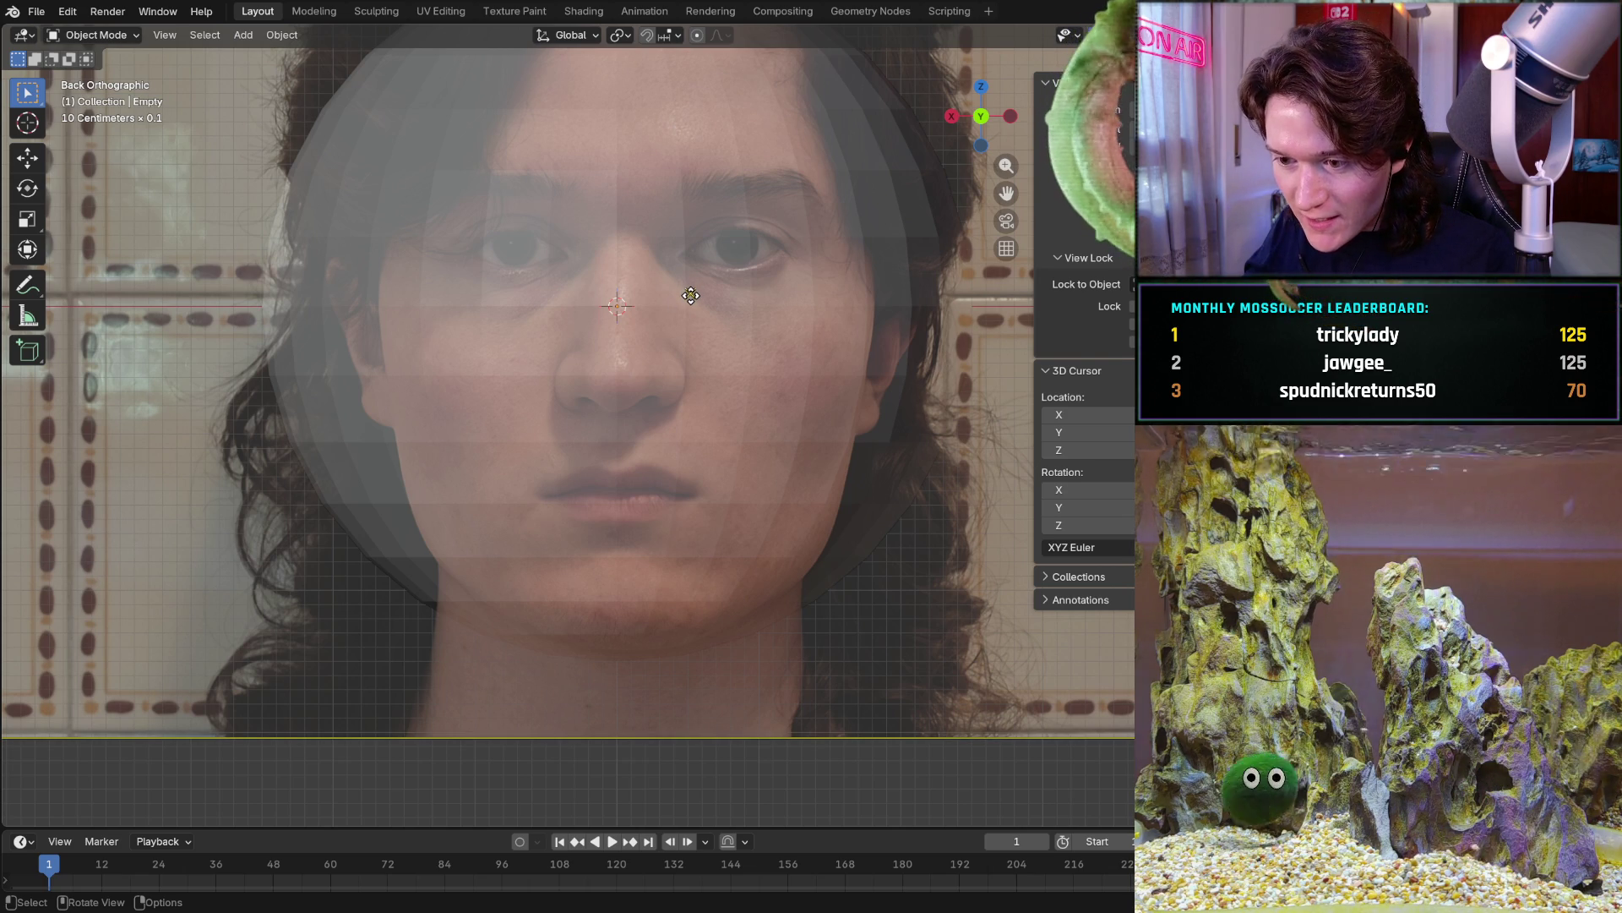
key(g)
click(678, 310)
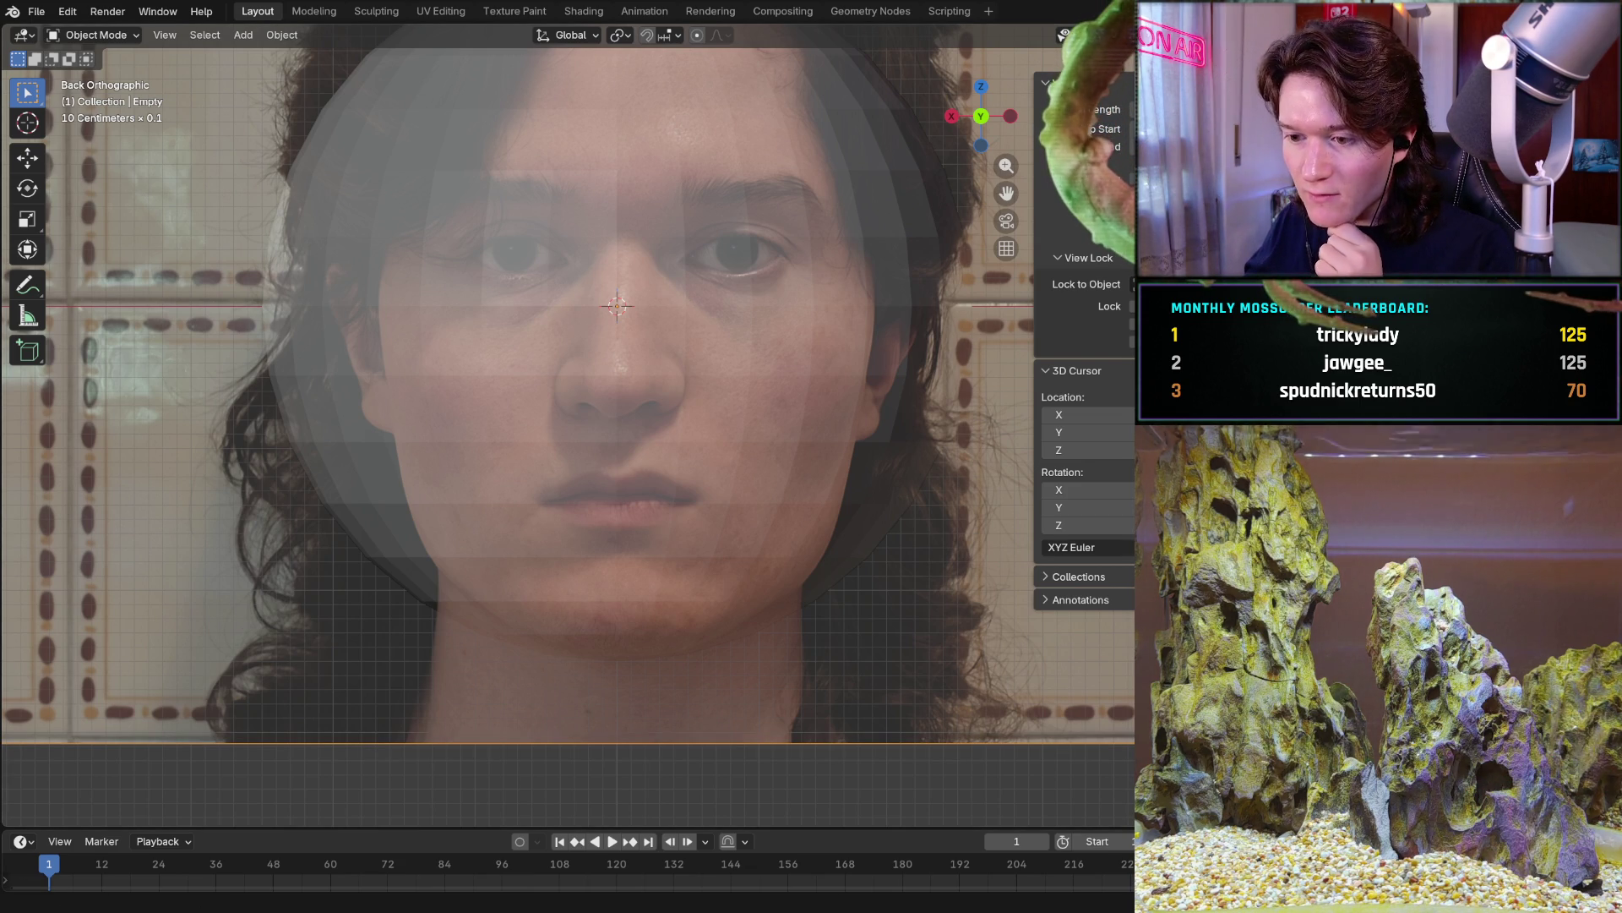
drag(617, 743, 536, 722)
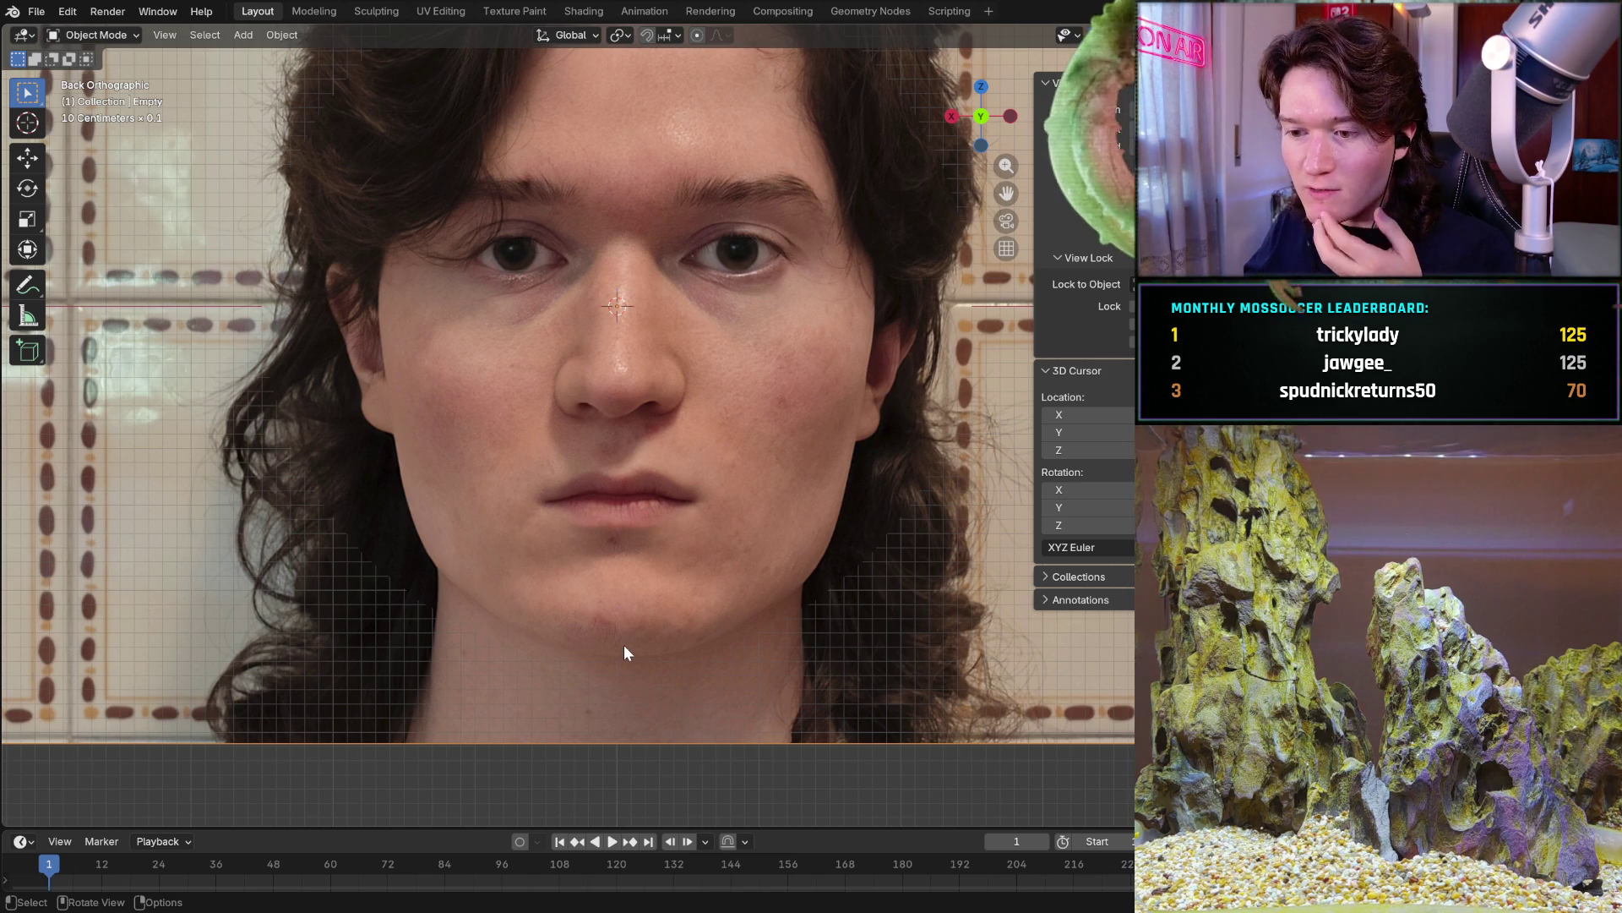
- Select the reference image plane and turn the view to face it straight on
scroll(602, 665, up, 4)
scroll(602, 665, down, 4)
mouse_move(605, 662)
middle_down()
mouse_move(616, 391)
mouse_move(358, 612)
mouse_move(623, 687)
mouse_move(580, 659)
middle_up()
scroll(580, 659, up, 4)
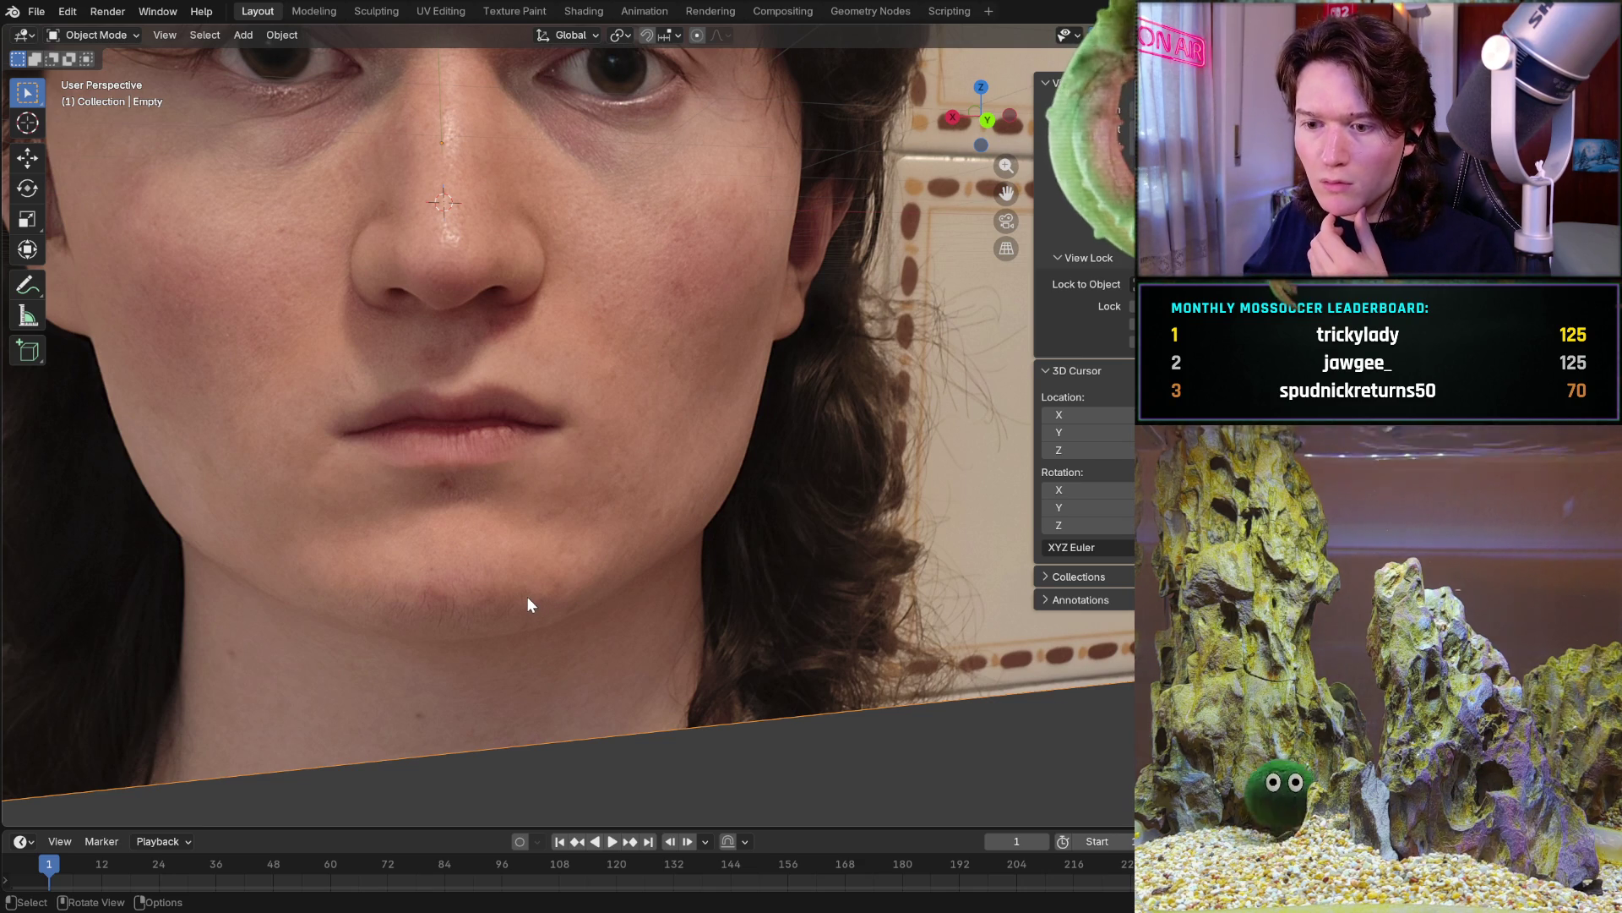
click(329, 758)
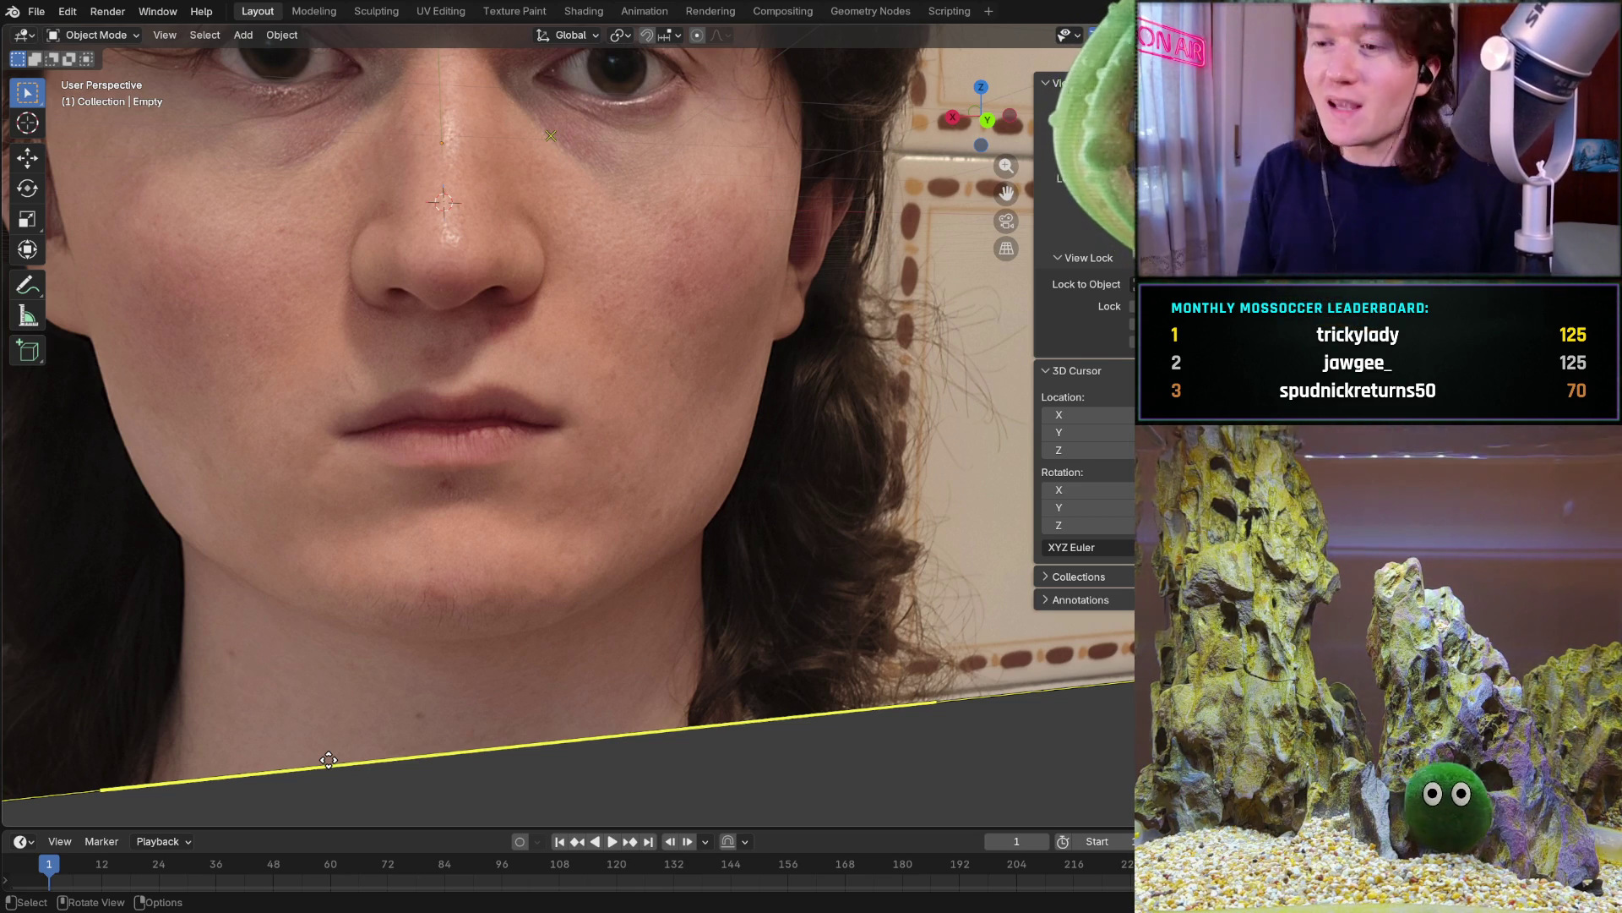
mouse_move(577, 552)
middle_down()
mouse_move(549, 554)
mouse_move(580, 485)
mouse_move(578, 507)
middle_up()
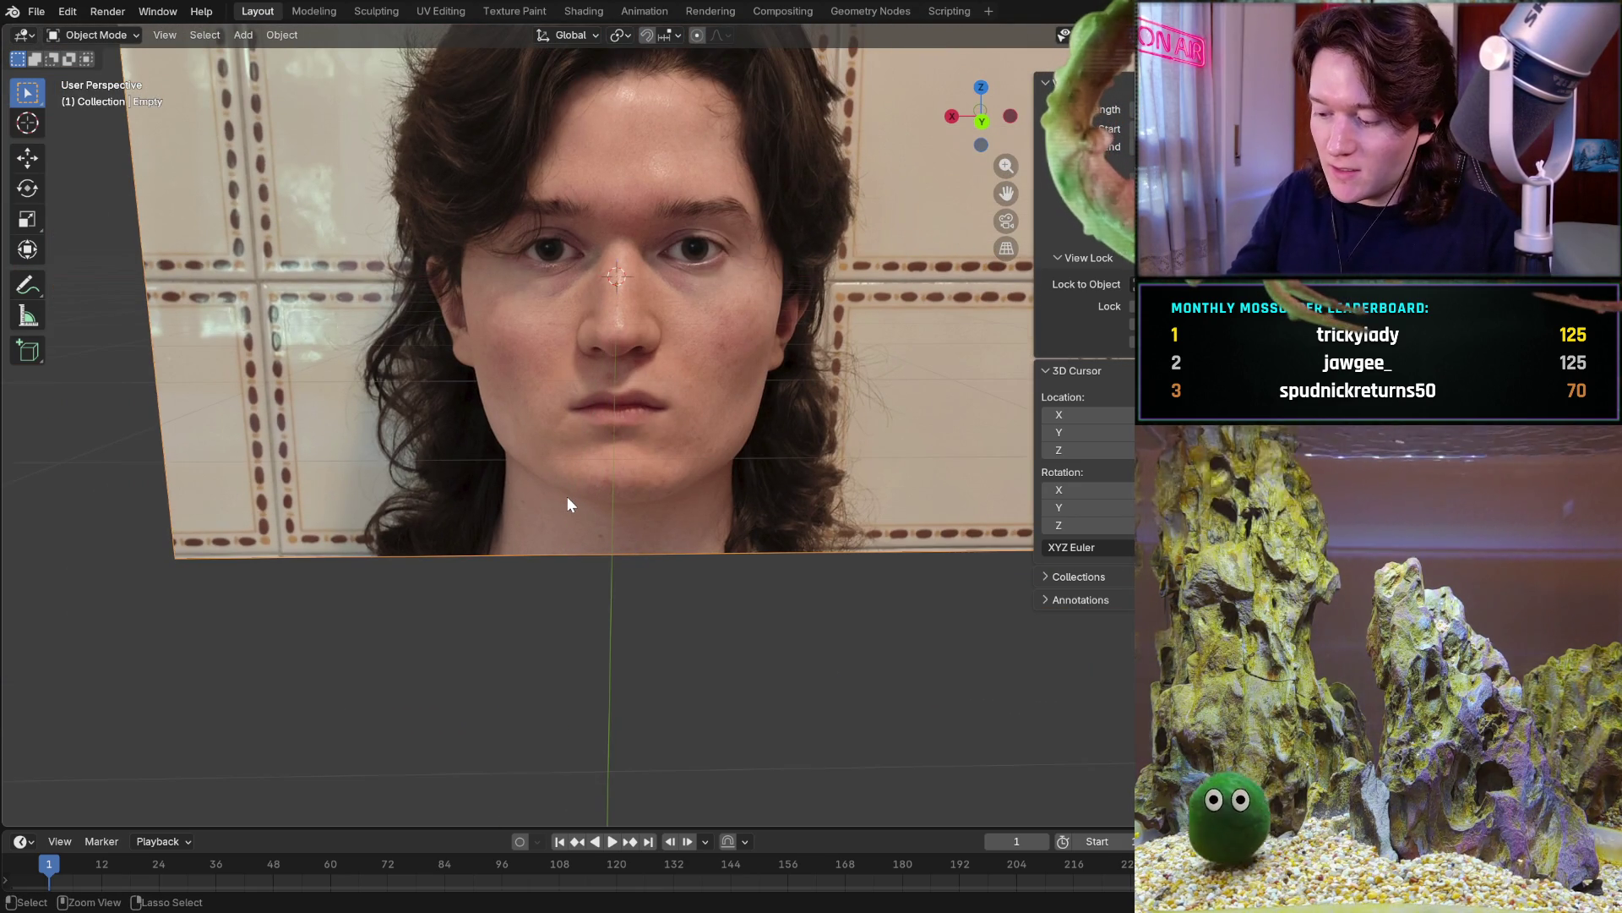
key(ctrl+KP_1)
shift+middle_drag(639, 282, 640, 364)
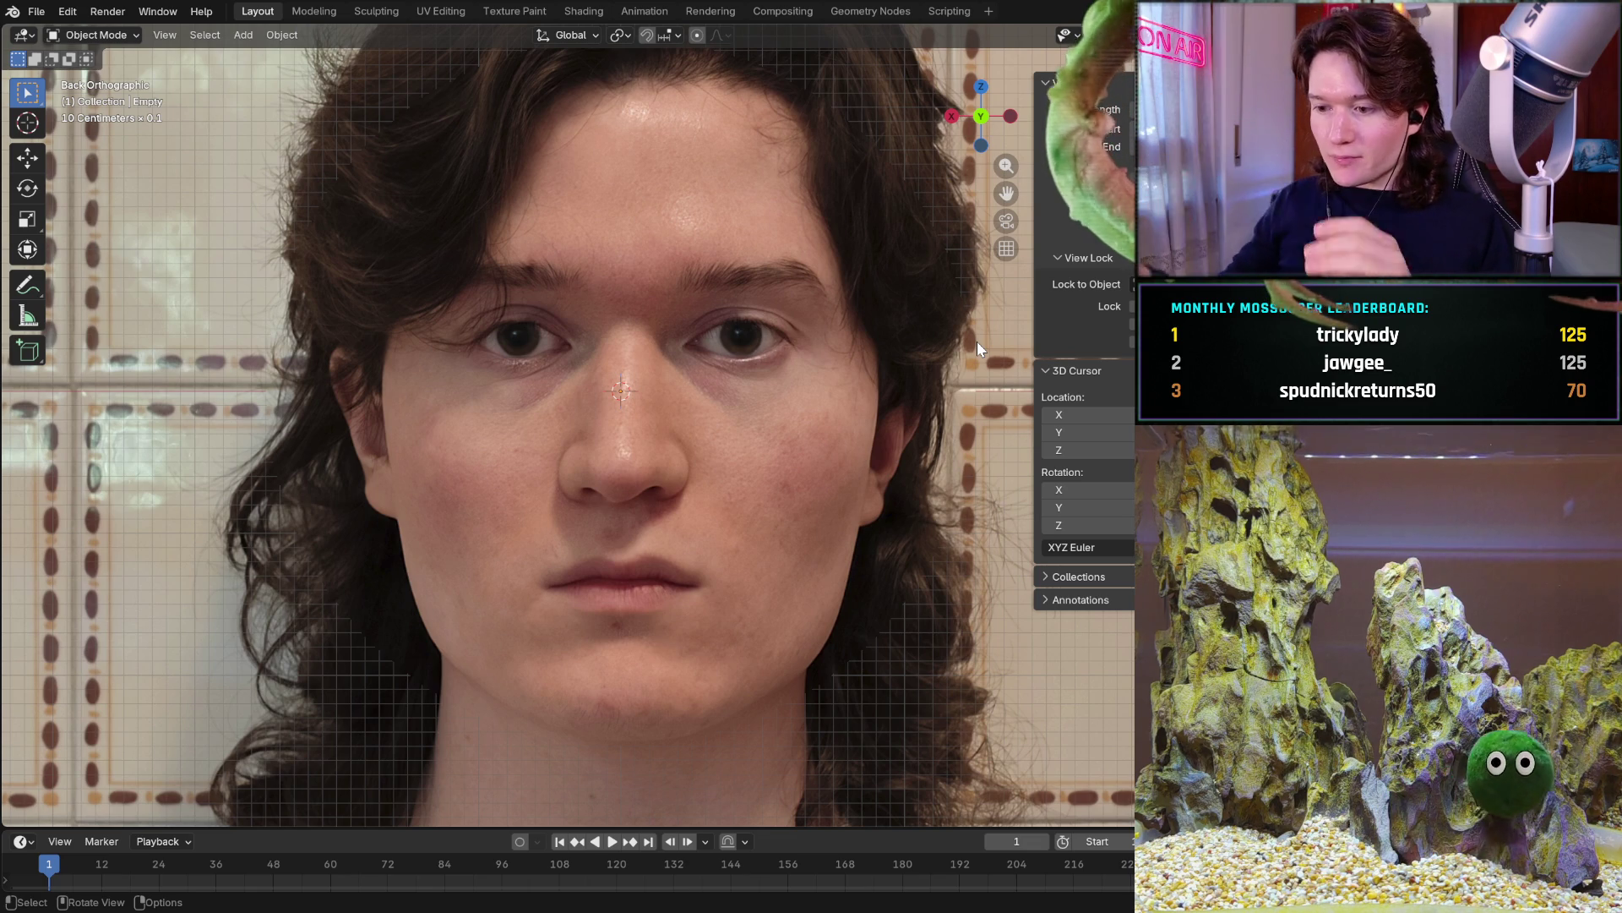
scroll(844, 674, down, 1)
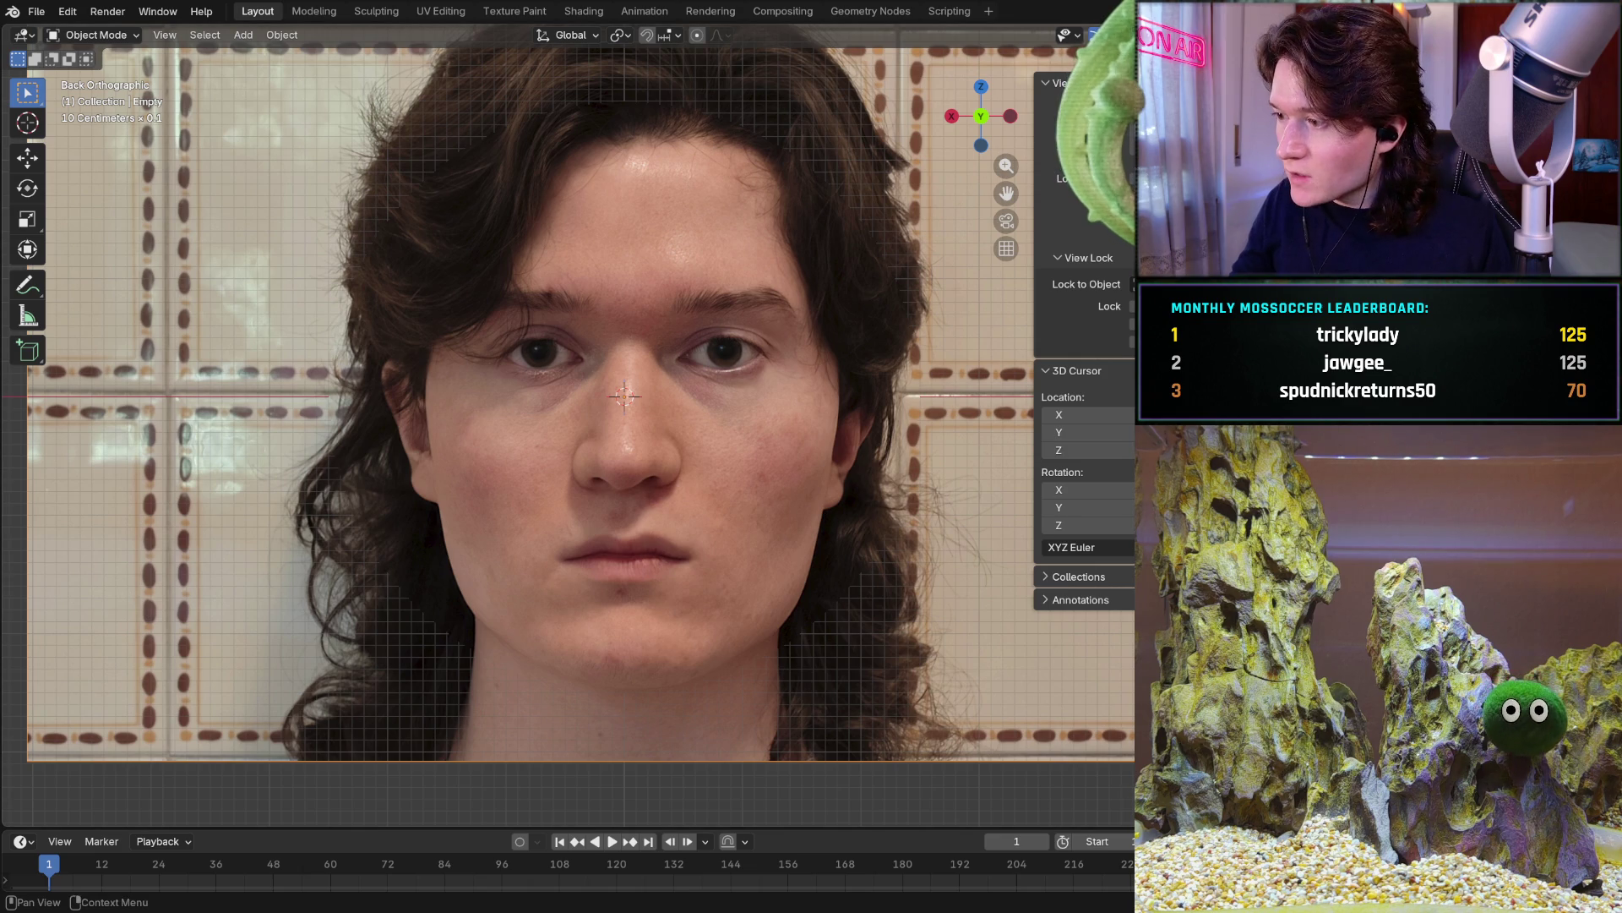
- Scale the sphere up to cover the head and slightly rotate the reference image
key(s)
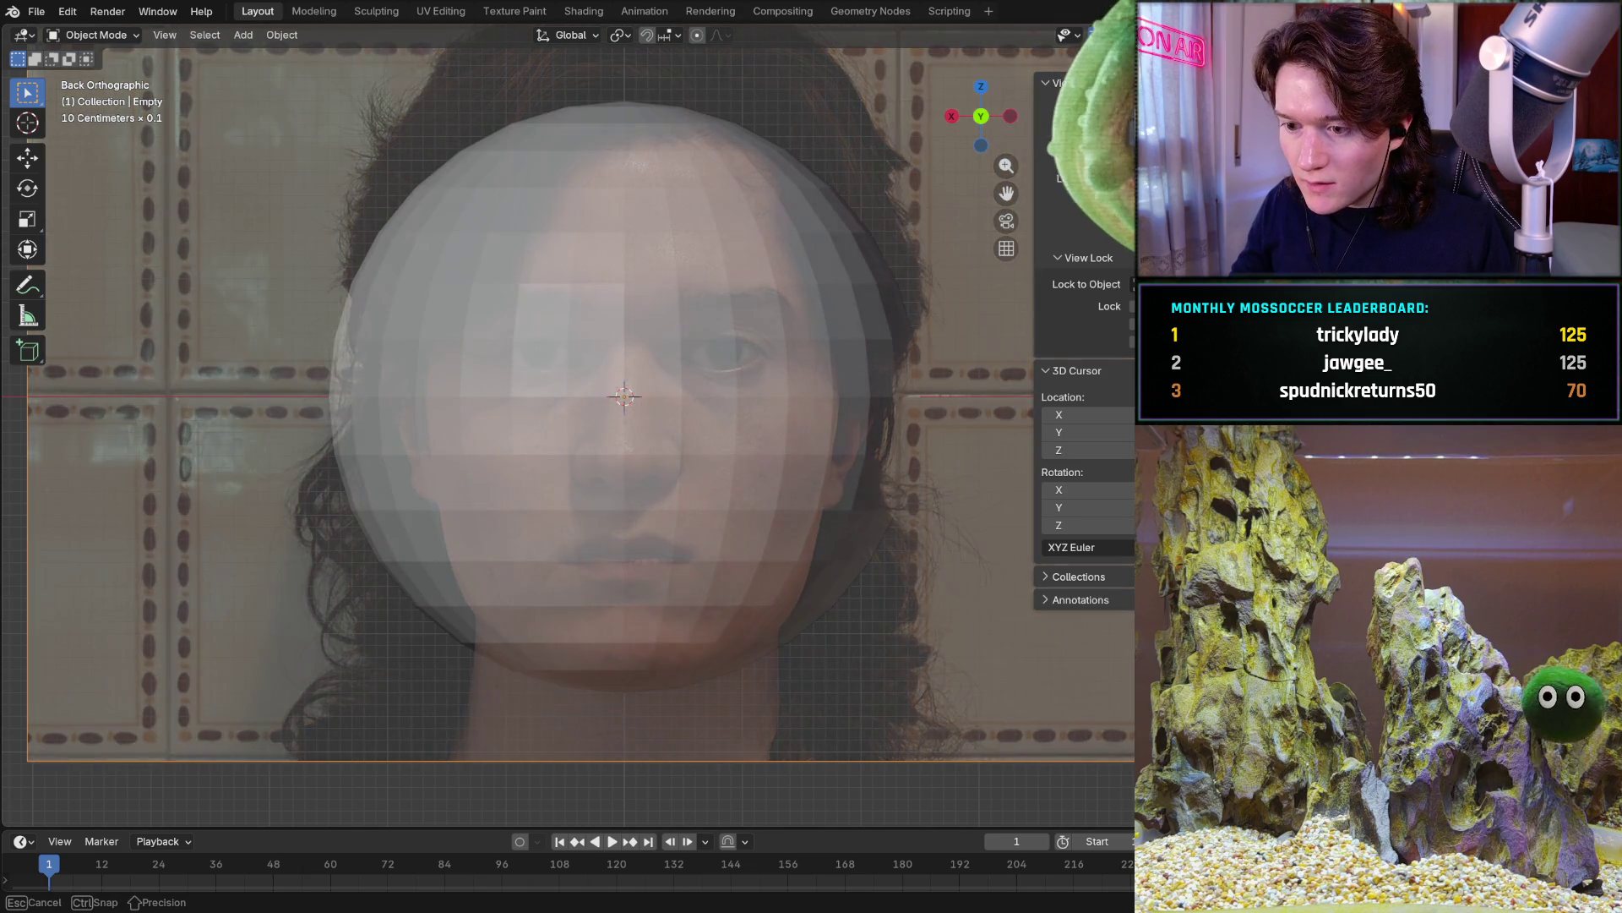
click(916, 493)
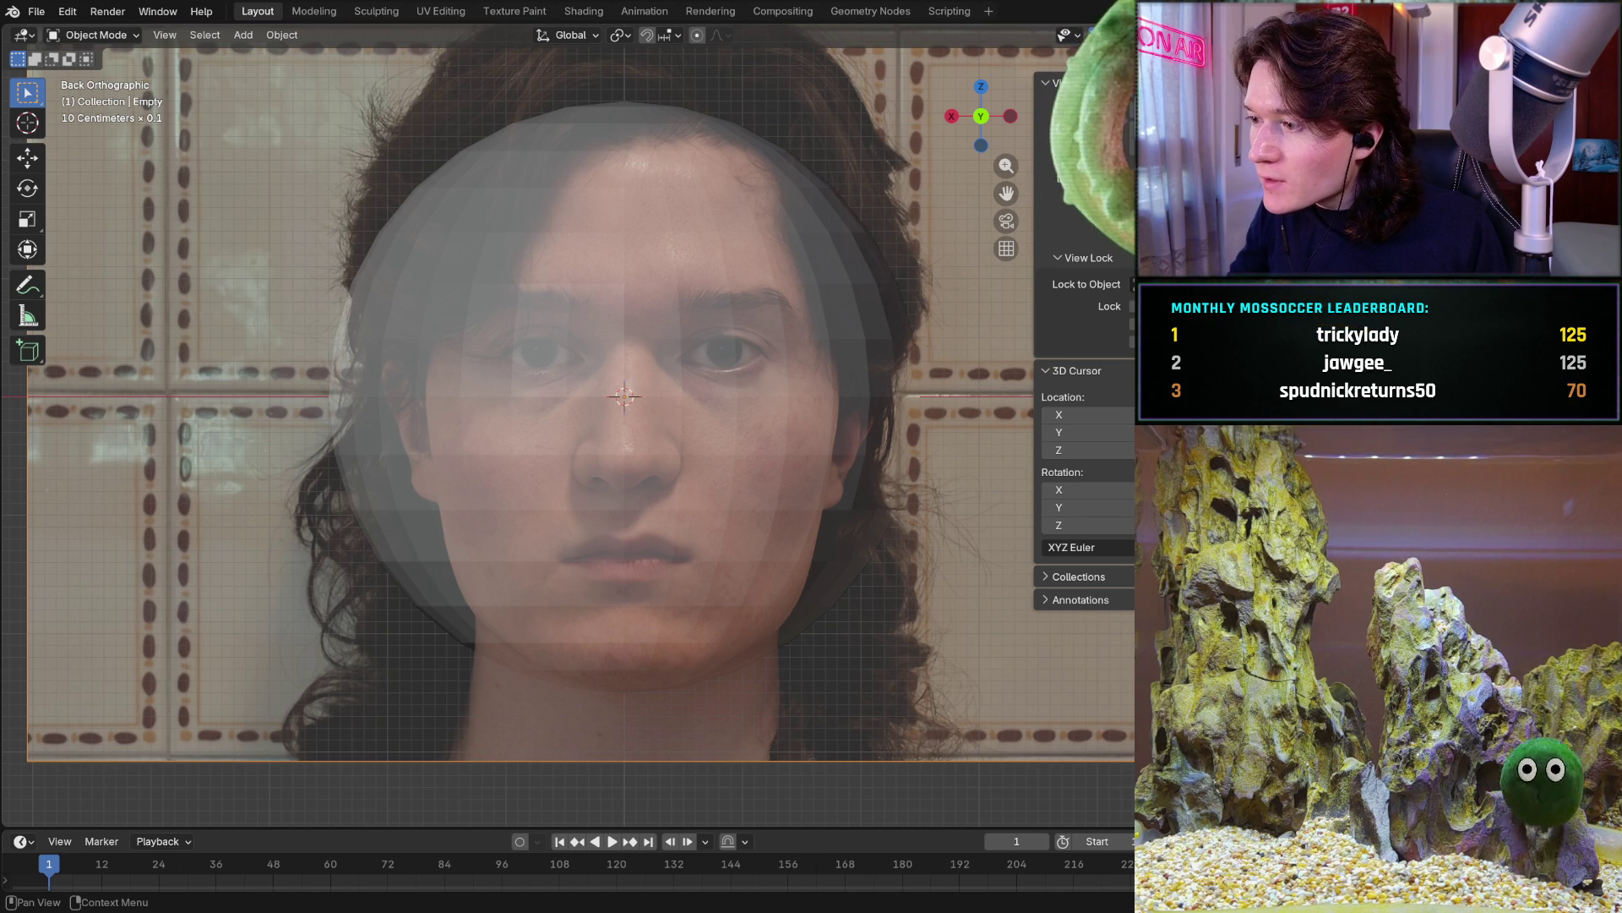
key(r)
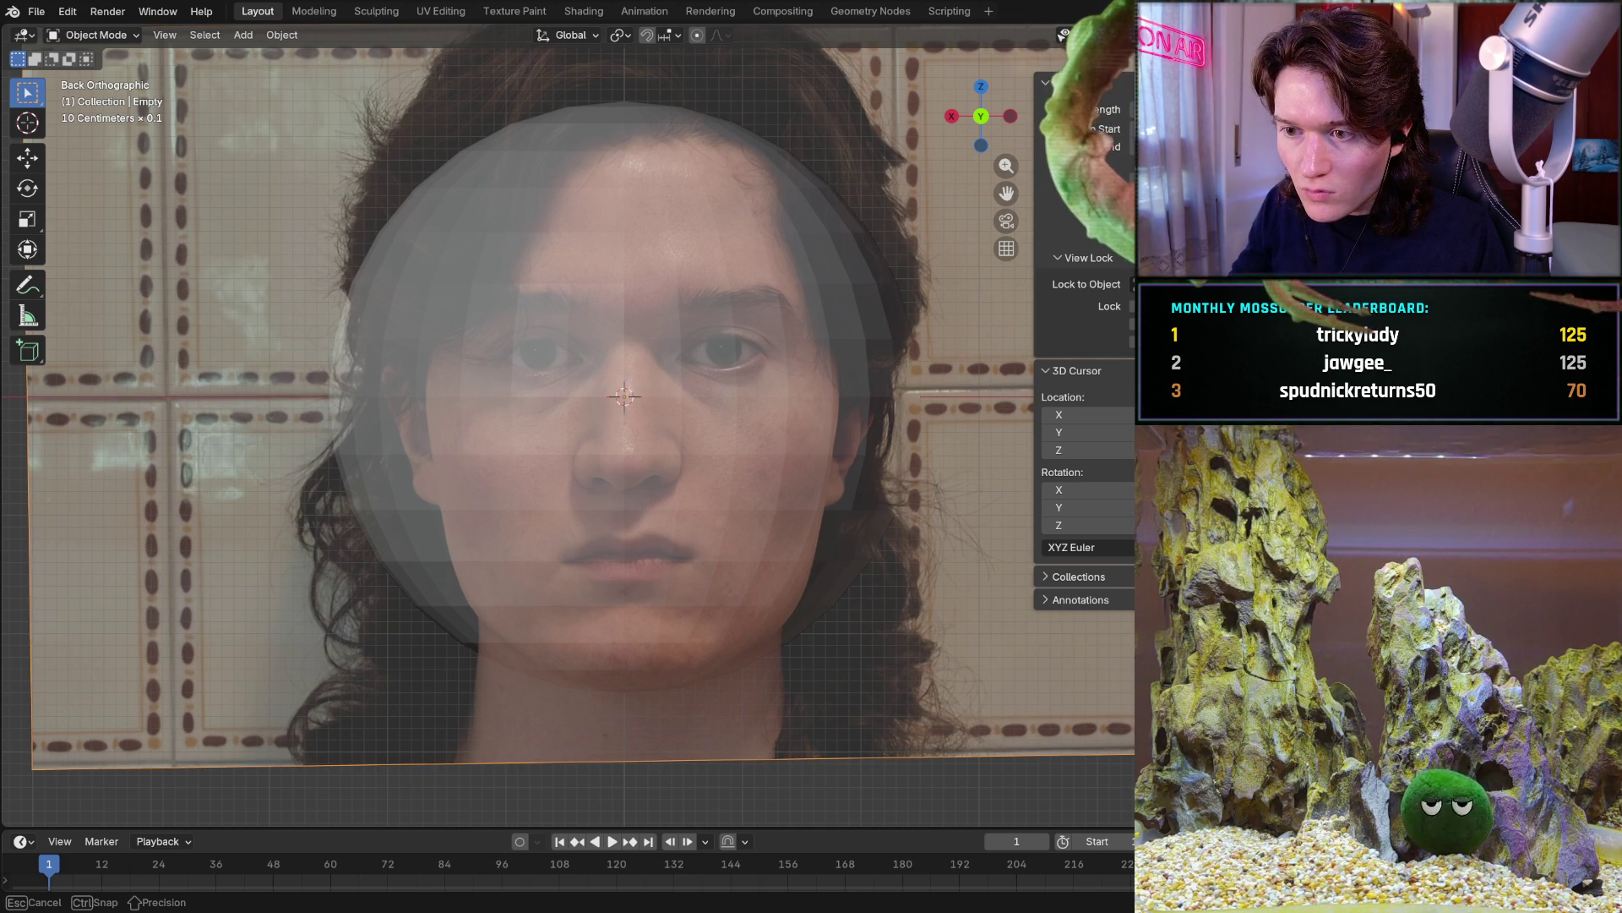
key(Return)
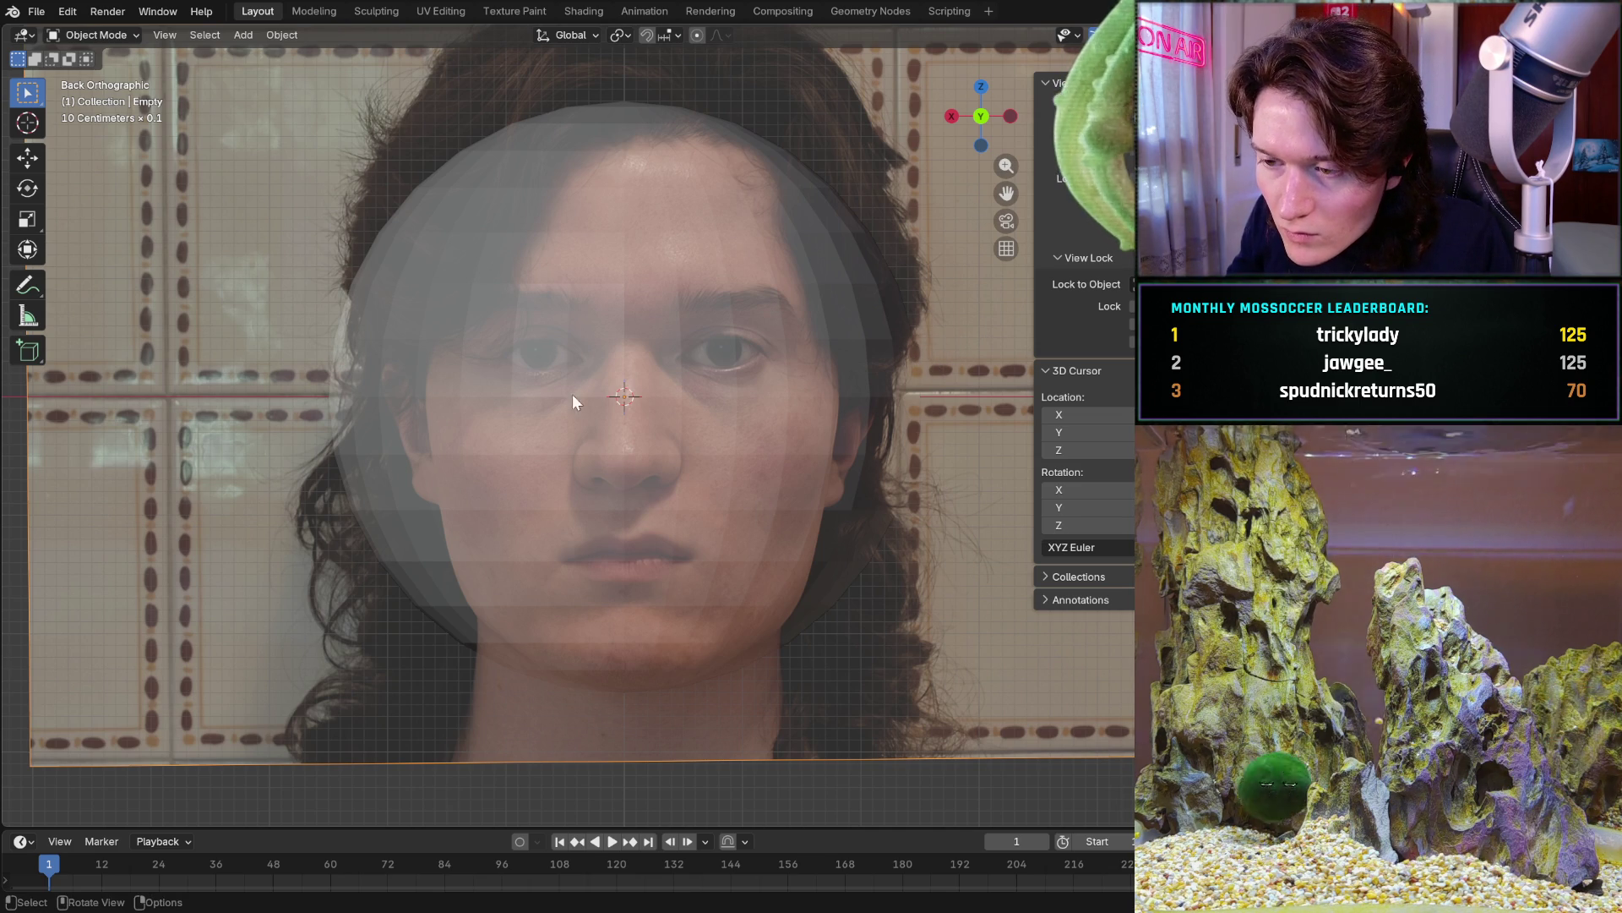
- Select the reference image and move it to realign behind the sphere
click(690, 394)
key(g)
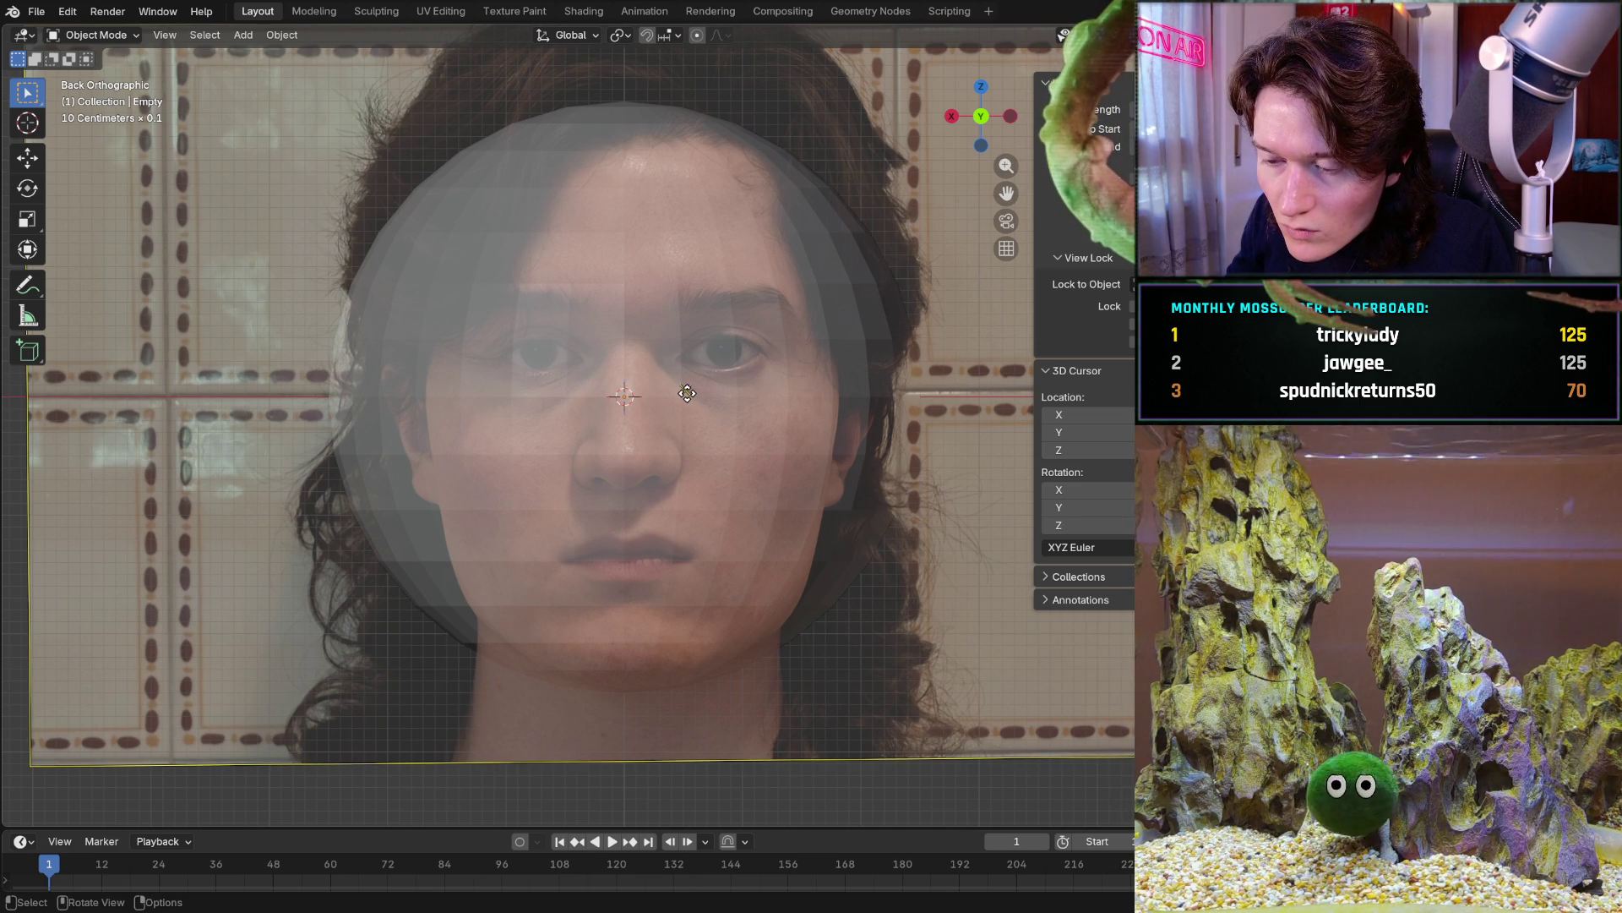
key(g)
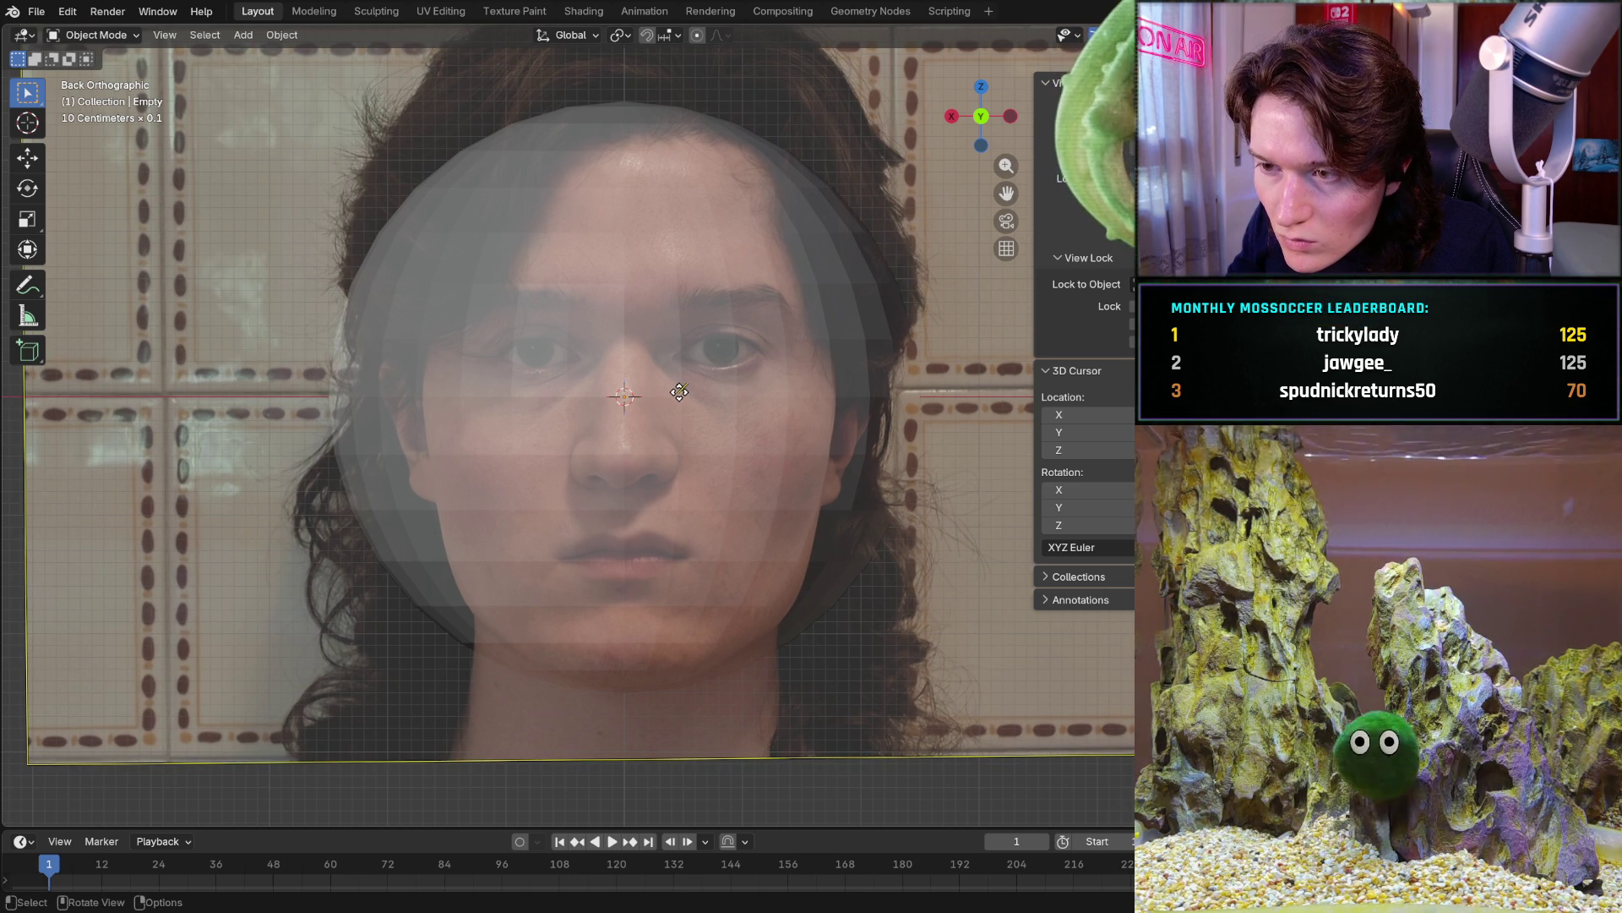
click(680, 392)
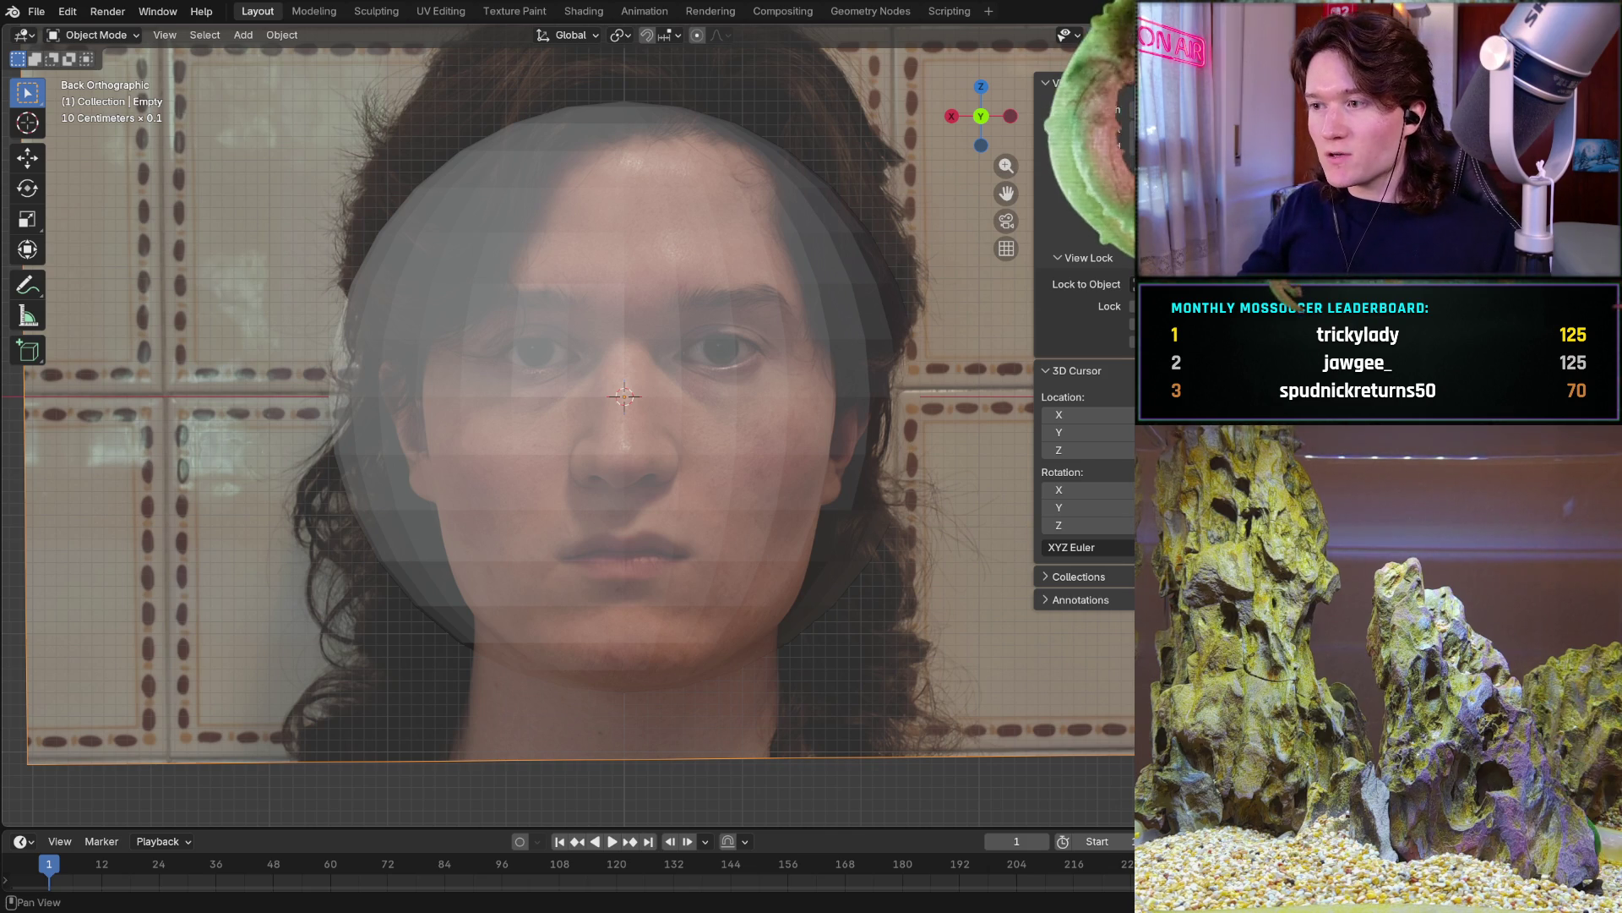
- Hide the reference image with H, leaving the sphere visible from all angles
mouse_move(876, 675)
middle_down()
mouse_move(754, 516)
mouse_move(810, 489)
mouse_move(847, 529)
mouse_move(659, 525)
mouse_move(724, 515)
middle_up()
scroll(721, 380, up, 2)
mouse_move(723, 372)
middle_down()
mouse_move(718, 389)
mouse_move(747, 374)
middle_up()
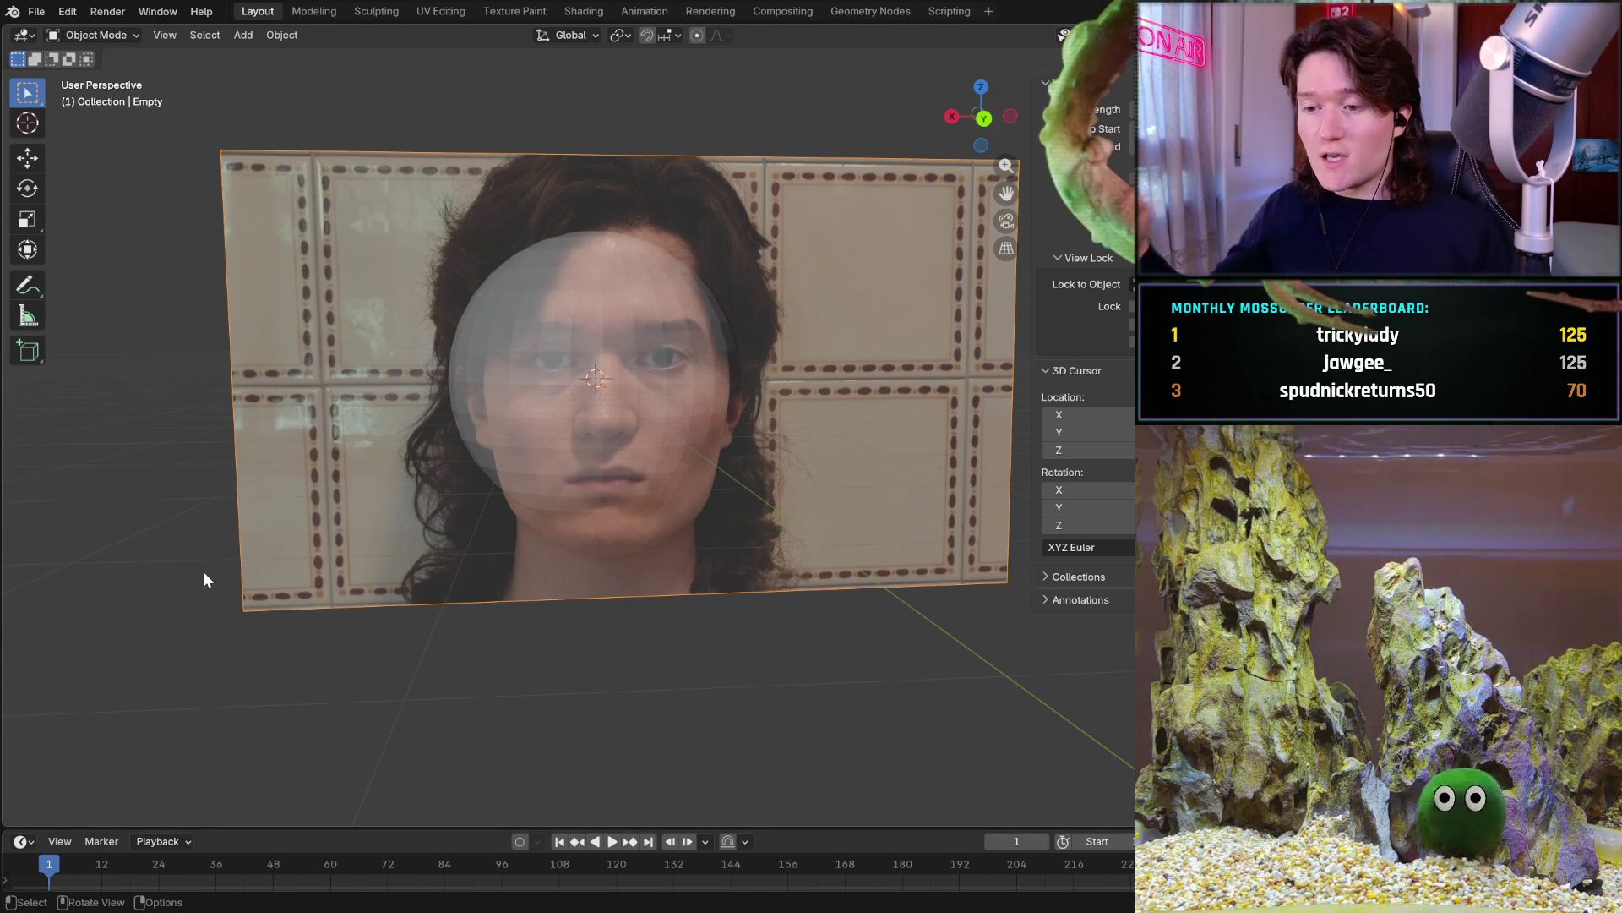
mouse_move(529, 525)
middle_down()
mouse_move(889, 561)
mouse_move(656, 536)
mouse_move(595, 546)
middle_up()
key(h)
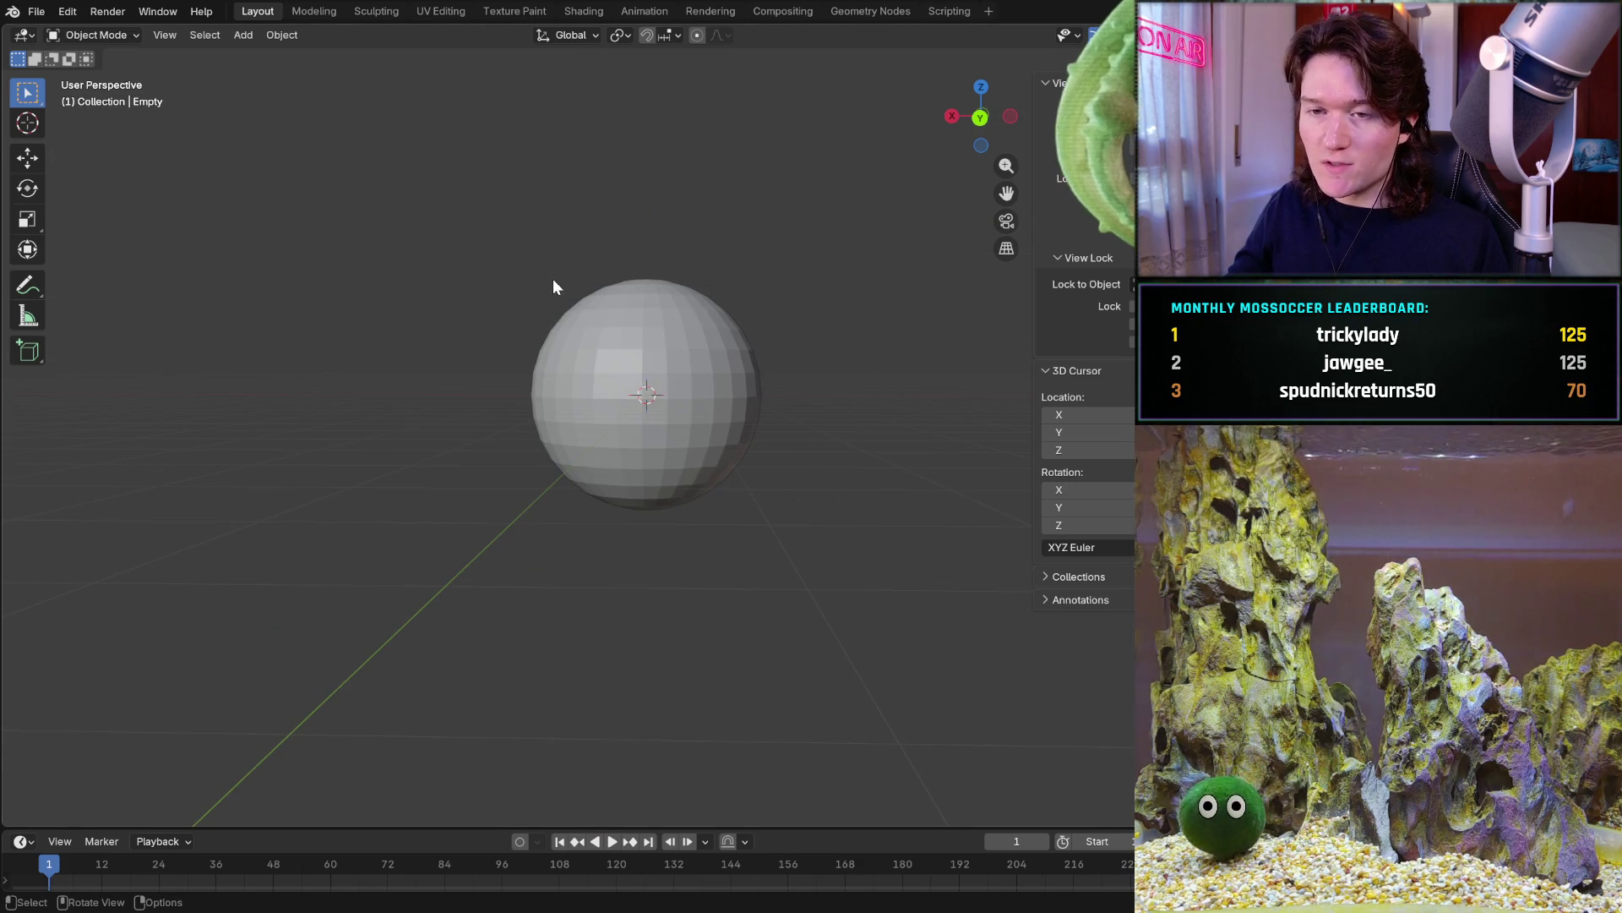
scroll(554, 271, up, 3)
mouse_move(555, 277)
middle_down()
mouse_move(554, 343)
mouse_move(660, 313)
middle_up()
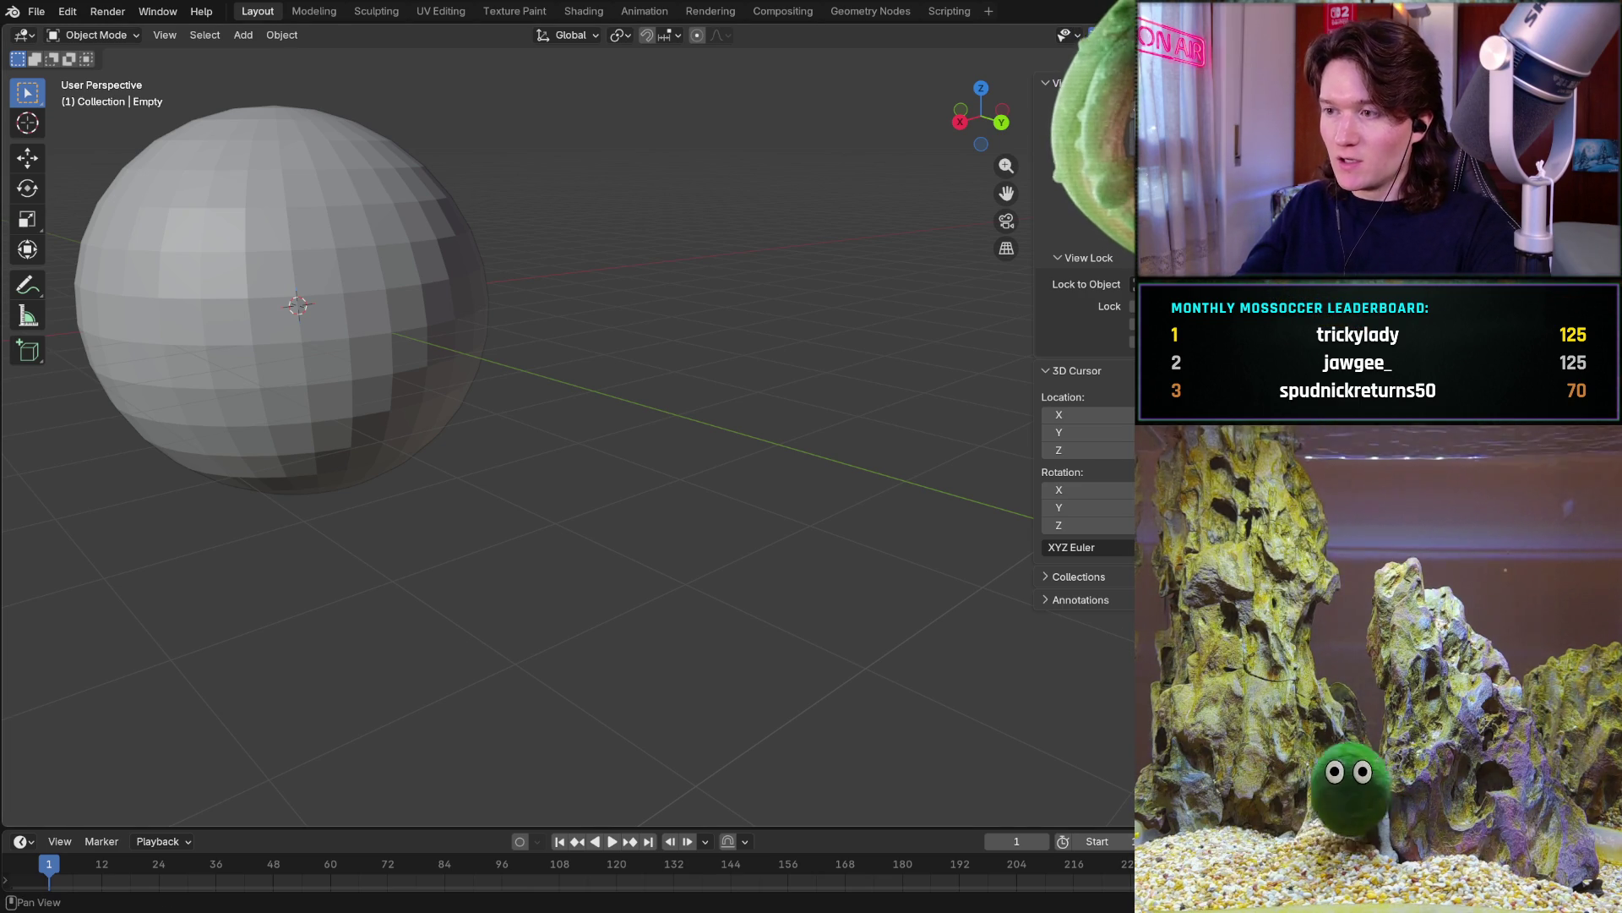
- Frame the whole sphere in view and move to the Sculpting workspace
drag(1006, 194, 1006, 193)
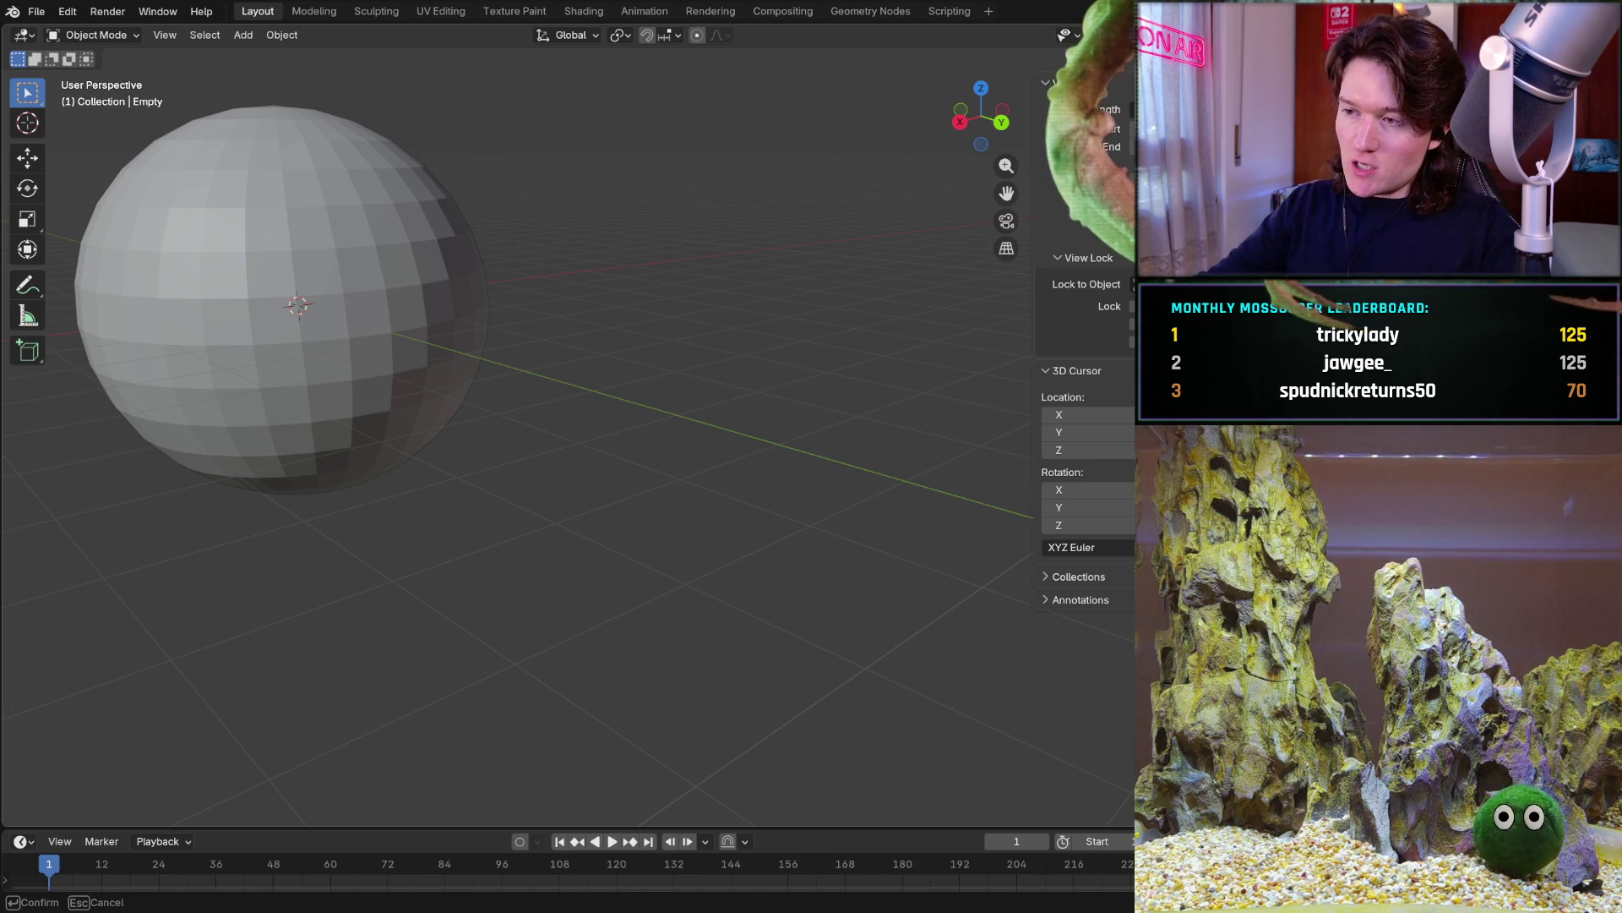
drag(1006, 194, 850, 84)
mouse_move(864, 282)
middle_down()
mouse_move(682, 363)
mouse_move(583, 343)
middle_up()
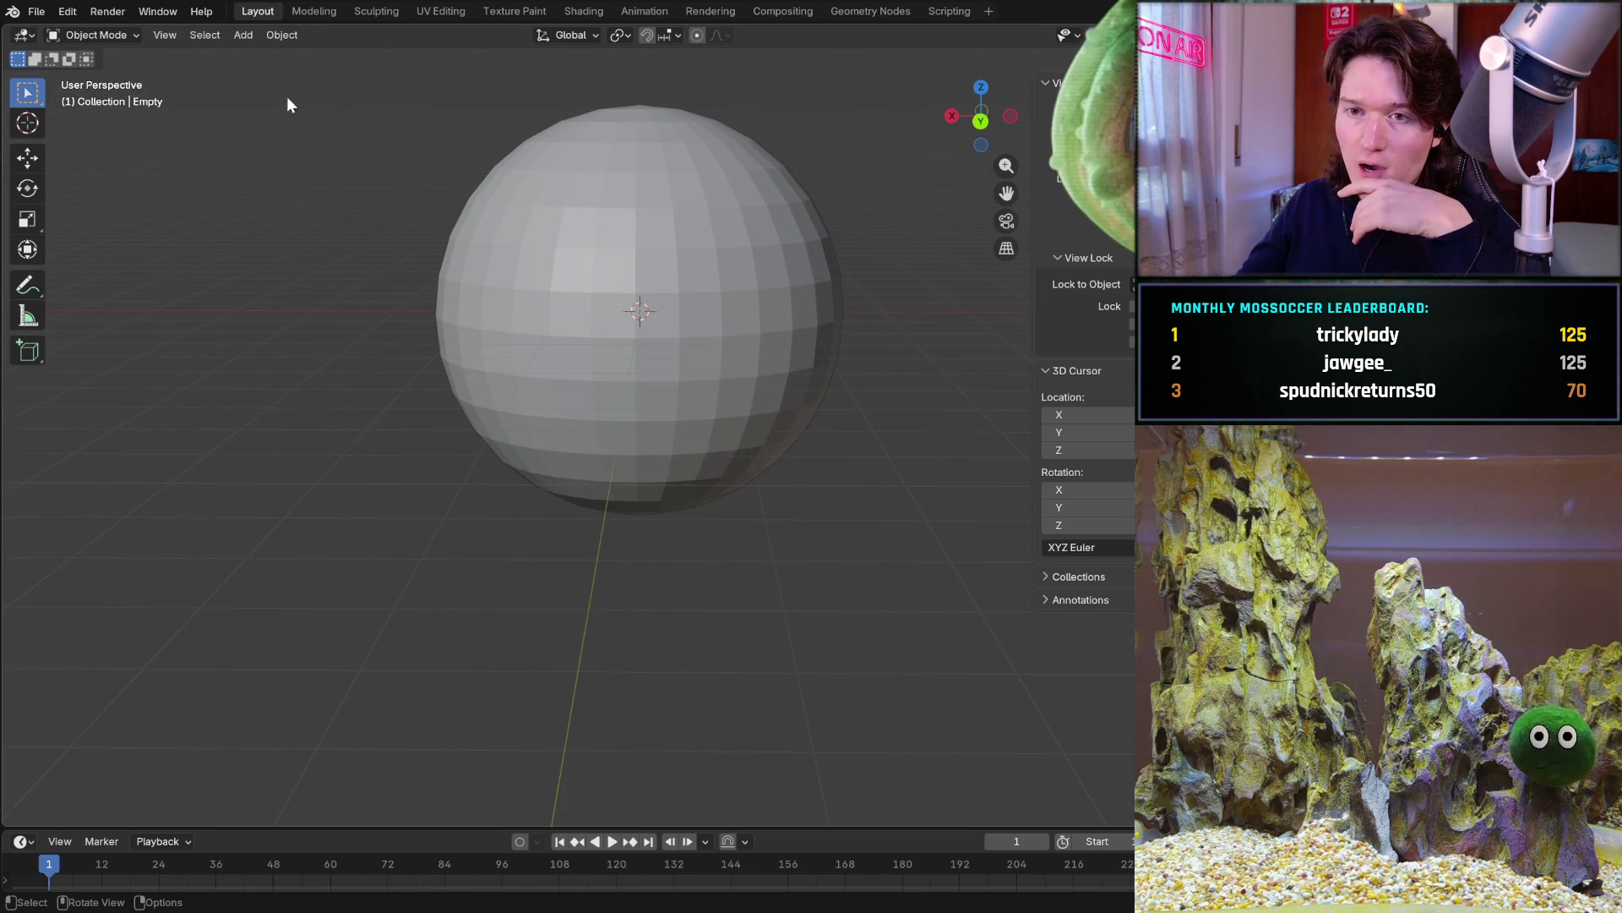
click(316, 11)
scroll(778, 428, up, 8)
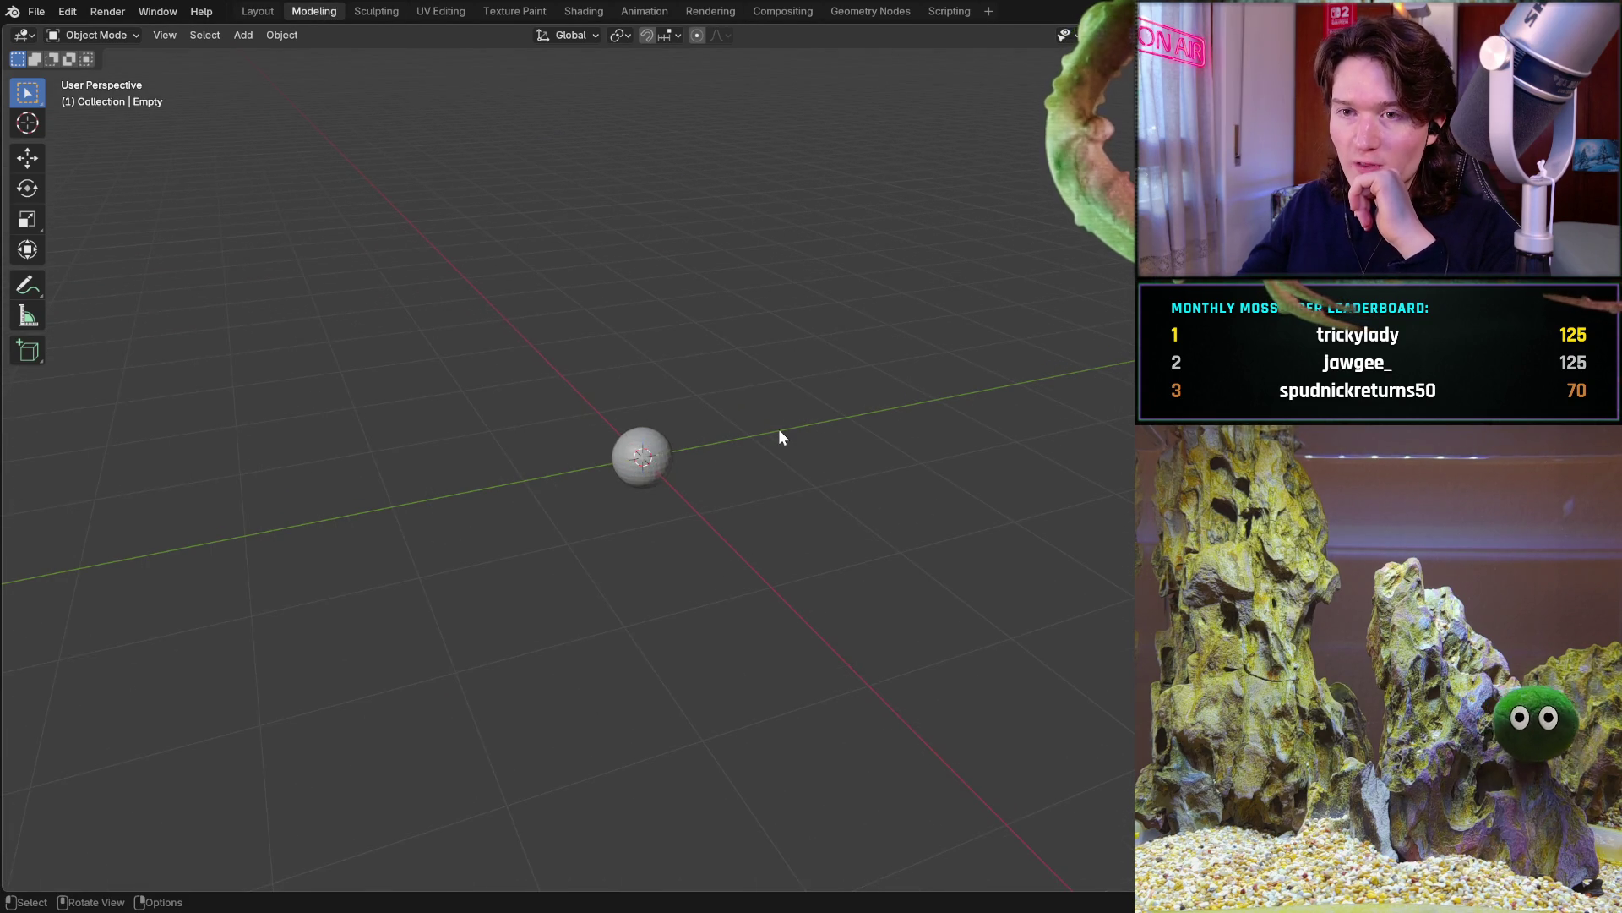
click(393, 7)
scroll(672, 462, up, 8)
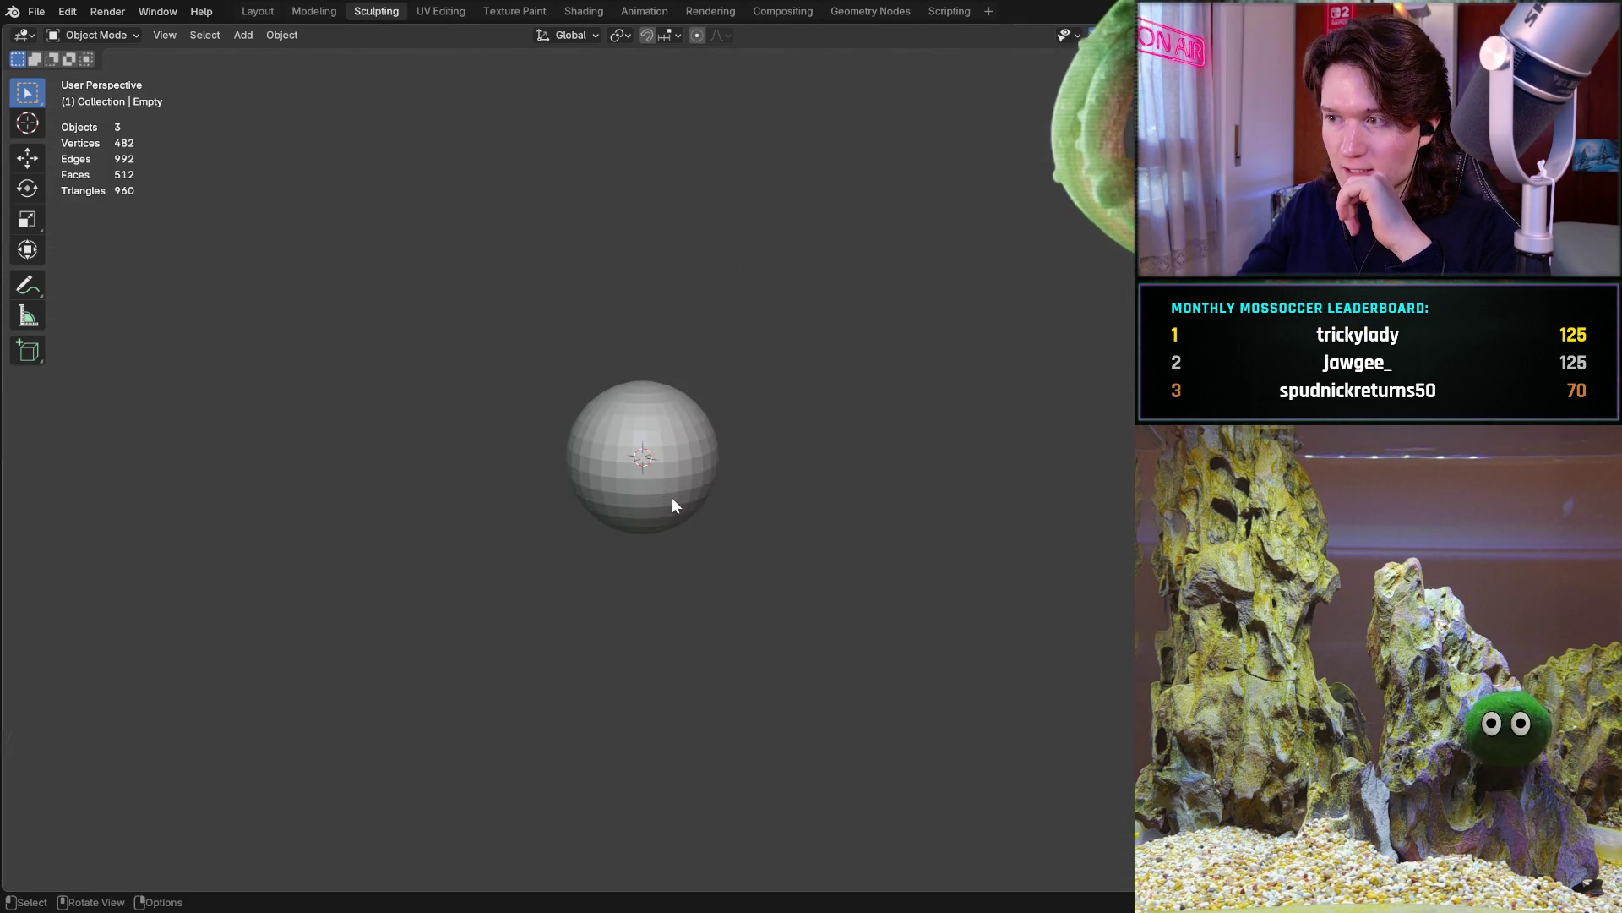
- Turn on the floor grid and X, Y, Z axis lines in the viewport overlays
click(1145, 35)
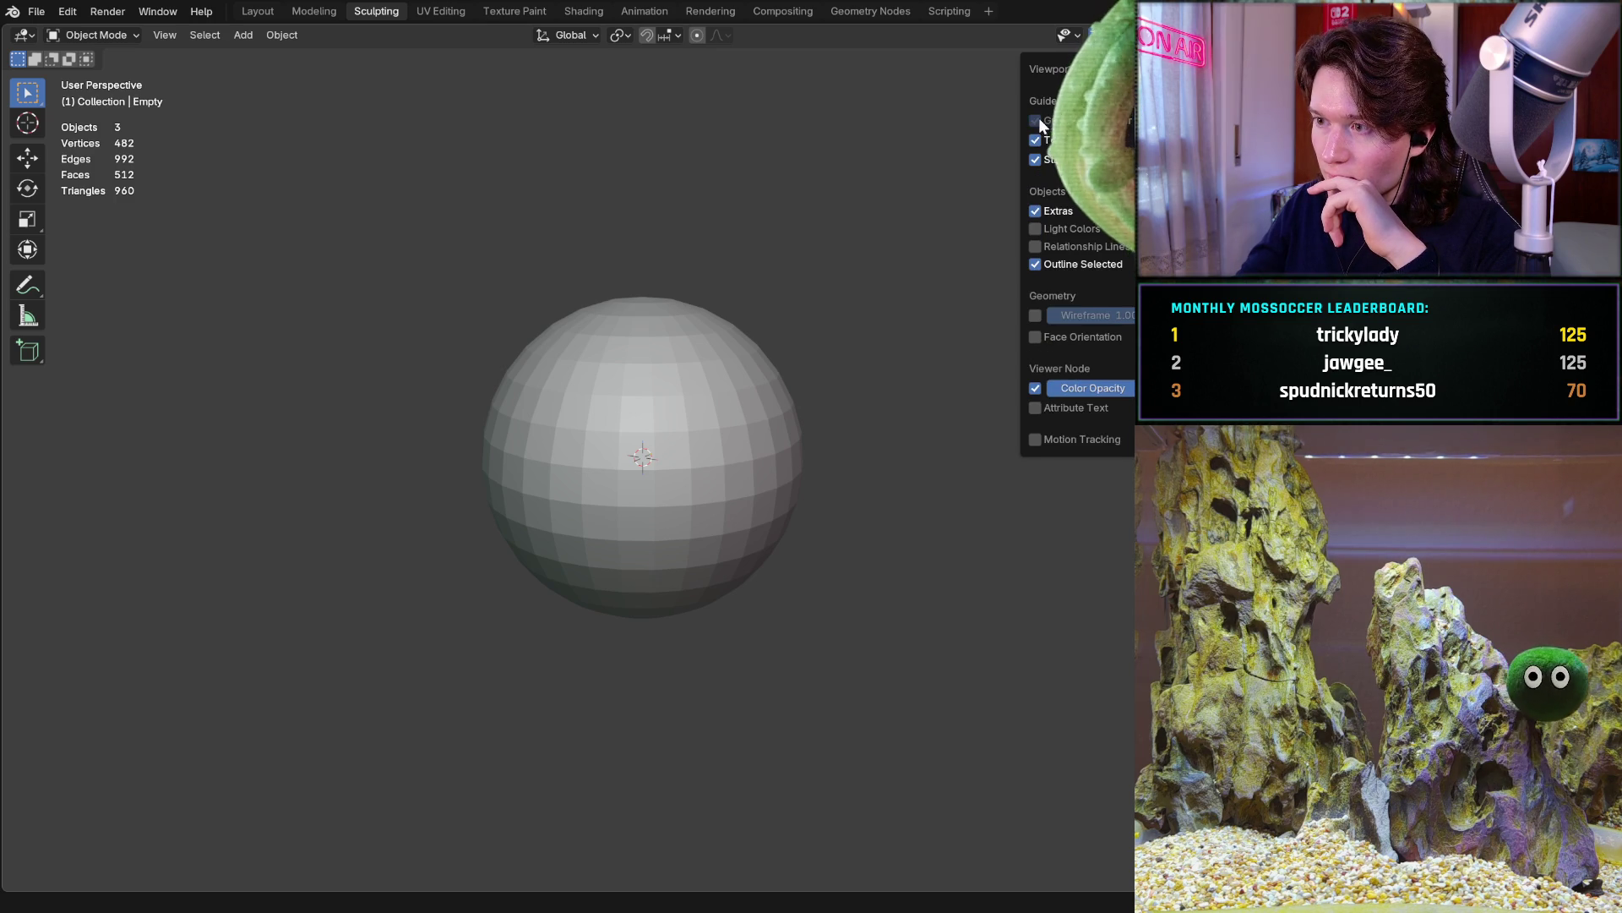
click(1179, 120)
click(1199, 120)
click(1221, 120)
click(1102, 120)
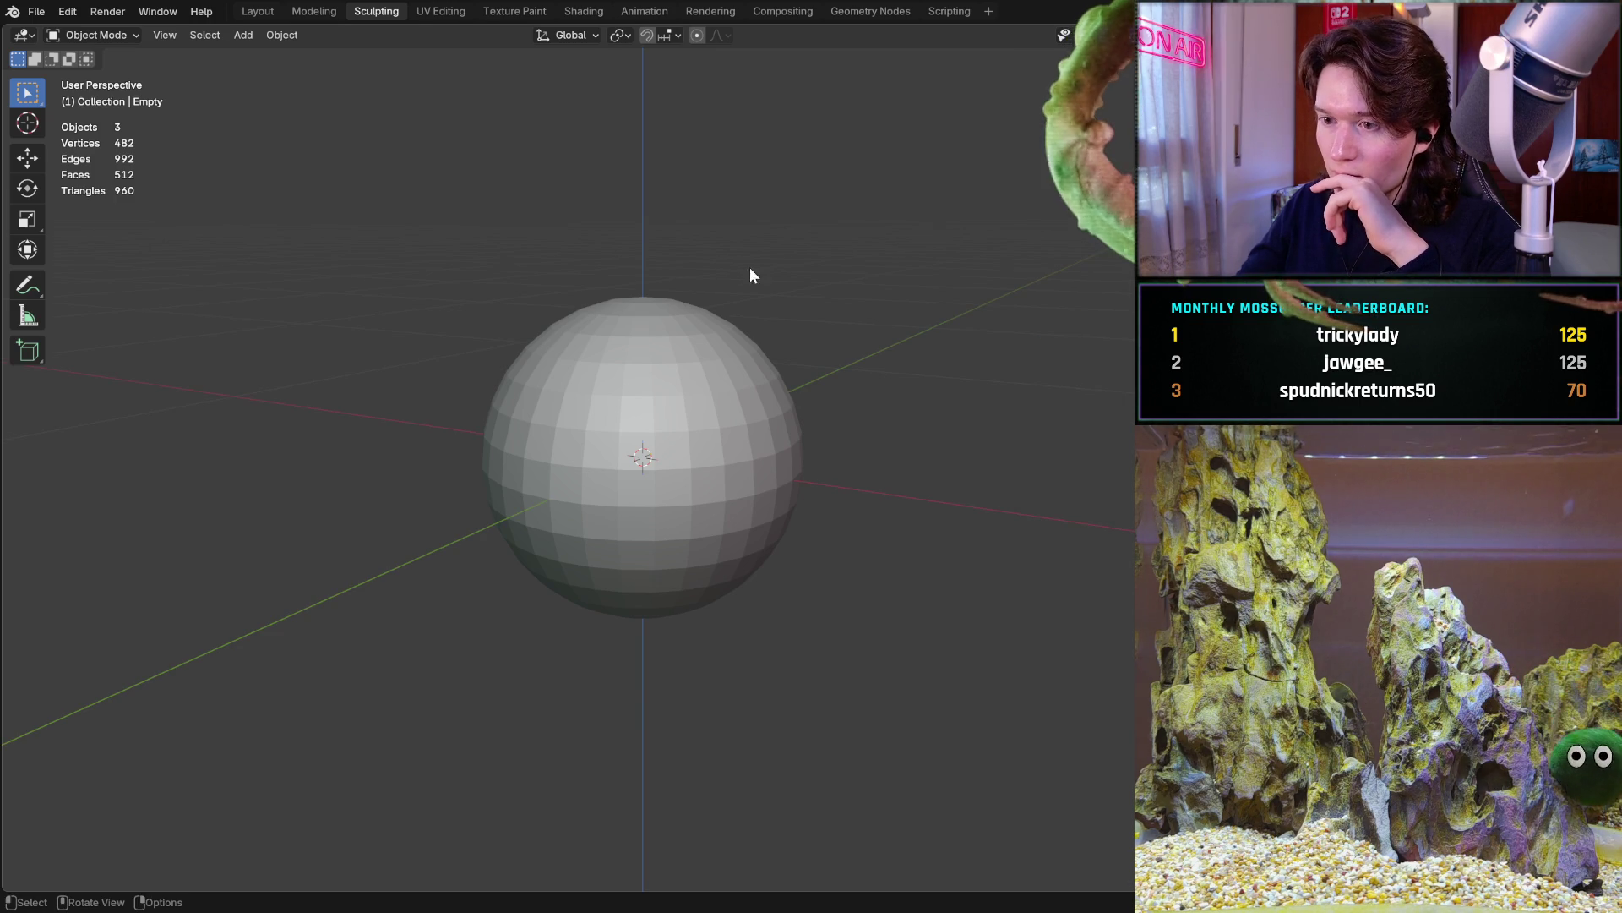
middle_drag(703, 290, 766, 286)
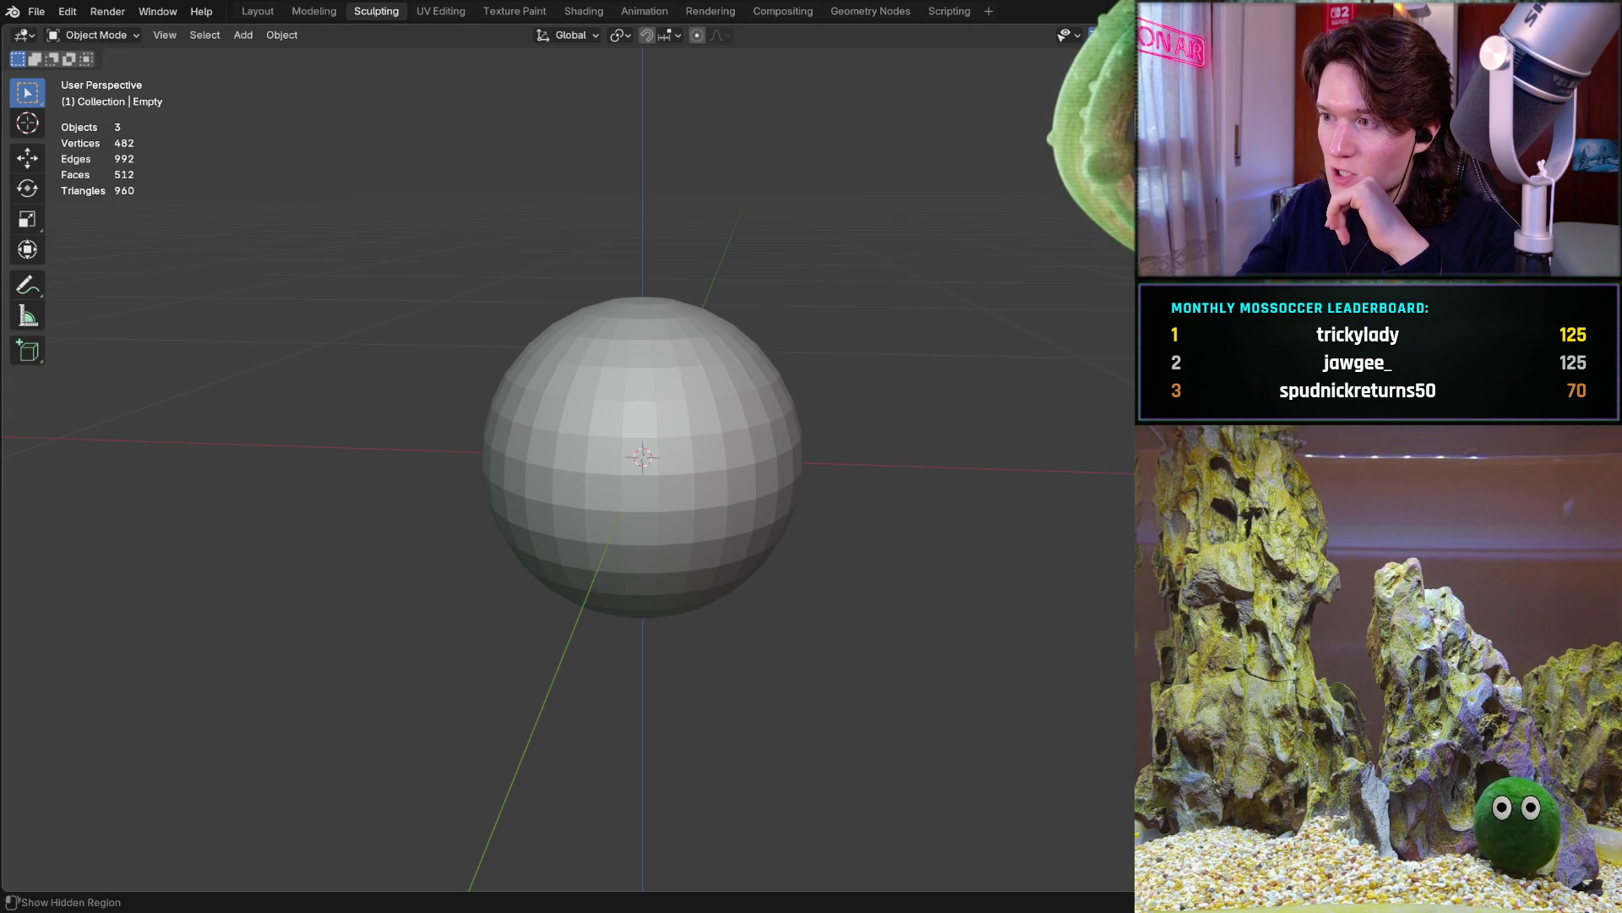
- Show the view sidebar and switch among Layout, Modeling and Sculpting workspaces, ending in Sculpting
click(1127, 64)
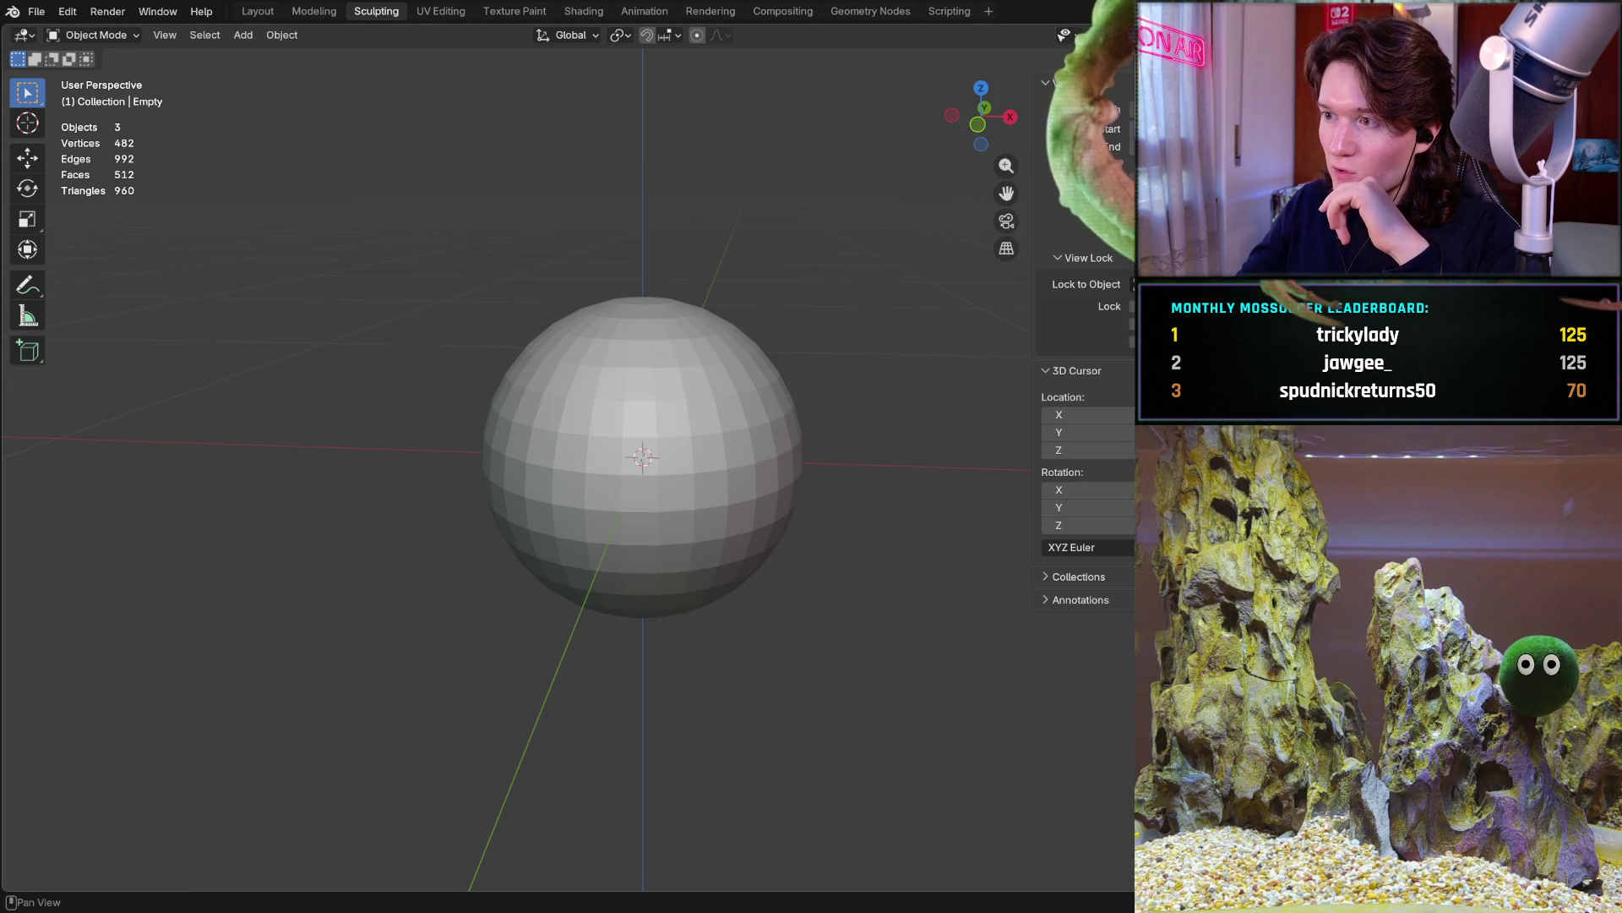
click(271, 11)
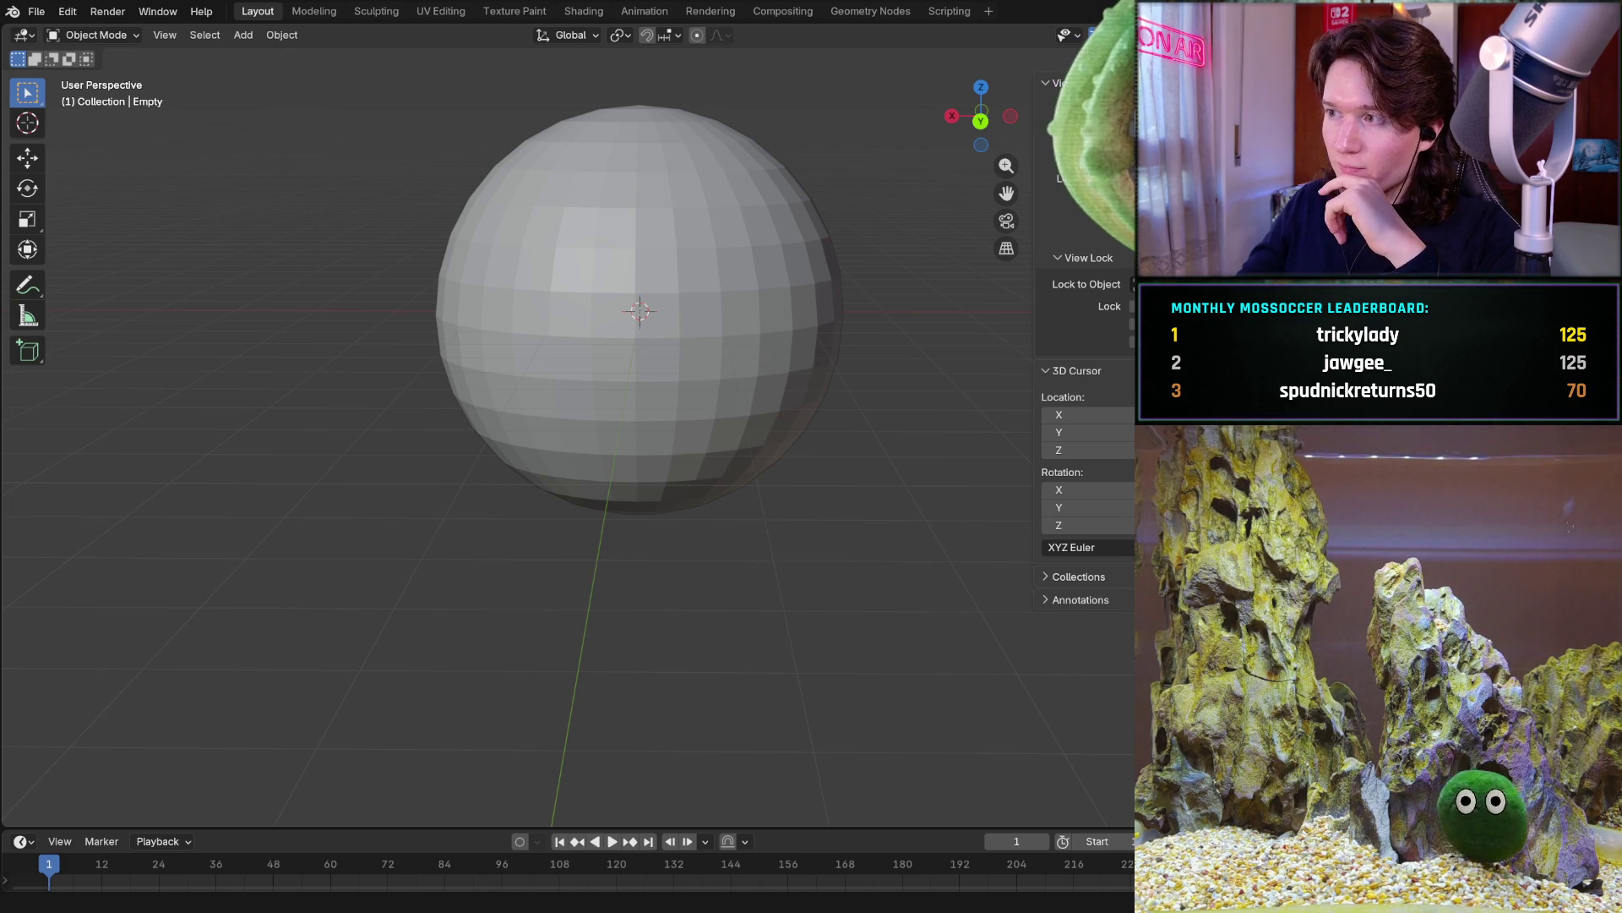
click(371, 15)
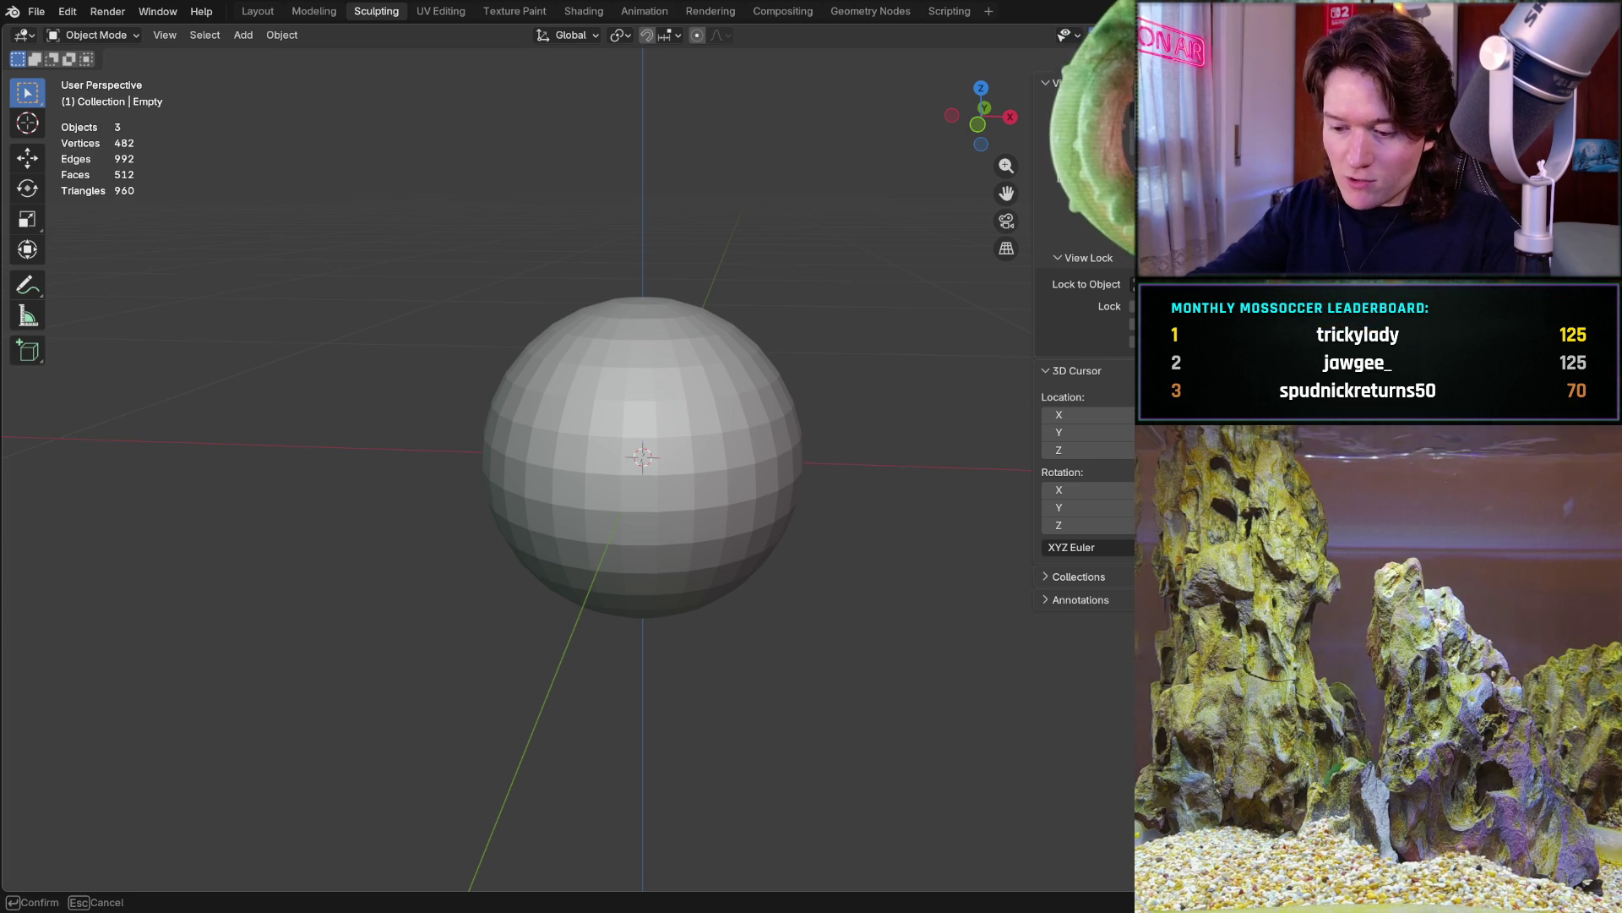
scroll(642, 456, up, 4)
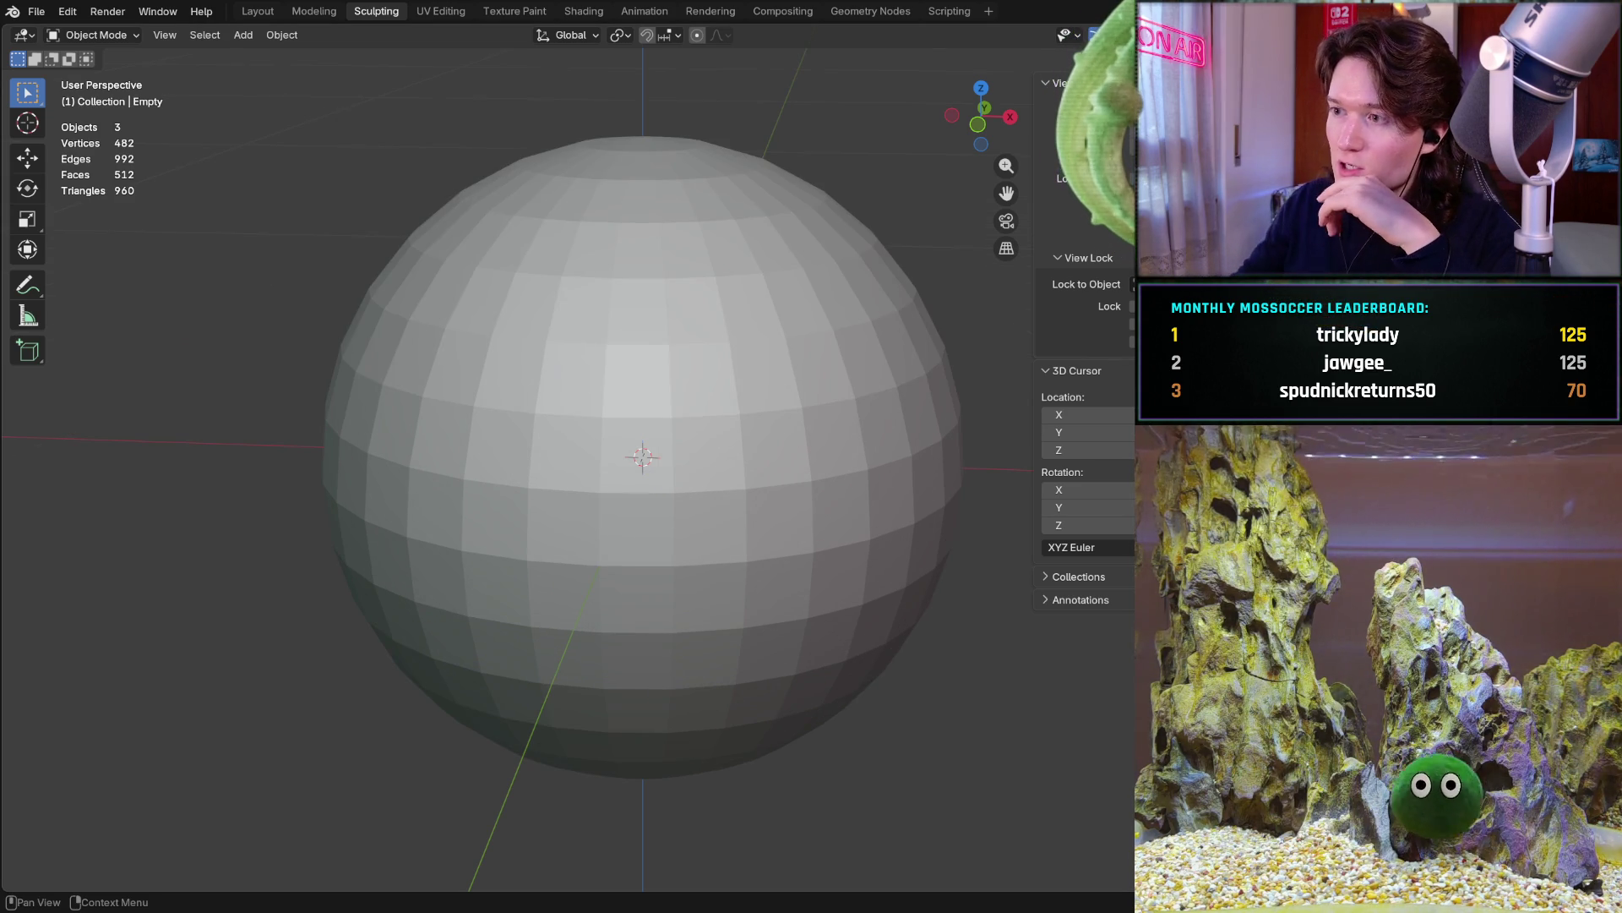
scroll(582, 515, down, 2)
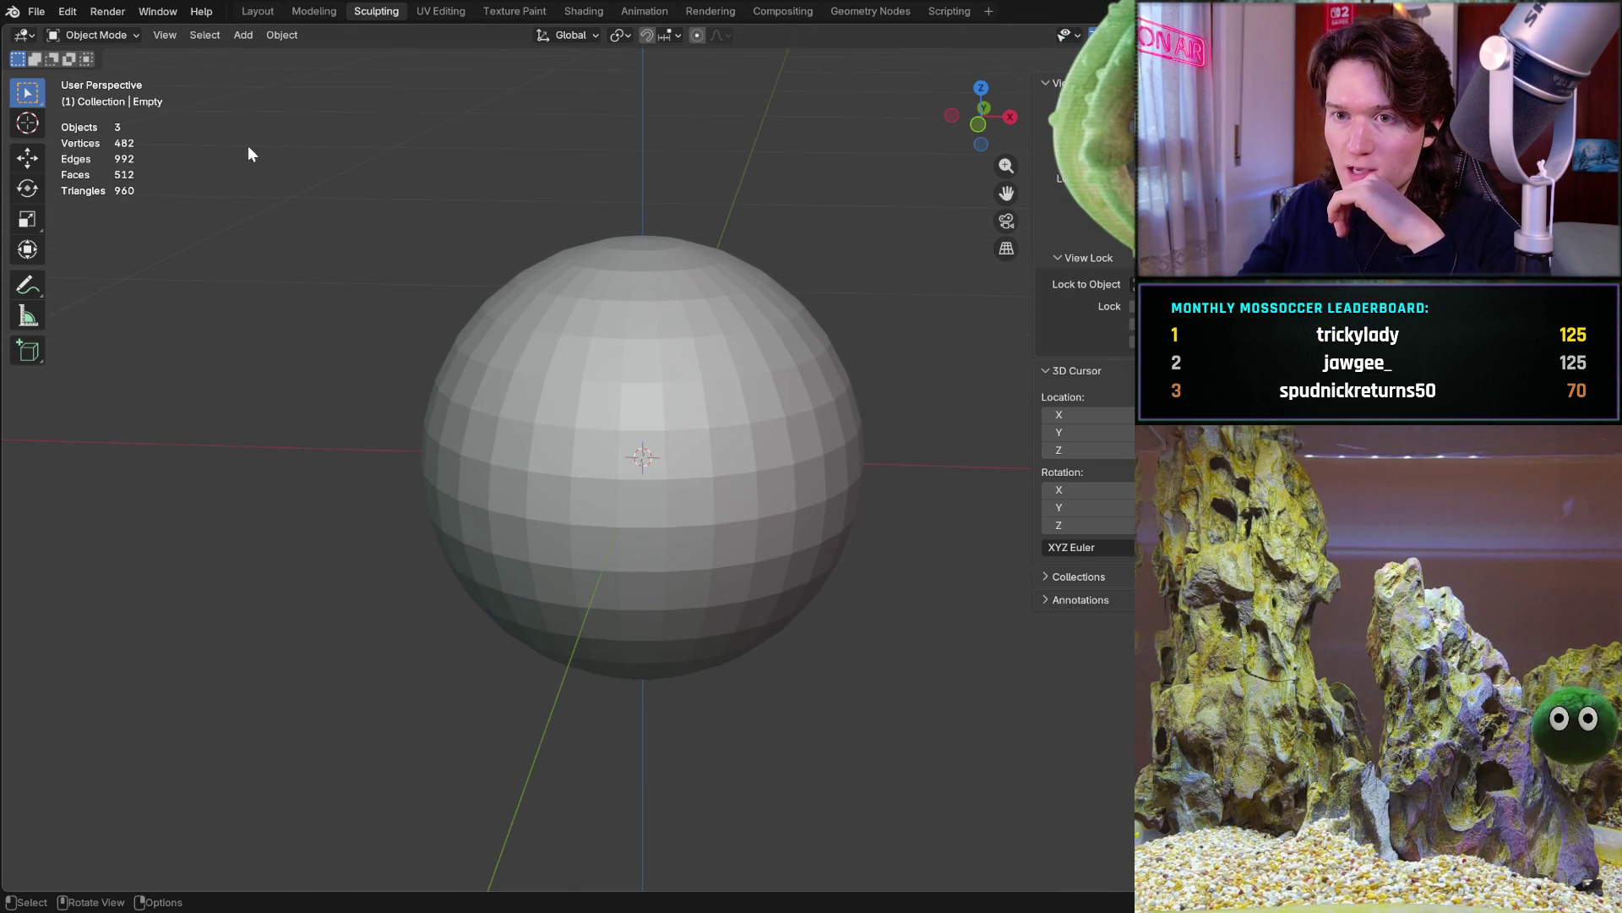
click(257, 14)
click(362, 15)
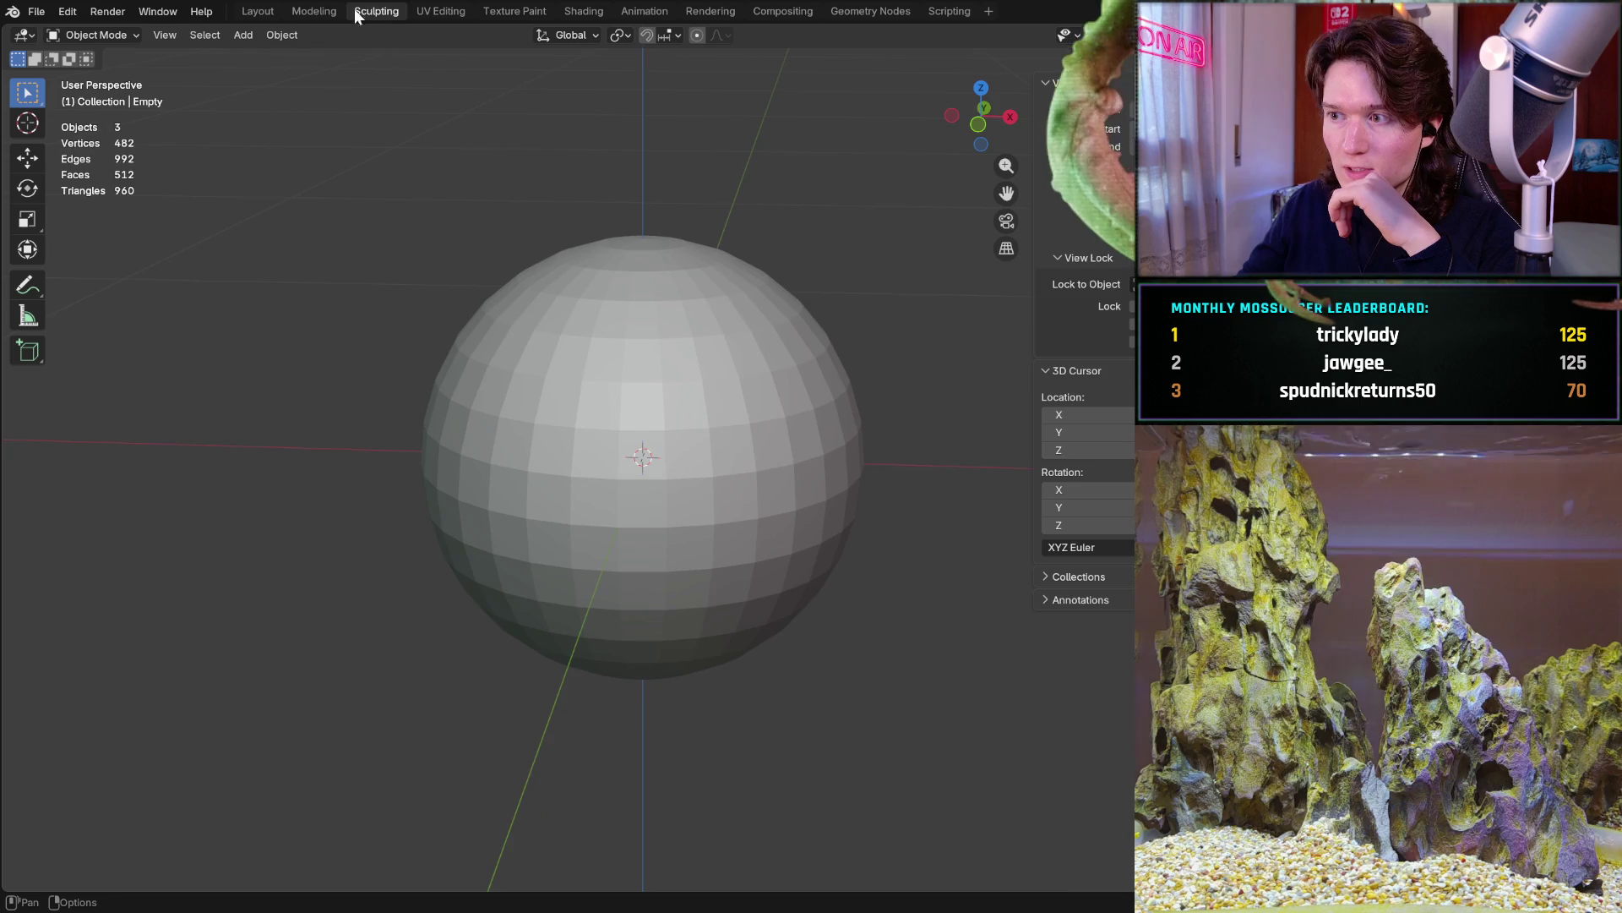
click(331, 15)
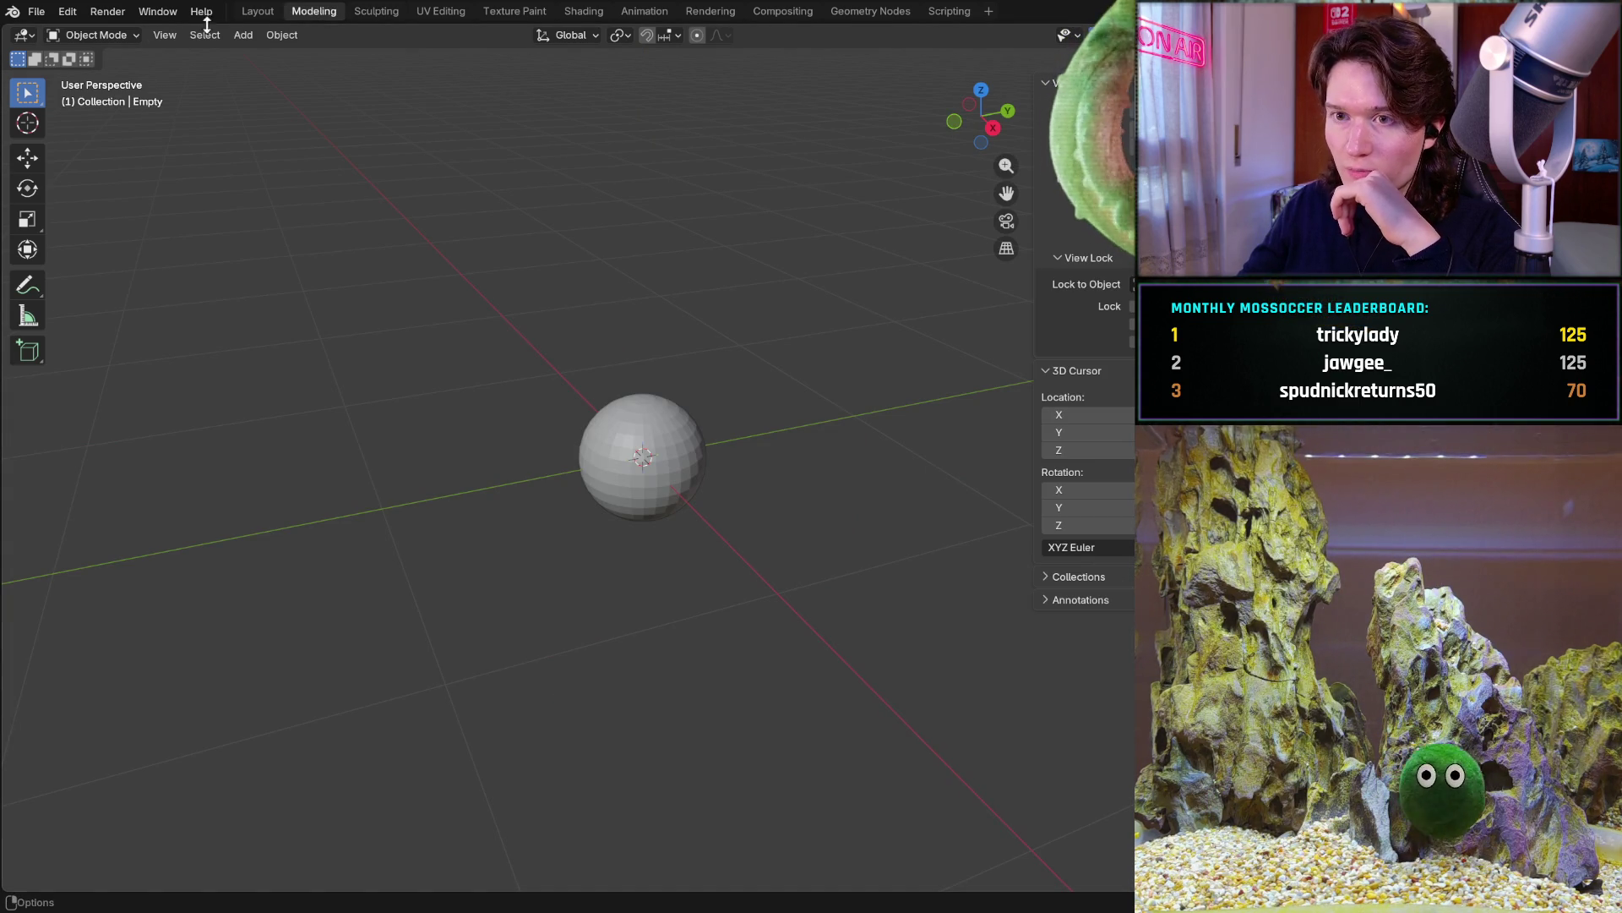
click(377, 12)
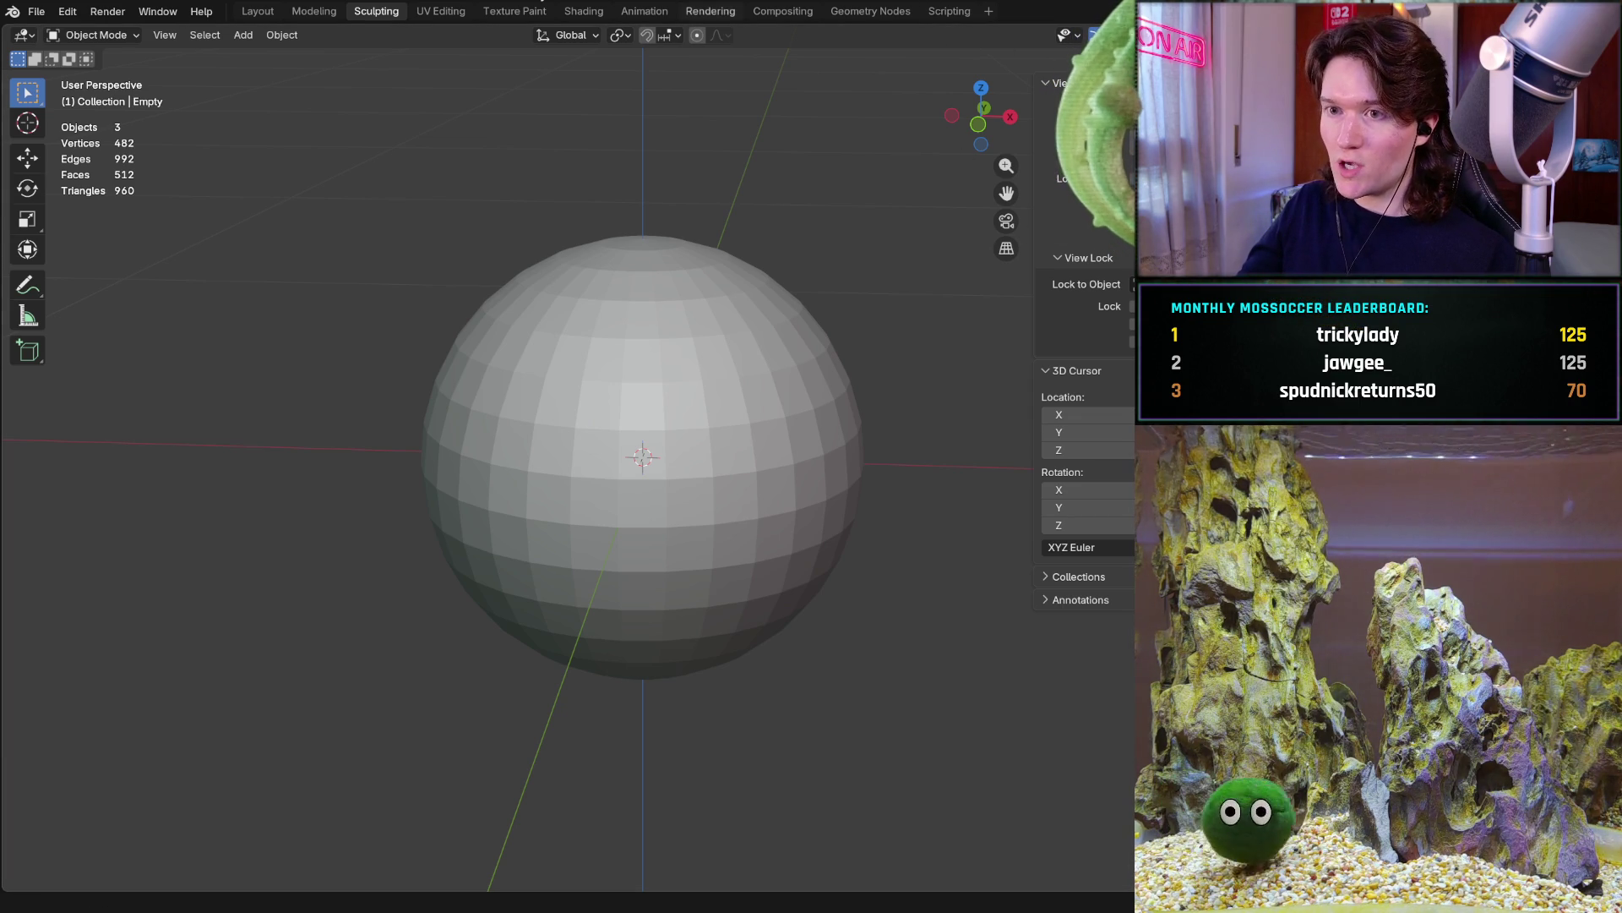
- Open the interaction mode dropdown in the viewport header
click(103, 36)
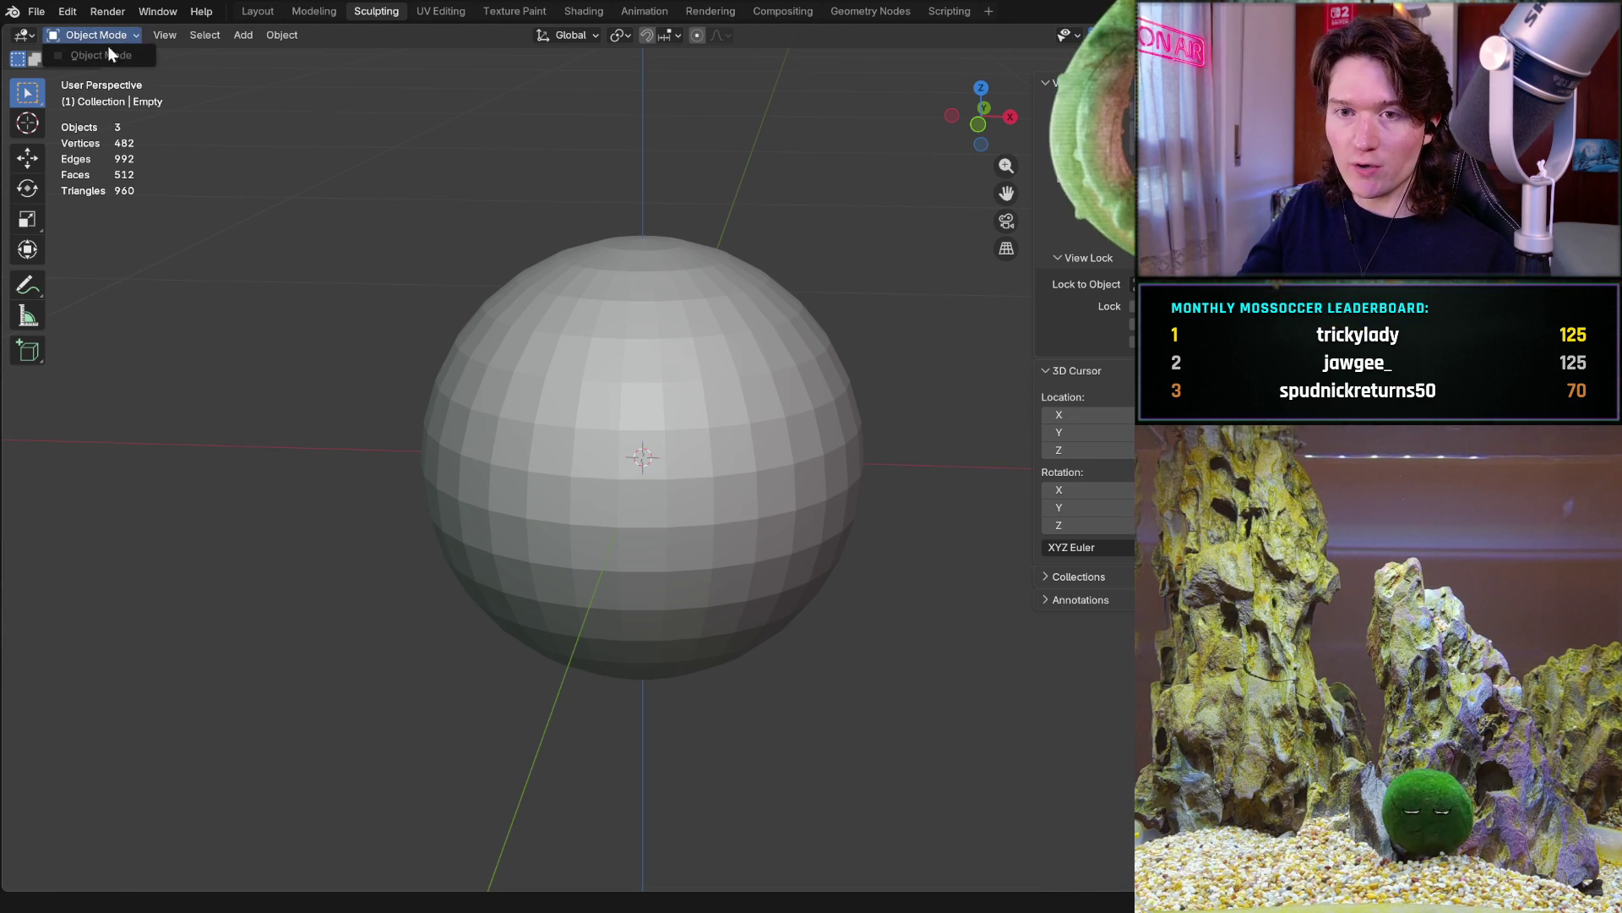
- Put the sphere into Sculpt Mode, zoom in, and begin adjusting the remesh voxel size
click(699, 367)
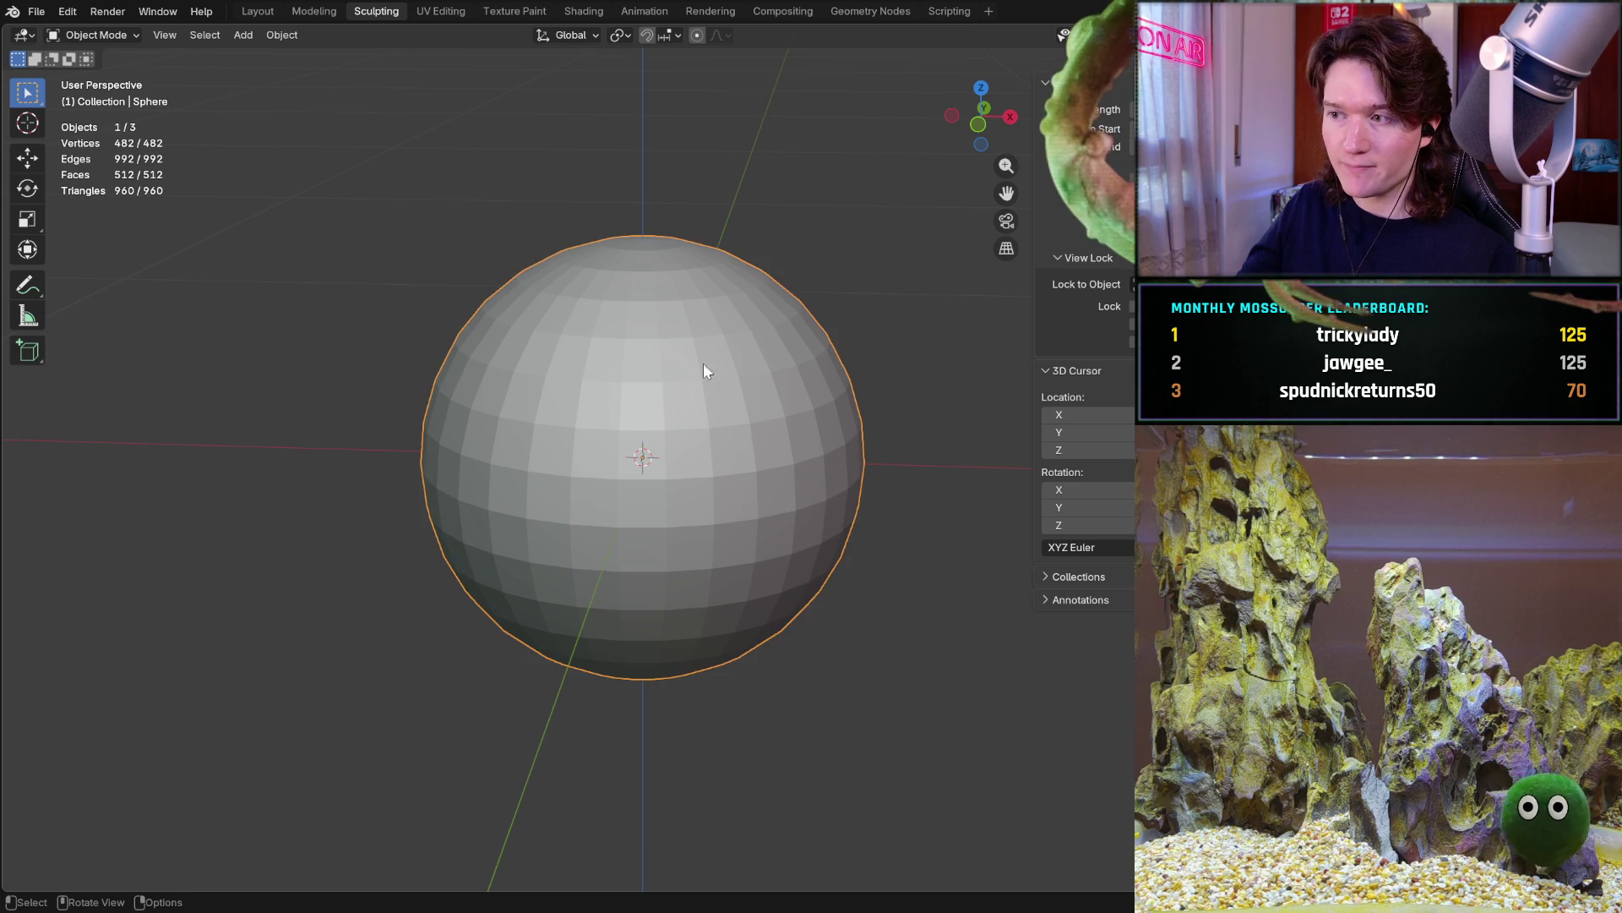
click(120, 35)
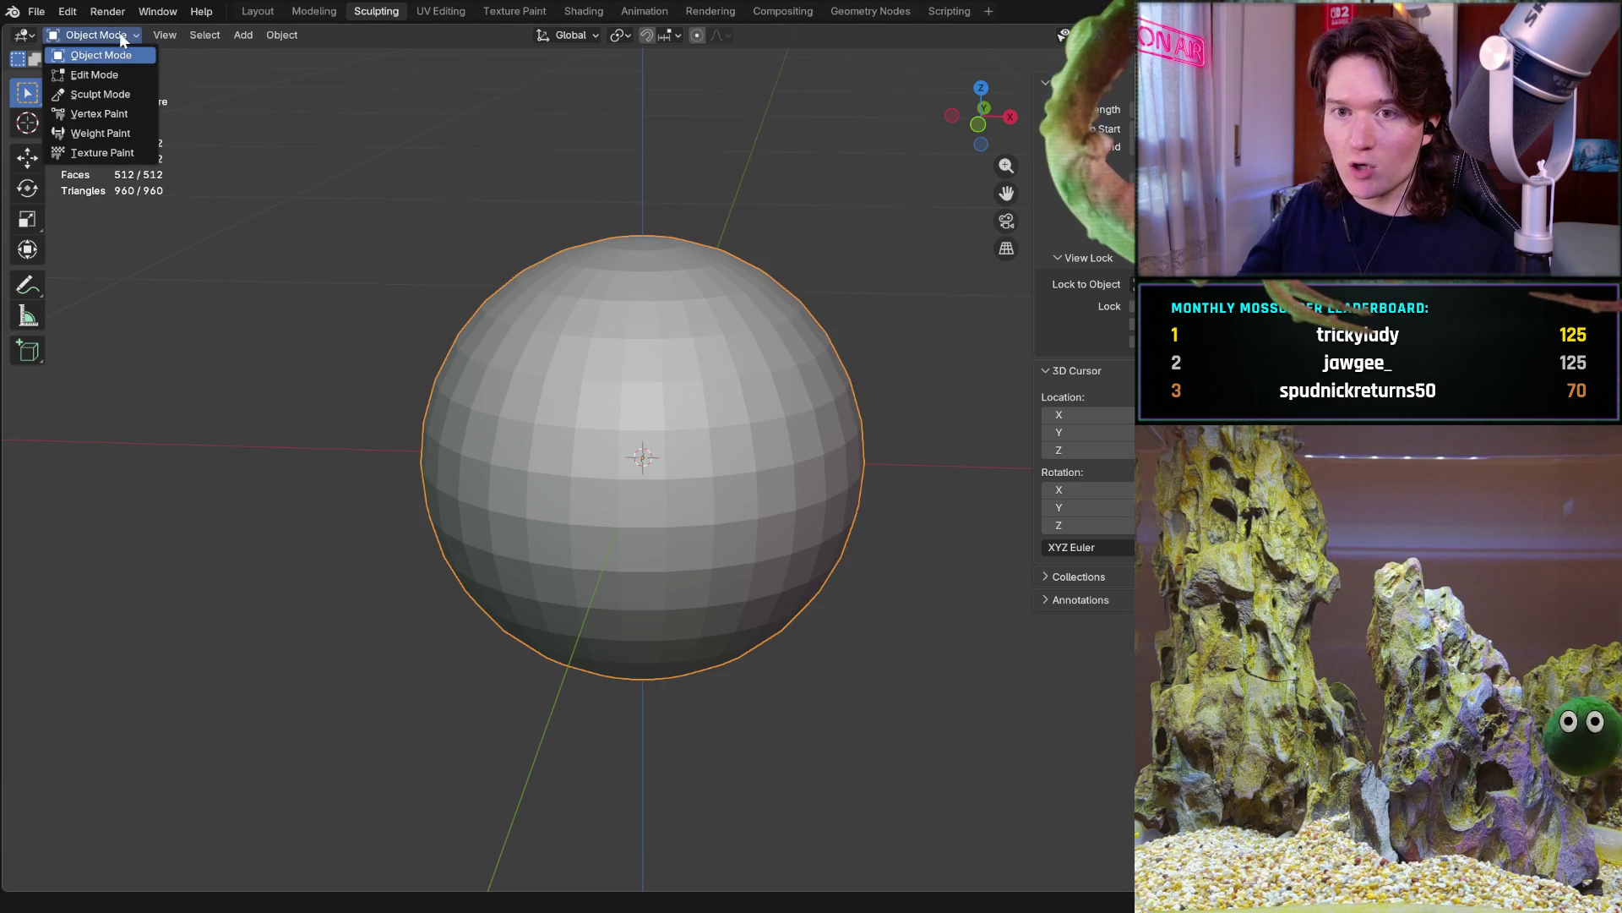
click(117, 94)
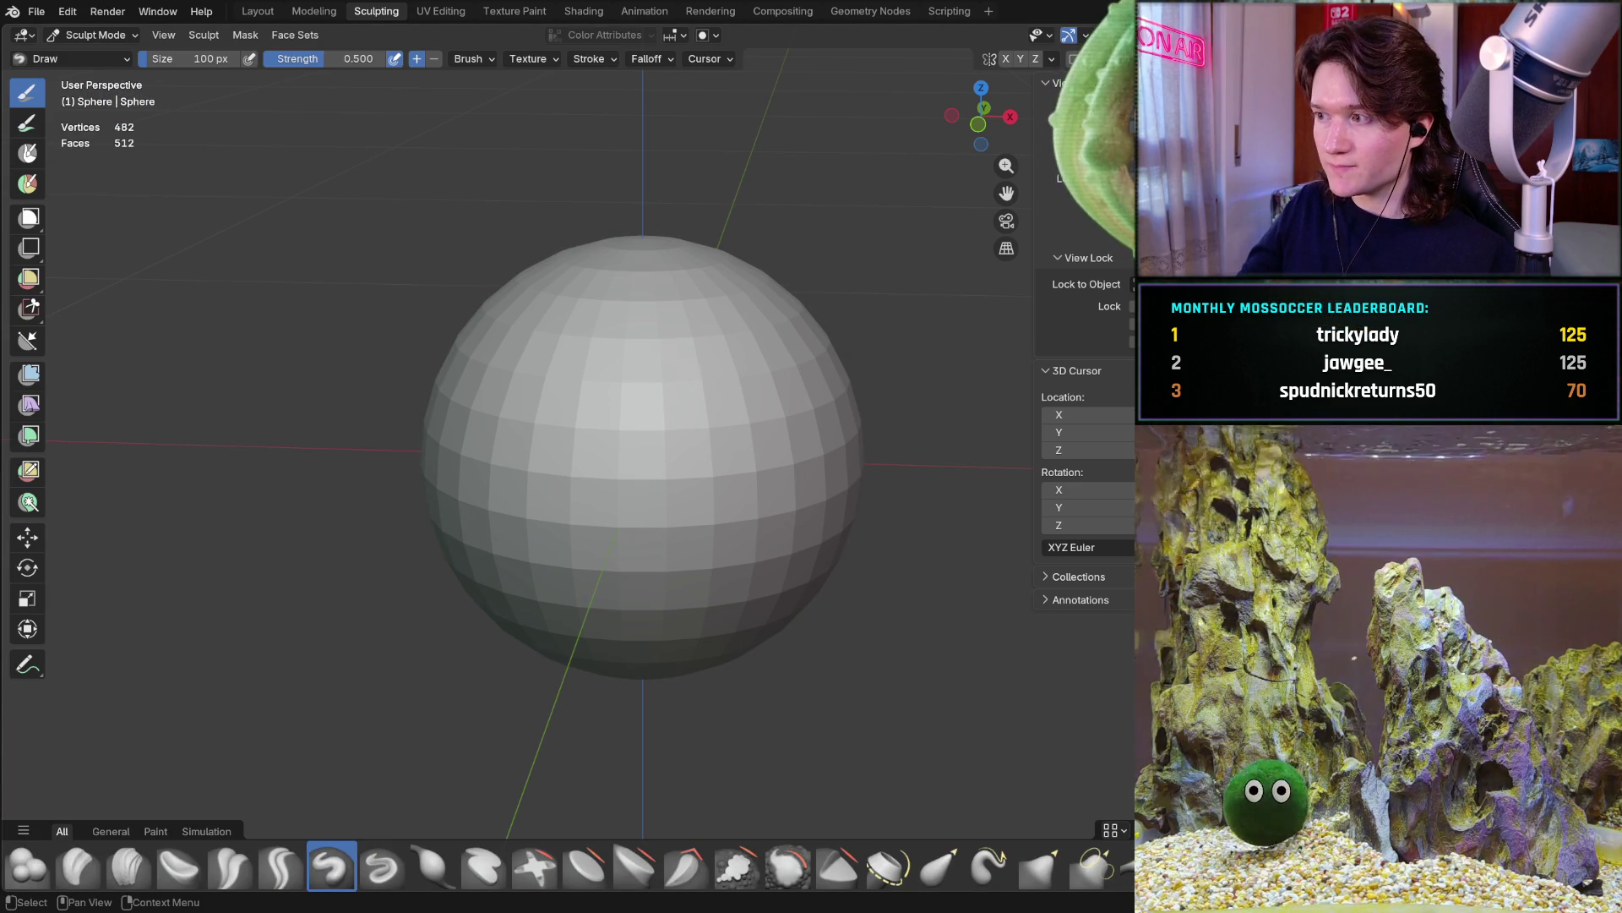
scroll(604, 529, up, 2)
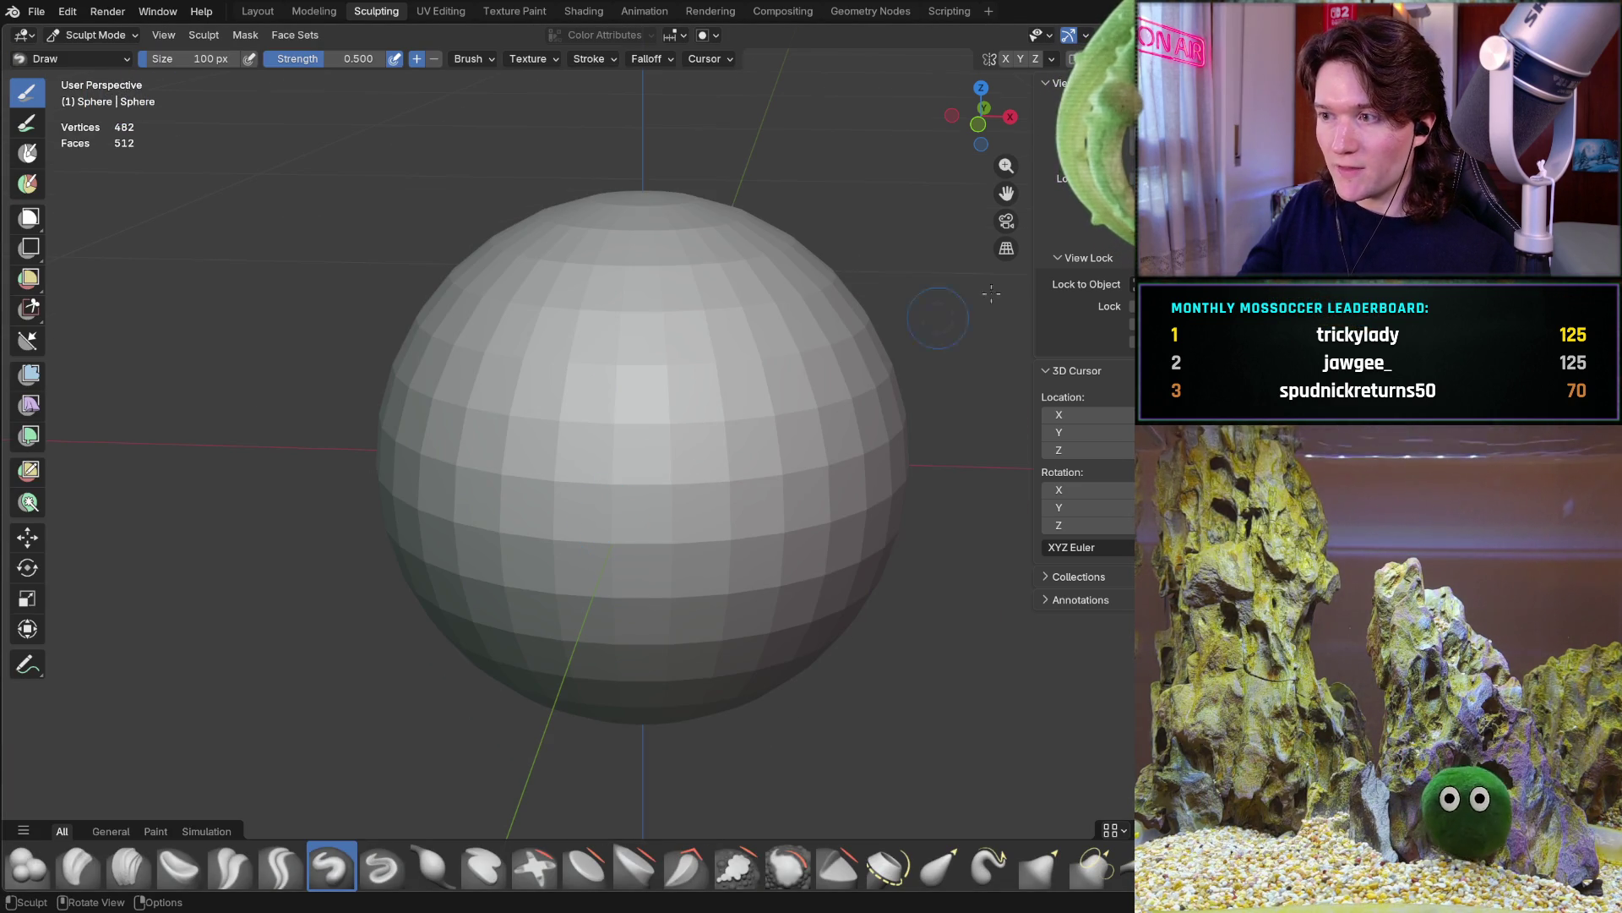
key(r)
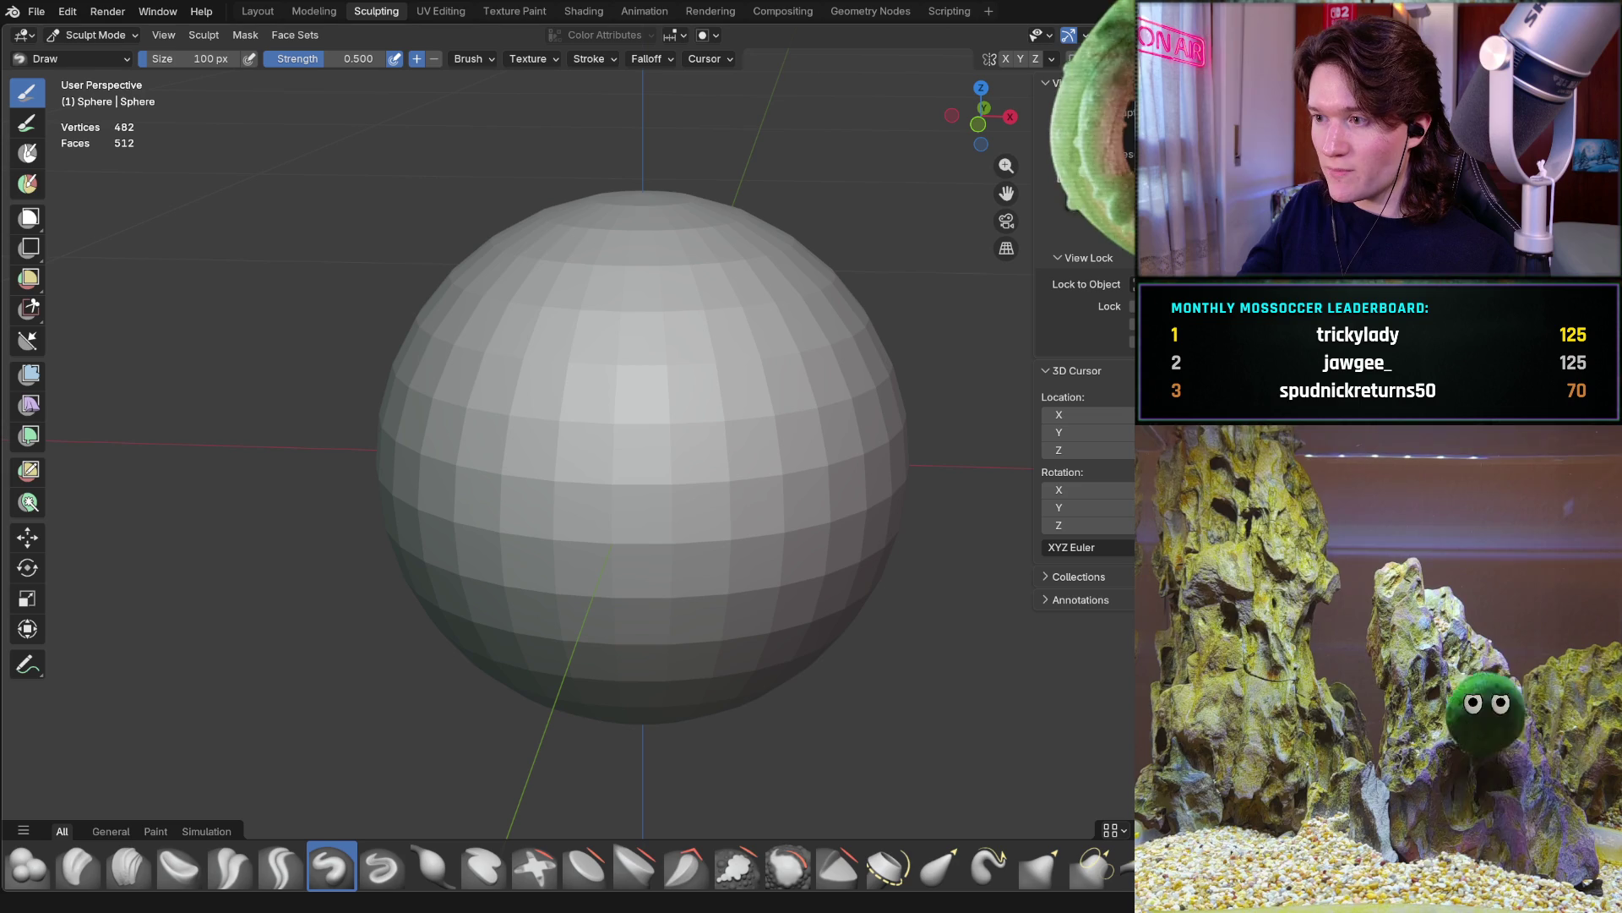
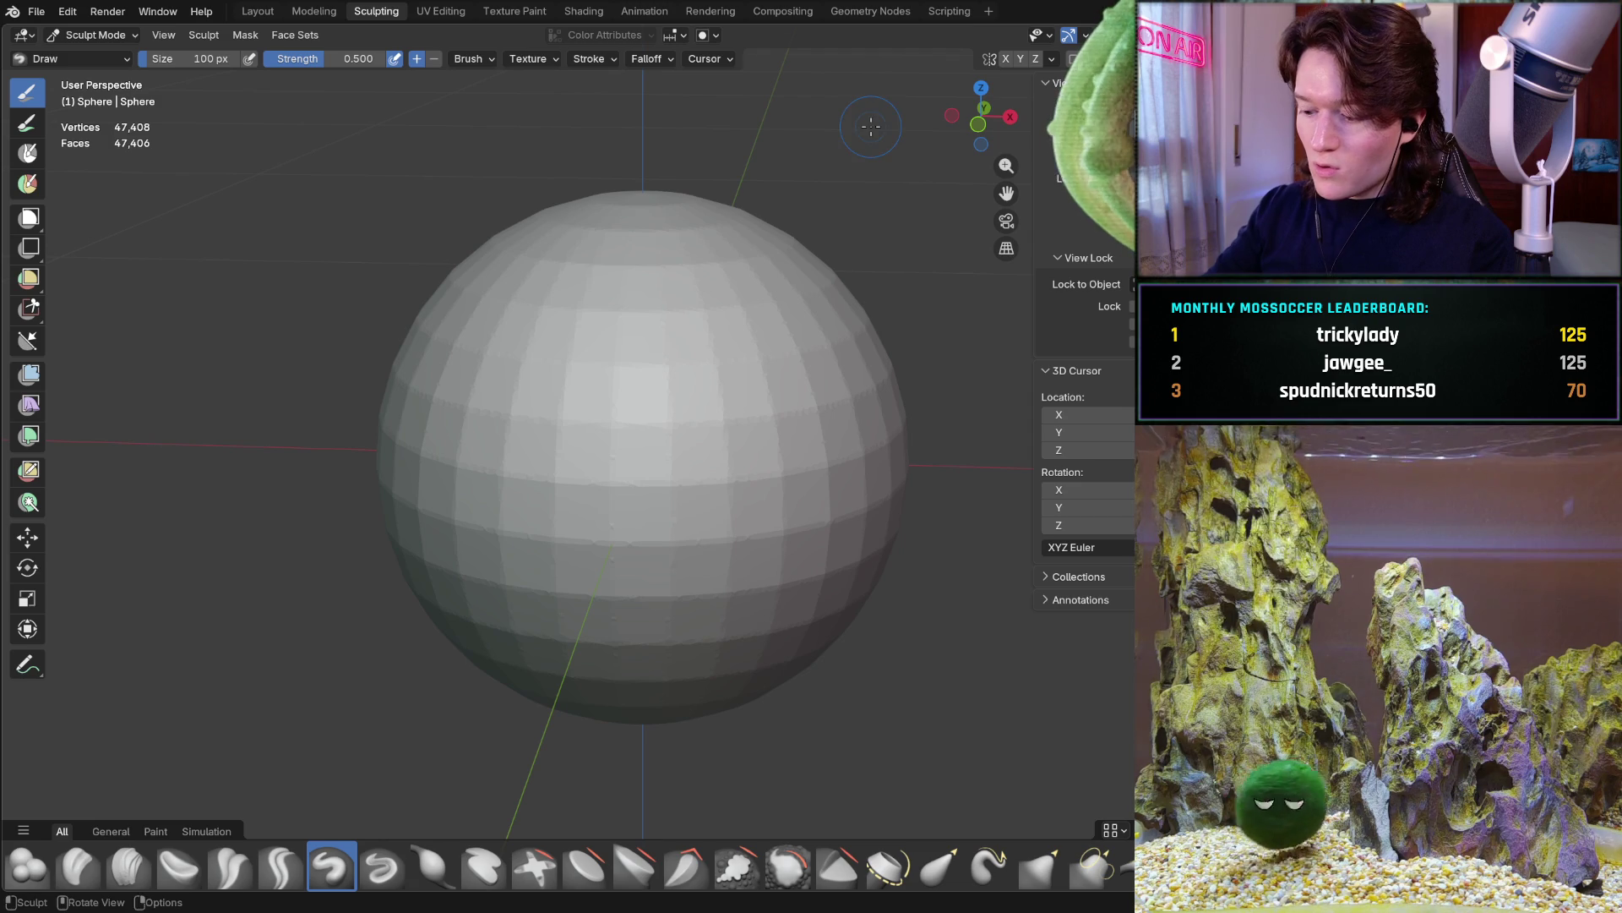
- Switch to straight-on orthographic Back view, drop the face photo behind the sphere, and draw a chin test stroke
click(984, 109)
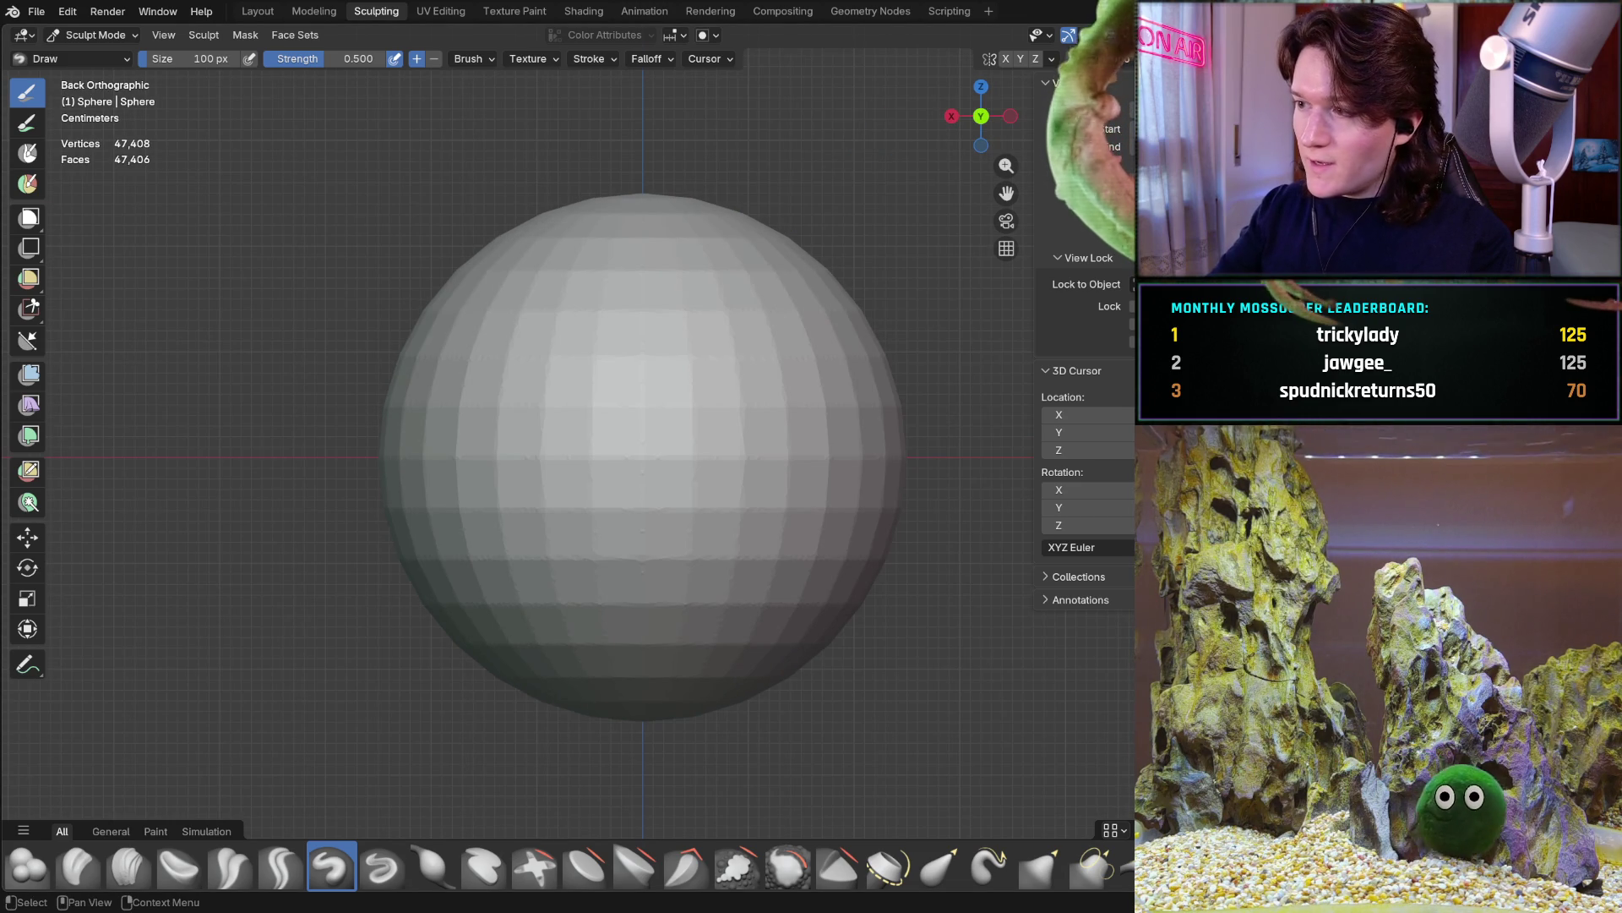
drag(1132, 389, 640, 390)
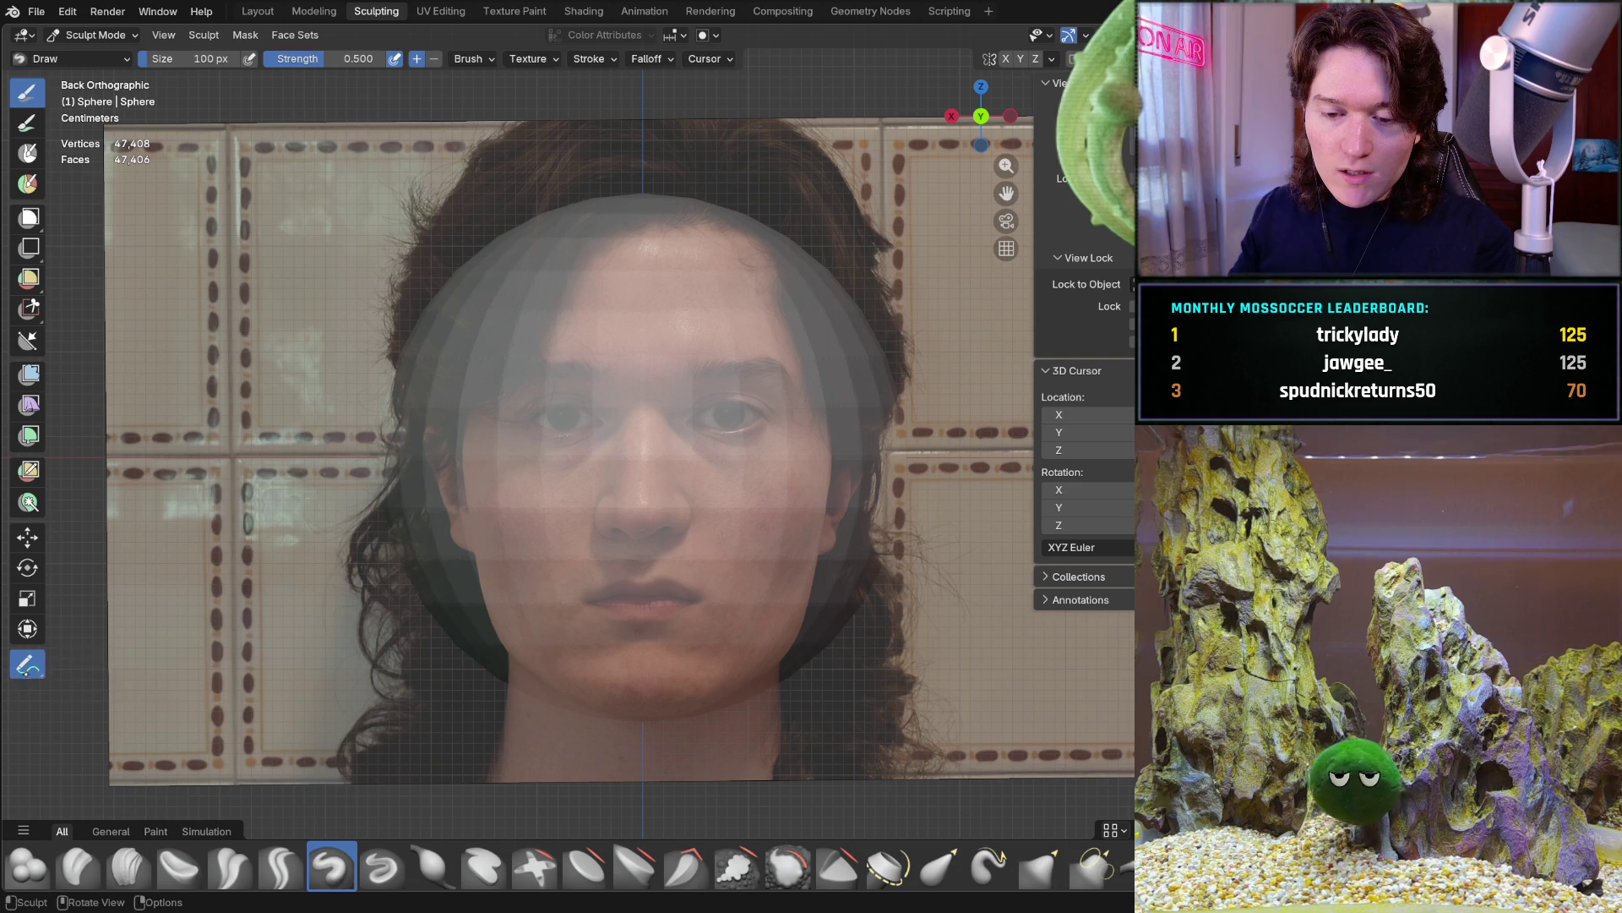
click(27, 665)
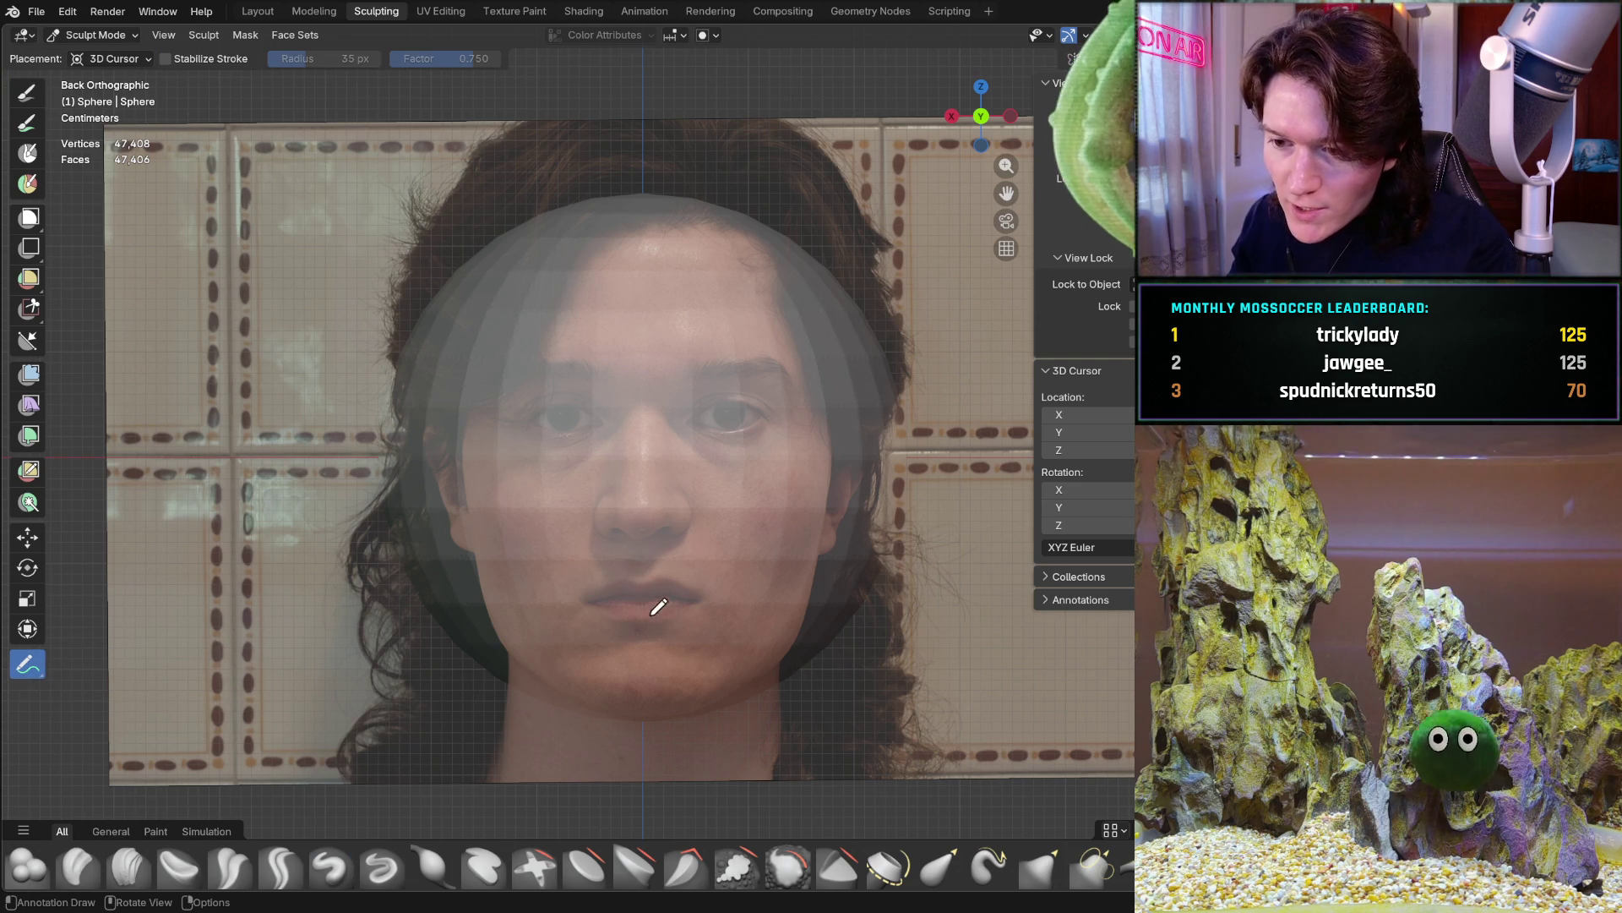
scroll(651, 598, up, 3)
mouse_move(688, 544)
shift+middle_down()
mouse_move(667, 435)
mouse_move(620, 609)
mouse_move(598, 510)
mouse_move(568, 572)
shift+middle_up()
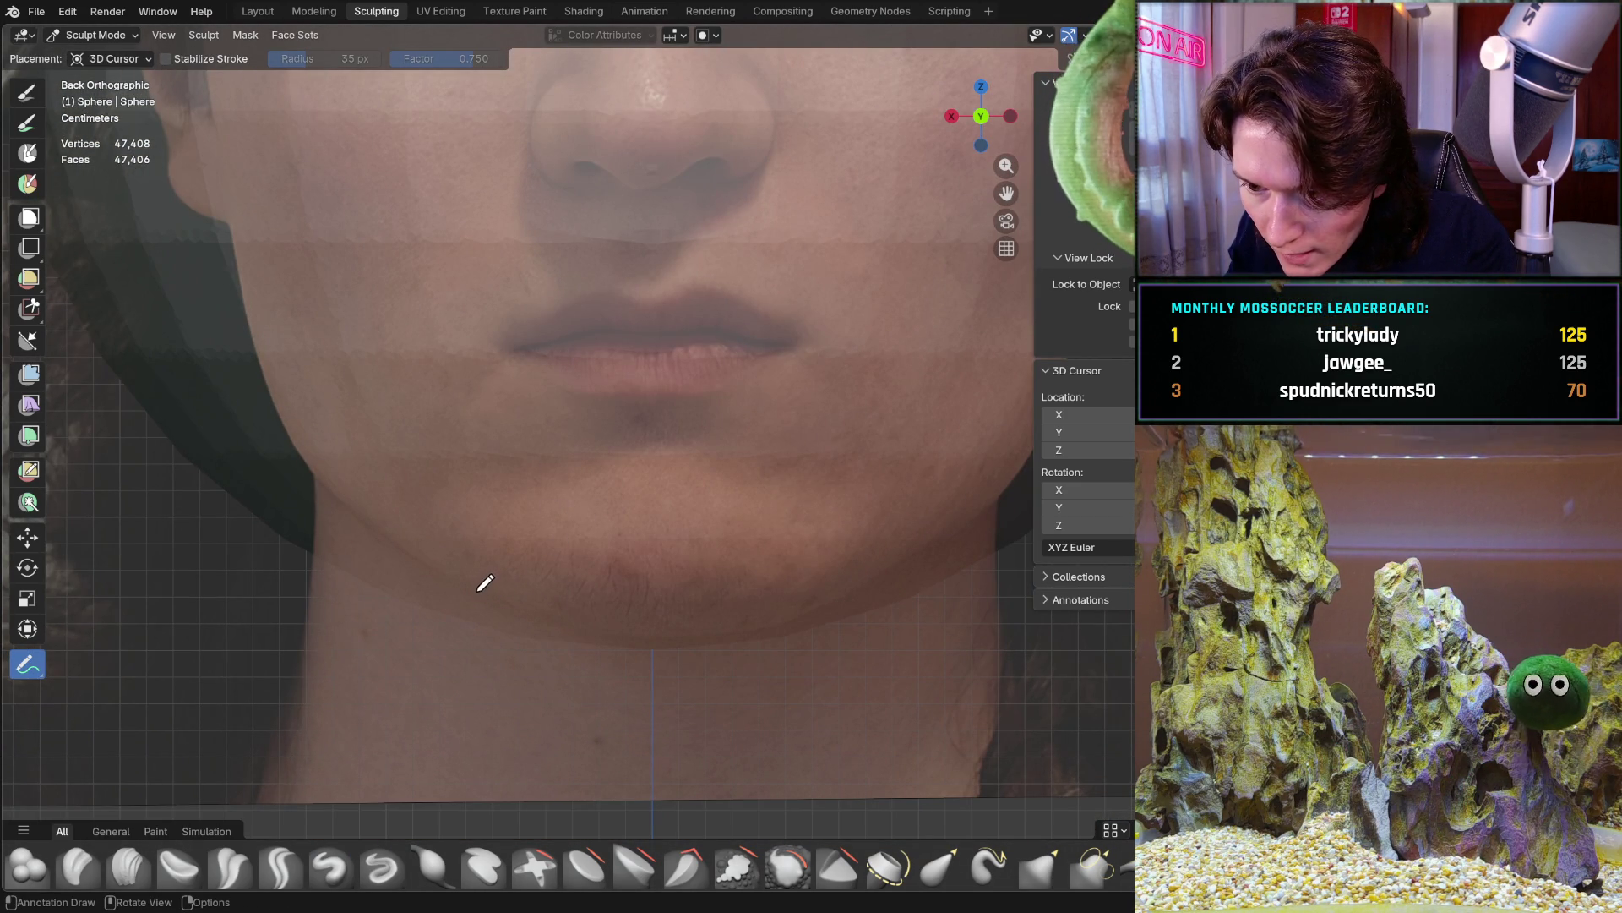
drag(477, 592, 499, 610)
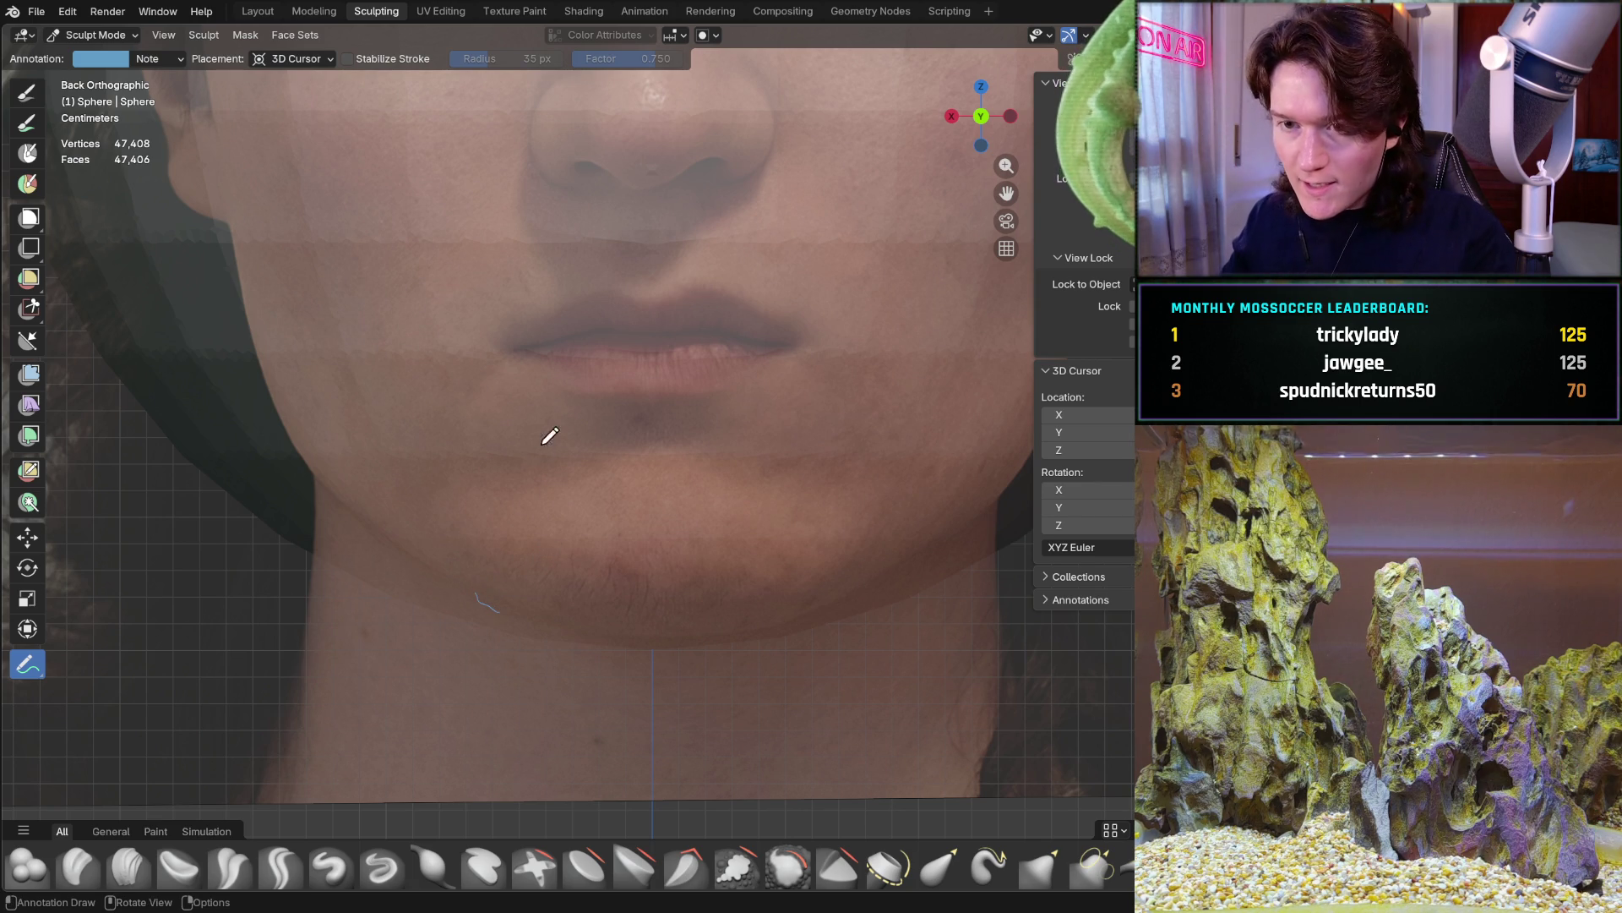
key(ctrl+0)
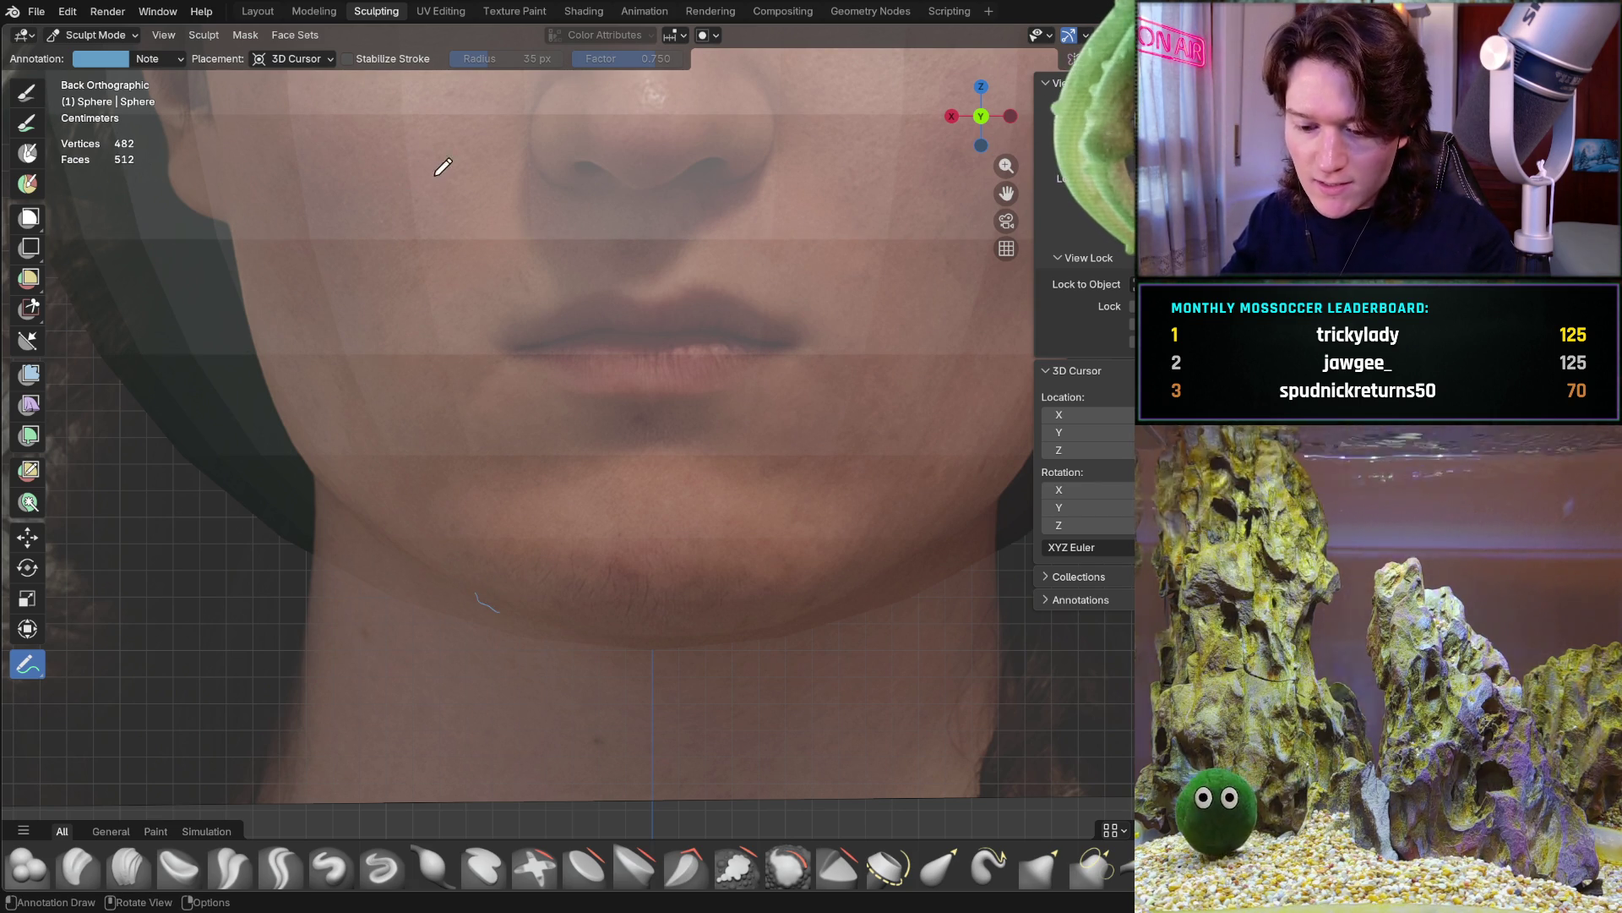
key(ctrl+z)
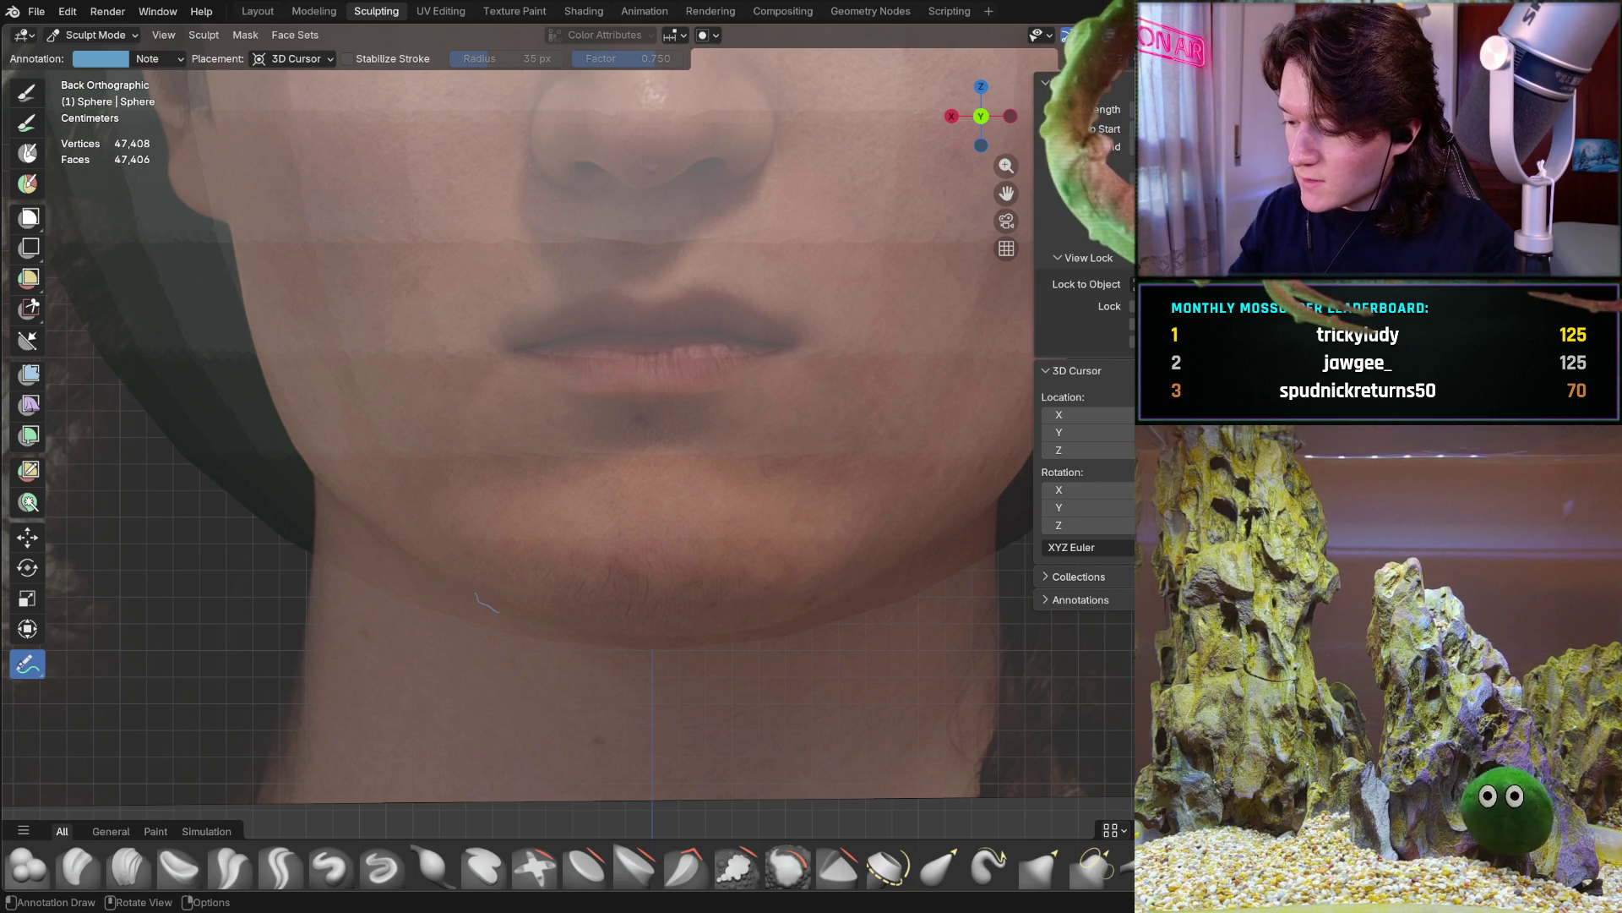
- Erase the test stroke at the chin and return to freehand Annotate drawing
click(27, 665)
click(101, 781)
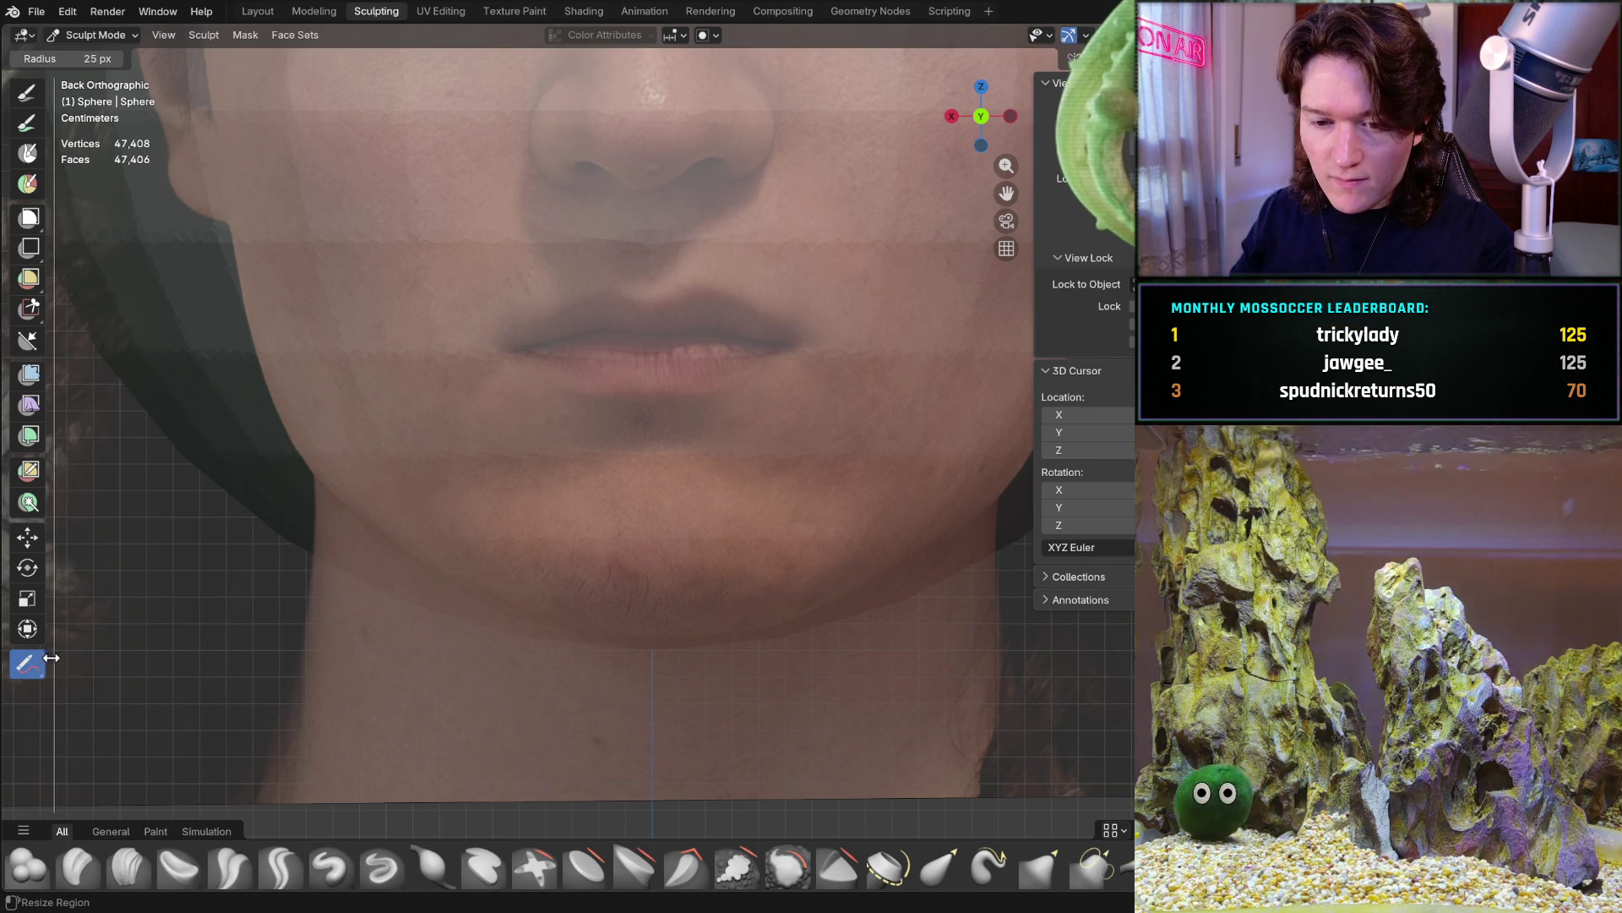
click(27, 665)
click(101, 670)
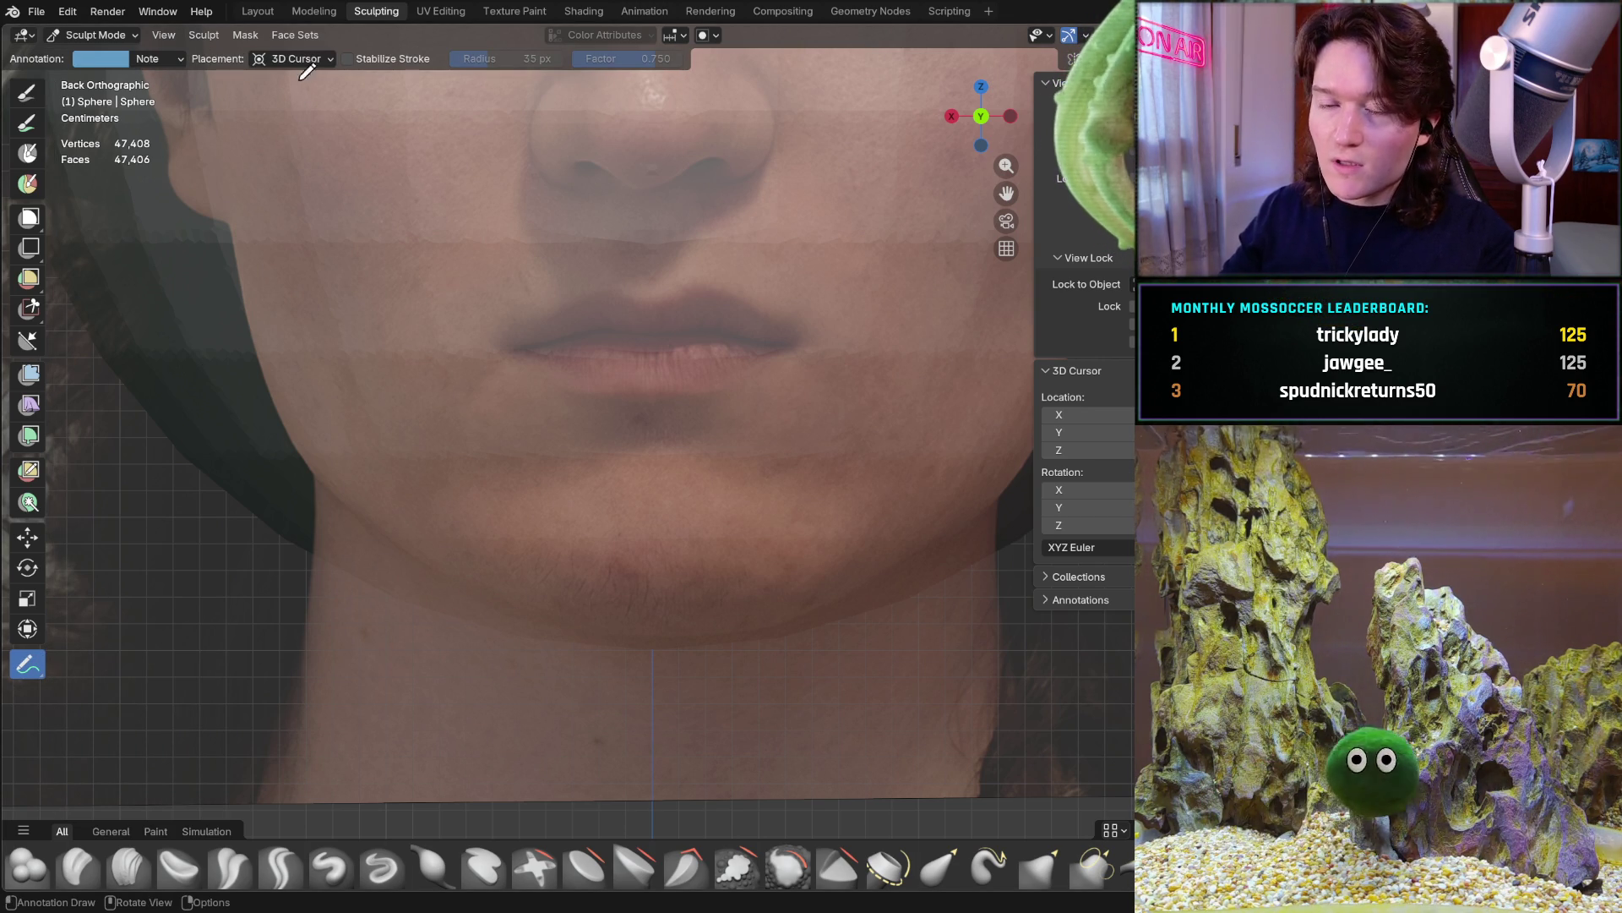
- Enable Stabilize Stroke with a 57 px radius, trial a jawline stroke, then go to Layout
click(347, 59)
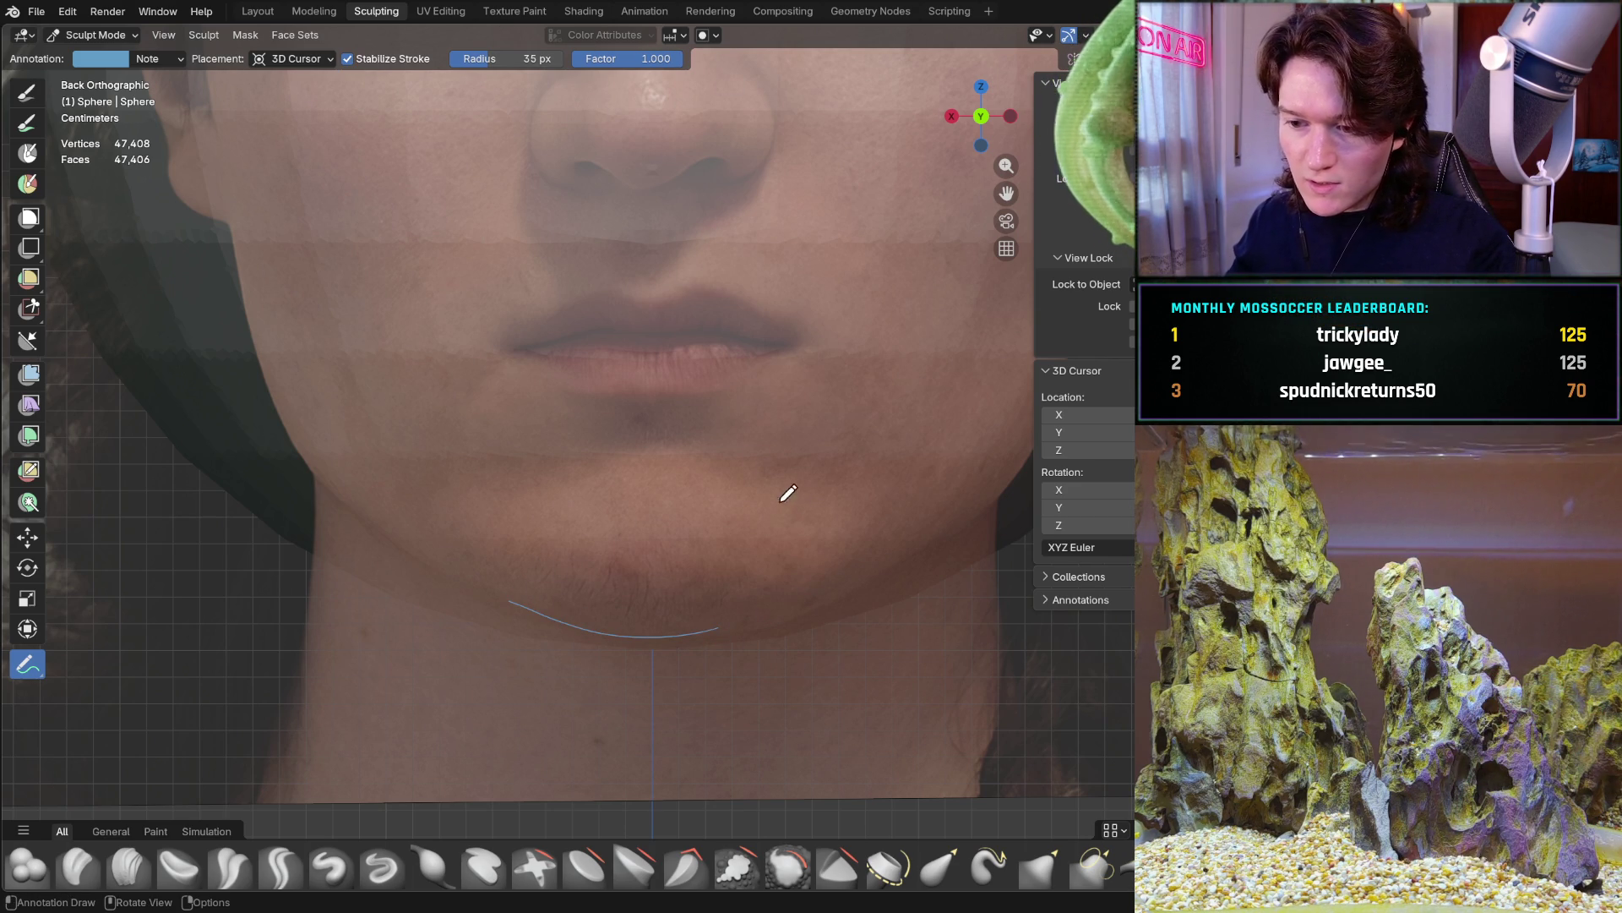
key(ctrl+z)
mouse_move(507, 59)
mouse_down()
mouse_move(524, 61)
mouse_move(512, 69)
mouse_up()
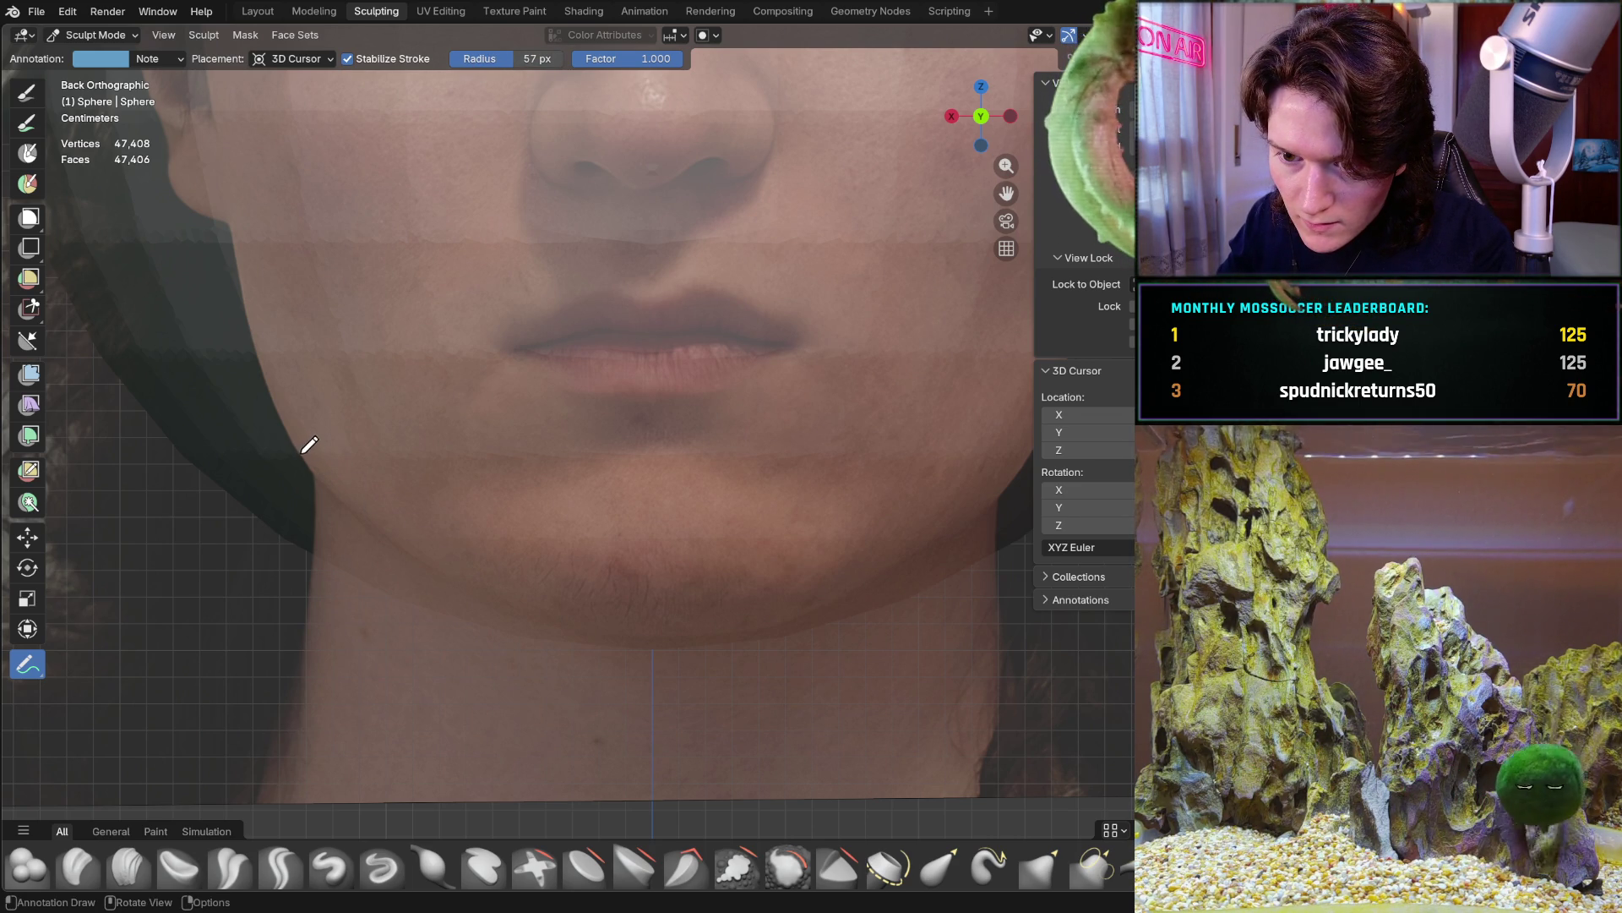
mouse_move(295, 447)
mouse_down()
mouse_move(415, 562)
mouse_move(587, 637)
mouse_up()
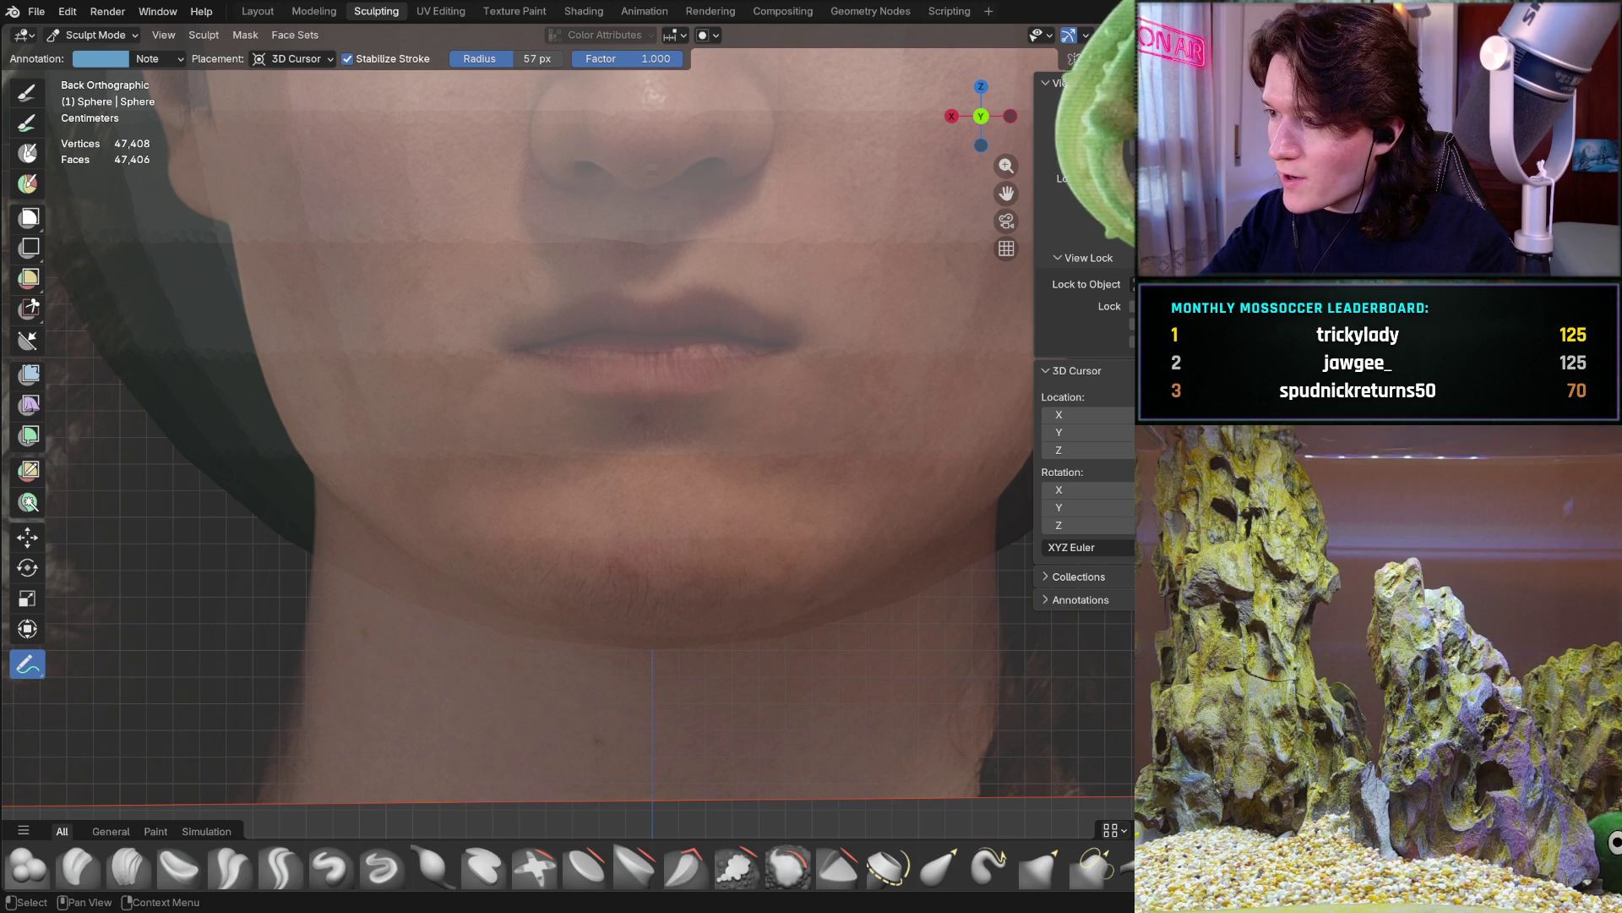
click(276, 10)
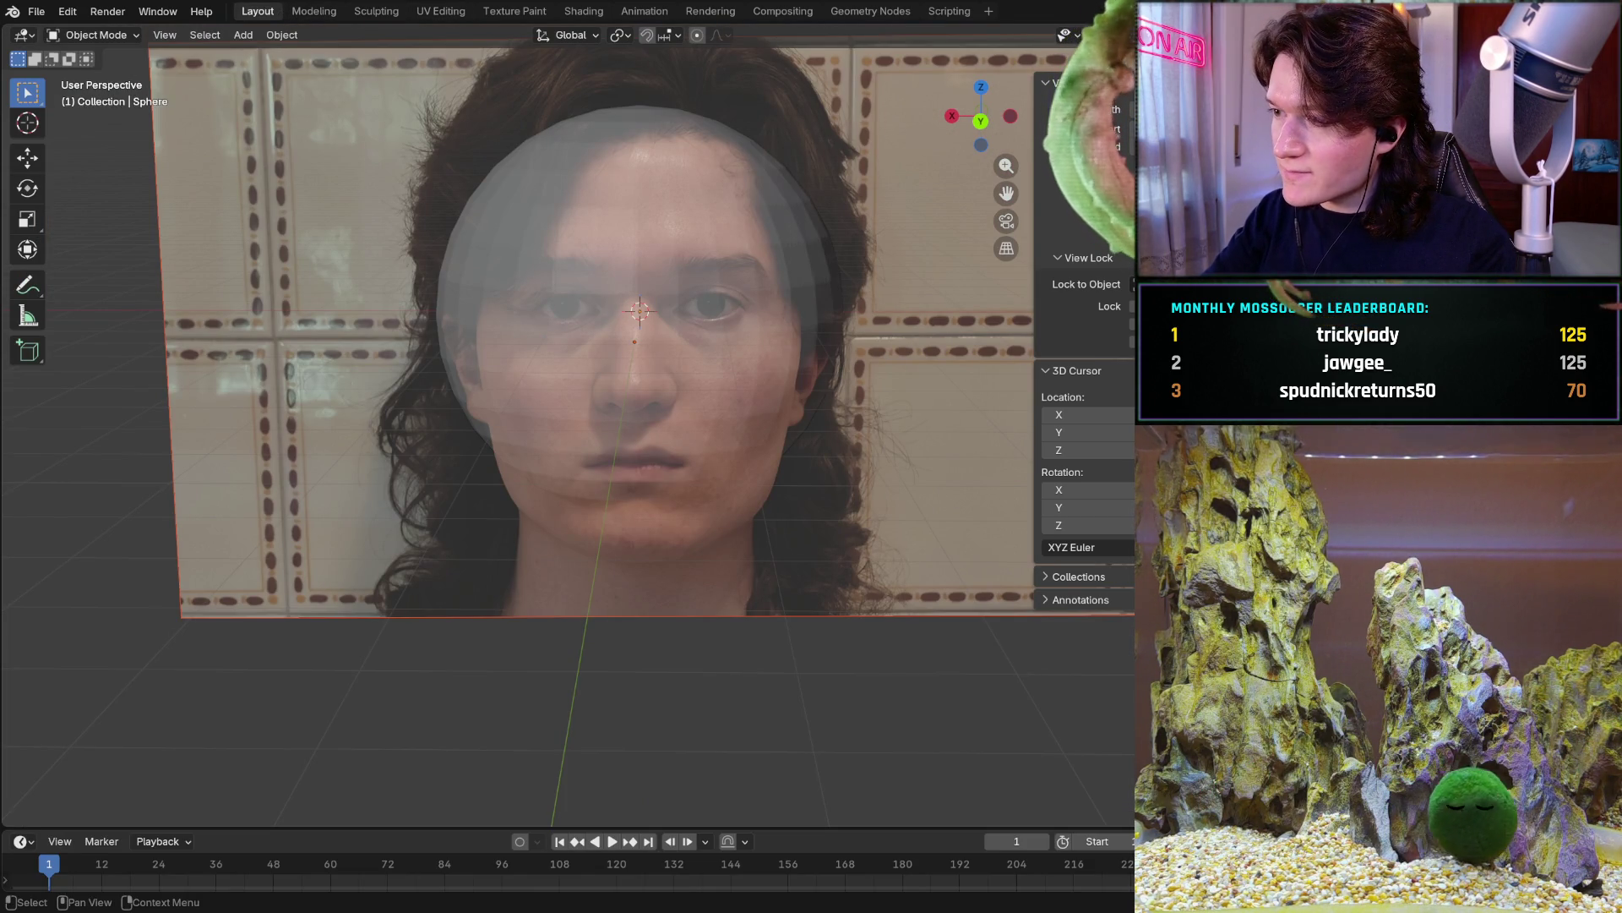
- Select the face photo Empty, hide the sphere with Alt+Z, return to Sculpting, and unhide with Alt+H
click(253, 465)
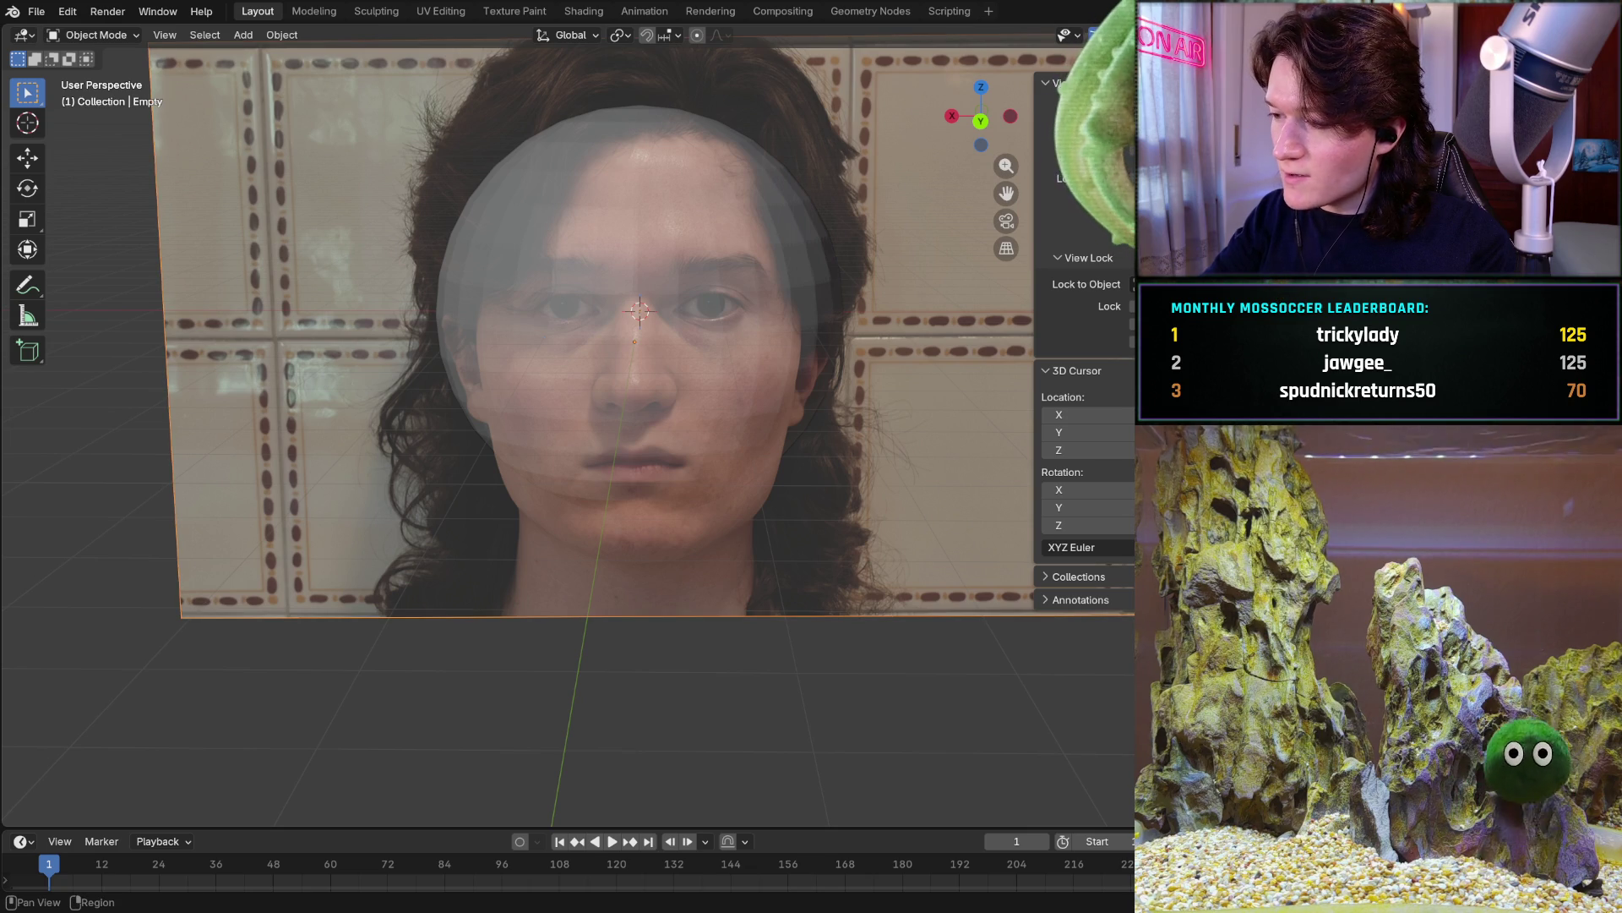
key(alt+z)
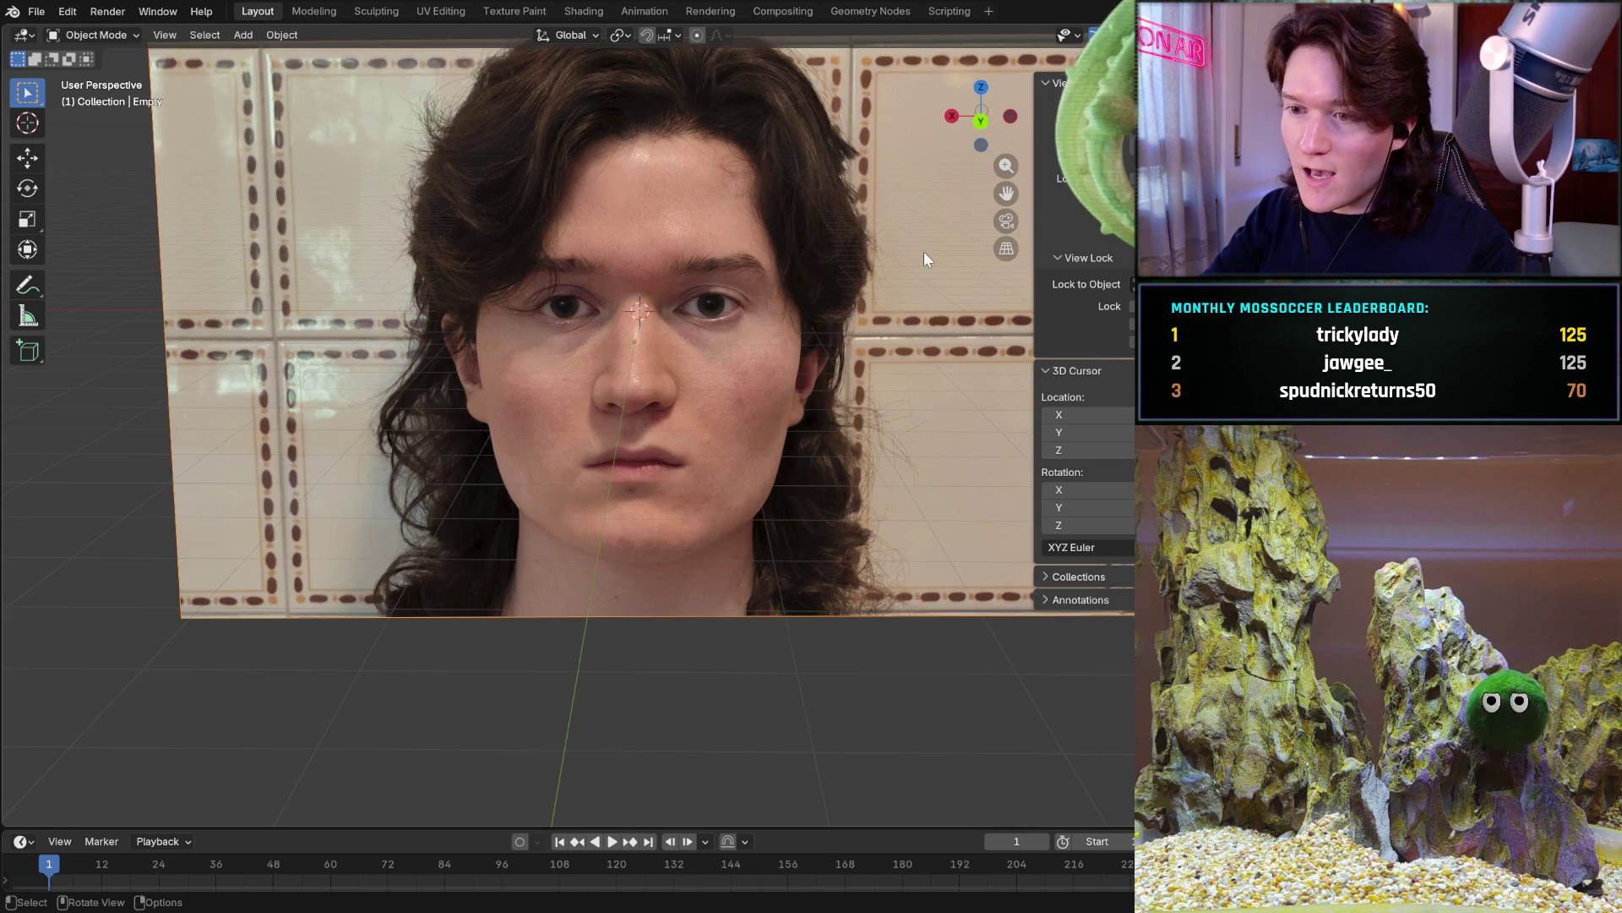
click(376, 11)
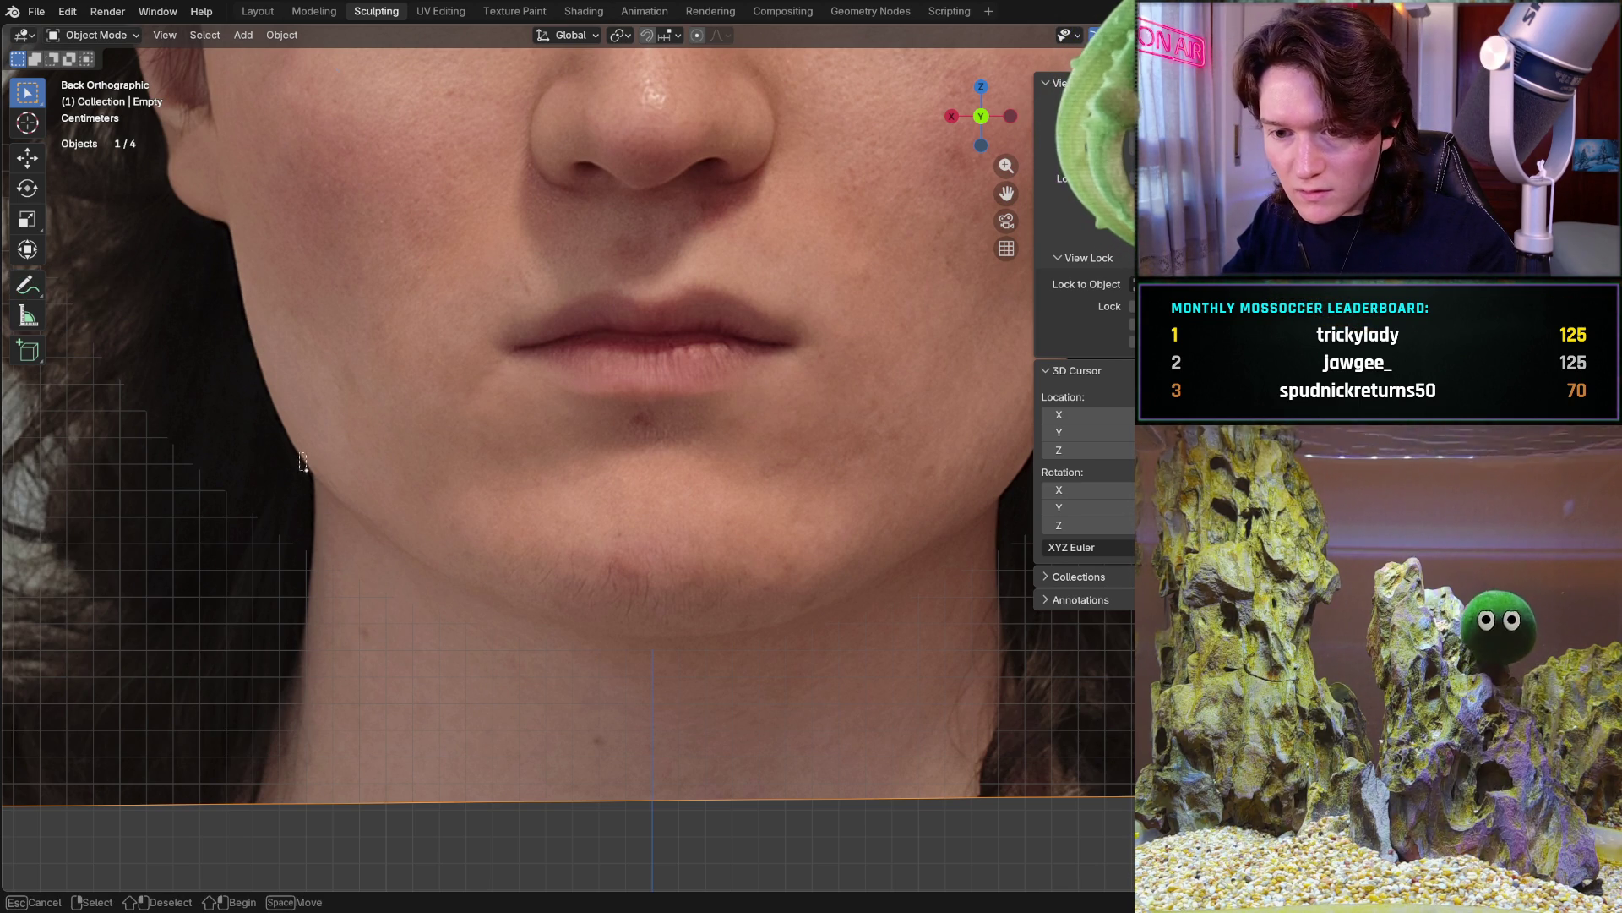
key(alt+h)
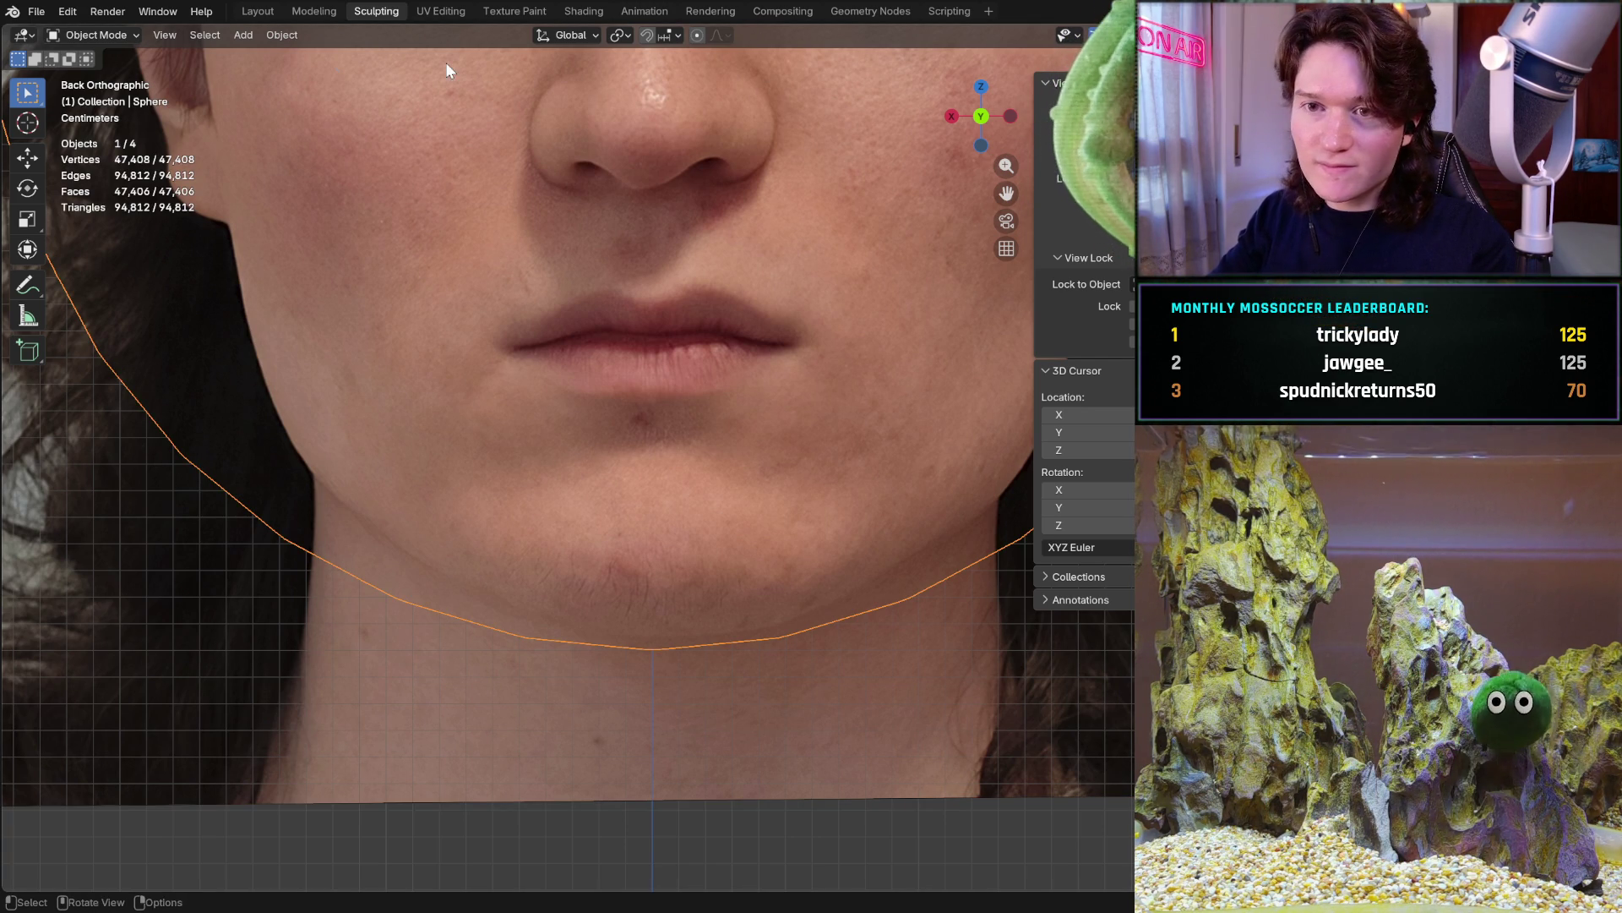
- Put the sphere in Sculpt Mode, undo a trial jaw stroke back to Object Mode, and pick Annotate
click(111, 35)
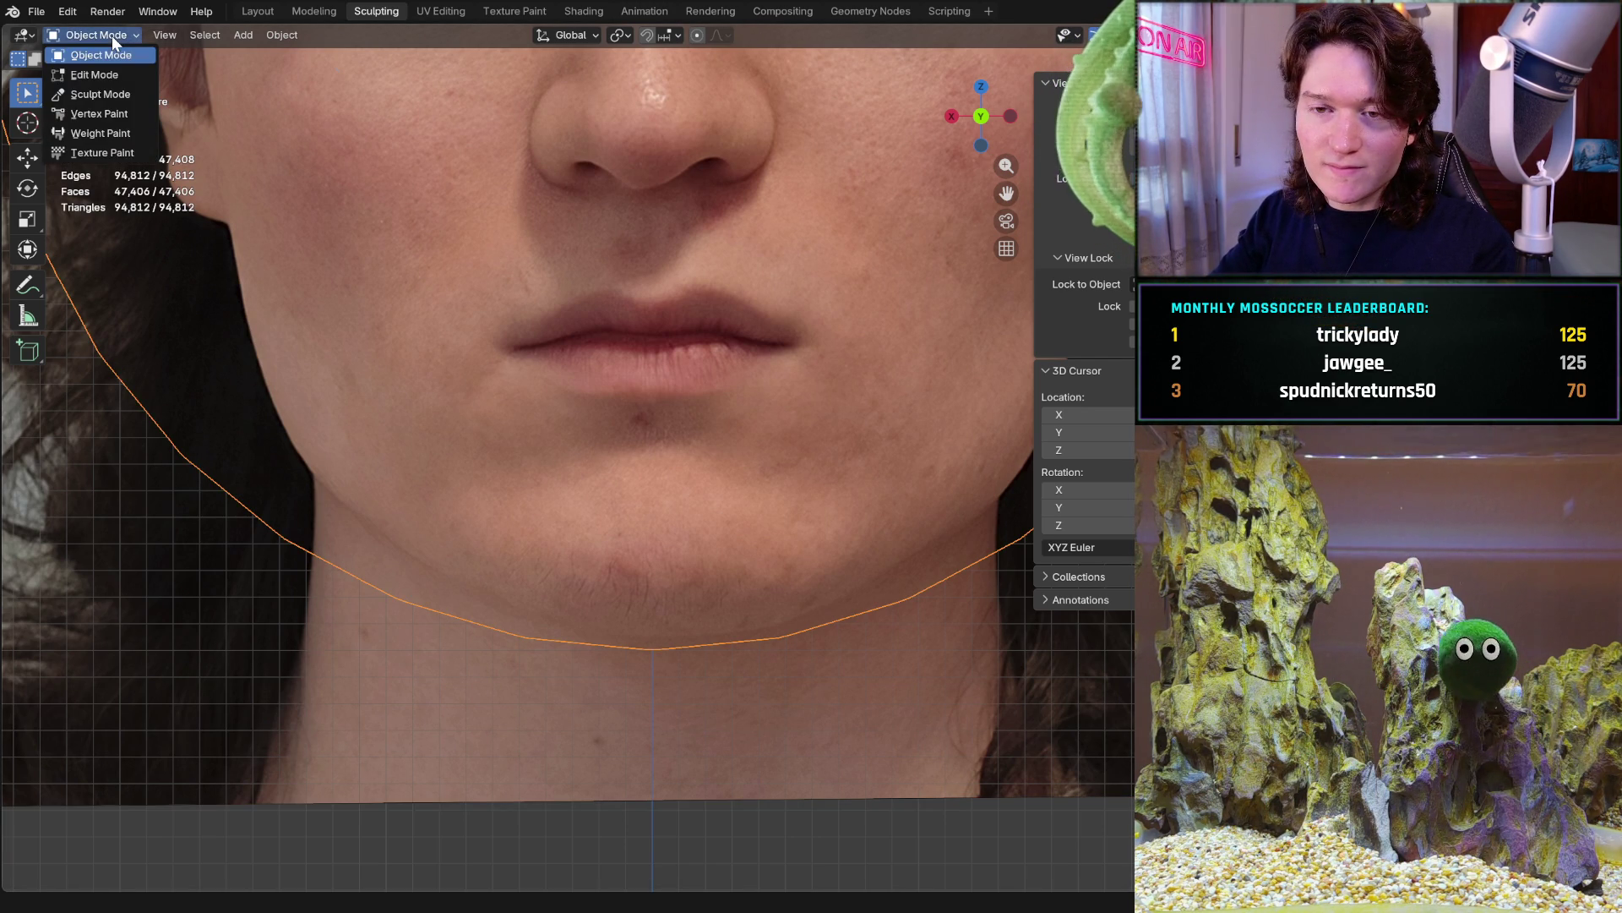
click(100, 94)
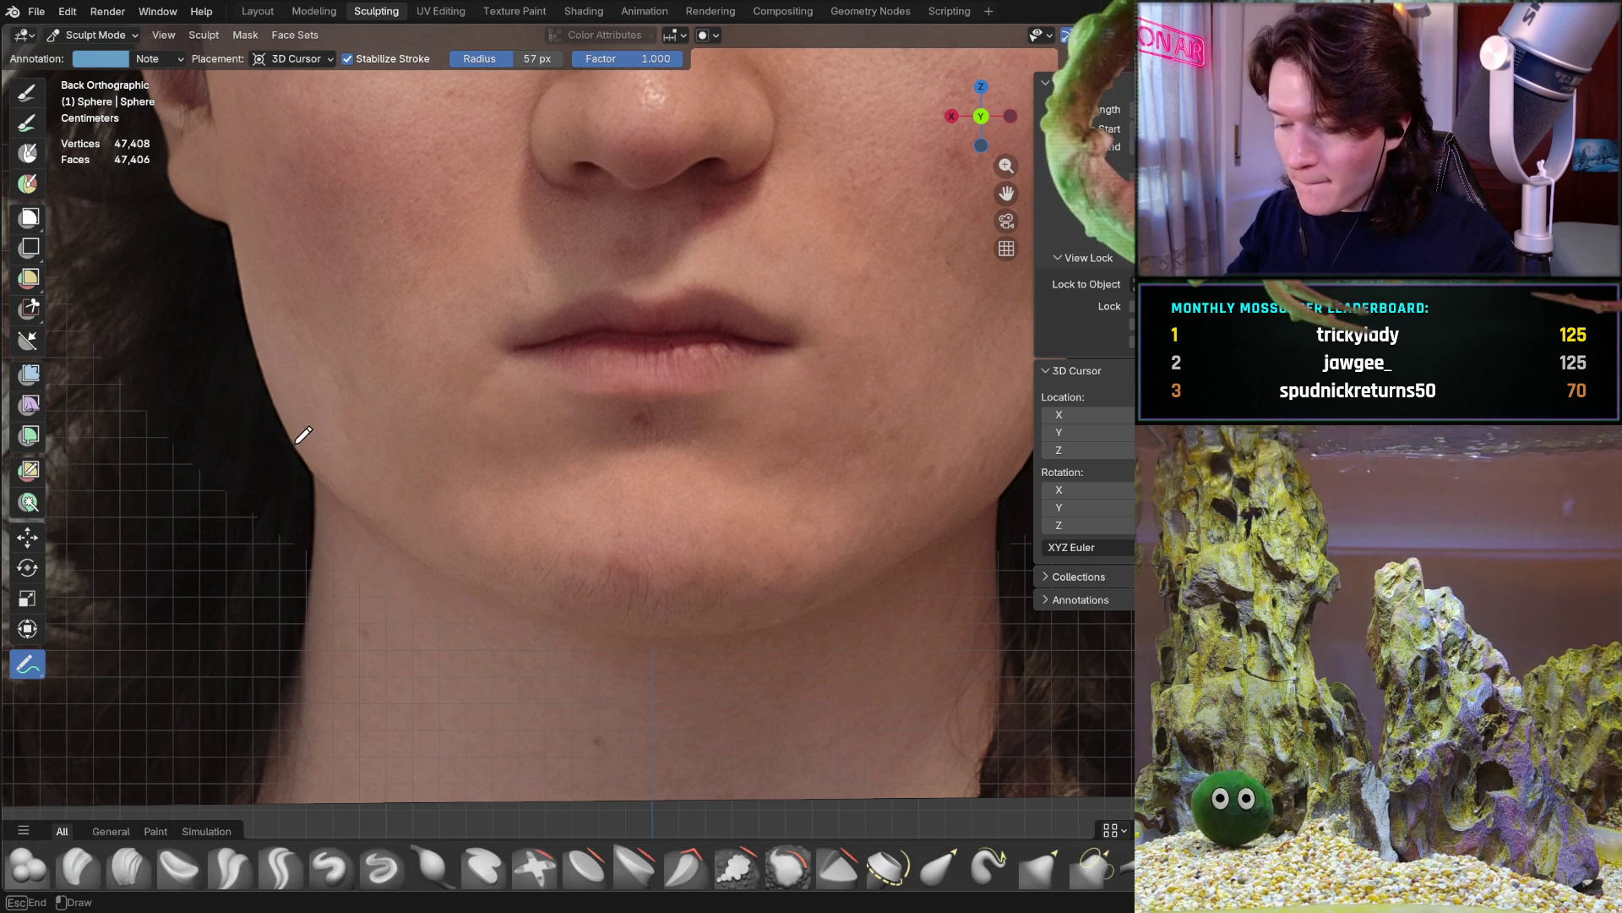
drag(304, 453, 432, 563)
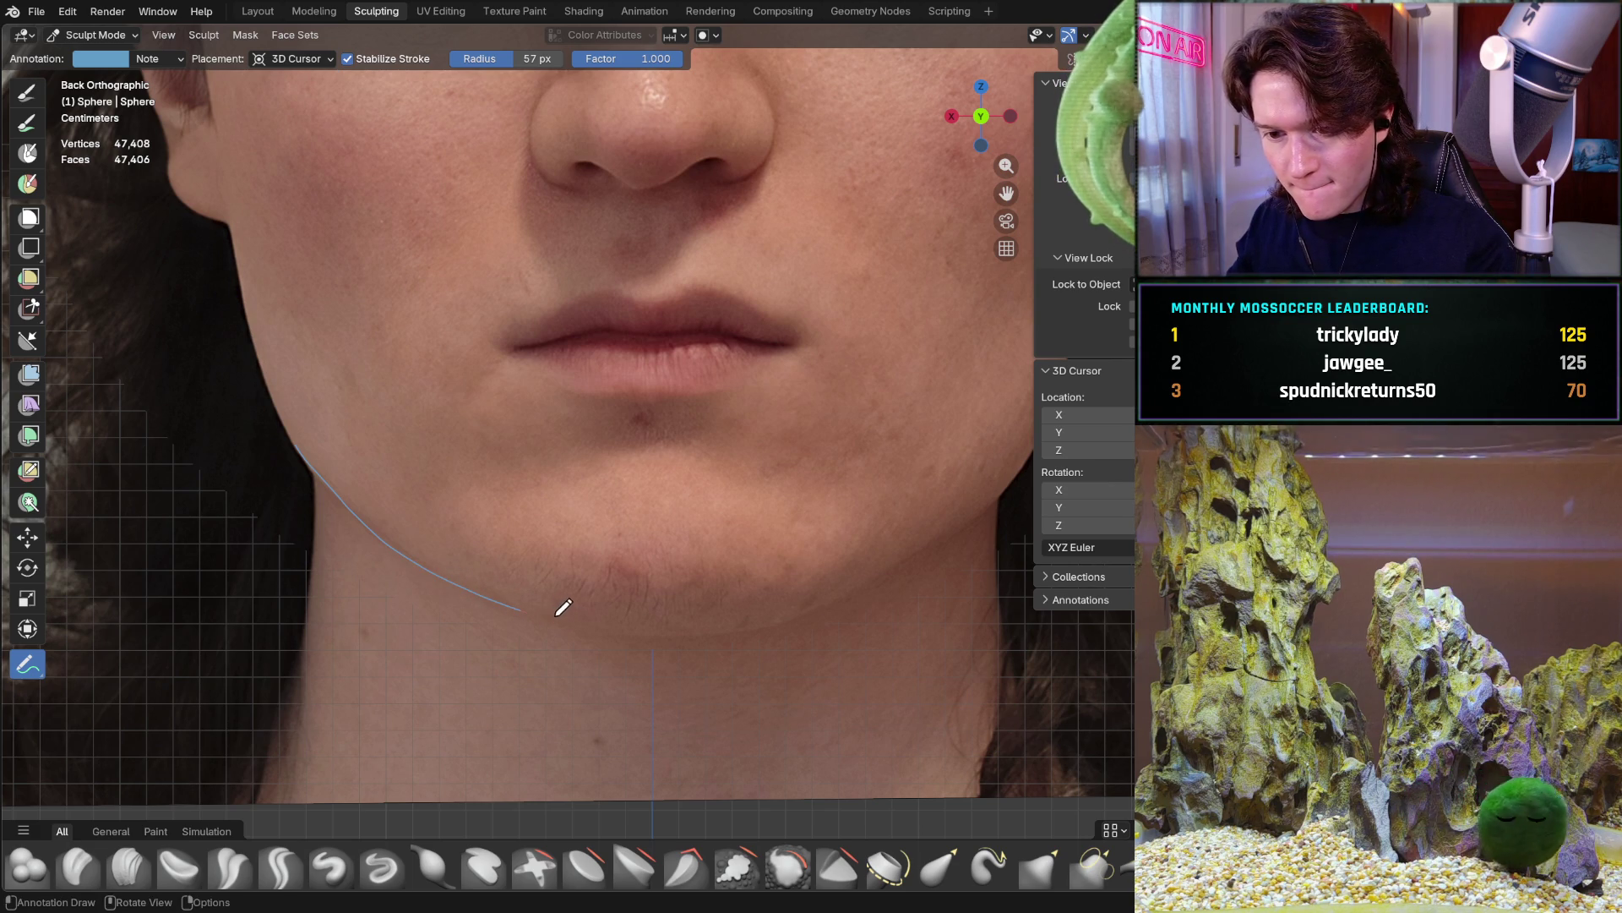
key(ctrl+z)
key(ctrl+z)
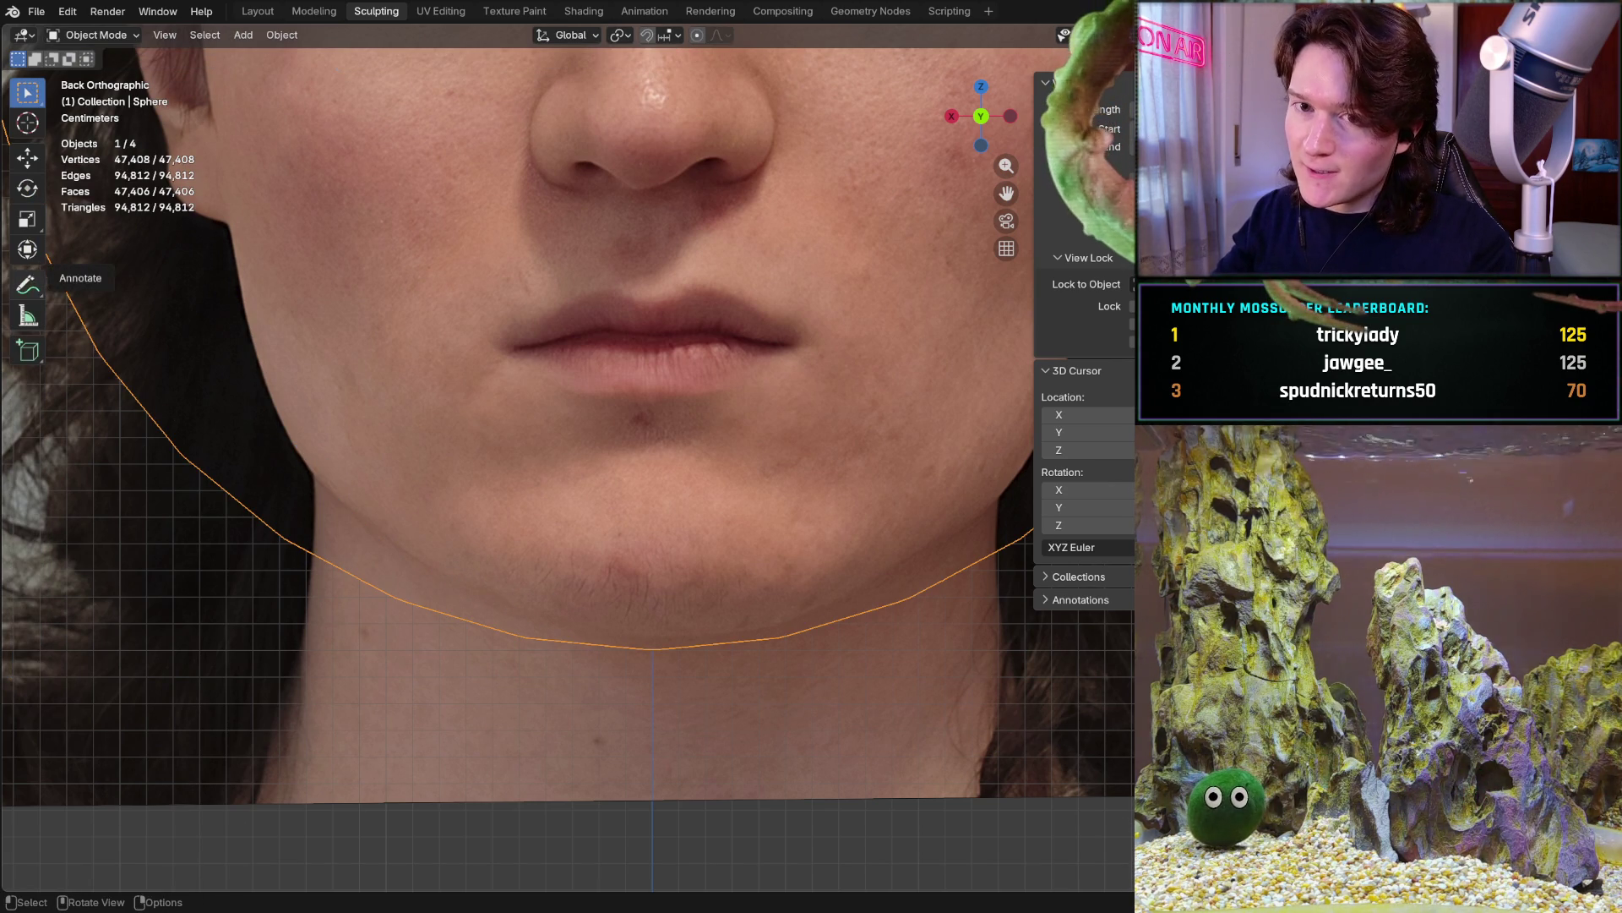
click(27, 285)
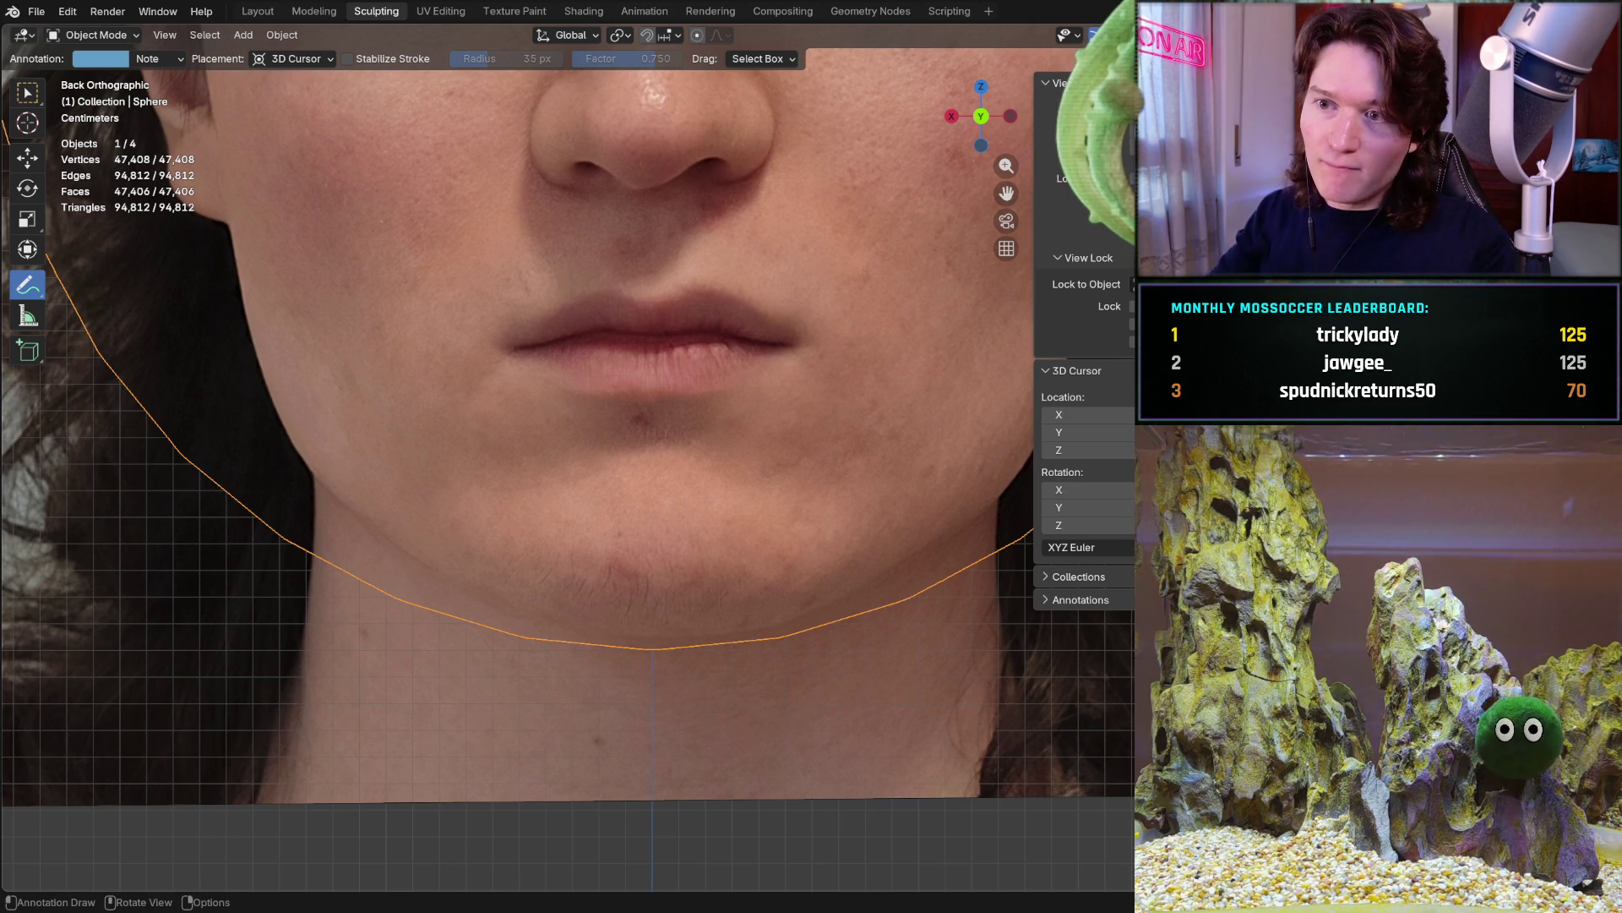
- Enable Stabilize Stroke with a 50 px radius and a 1.000 factor
click(362, 64)
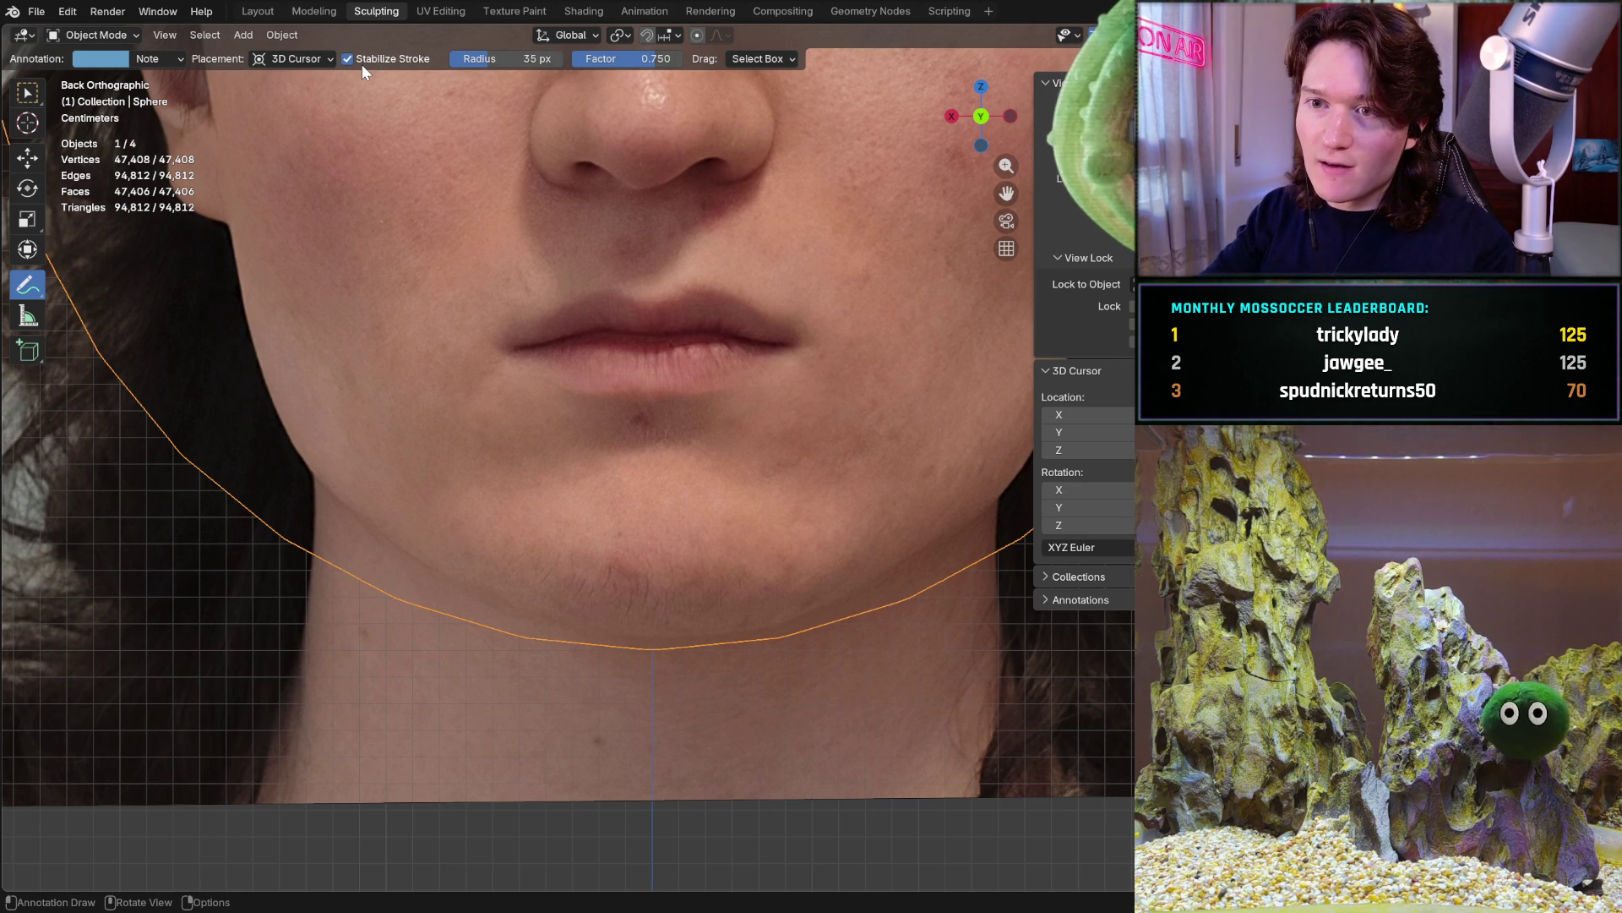
ctrl+click(509, 138)
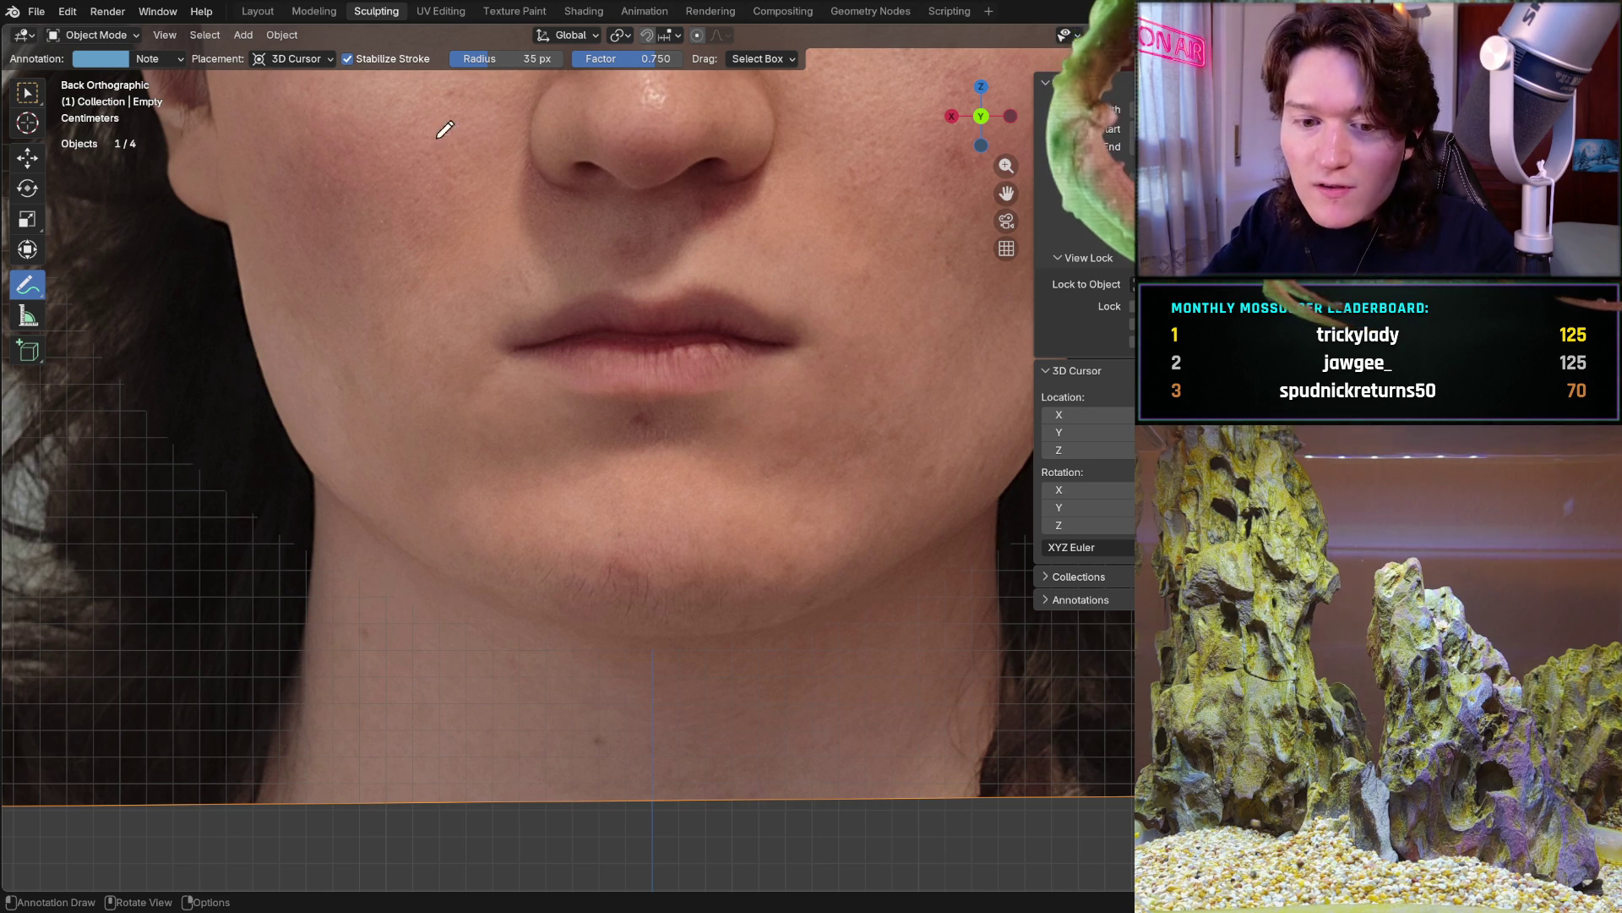
drag(485, 64, 490, 66)
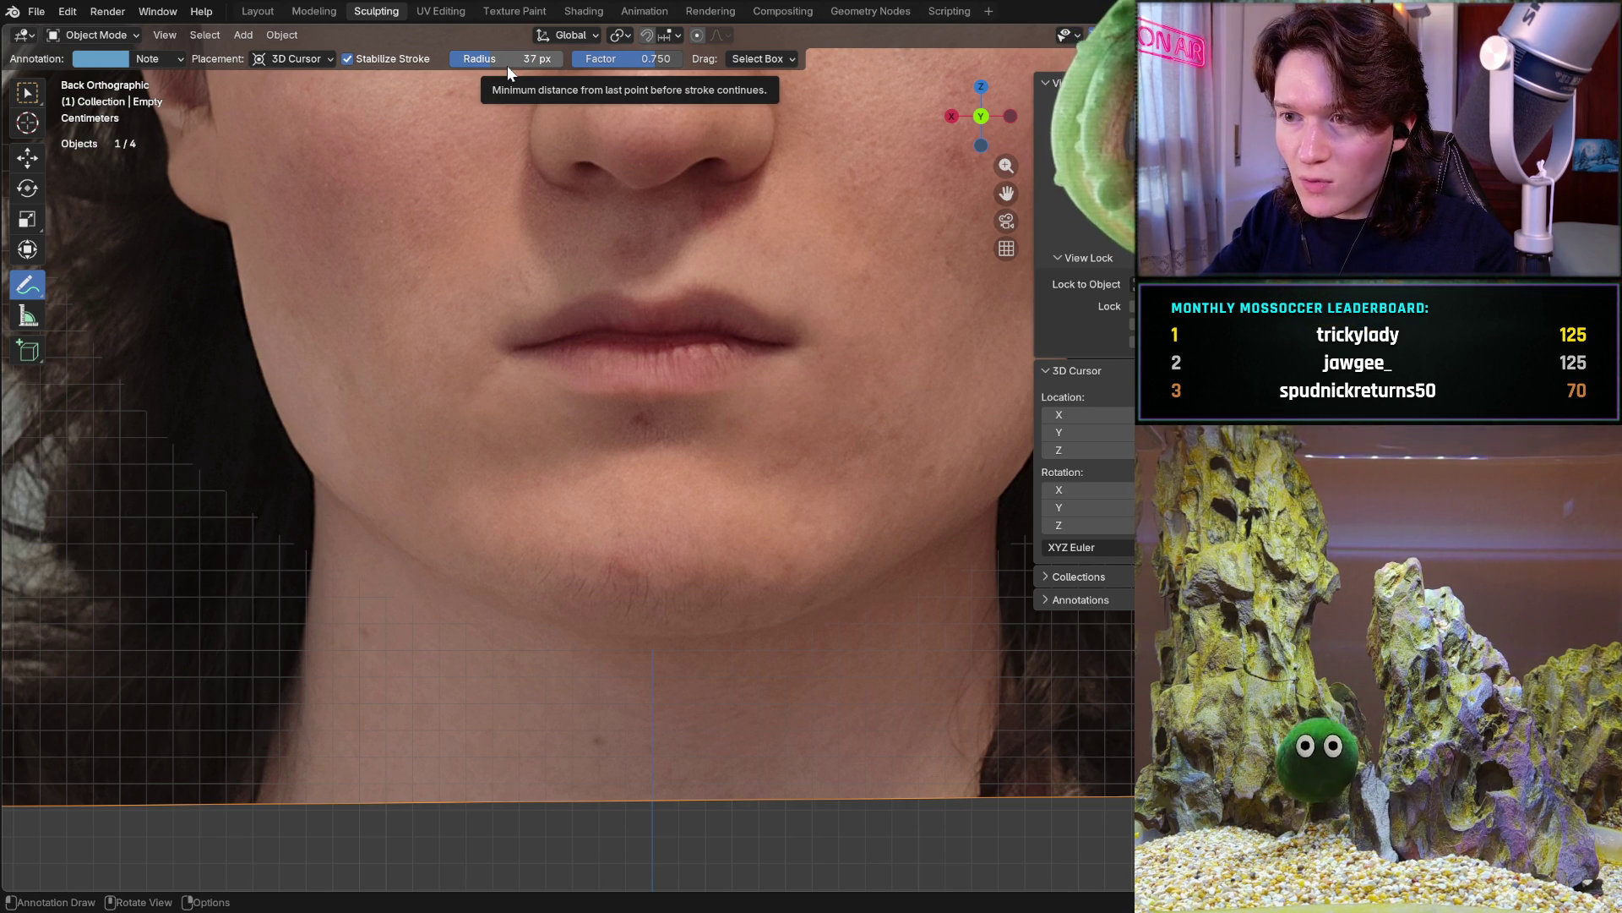
drag(504, 63, 510, 61)
drag(664, 58, 664, 57)
text(1.000)
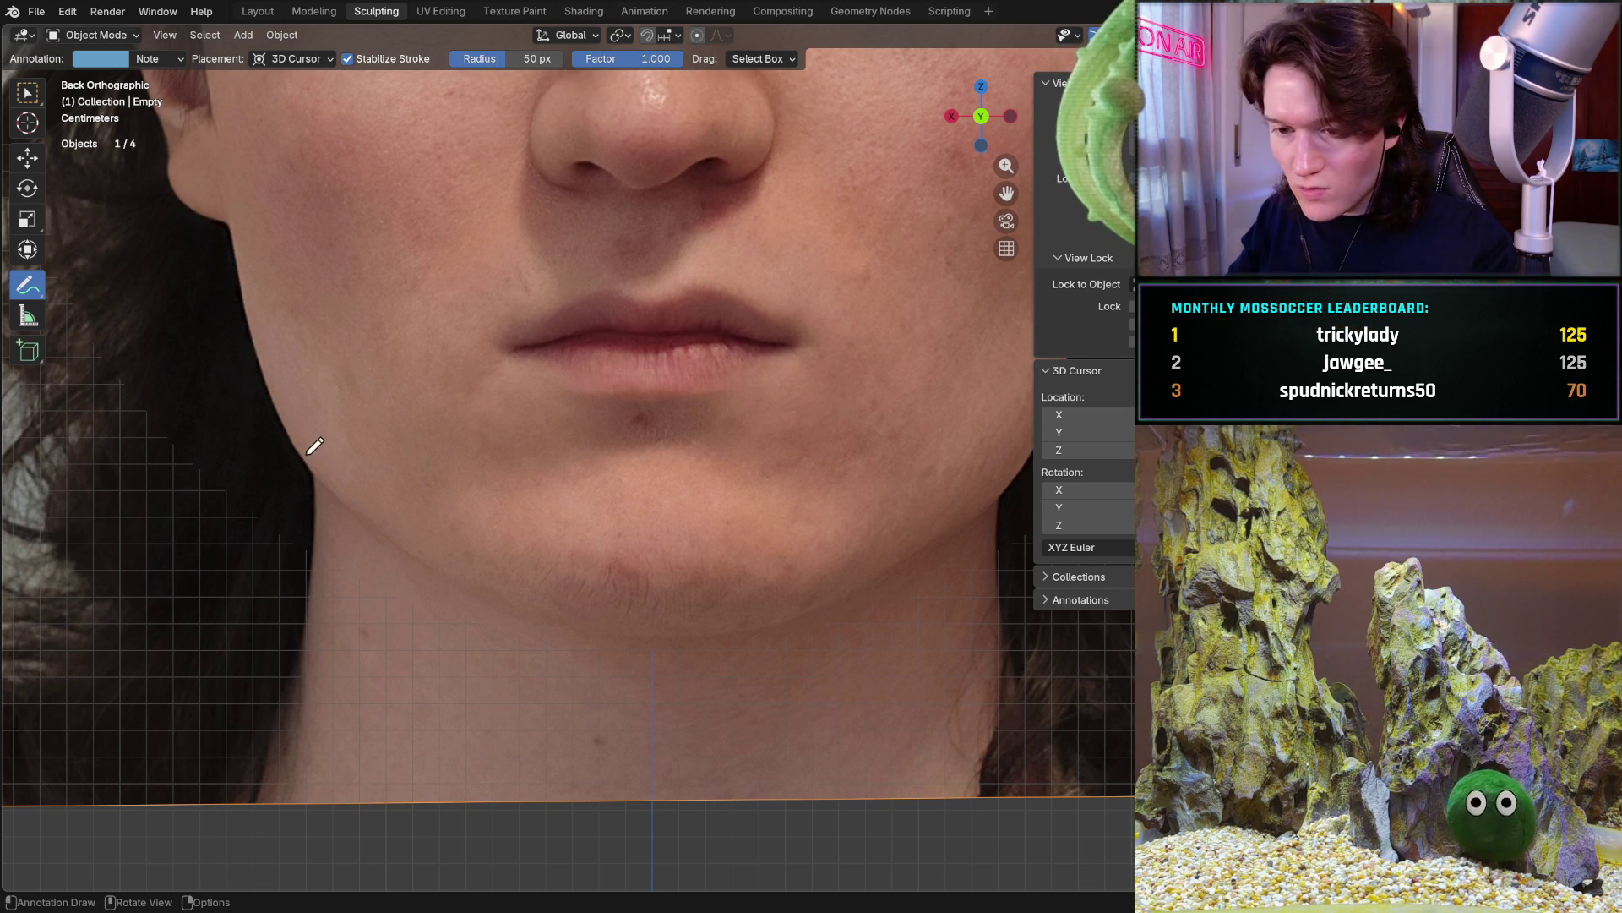
- Trace the jawline from one jaw corner across the chin to the other
mouse_move(332, 489)
mouse_down()
mouse_move(412, 563)
mouse_move(600, 625)
mouse_up()
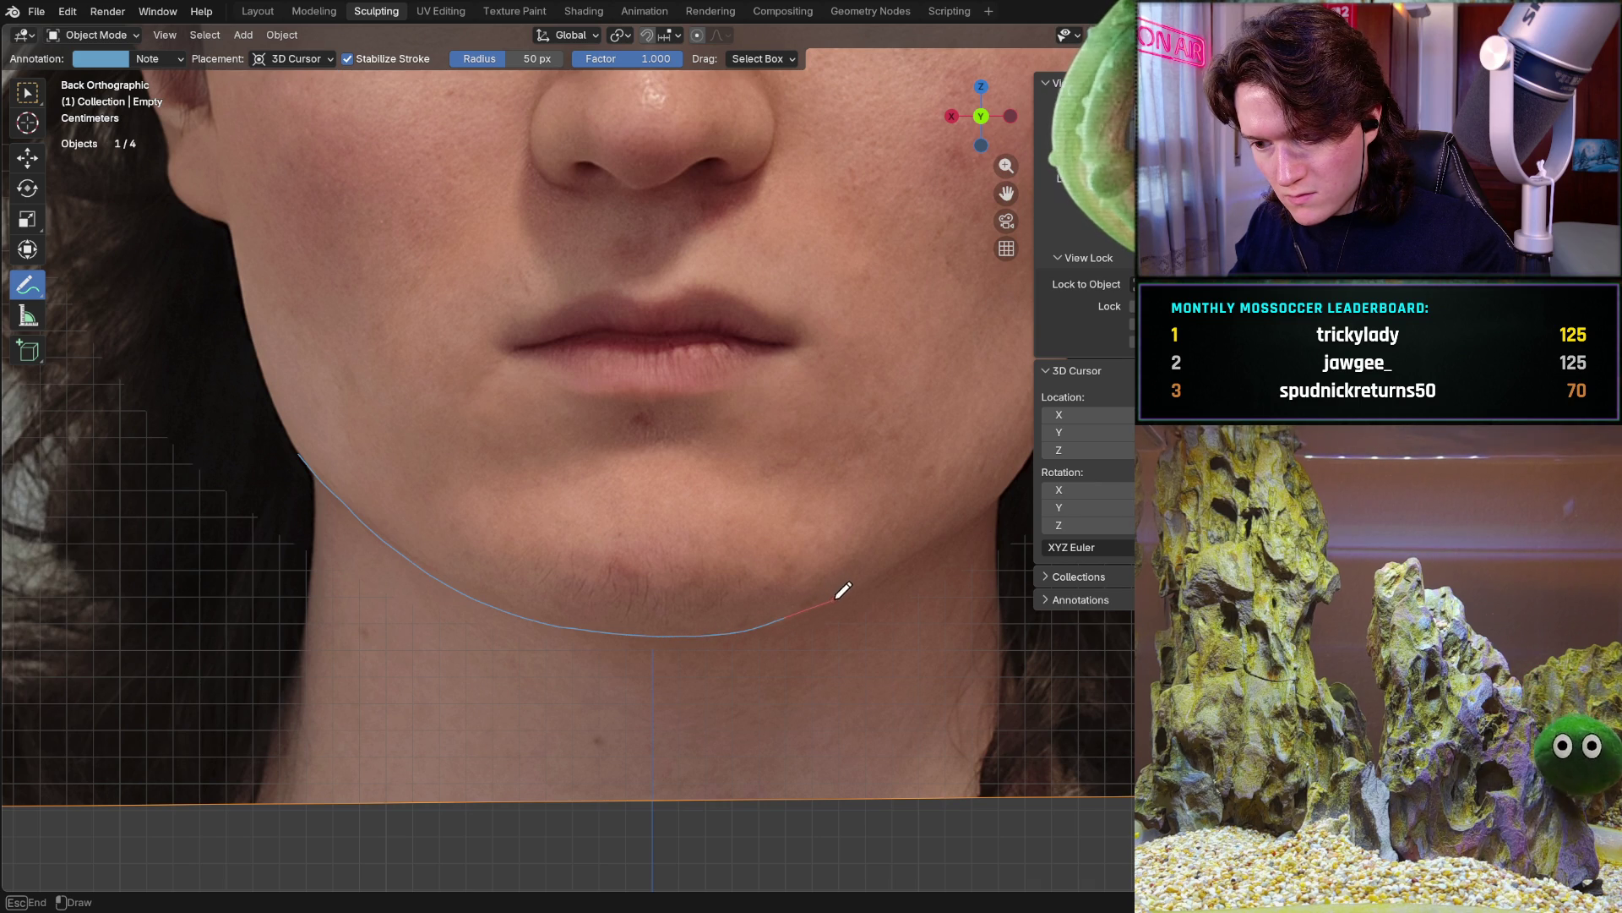
drag(950, 530, 968, 517)
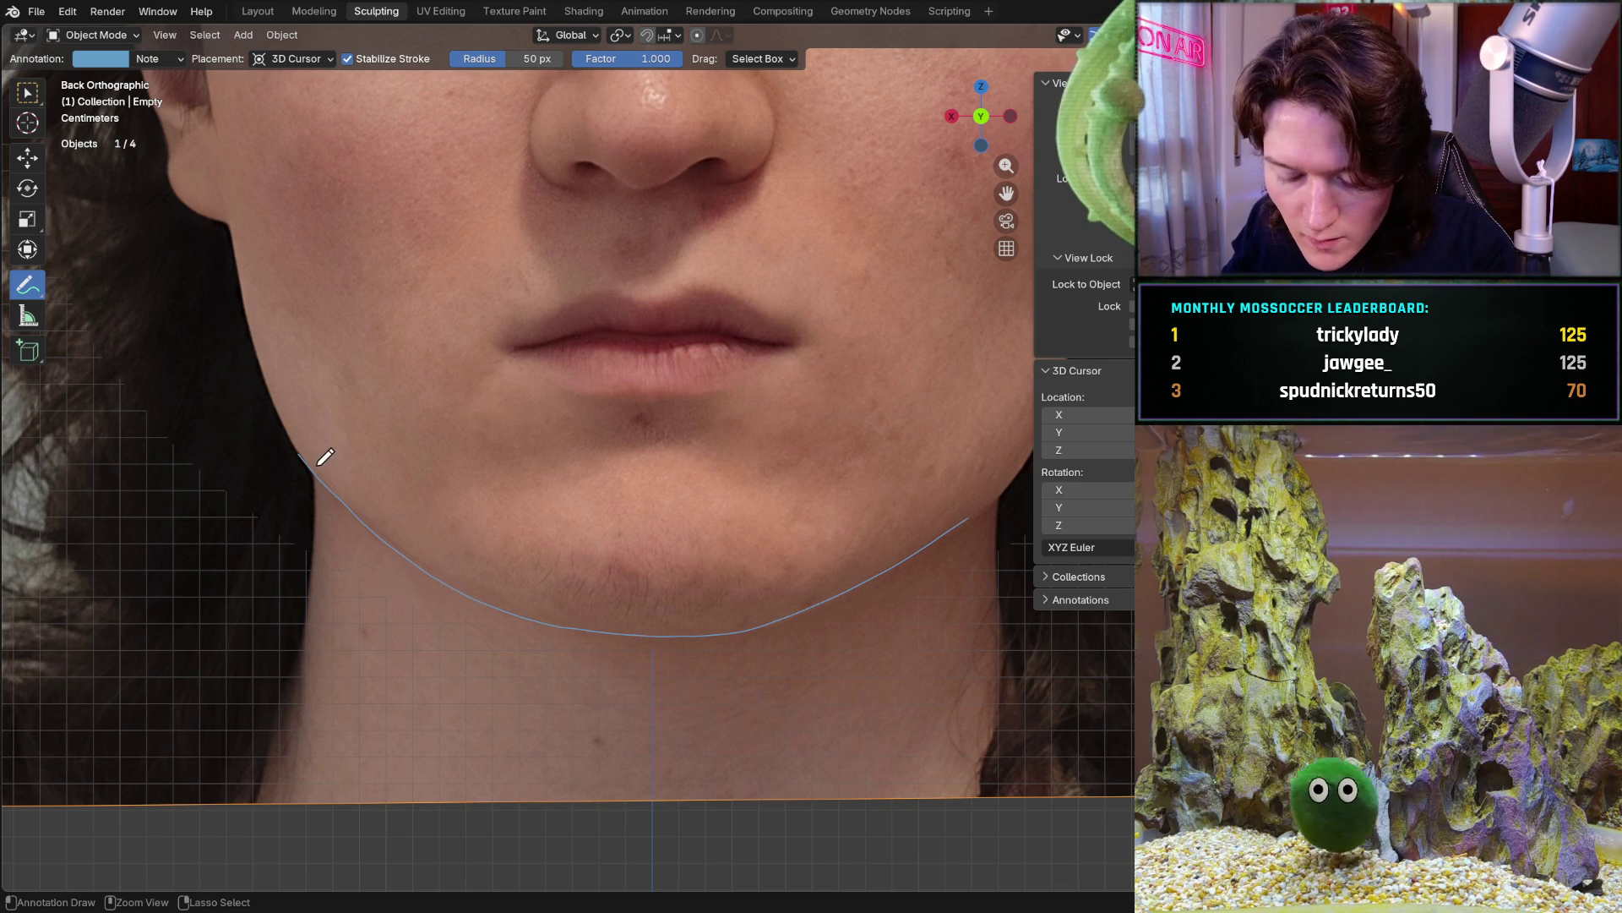
key(ctrl+z)
mouse_move(318, 458)
mouse_down()
mouse_move(467, 586)
mouse_move(608, 630)
mouse_move(815, 616)
mouse_move(1010, 488)
mouse_up()
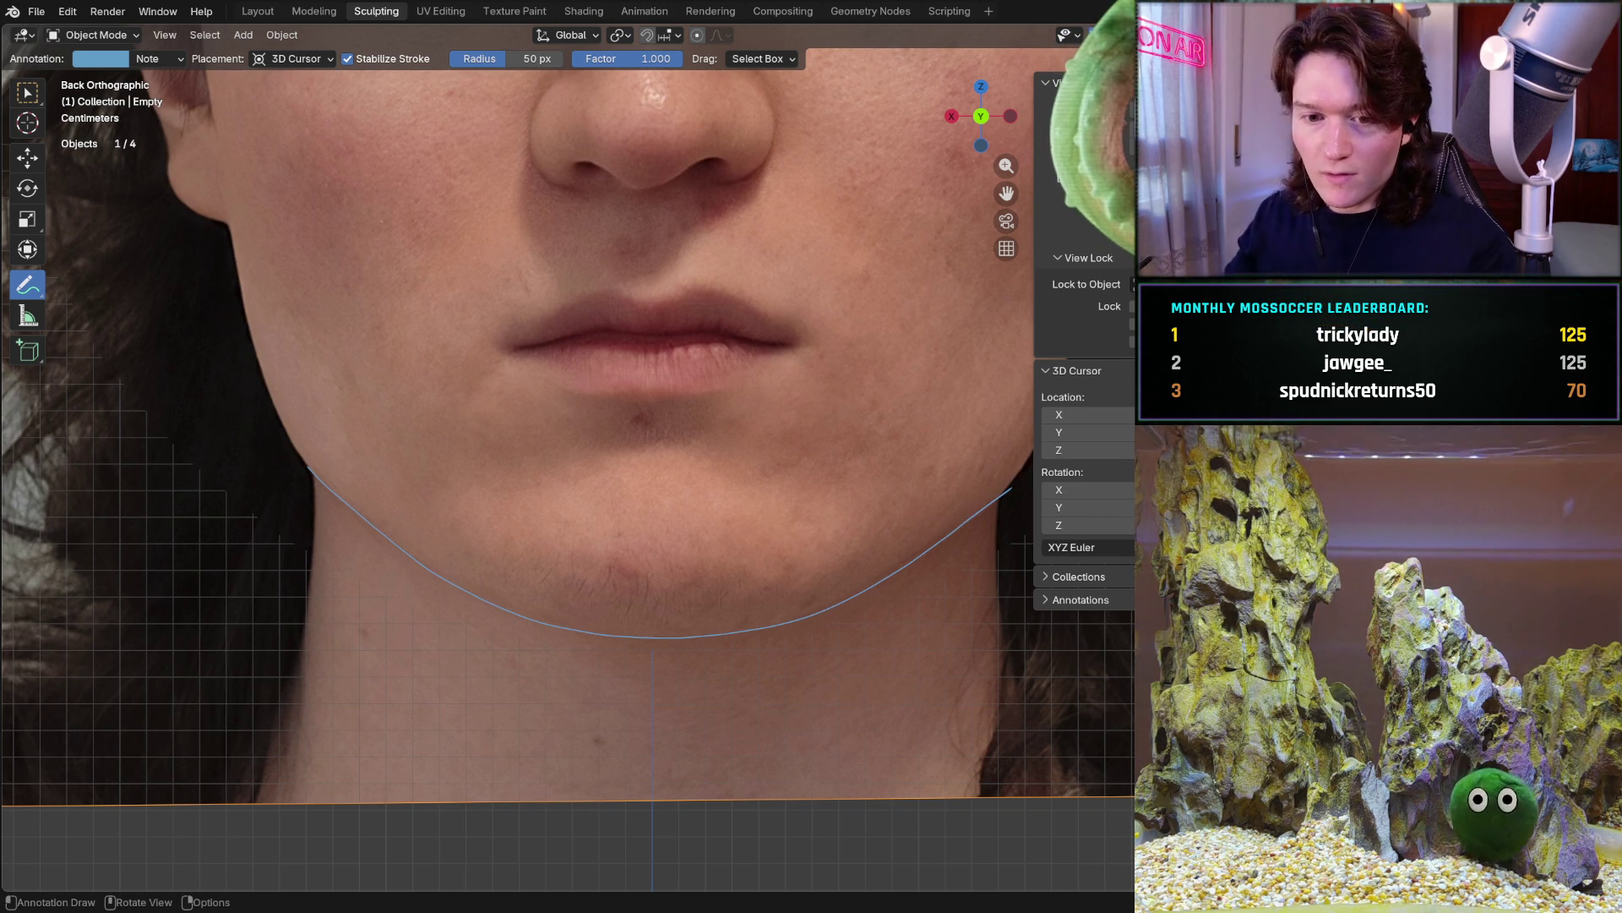
- Erase the jaw line's upper-right overshoot and a stray mark near the jaw outline
mouse_move(27, 284)
mouse_down()
mouse_move(92, 296)
mouse_move(93, 398)
mouse_up()
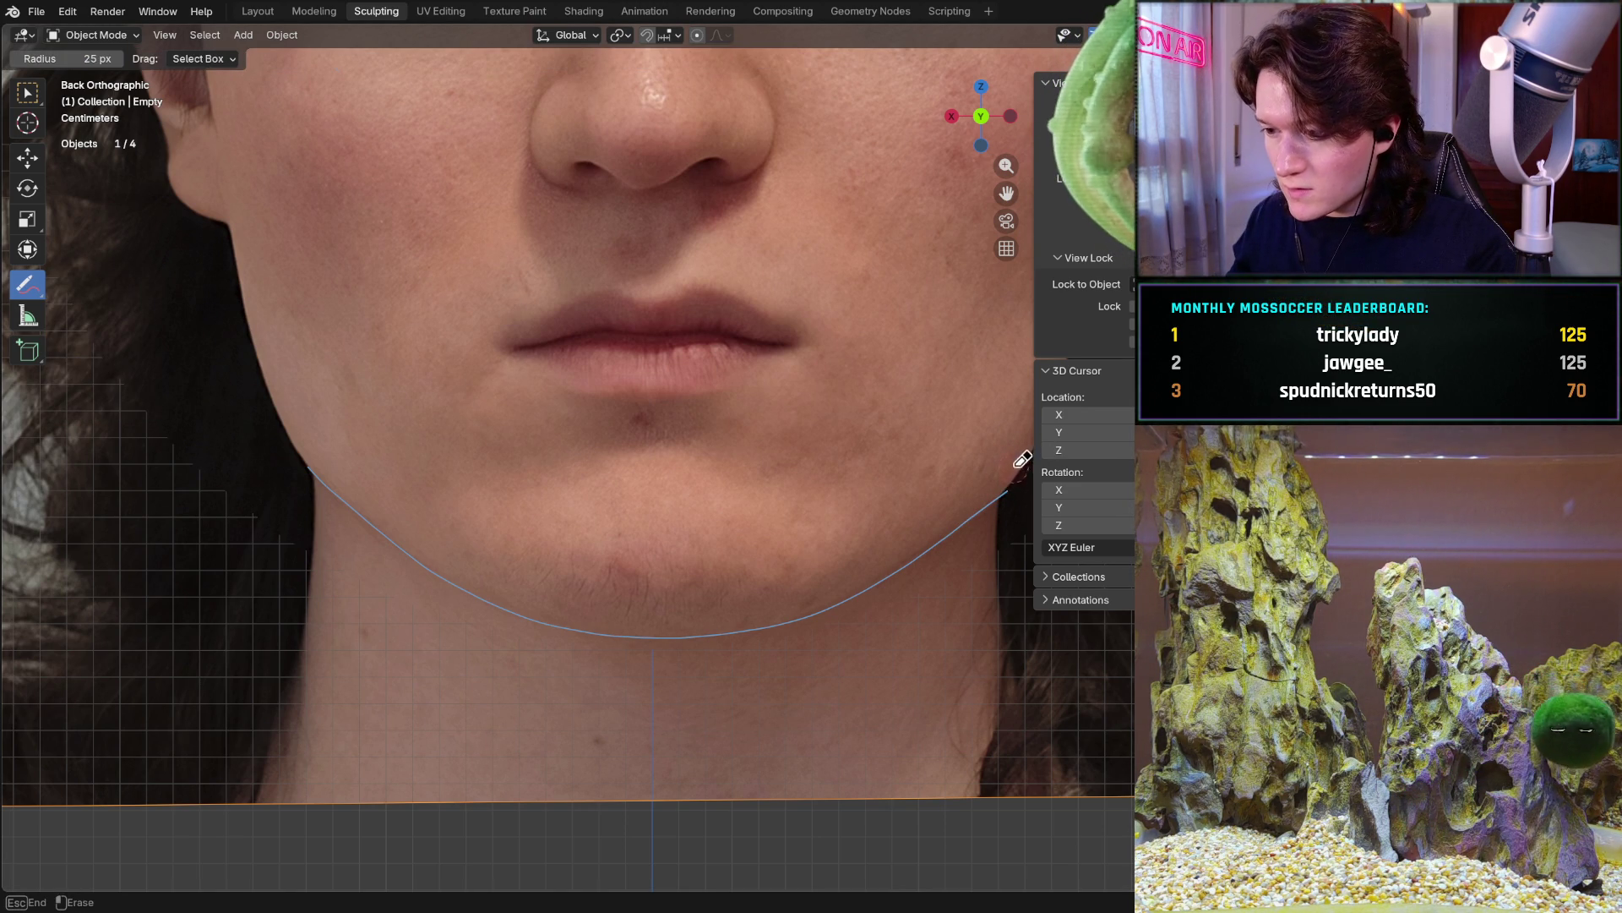
drag(1021, 490, 1013, 497)
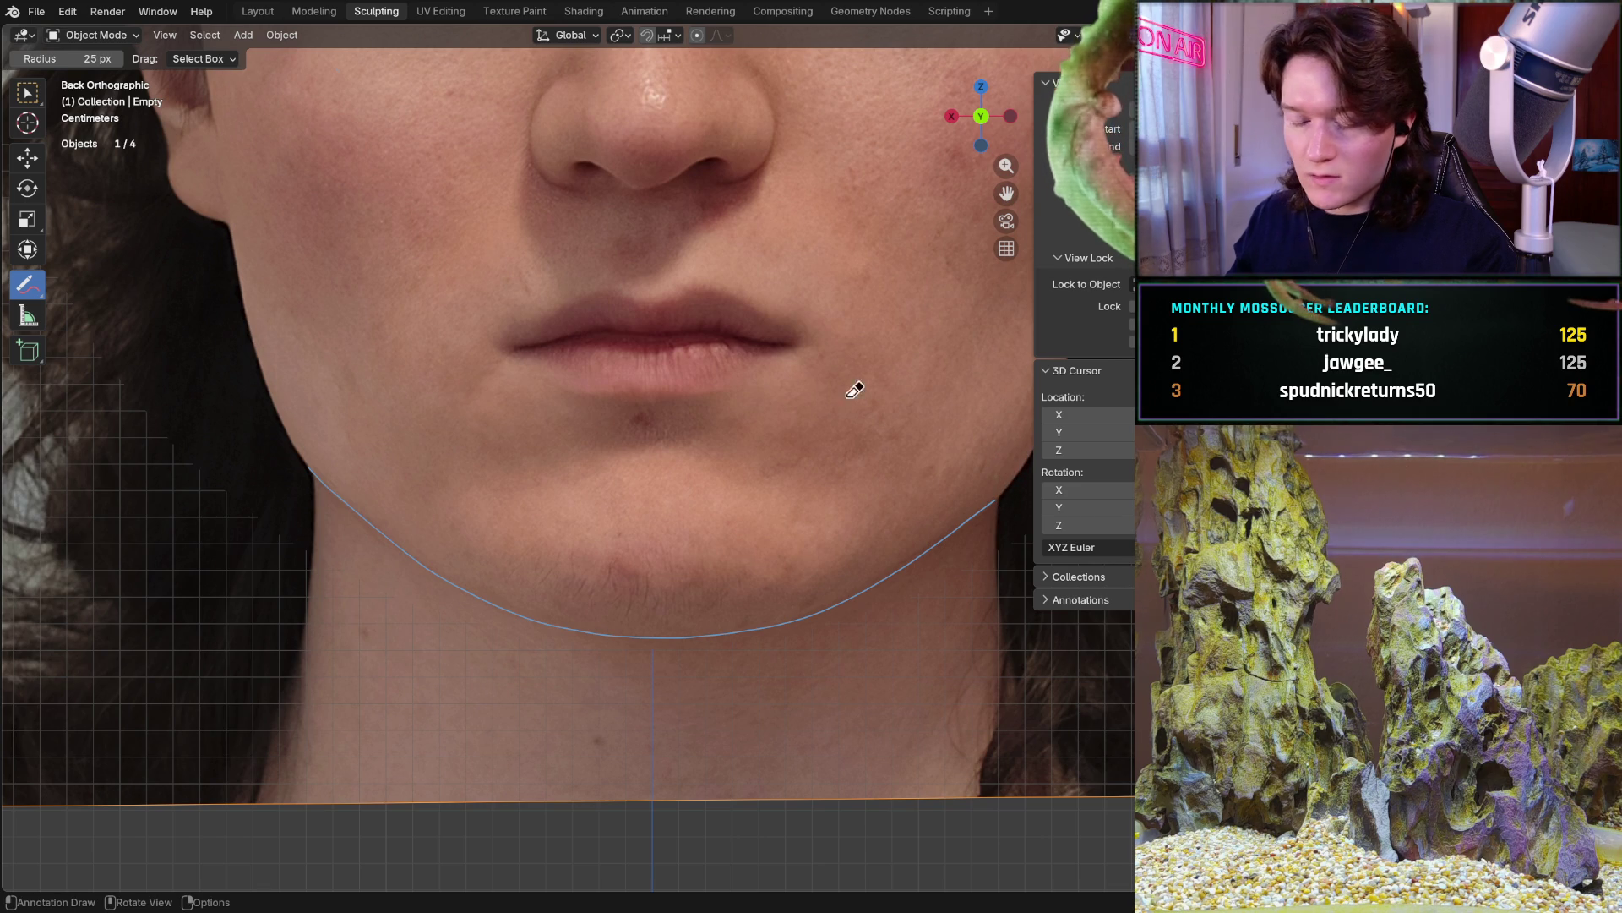
drag(301, 445, 333, 359)
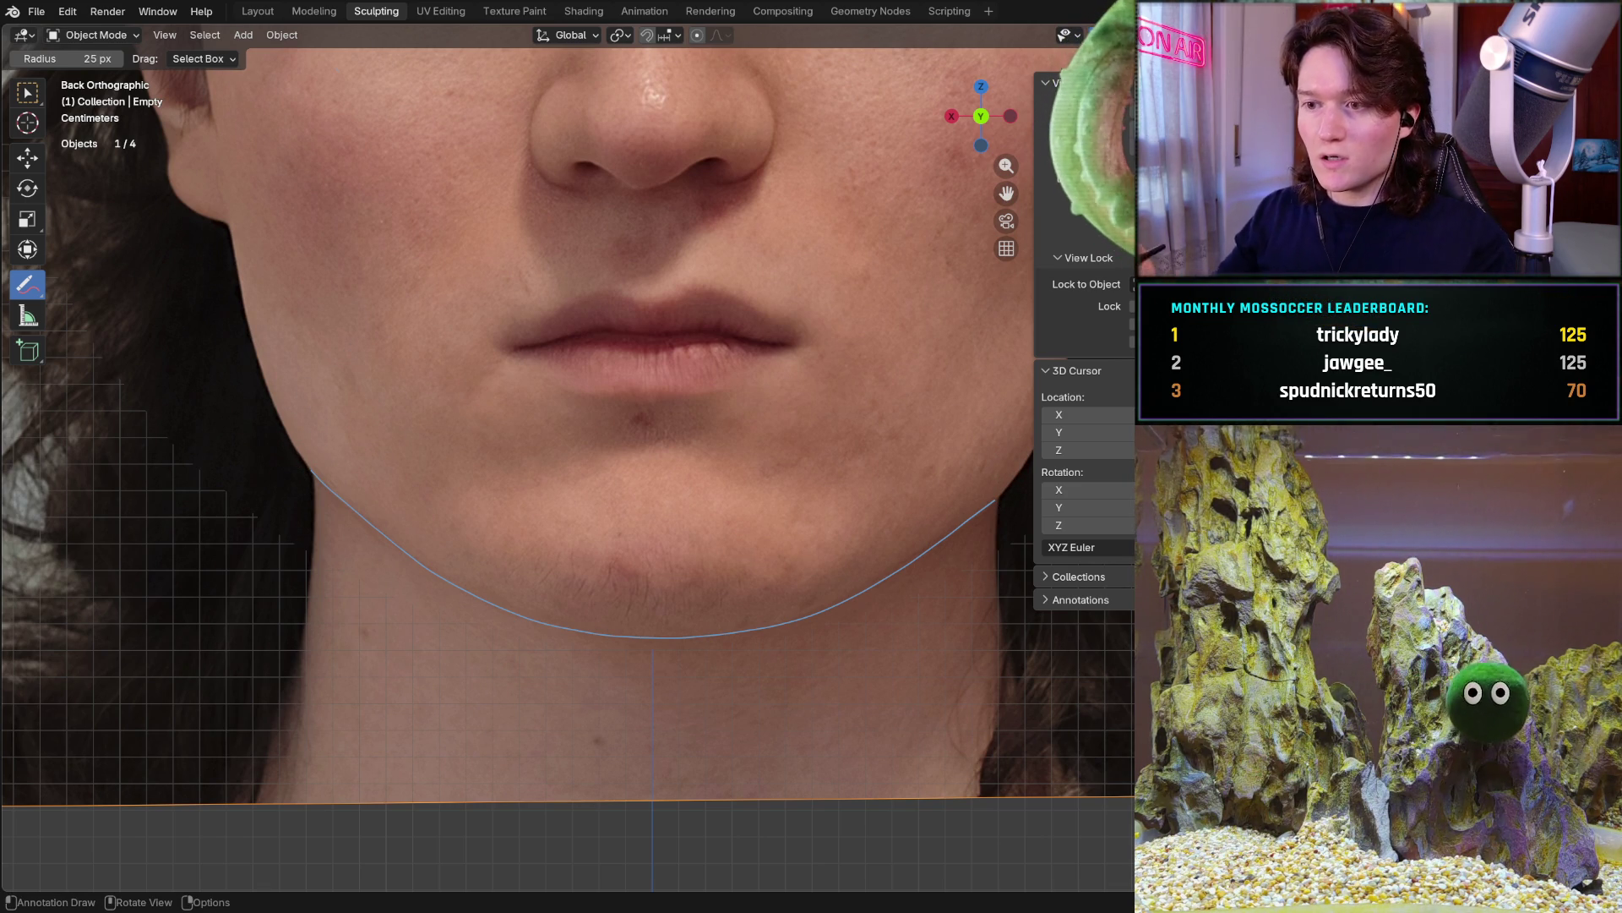
- Trace the seam where the upper and lower lips meet, redoing one bad stroke
drag(27, 284, 119, 282)
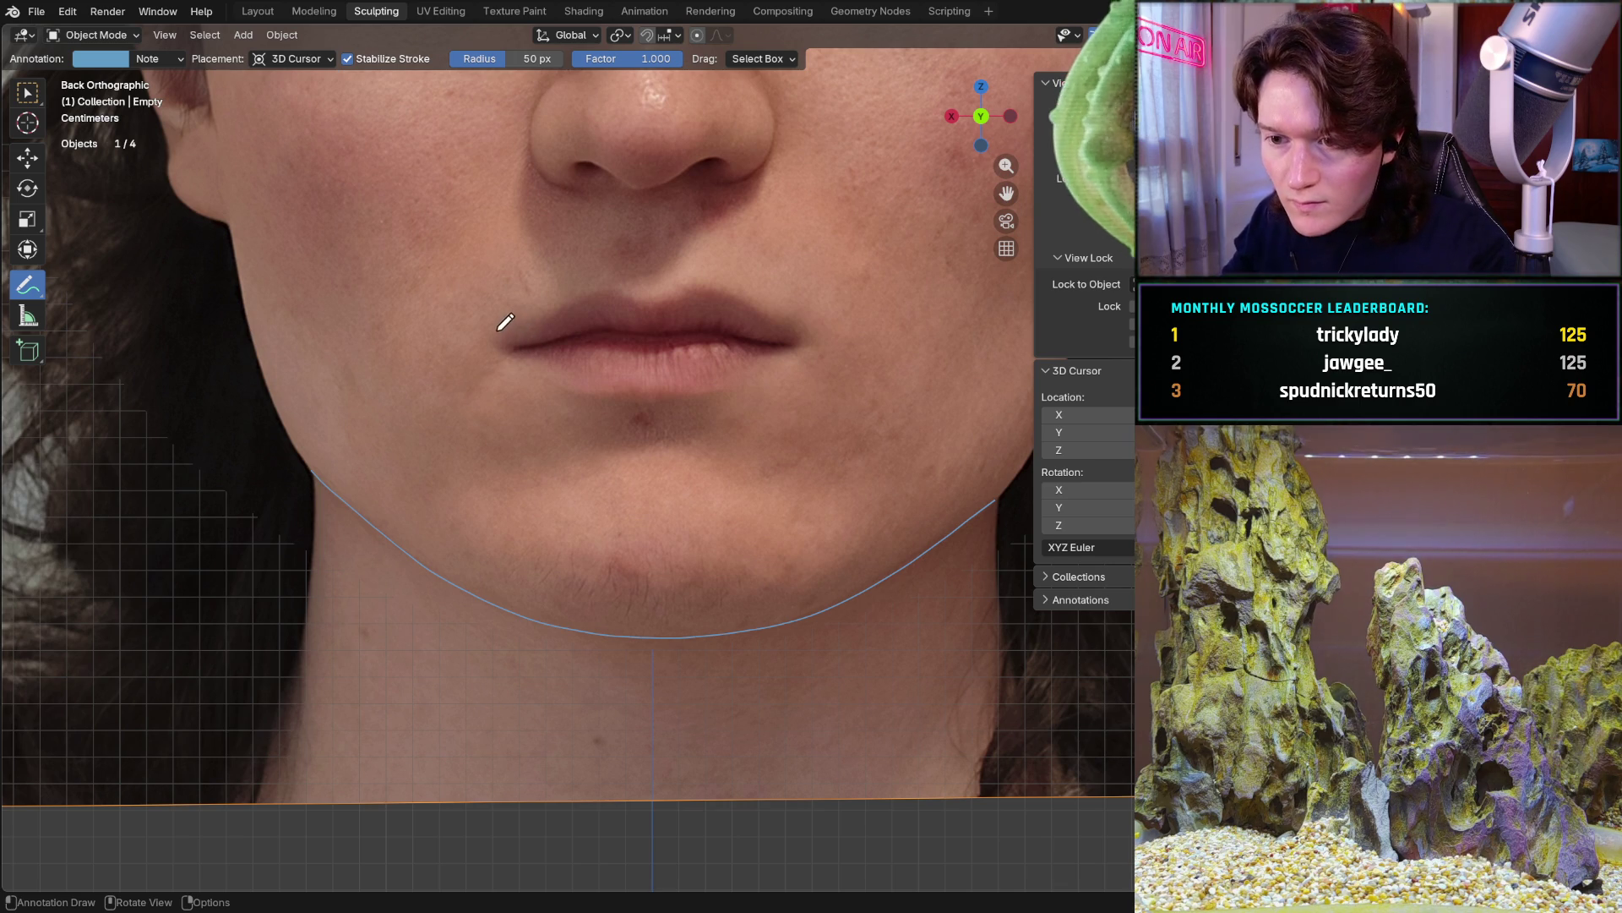
mouse_move(514, 348)
mouse_down()
mouse_move(663, 308)
mouse_move(691, 331)
mouse_up()
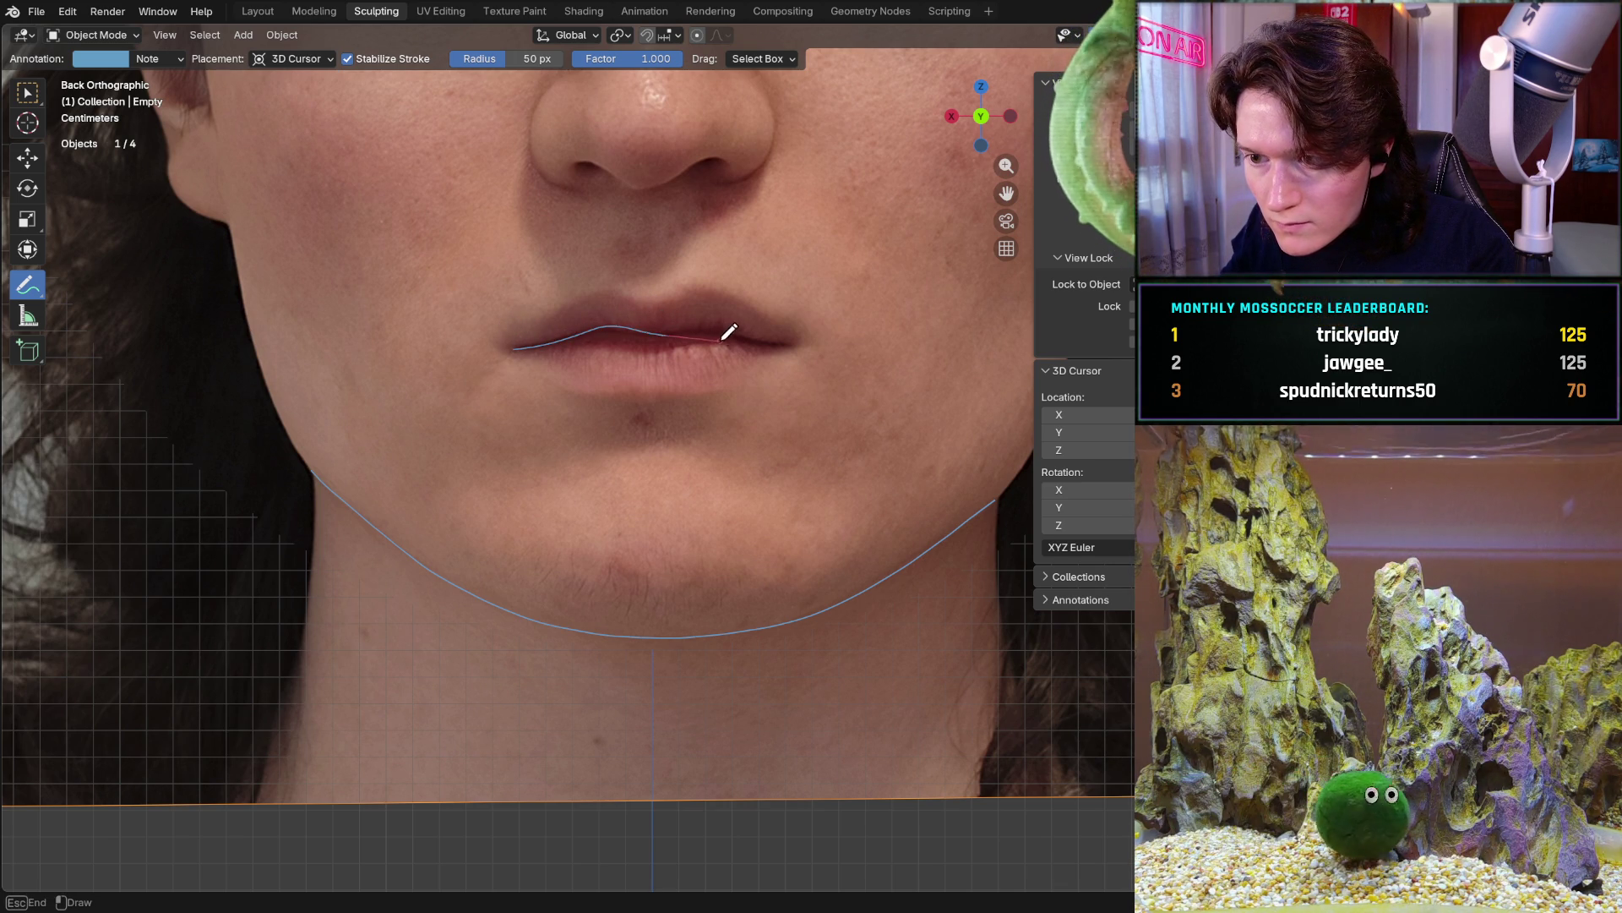
key(ctrl+z)
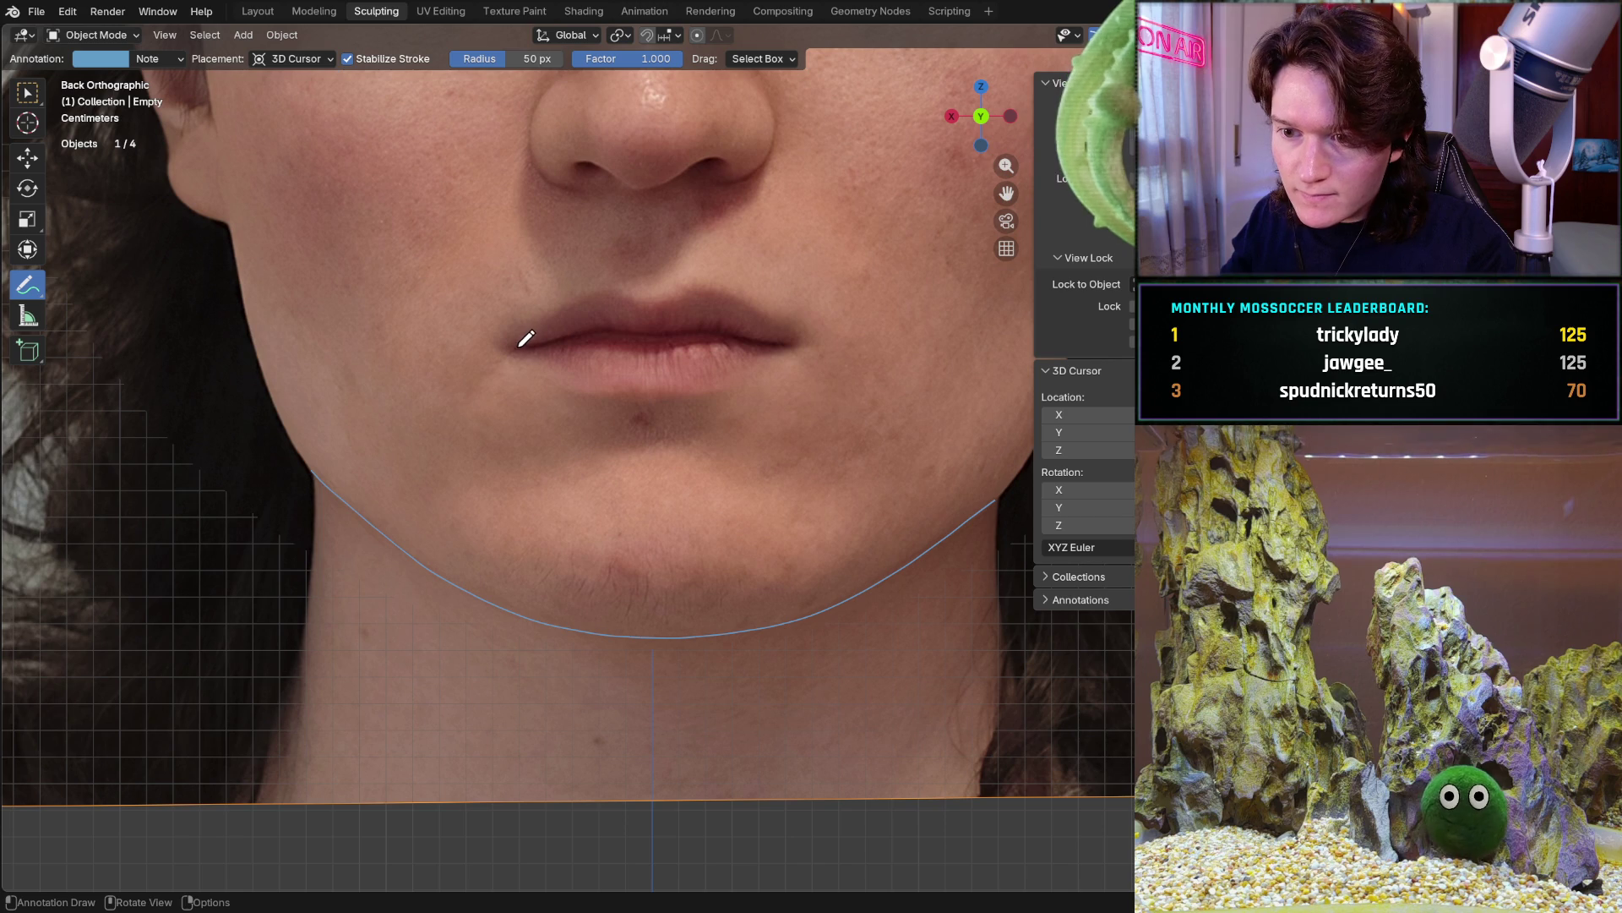
mouse_move(574, 335)
mouse_down()
mouse_move(652, 314)
mouse_move(825, 359)
mouse_move(829, 341)
mouse_up()
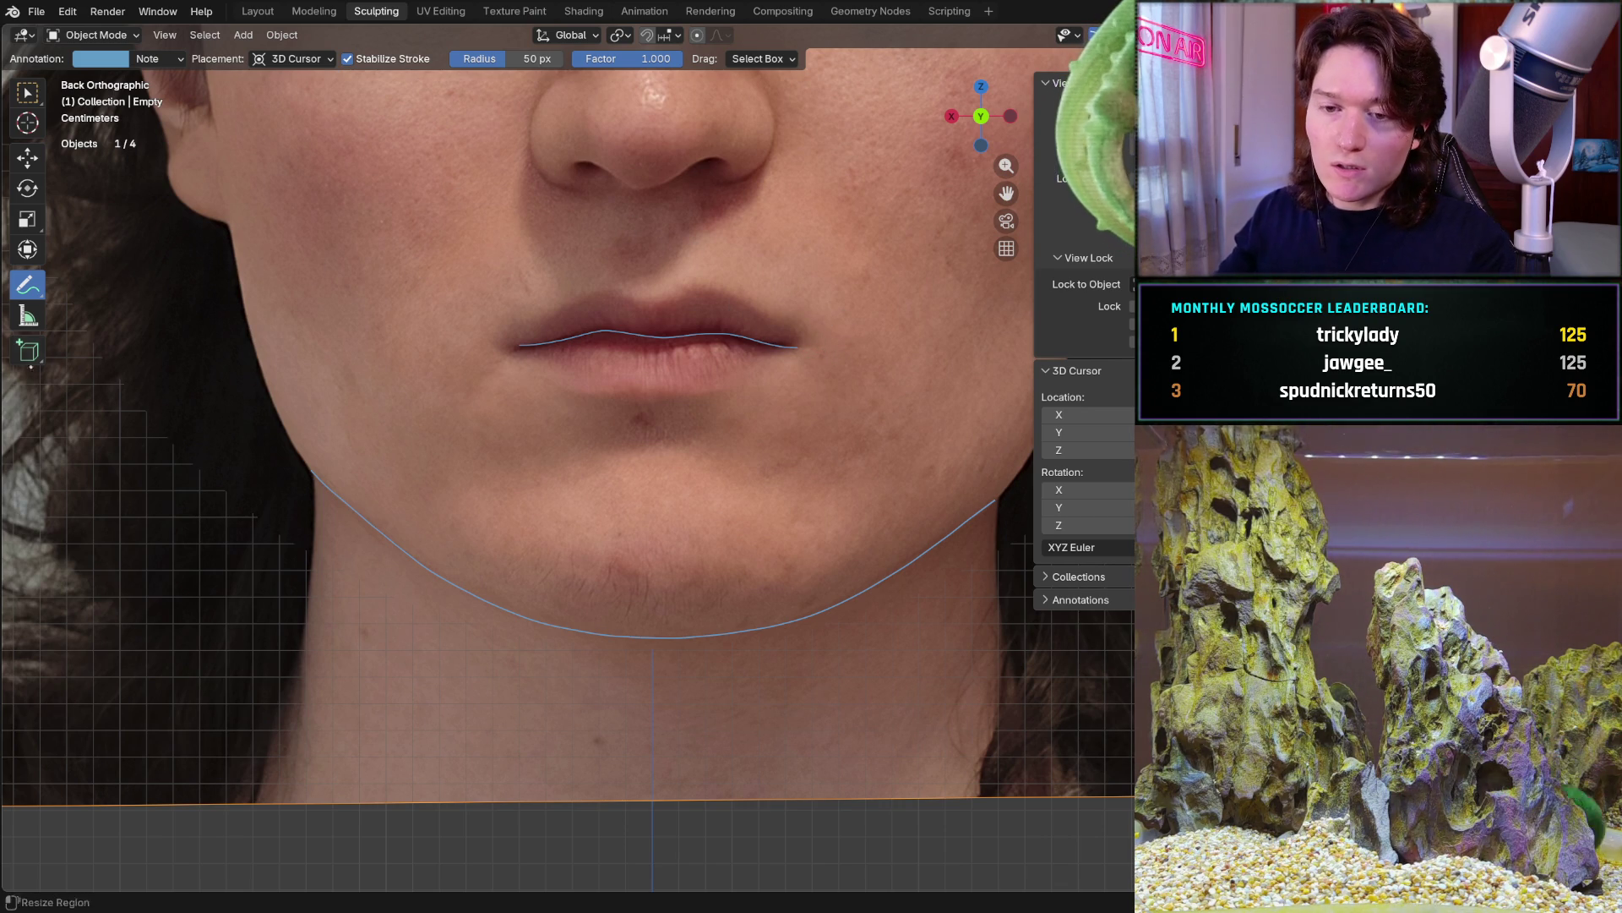
- Trim the overshooting right end of the lip seam line with the eraser
click(28, 284)
click(126, 404)
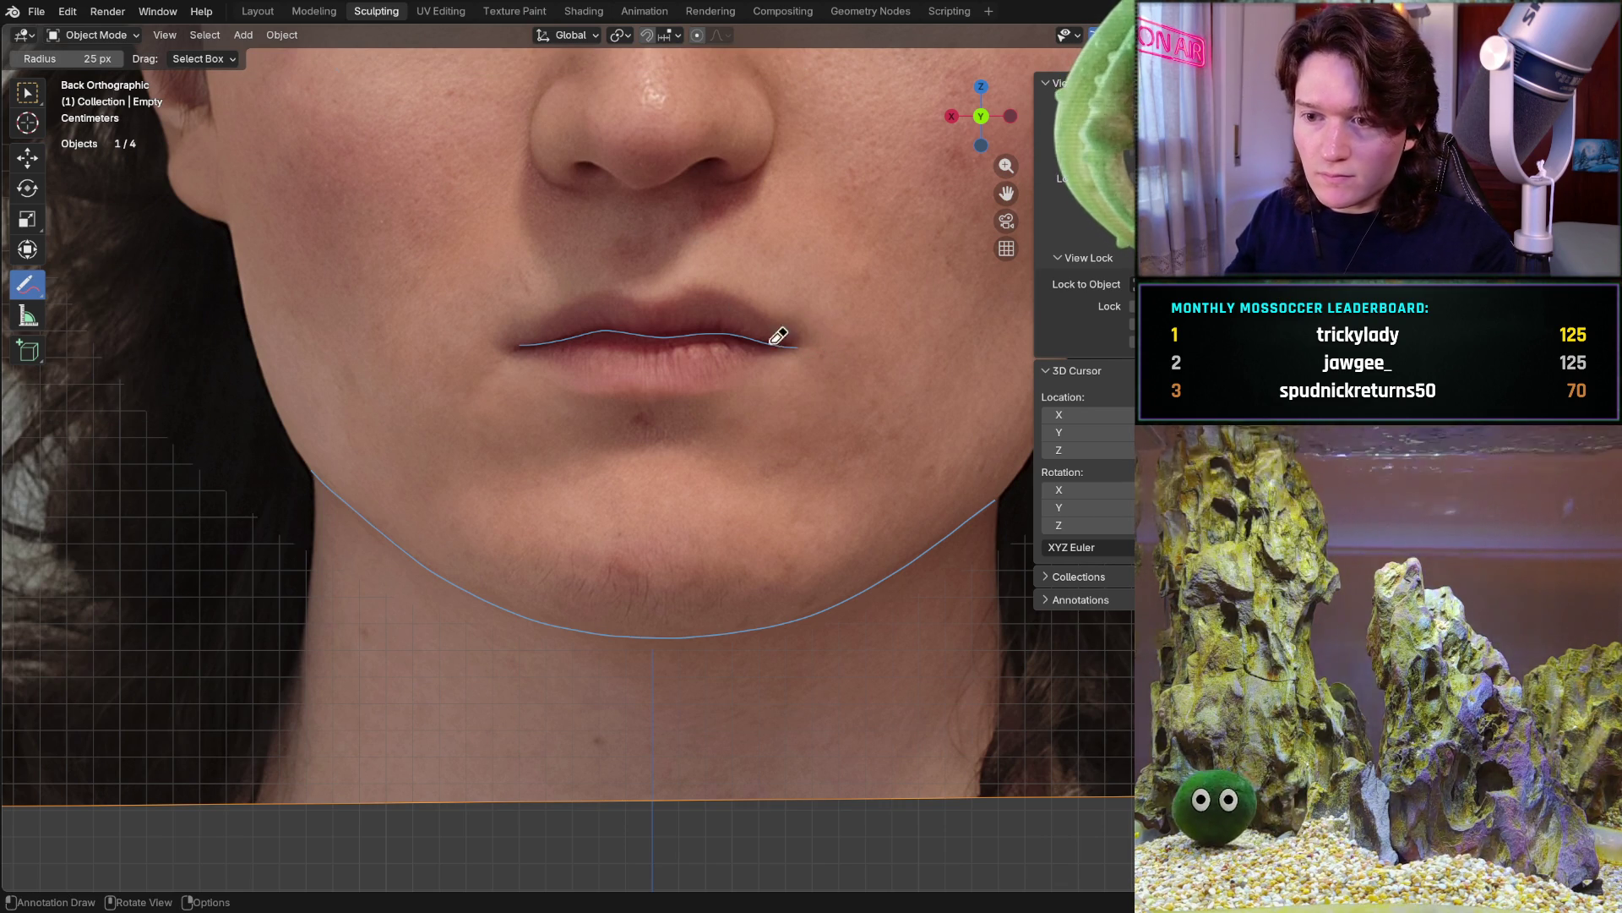
mouse_move(813, 347)
mouse_down()
mouse_move(761, 388)
mouse_move(718, 385)
mouse_up()
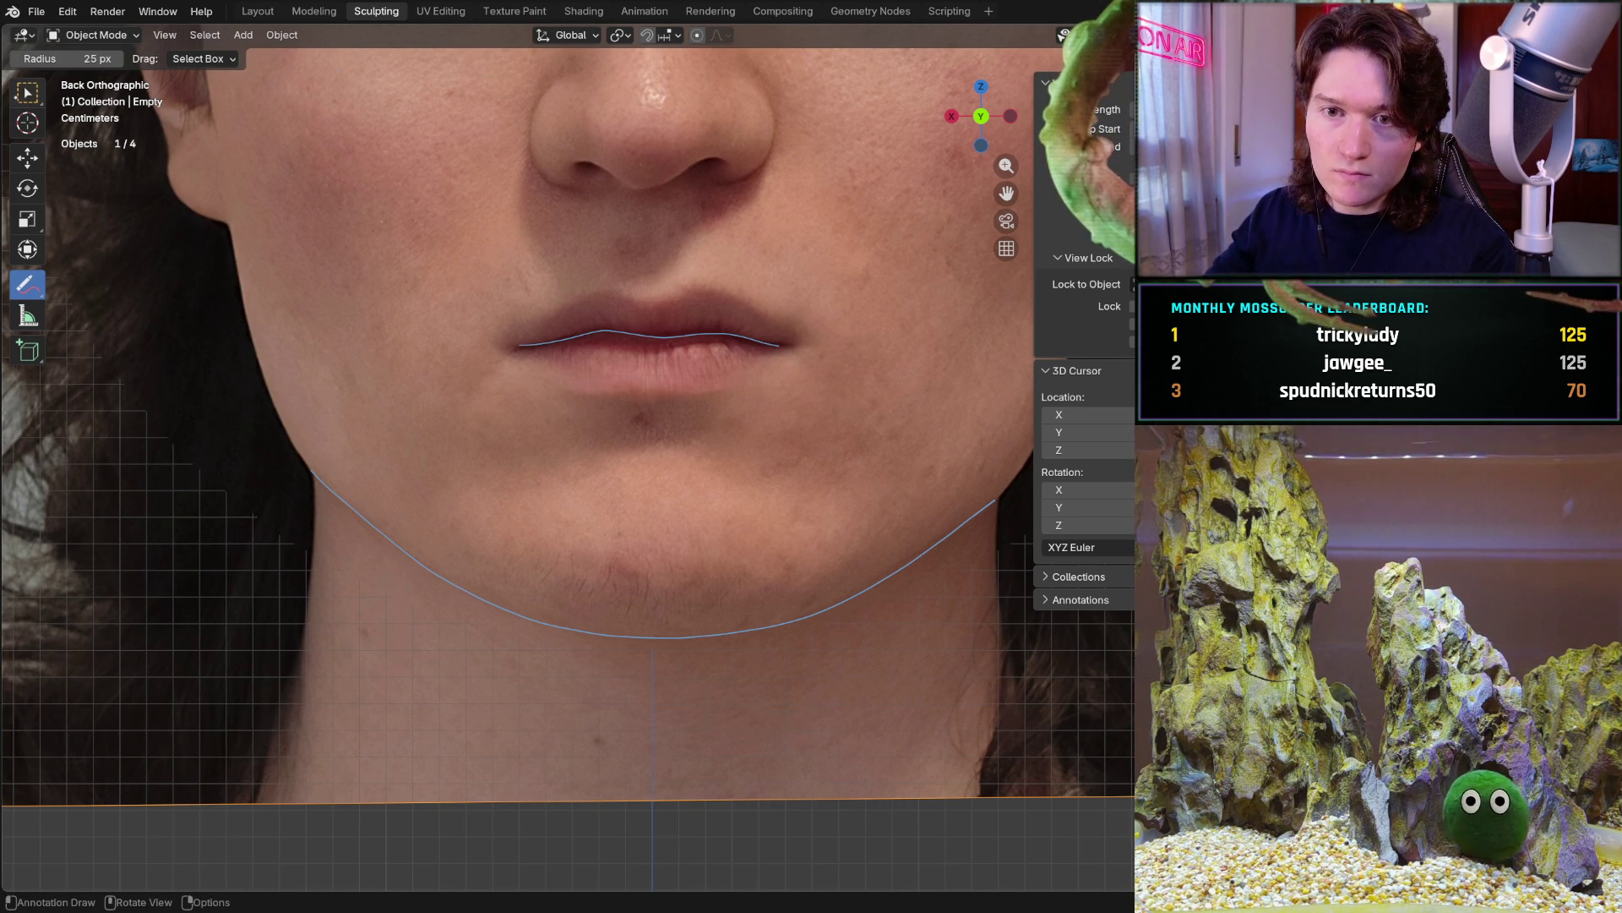
click(28, 285)
click(97, 292)
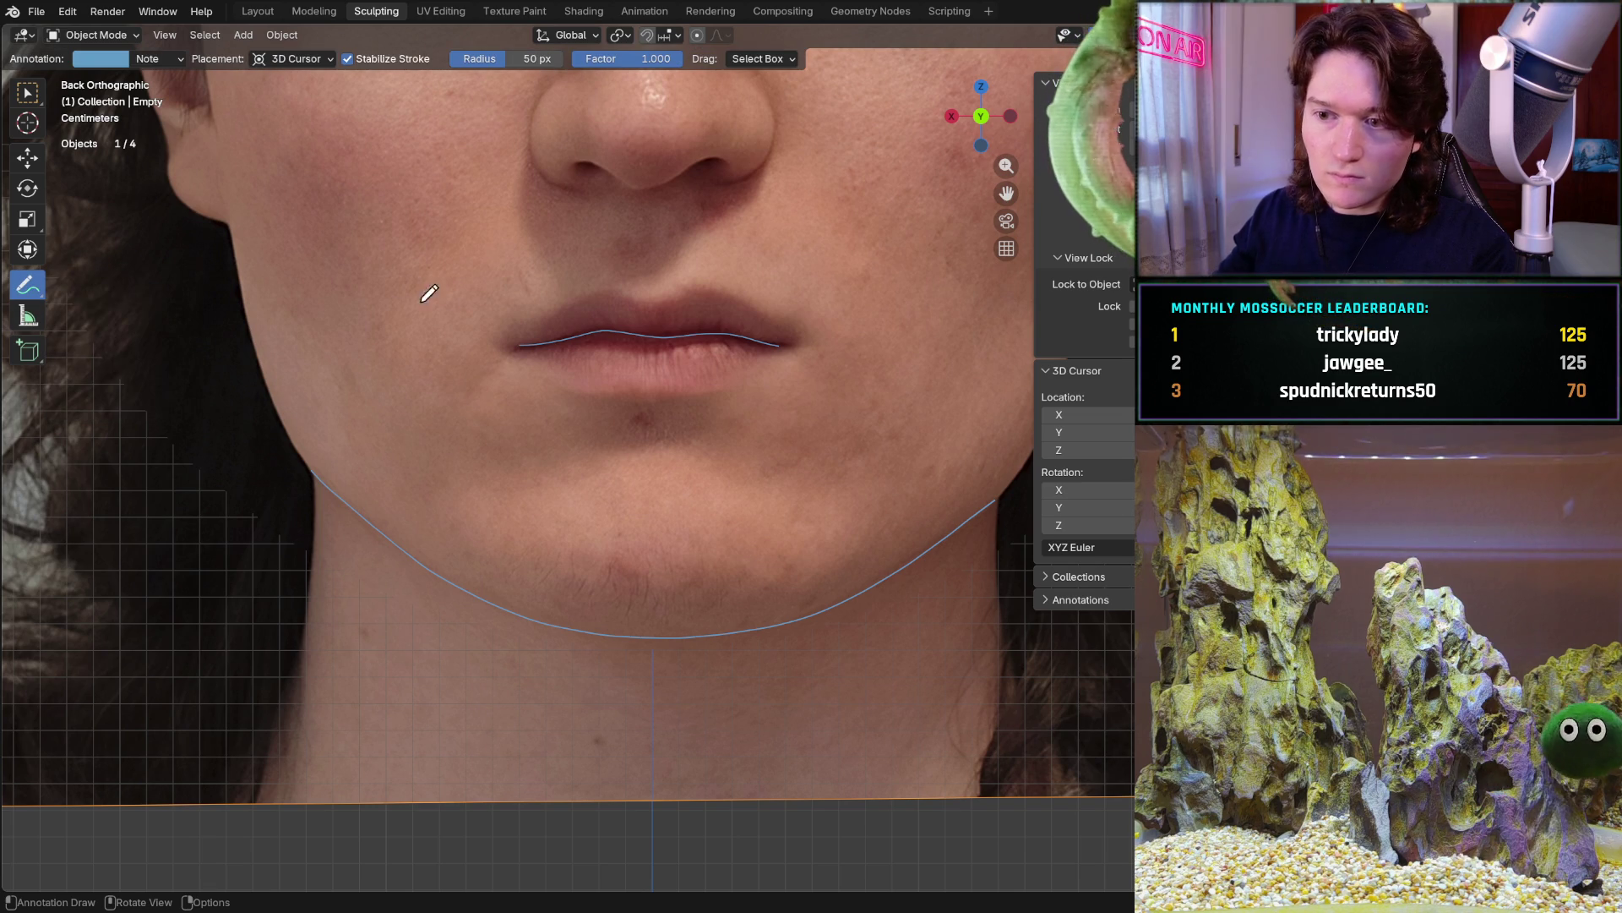
- Outline the top edge of the upper lip from the left corner to the right
drag(504, 343, 554, 319)
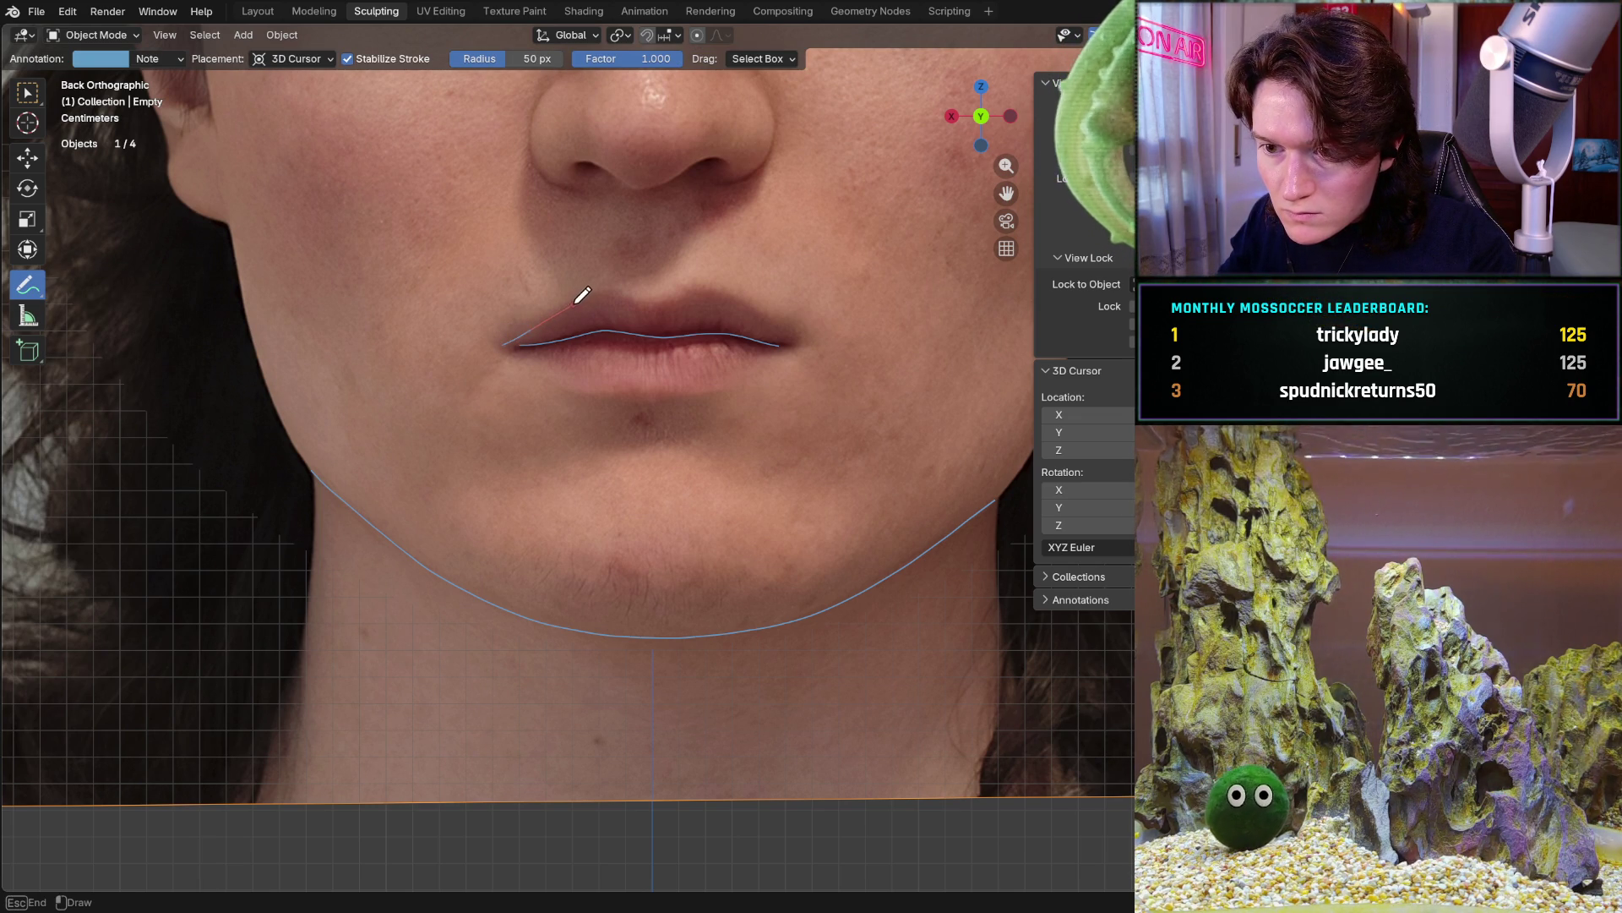
drag(611, 269, 724, 296)
key(ctrl+z)
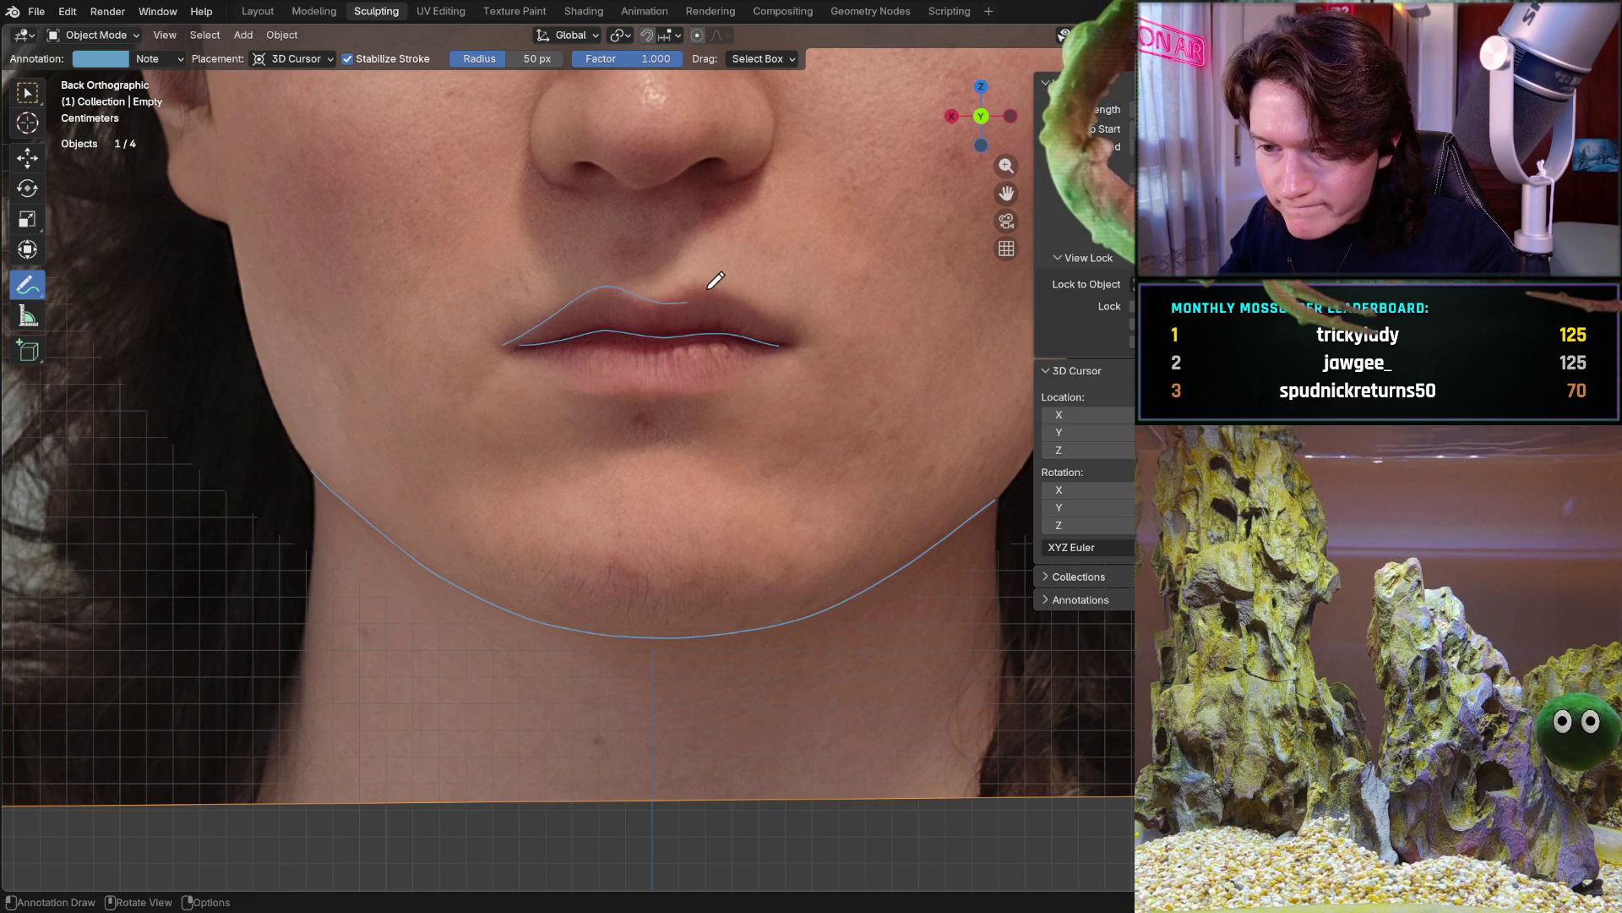
drag(504, 341, 589, 298)
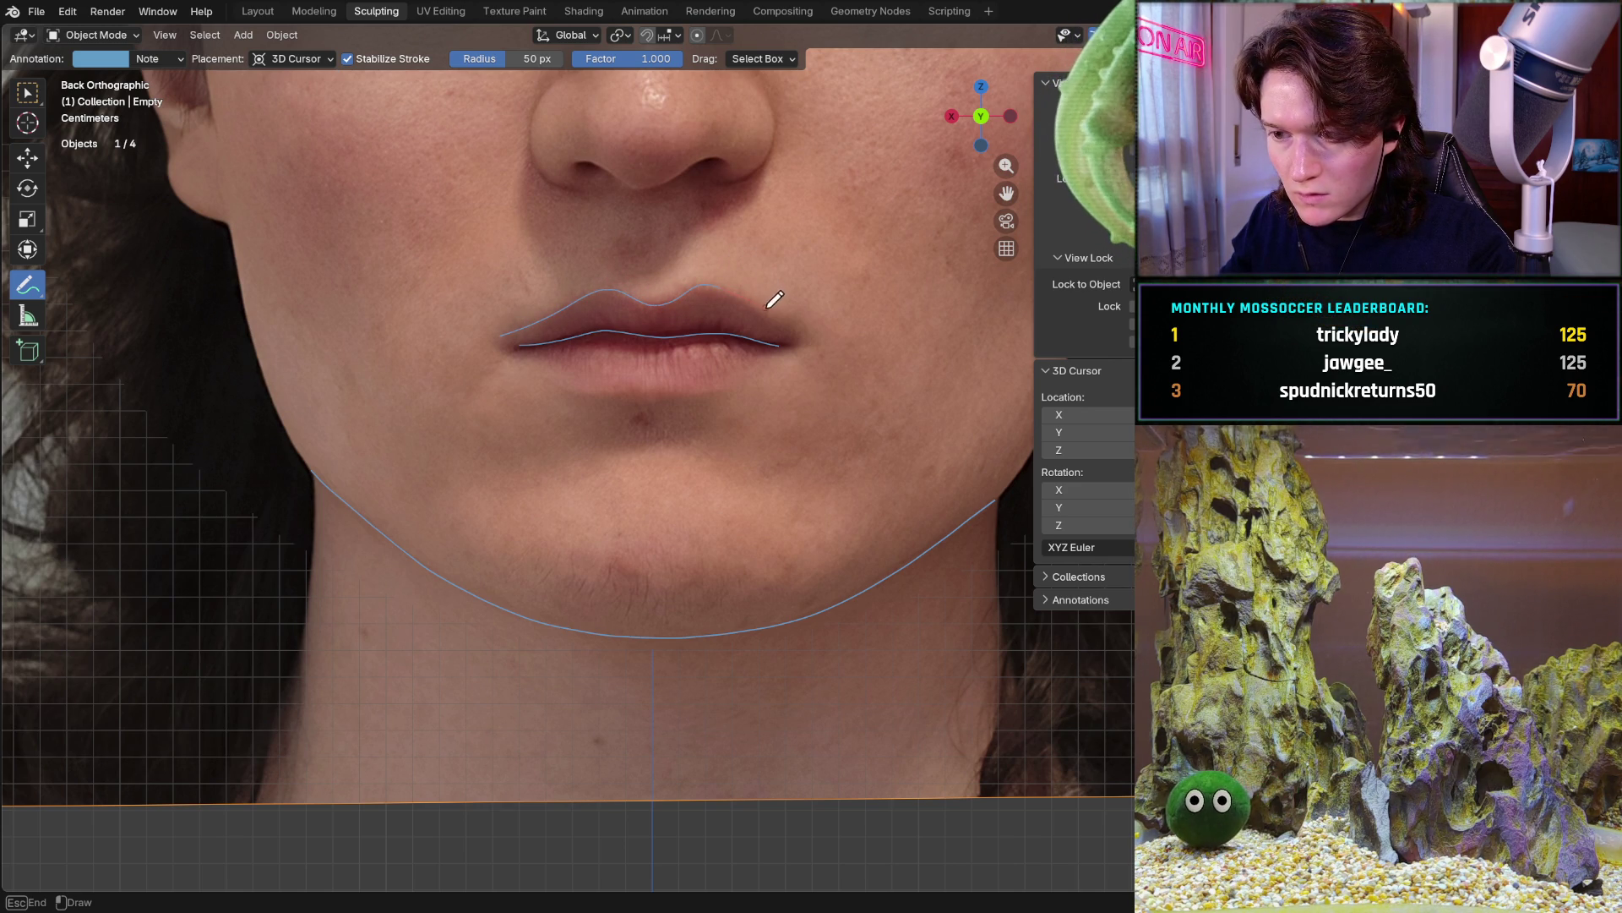
drag(788, 314, 823, 337)
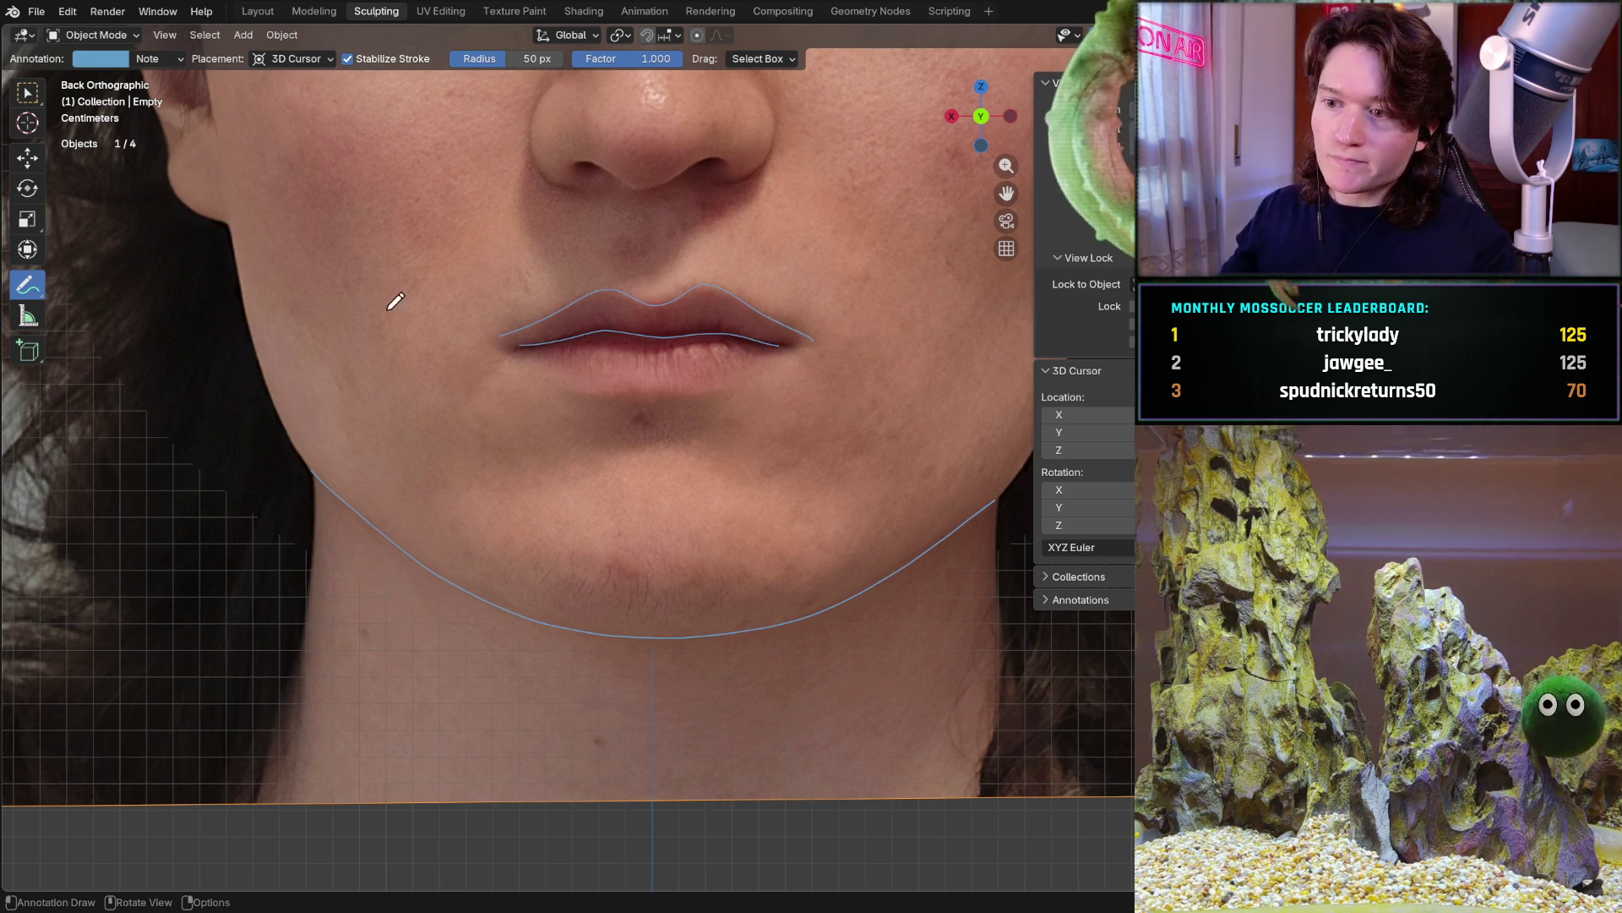
- Erase the overshooting tip of the upper-lip outline
click(27, 350)
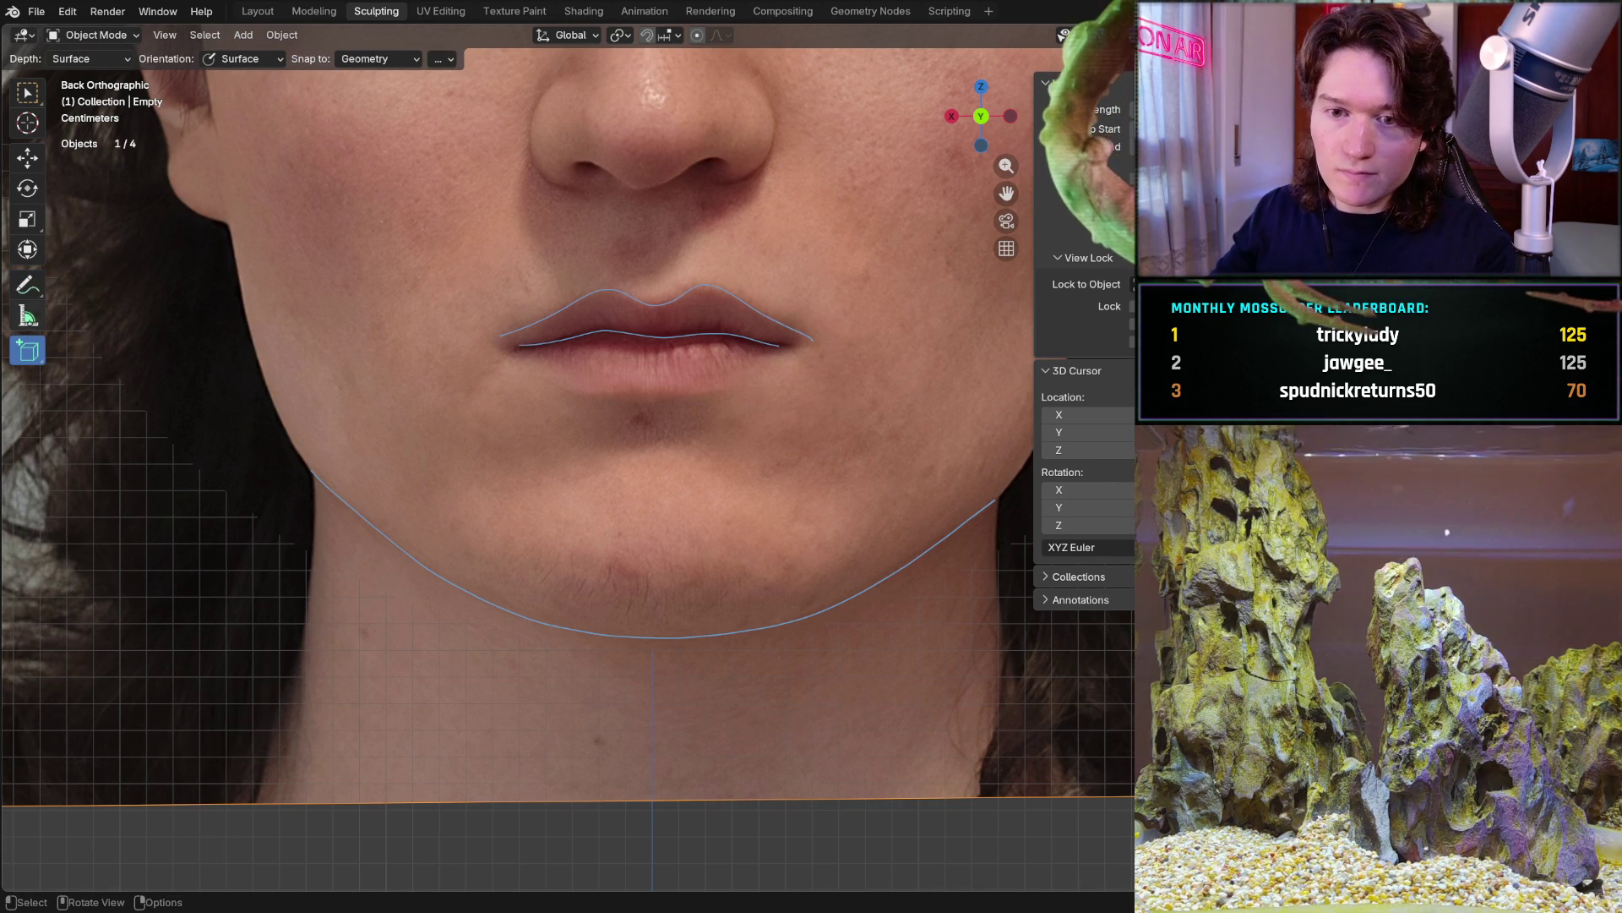
mouse_move(27, 284)
mouse_down()
mouse_move(110, 326)
mouse_move(115, 397)
mouse_up()
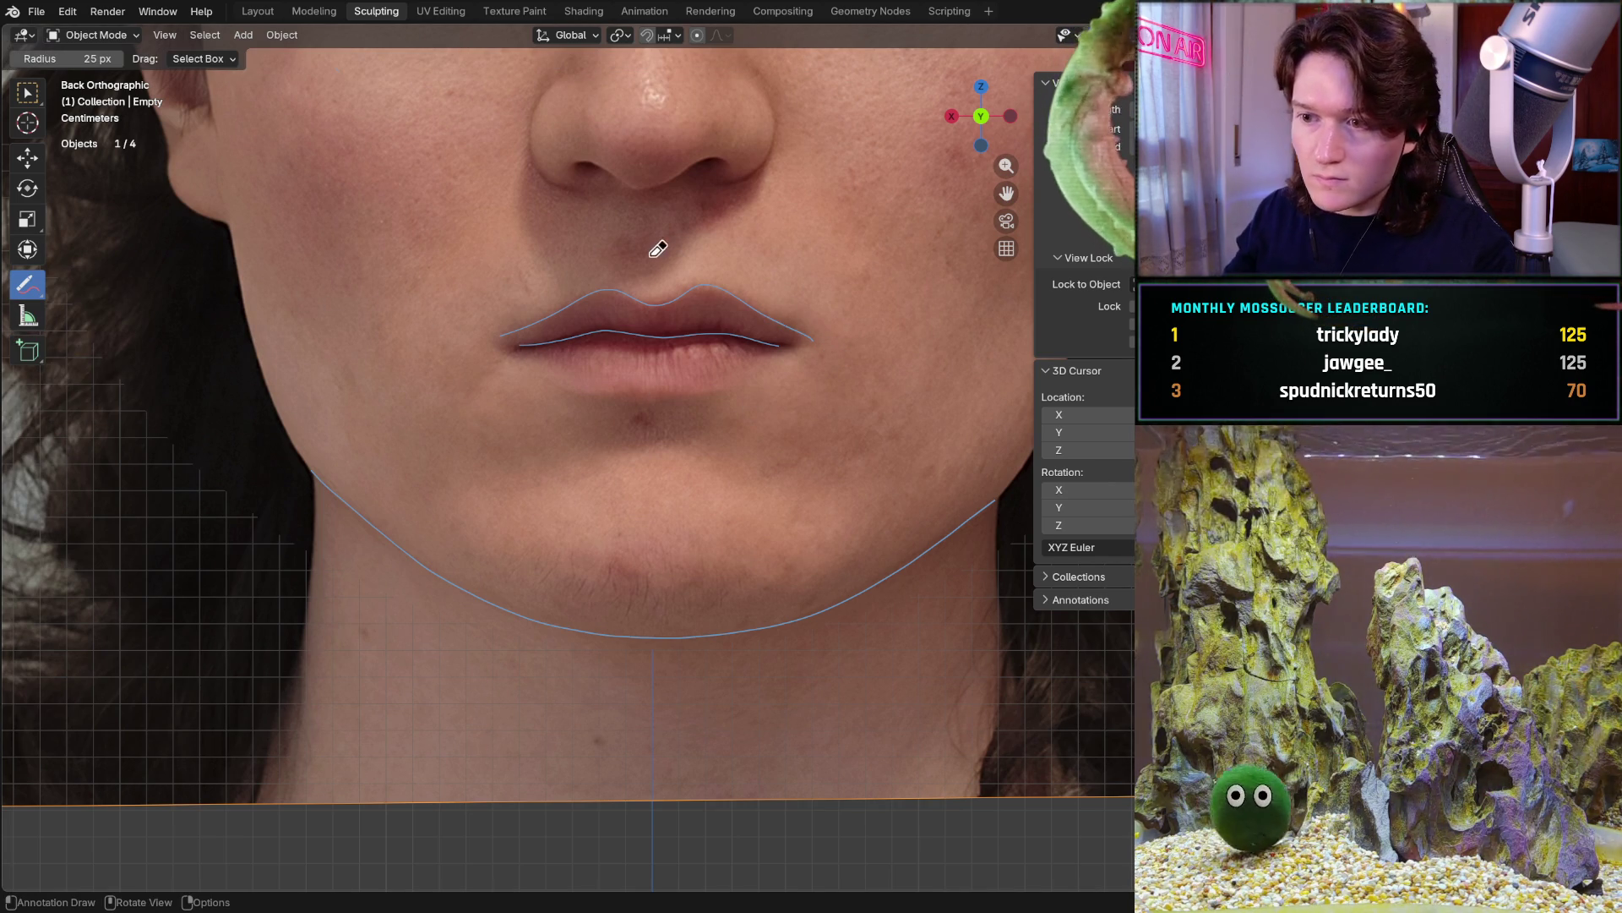
drag(831, 326, 823, 354)
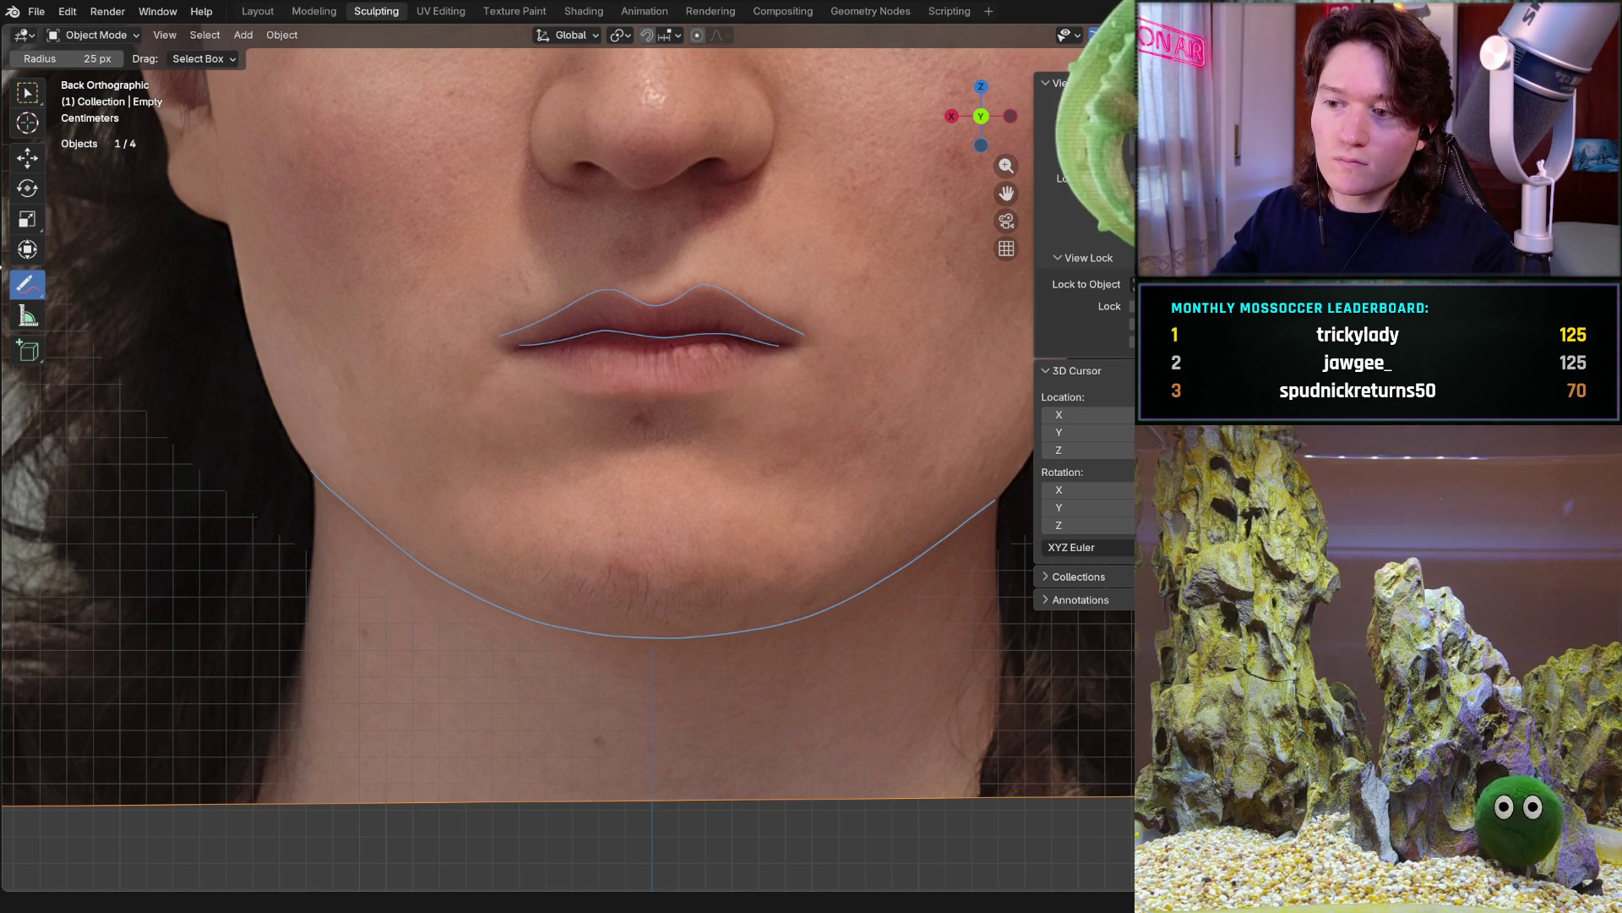
- Outline the bottom edge of the lower lip from corner to corner
drag(27, 284, 115, 286)
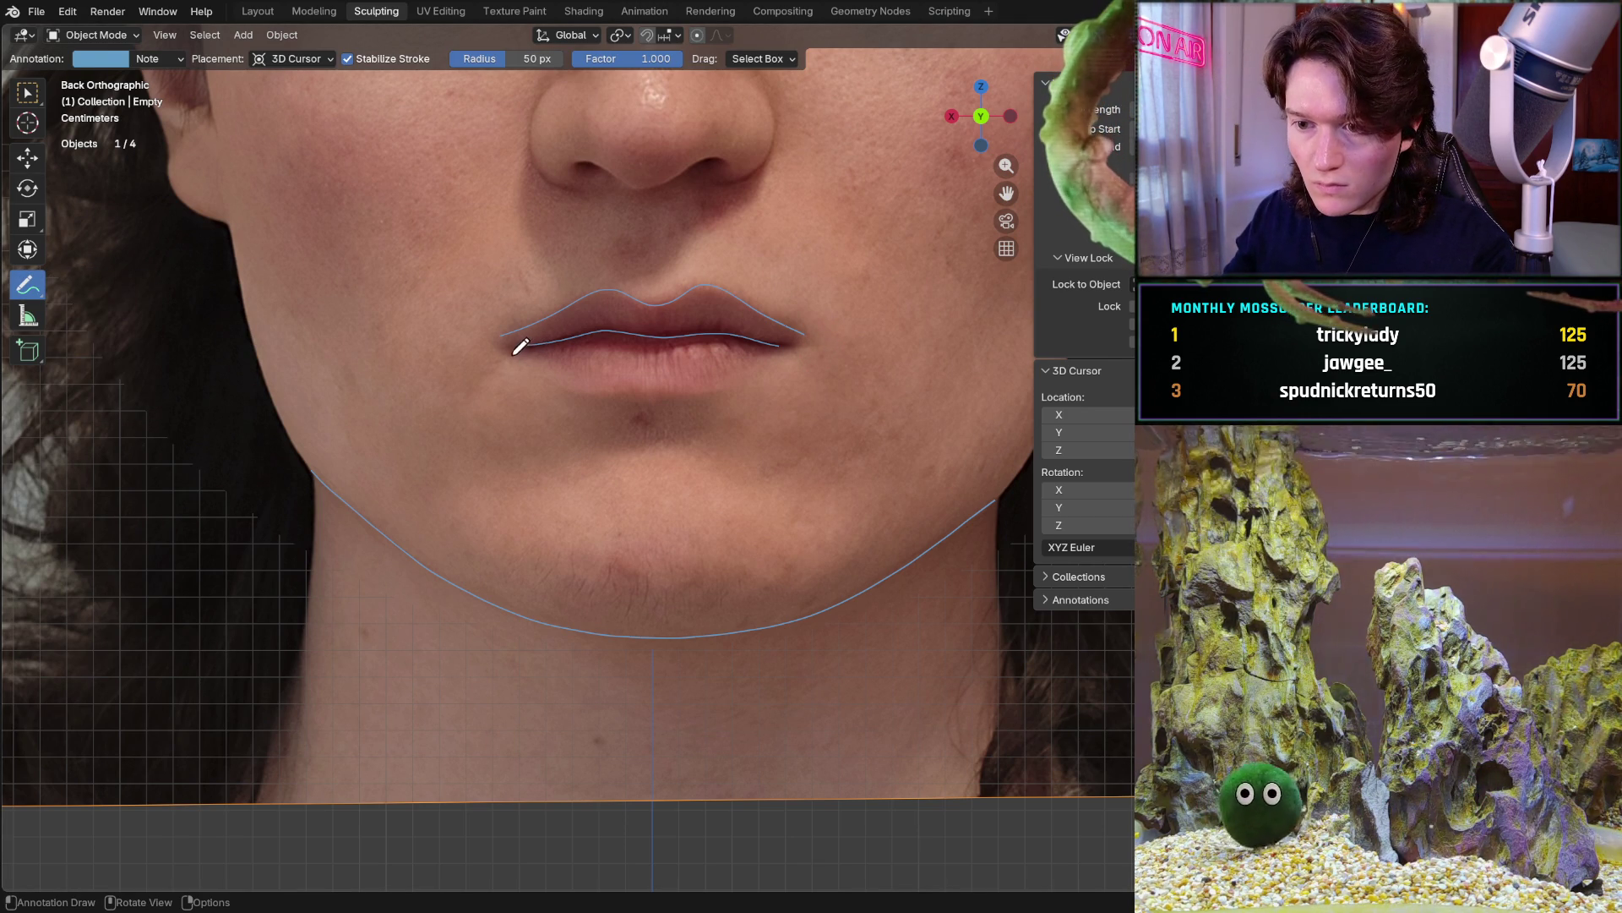
drag(521, 348, 523, 351)
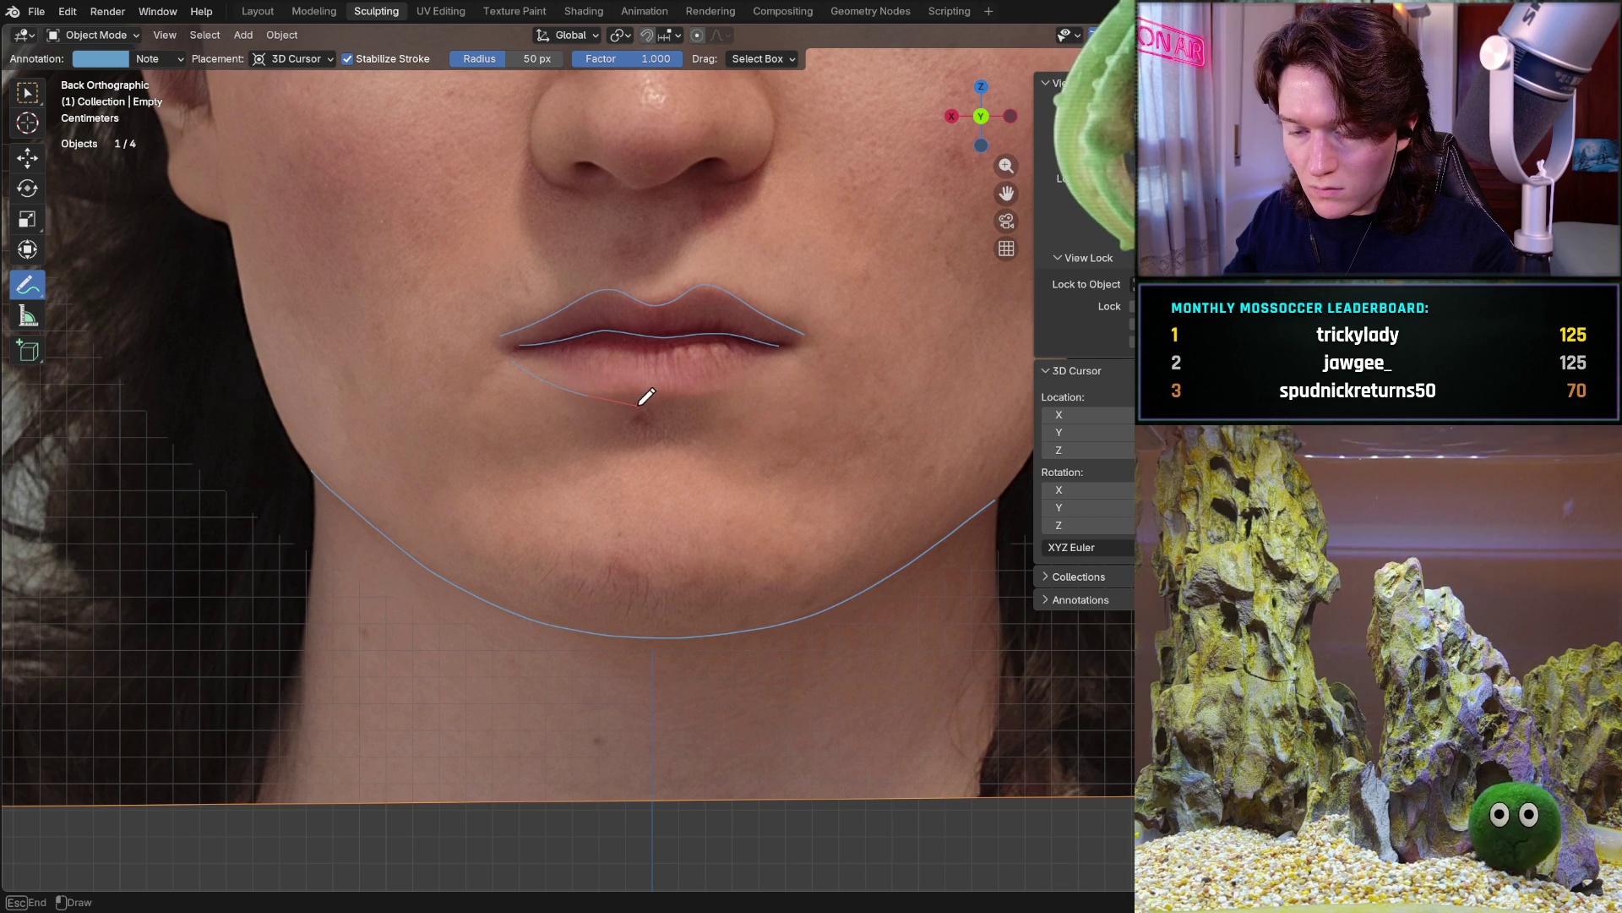
drag(676, 390, 706, 376)
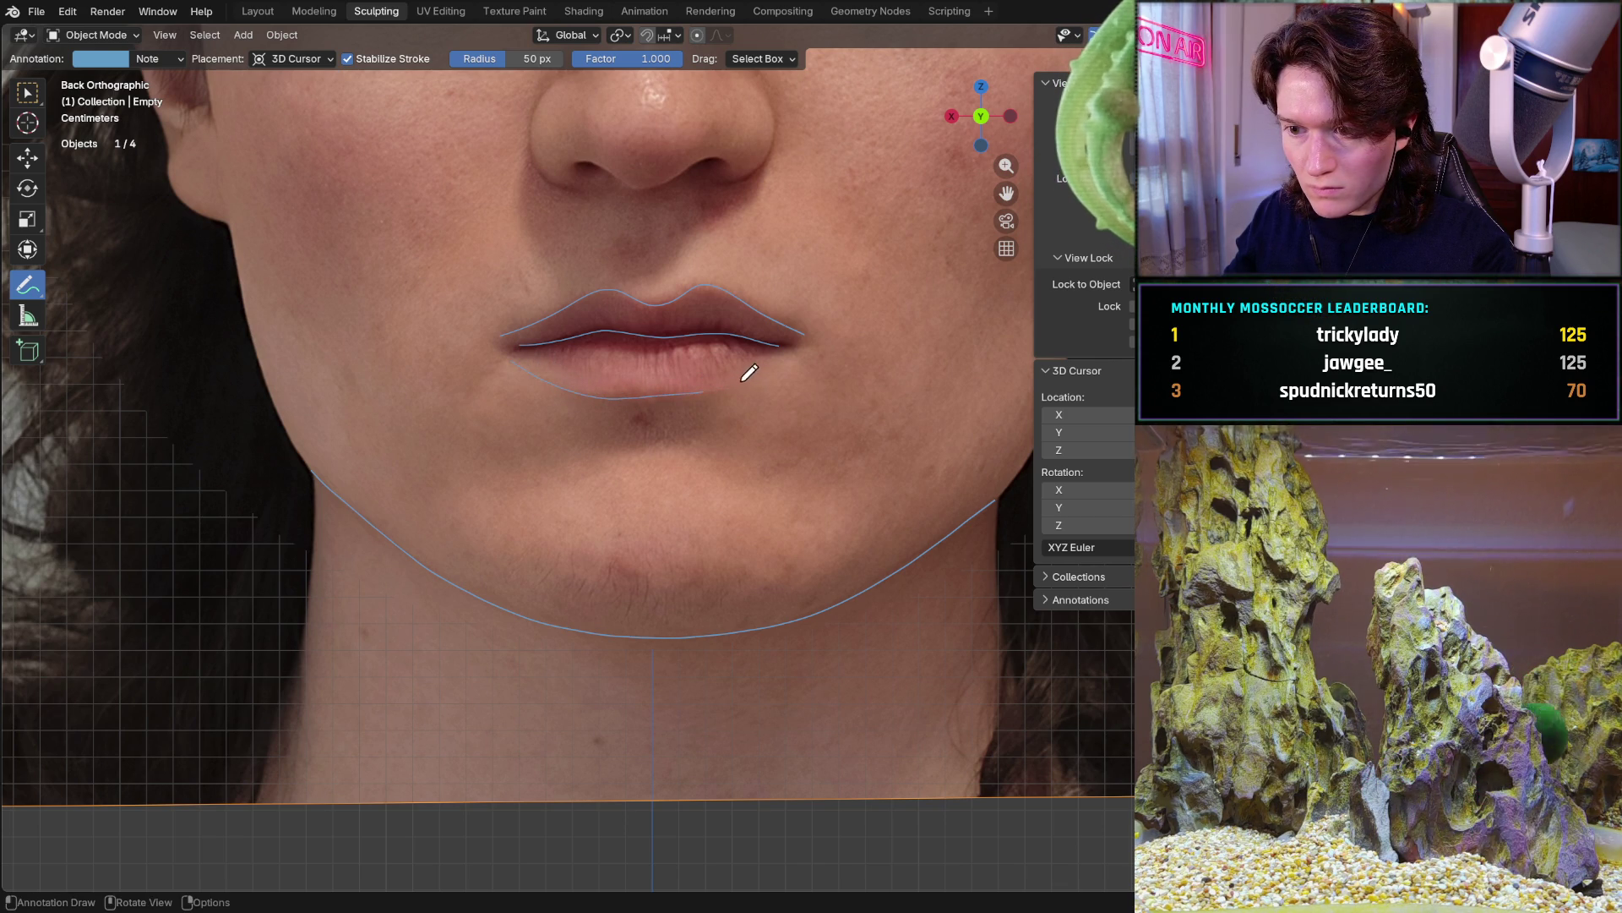
mouse_move(508, 356)
mouse_down()
mouse_move(598, 388)
mouse_move(683, 385)
mouse_up()
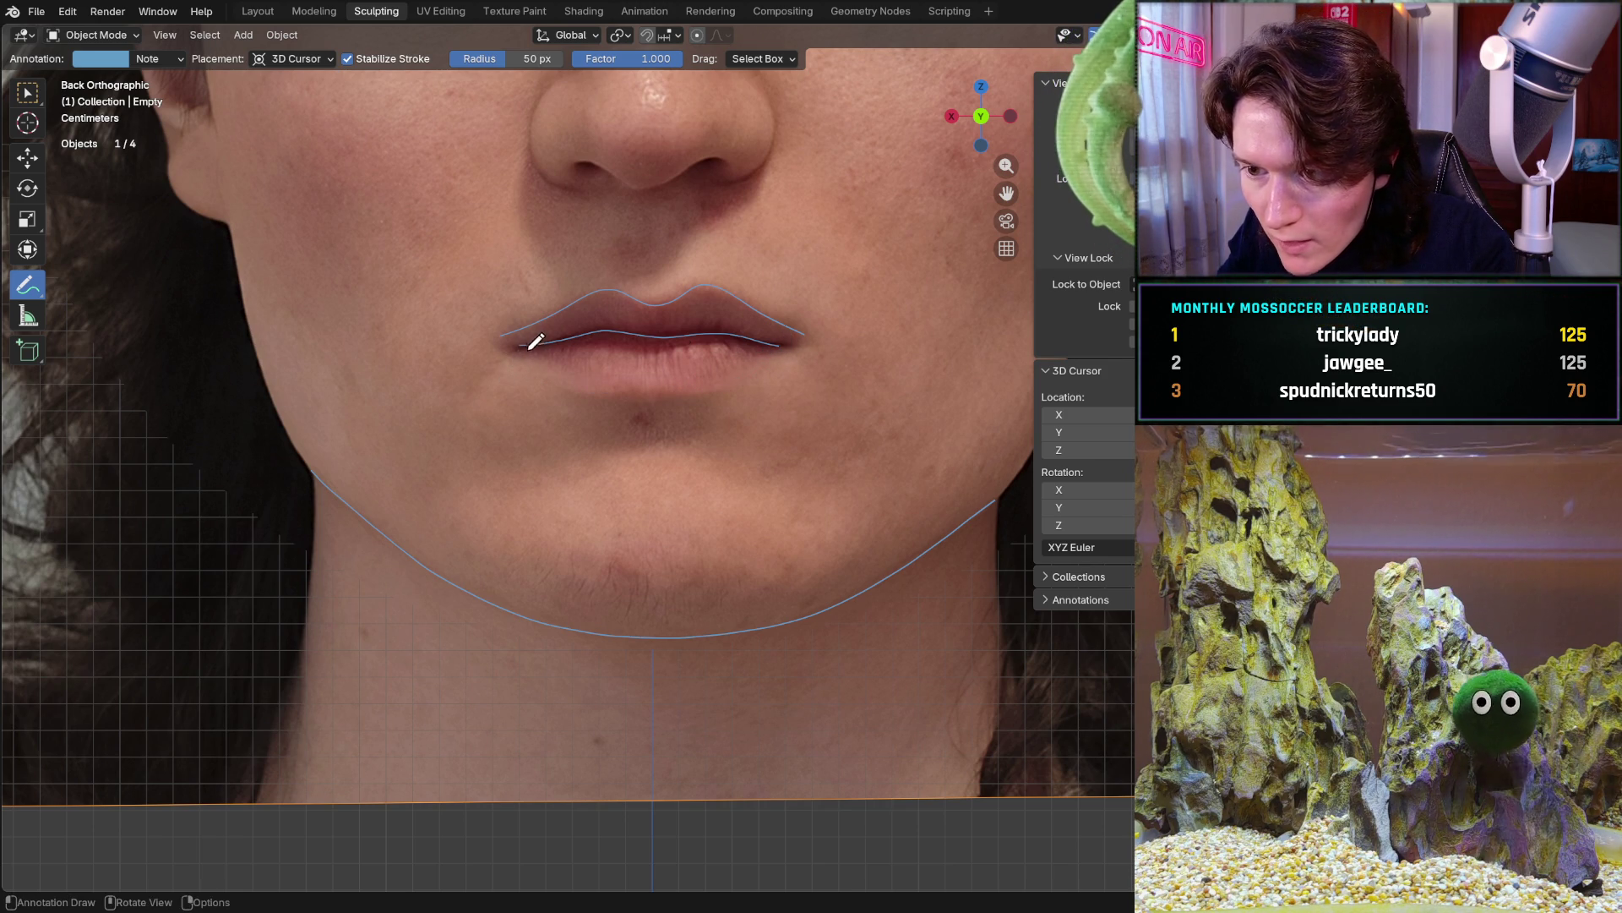
mouse_move(514, 351)
mouse_down()
mouse_move(603, 402)
mouse_move(690, 403)
mouse_up()
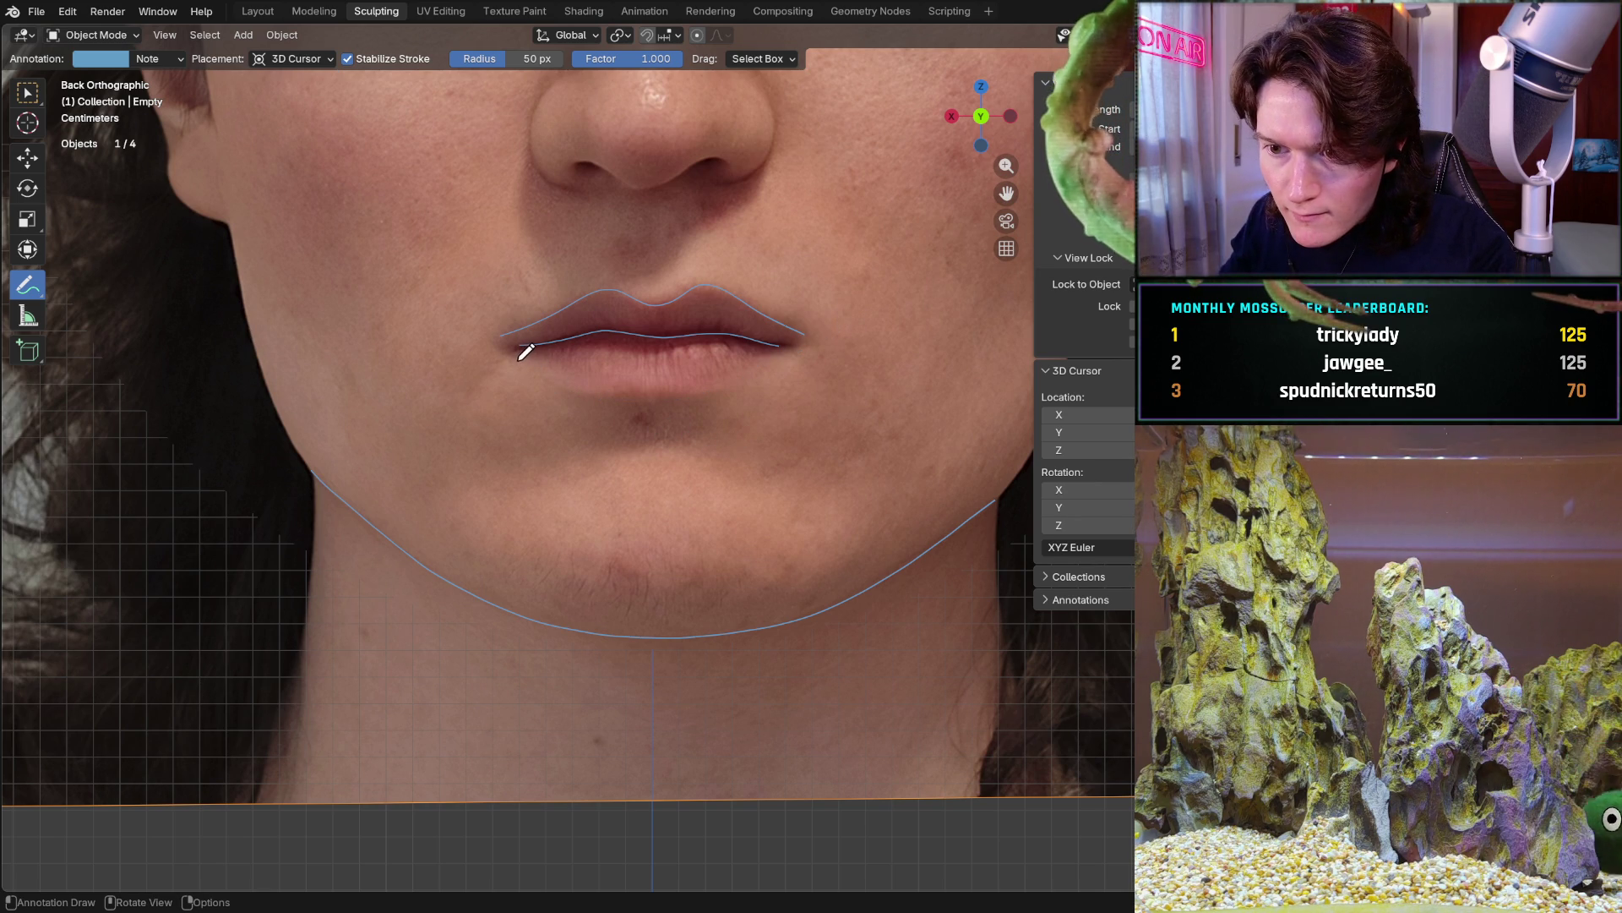
drag(534, 356, 616, 398)
mouse_move(521, 358)
mouse_down()
mouse_move(631, 401)
mouse_move(689, 387)
mouse_up()
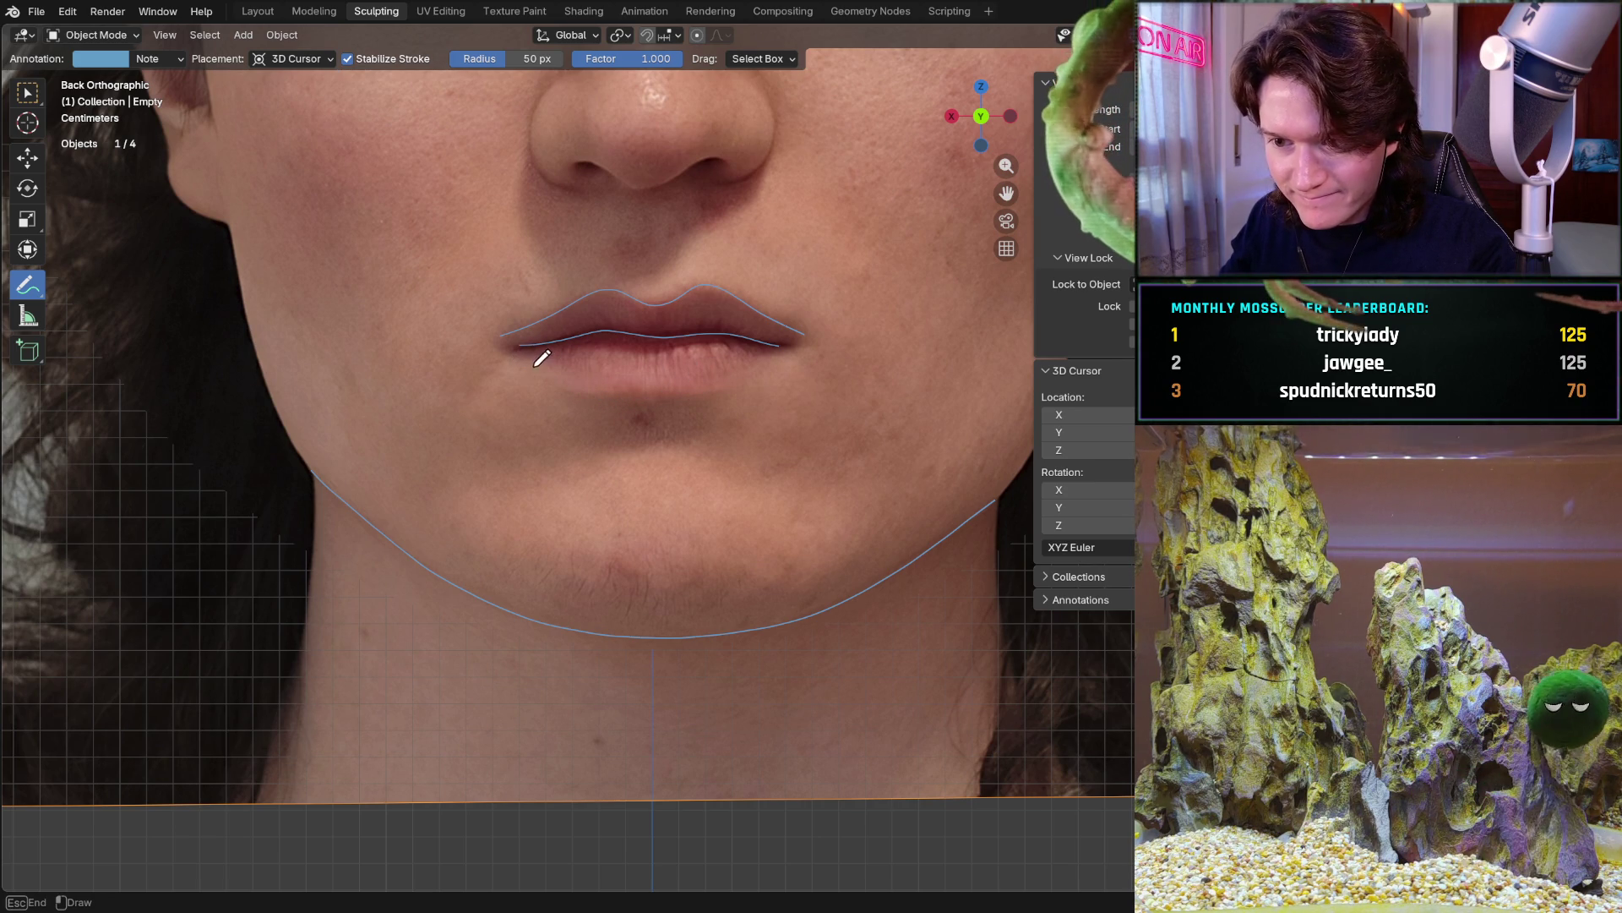
mouse_move(642, 395)
mouse_down()
mouse_move(735, 384)
mouse_move(801, 337)
mouse_up()
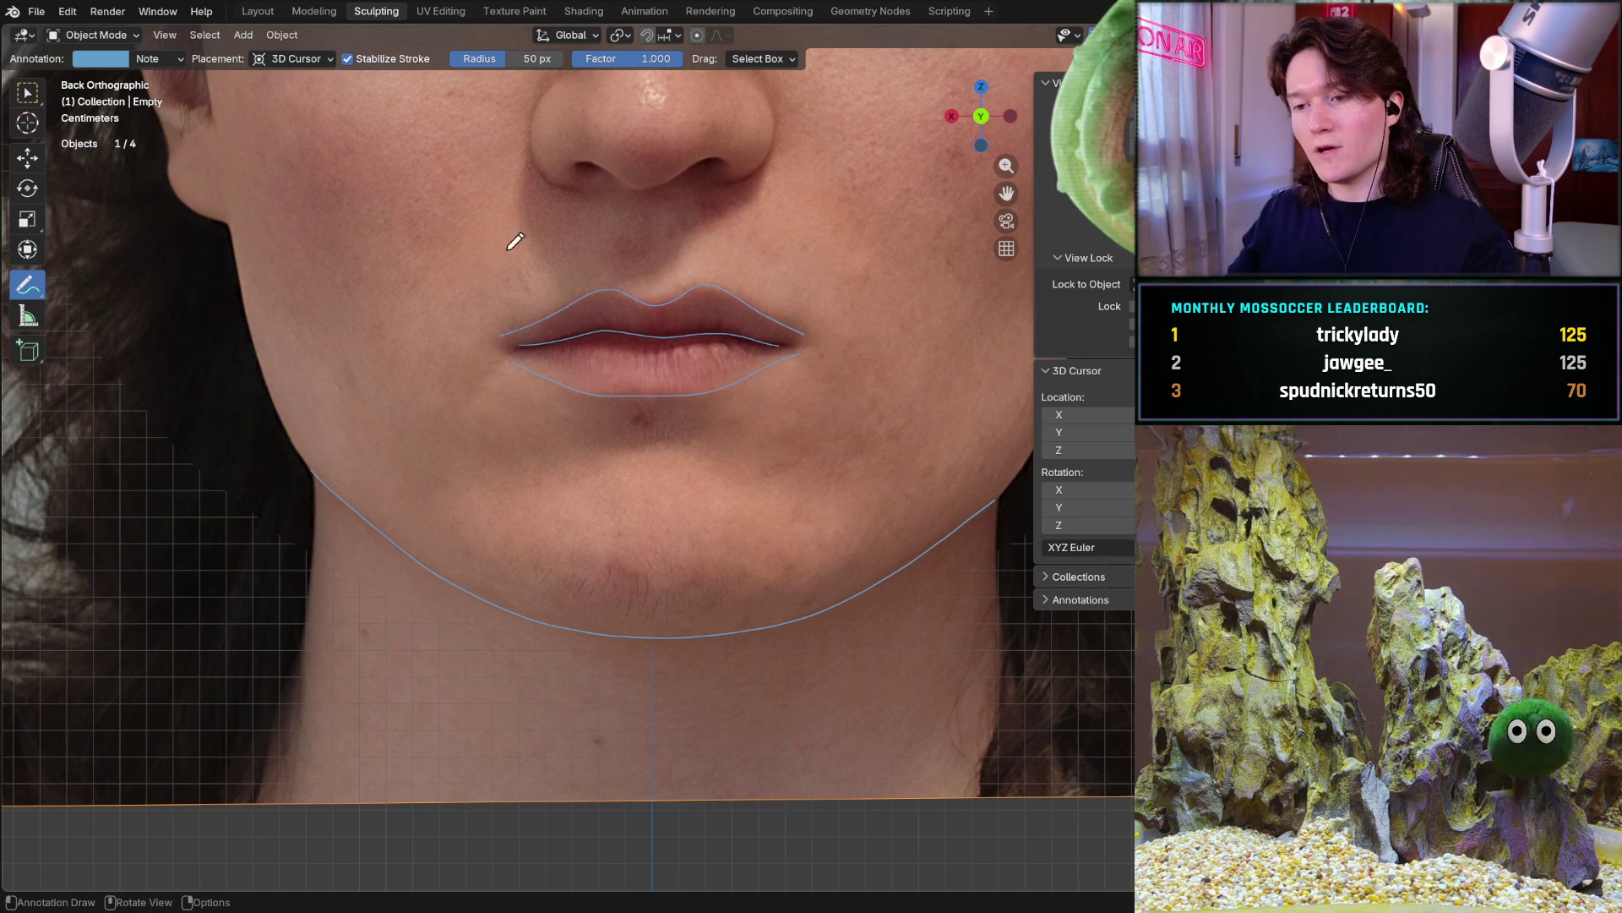
mouse_move(634, 206)
ctrl+middle_down()
mouse_move(597, 301)
mouse_move(614, 353)
mouse_move(633, 261)
mouse_move(601, 261)
ctrl+middle_up()
scroll(583, 321, up, 2)
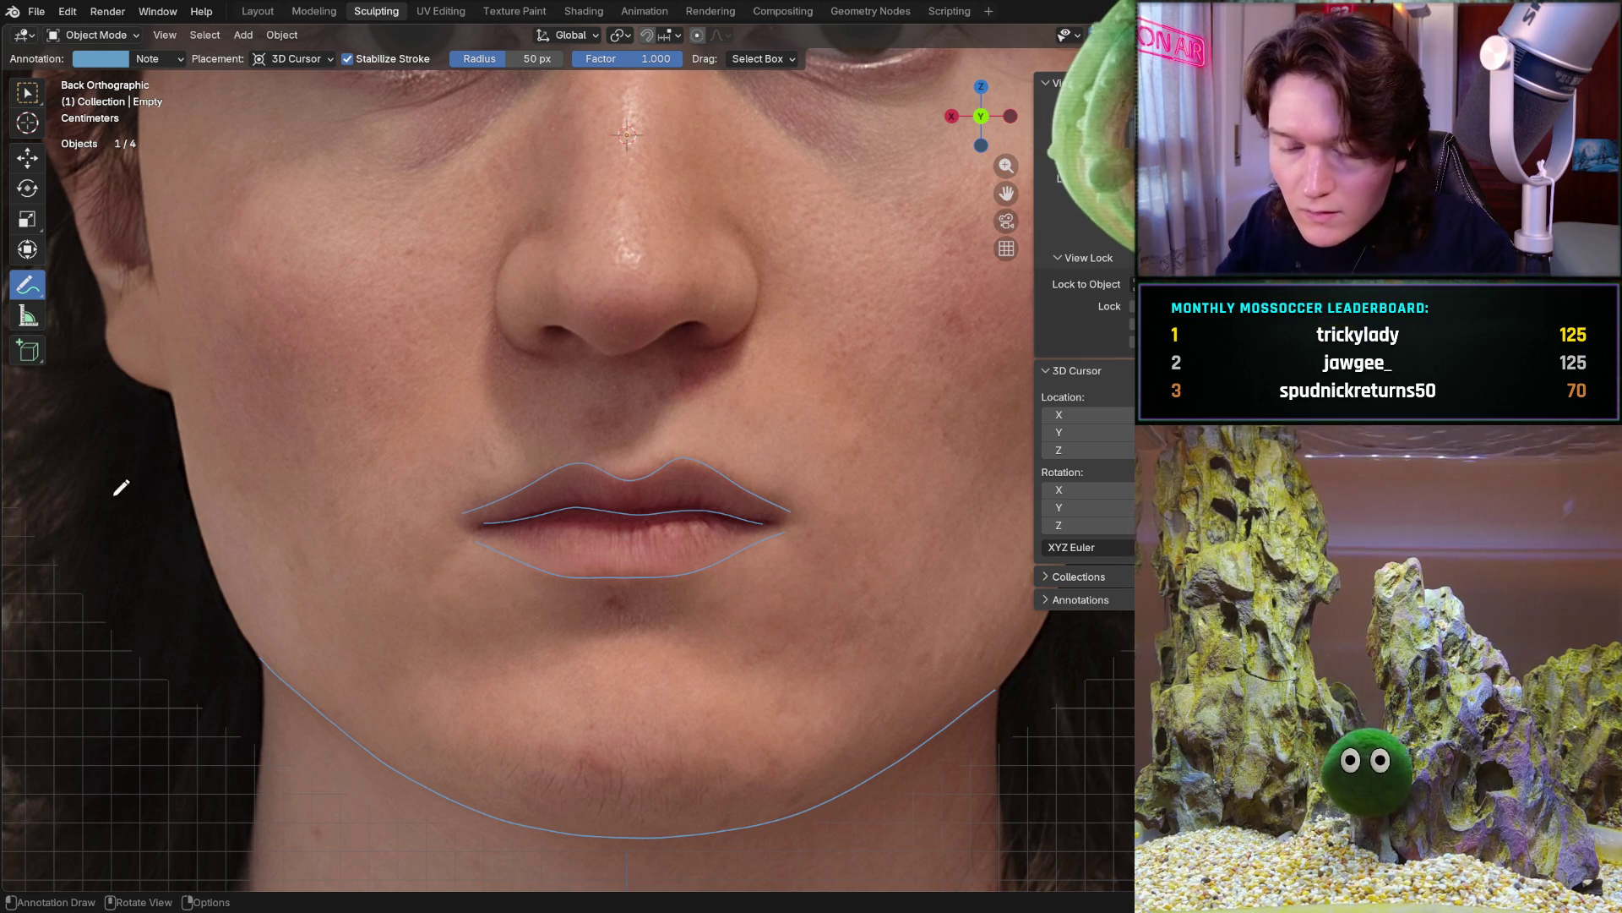
- Erase a stray annotation mark near the lips
drag(28, 284, 116, 386)
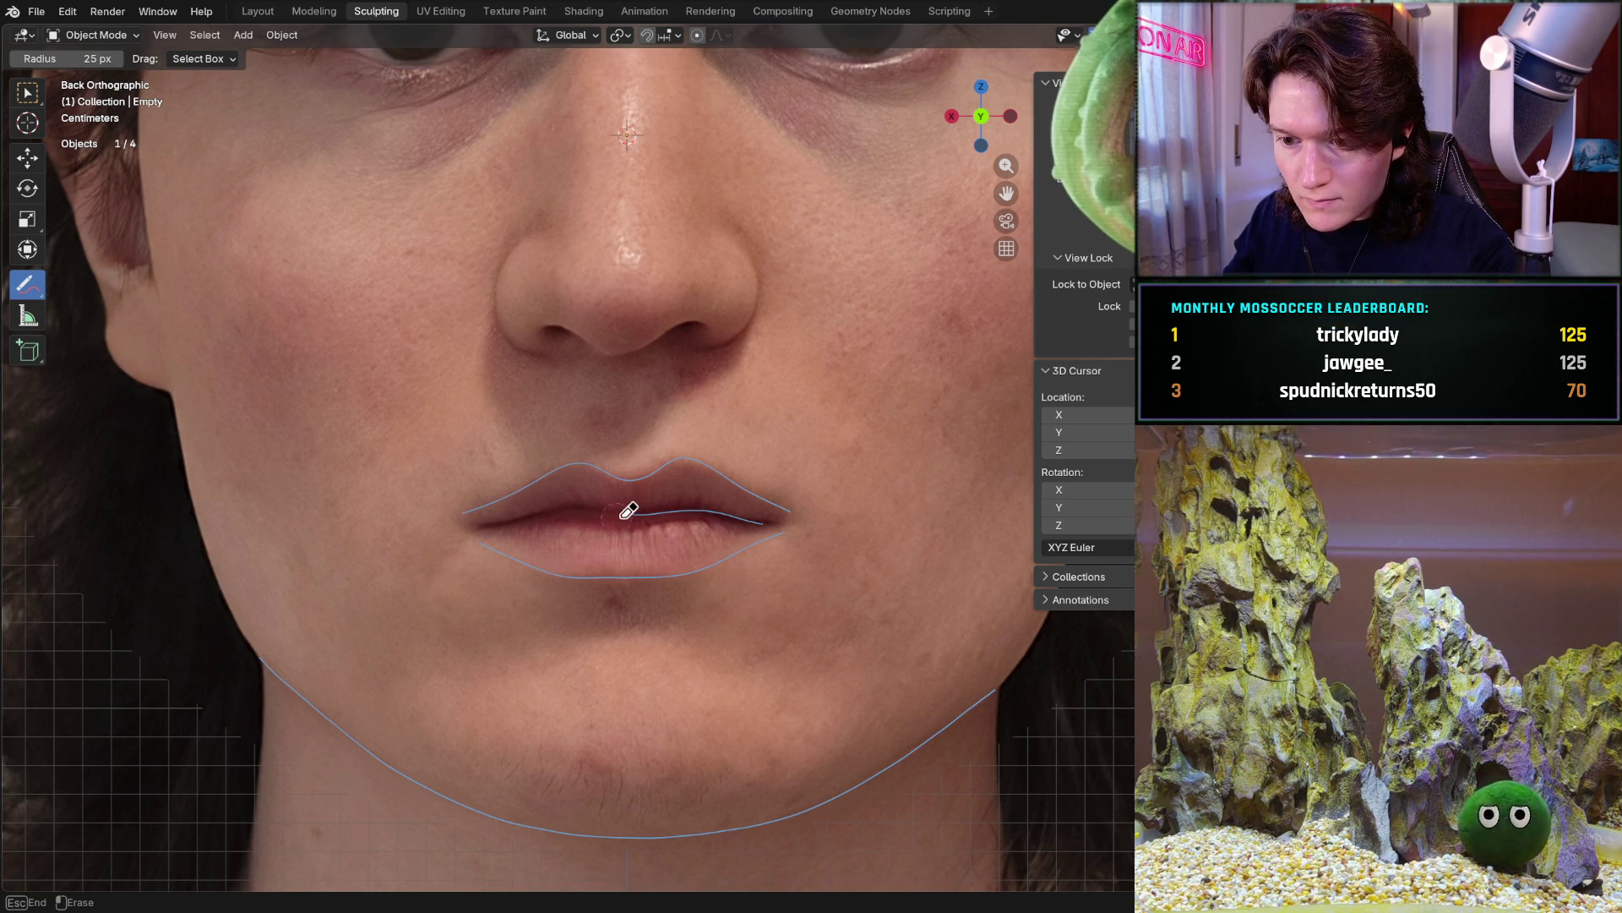
drag(763, 510, 348, 347)
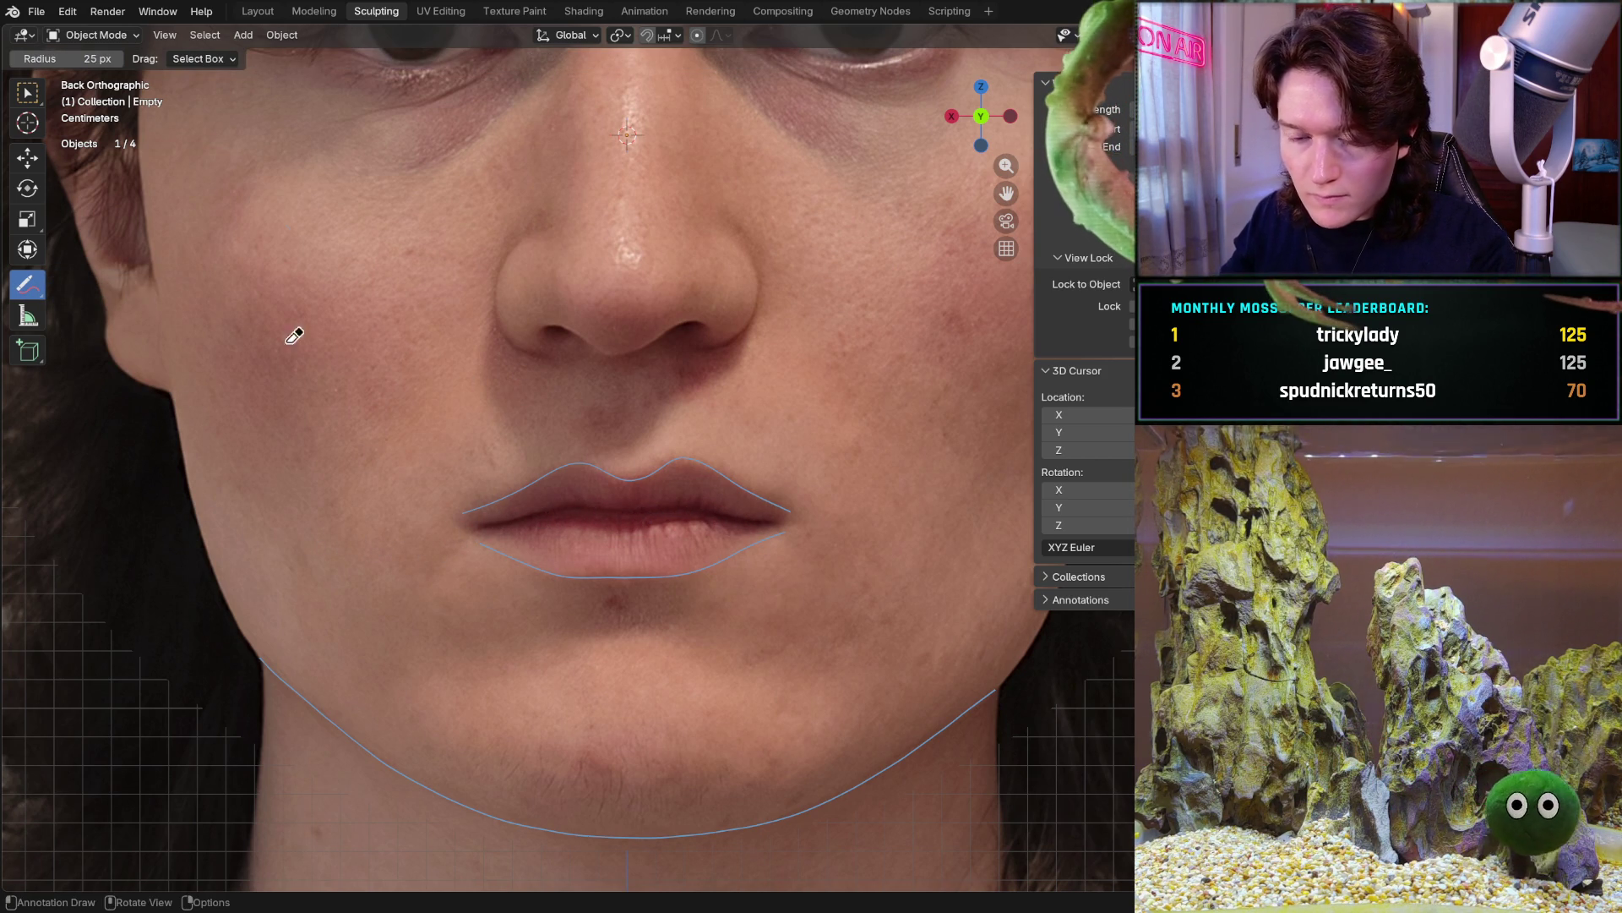
drag(28, 285, 110, 287)
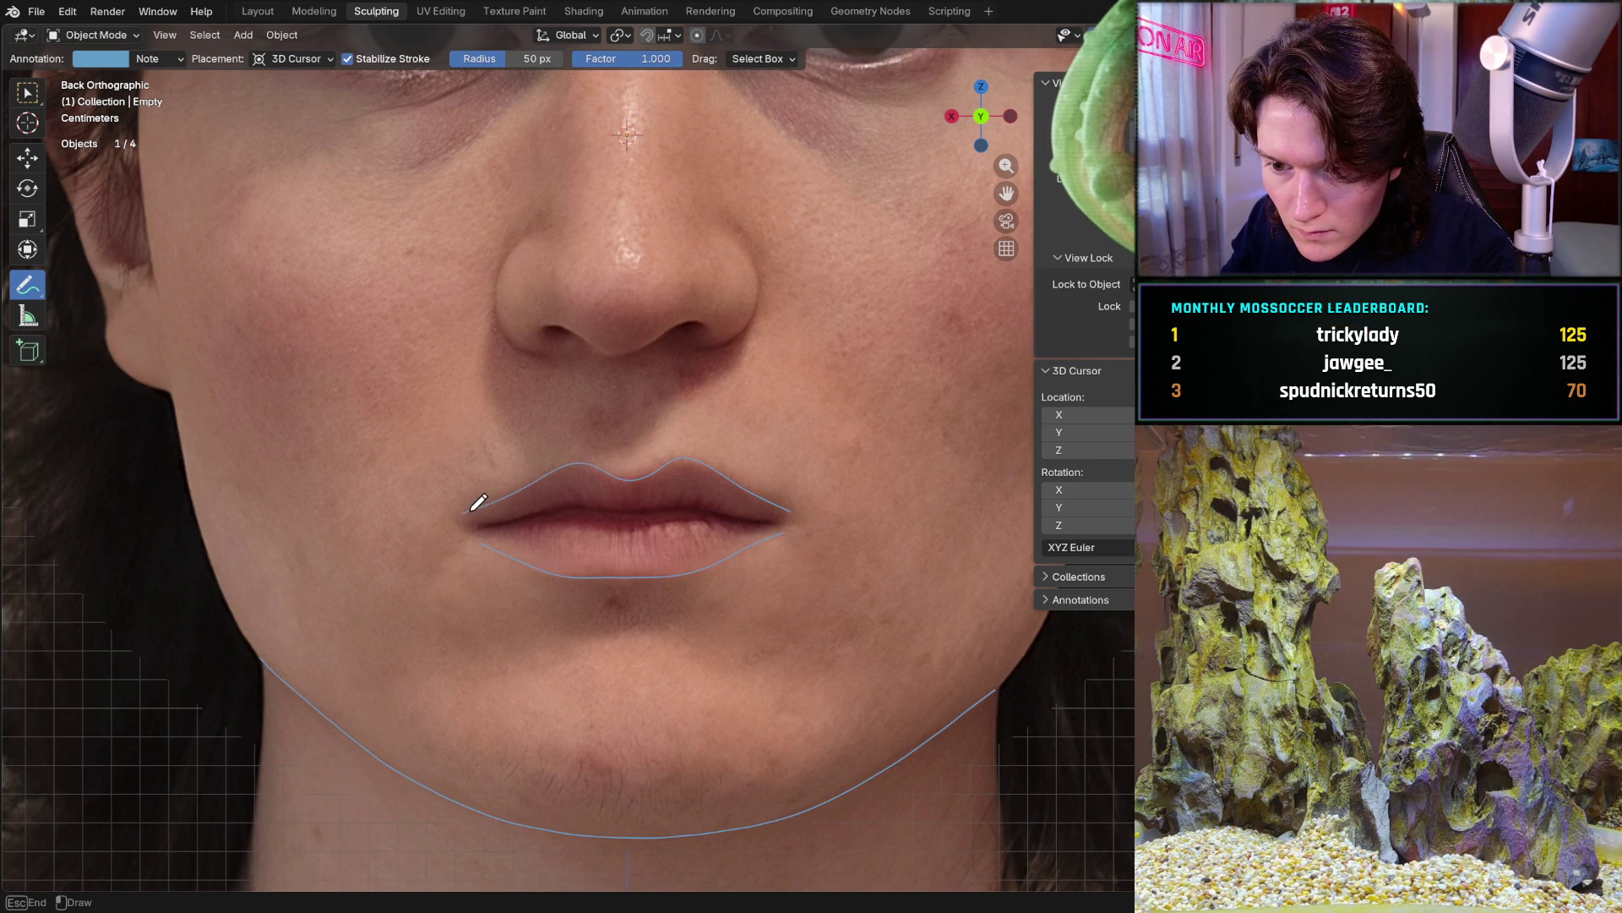
- Lower the stroke stabilizer radius from 50 px to 20 px
drag(465, 536, 461, 534)
drag(504, 57, 469, 61)
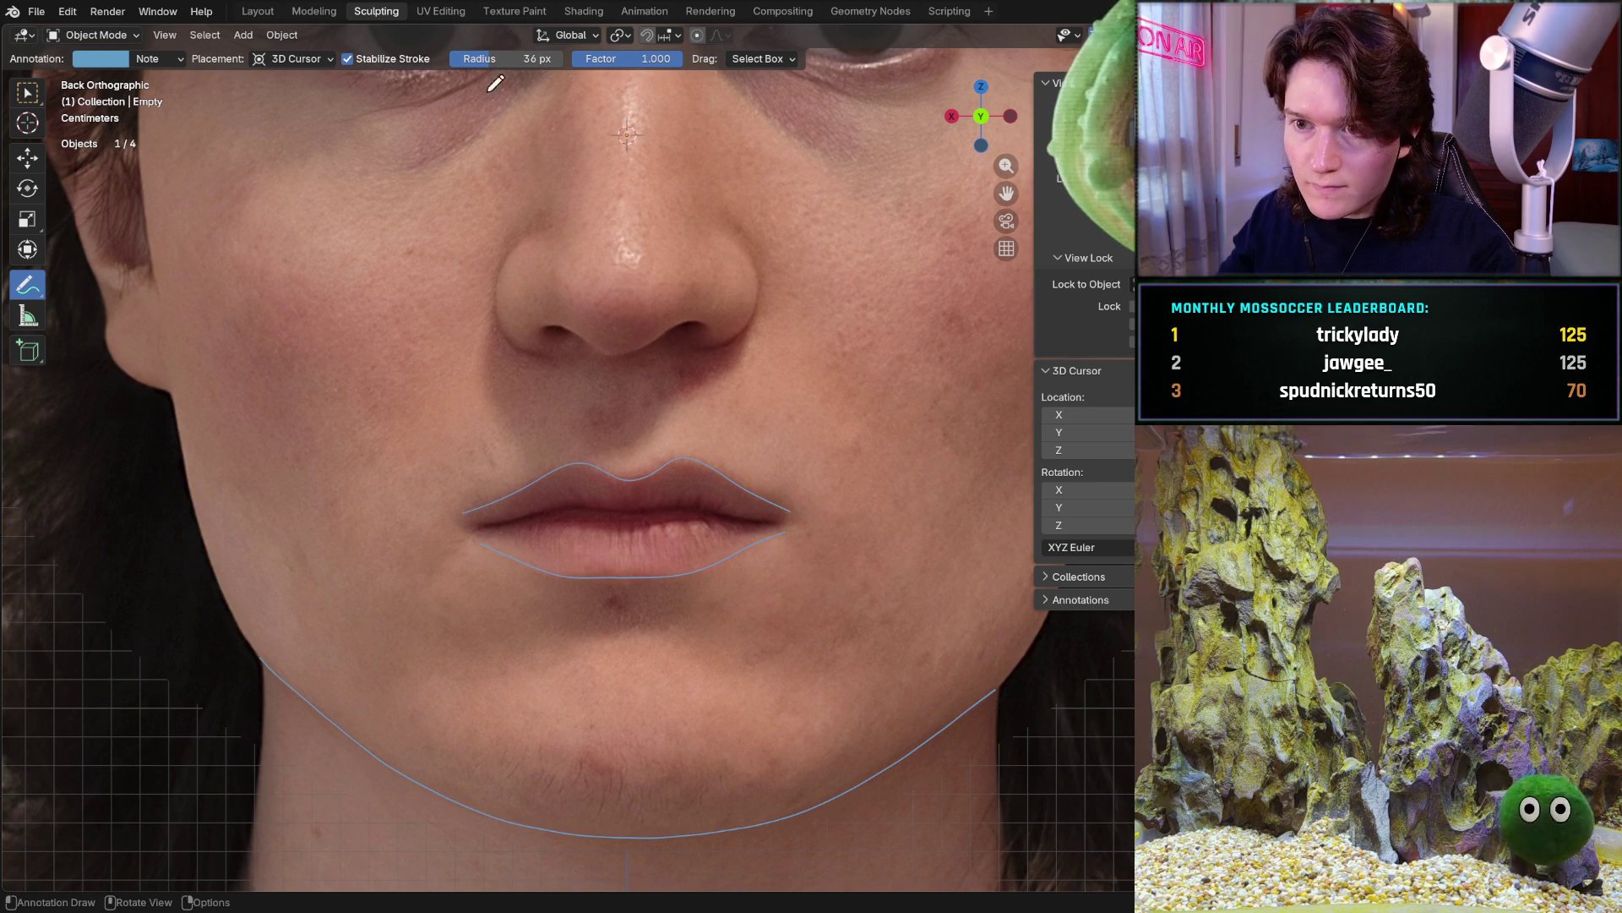
click(504, 58)
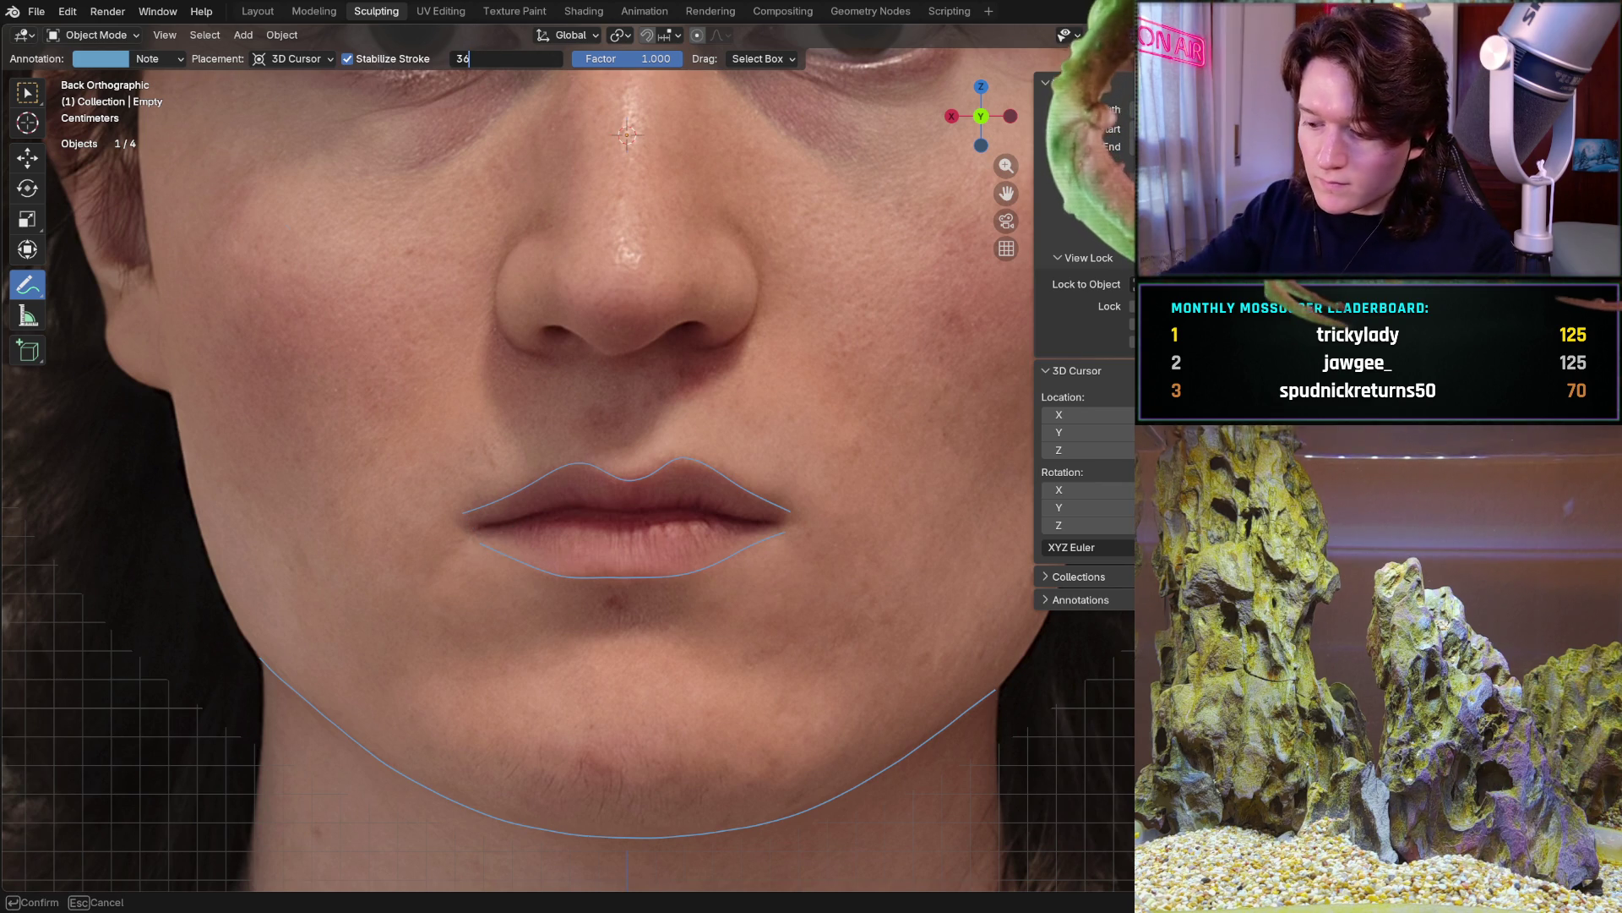
text(20)
key(Return)
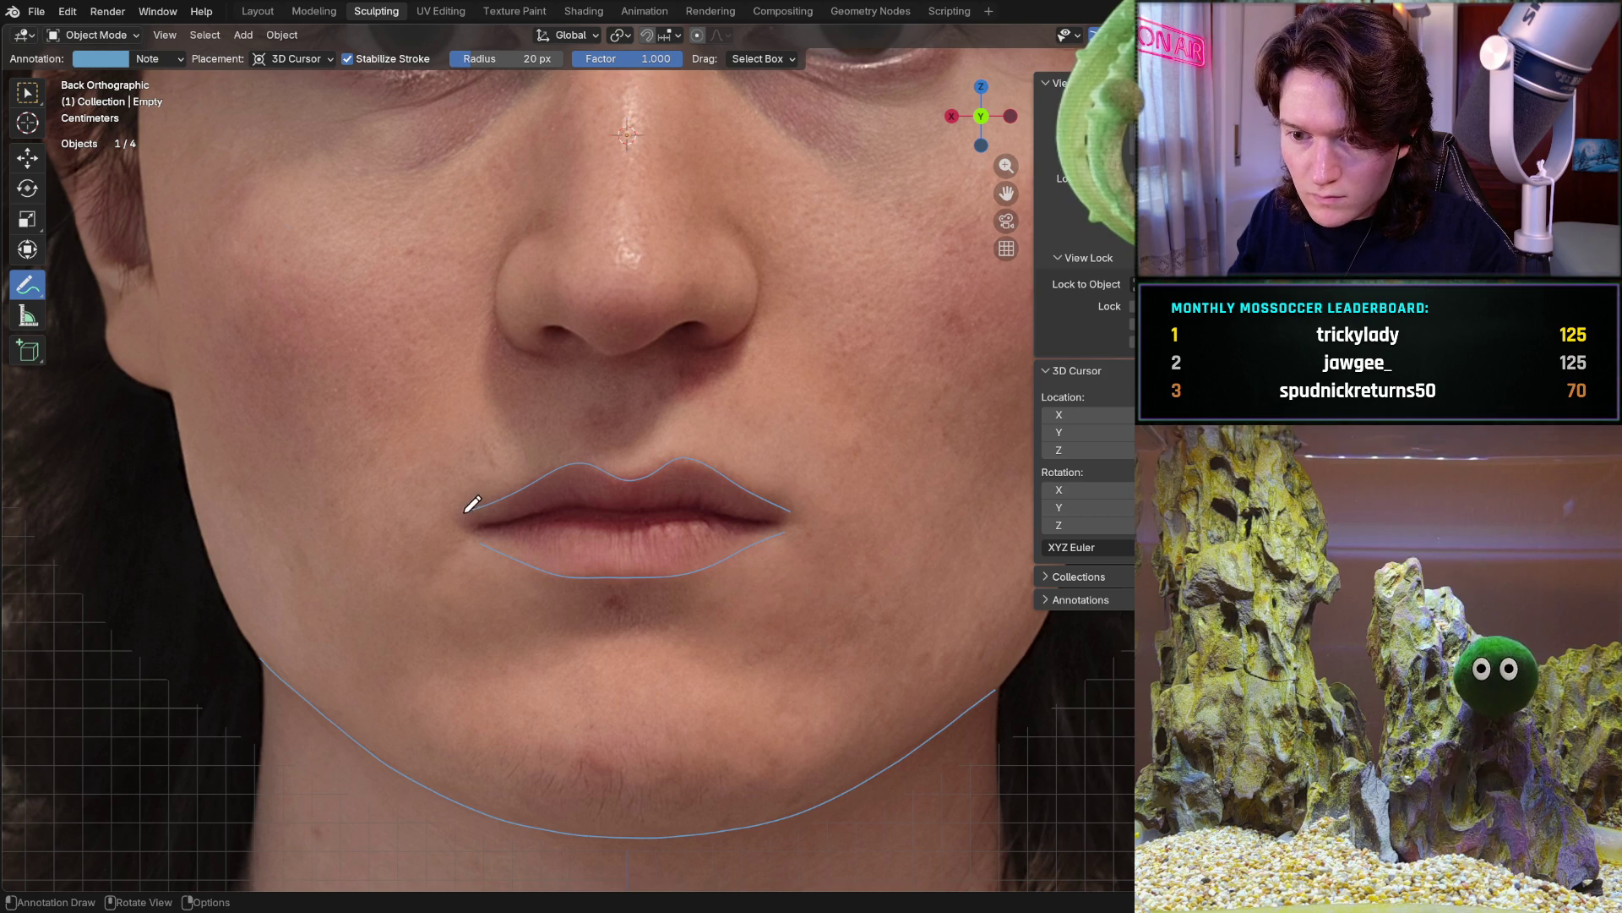
- Redraw the lip seam line starting at the left lip corner
drag(475, 504, 482, 535)
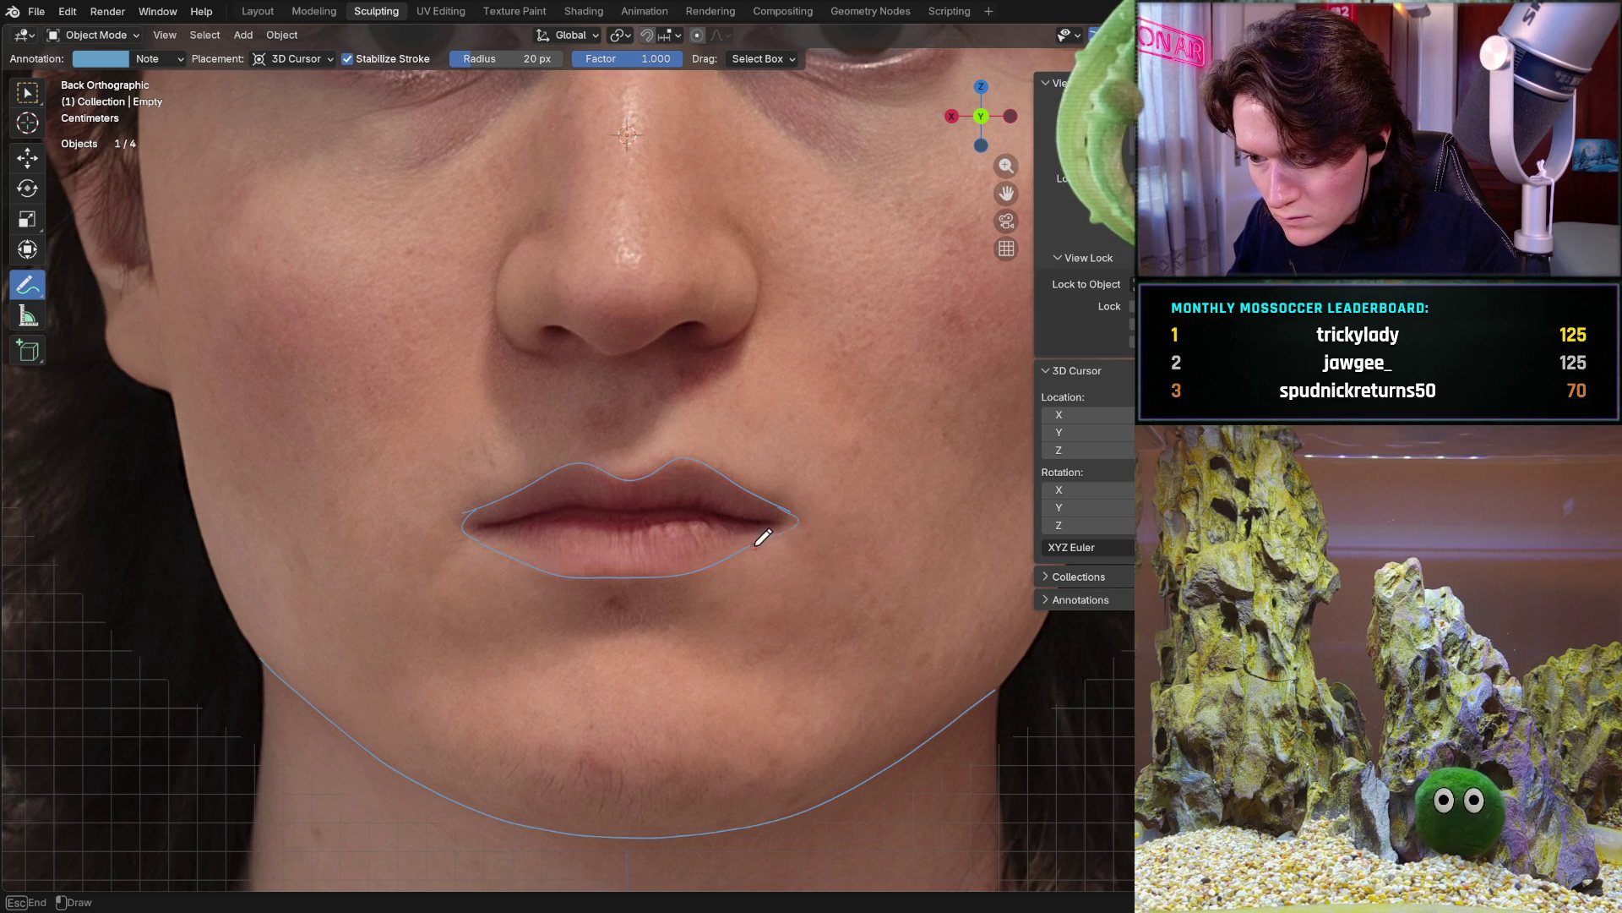
drag(485, 517, 626, 512)
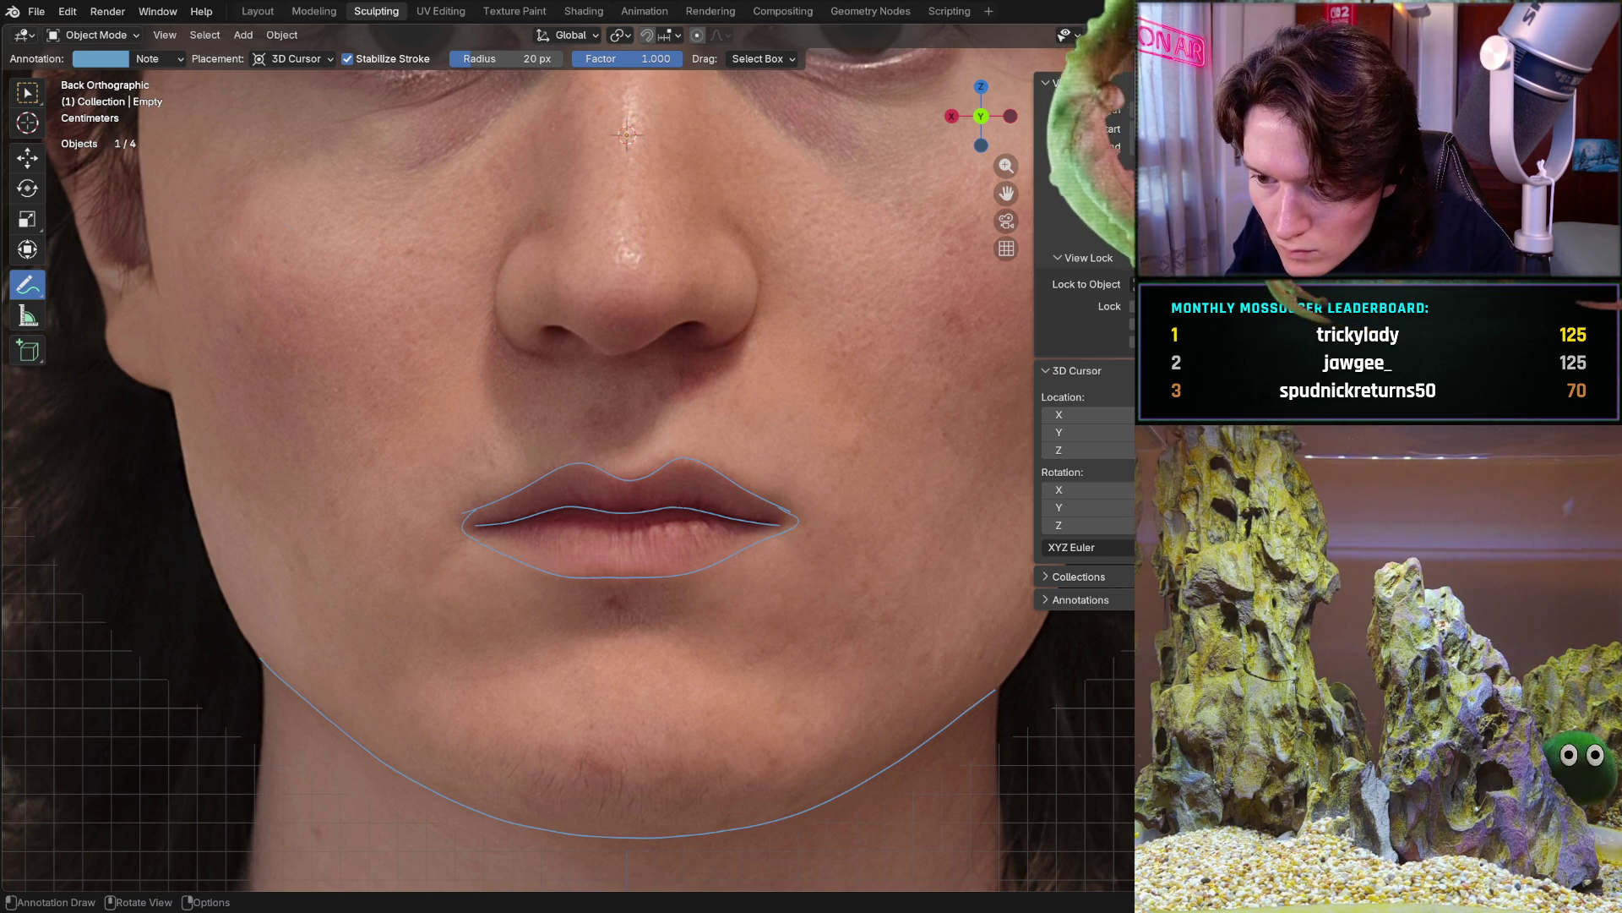
scroll(651, 331, down, 3)
scroll(668, 321, up, 4)
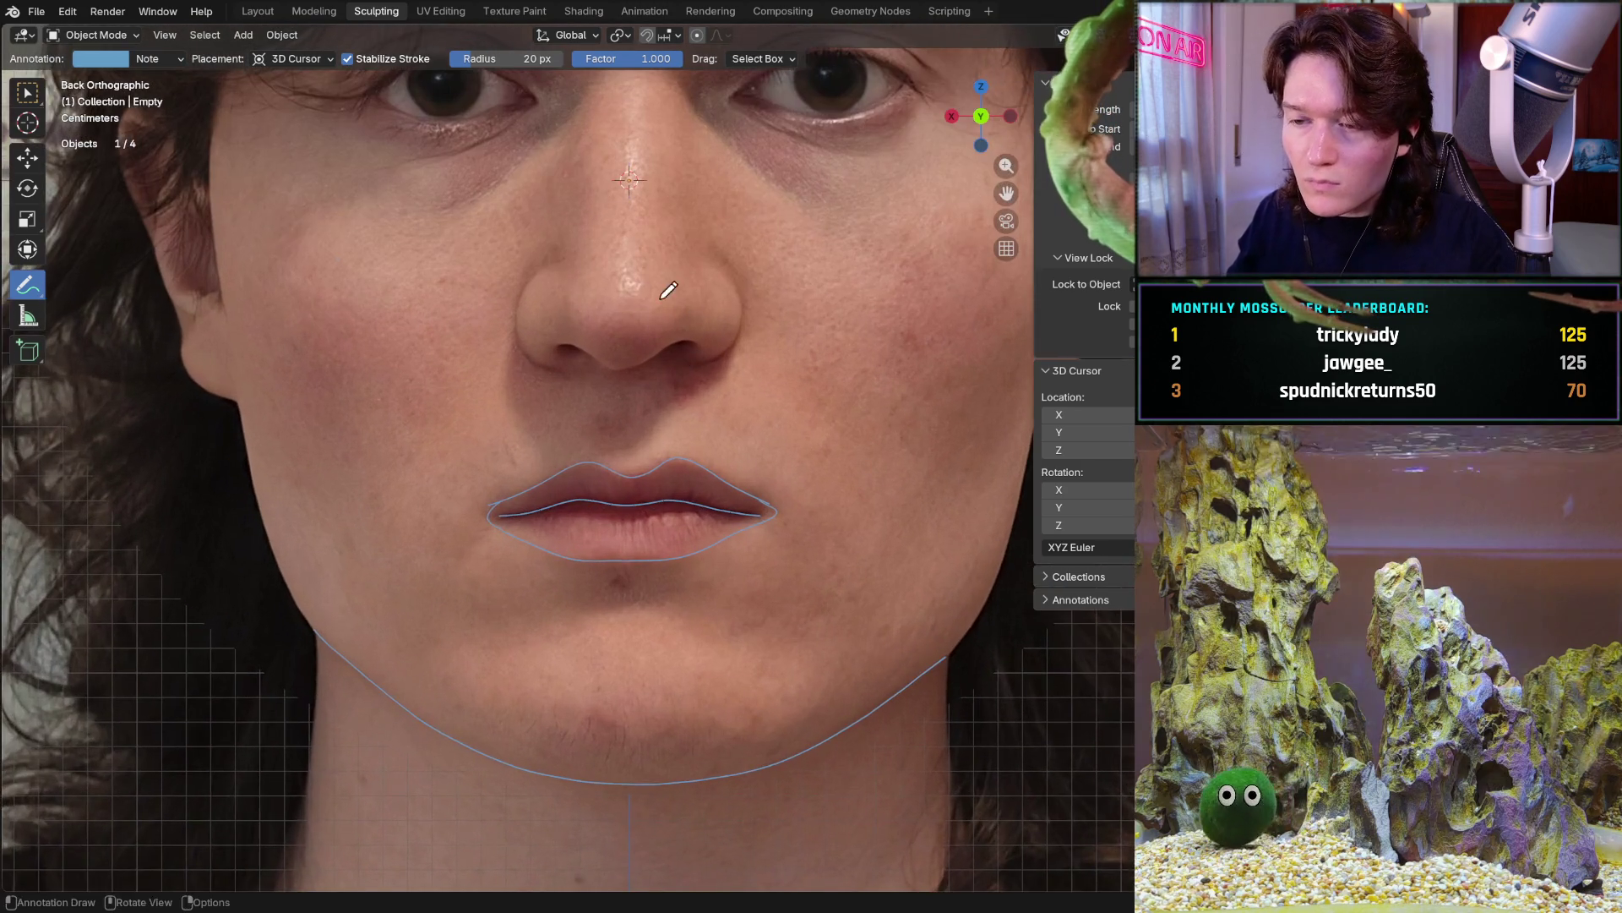
- Pan and zoom over the nose and lips to recentre the face
shift+middle_drag(678, 304, 590, 505)
scroll(591, 506, down, 1)
mouse_move(604, 348)
shift+middle_down()
mouse_move(677, 402)
mouse_move(508, 448)
shift+middle_up()
scroll(508, 448, up, 1)
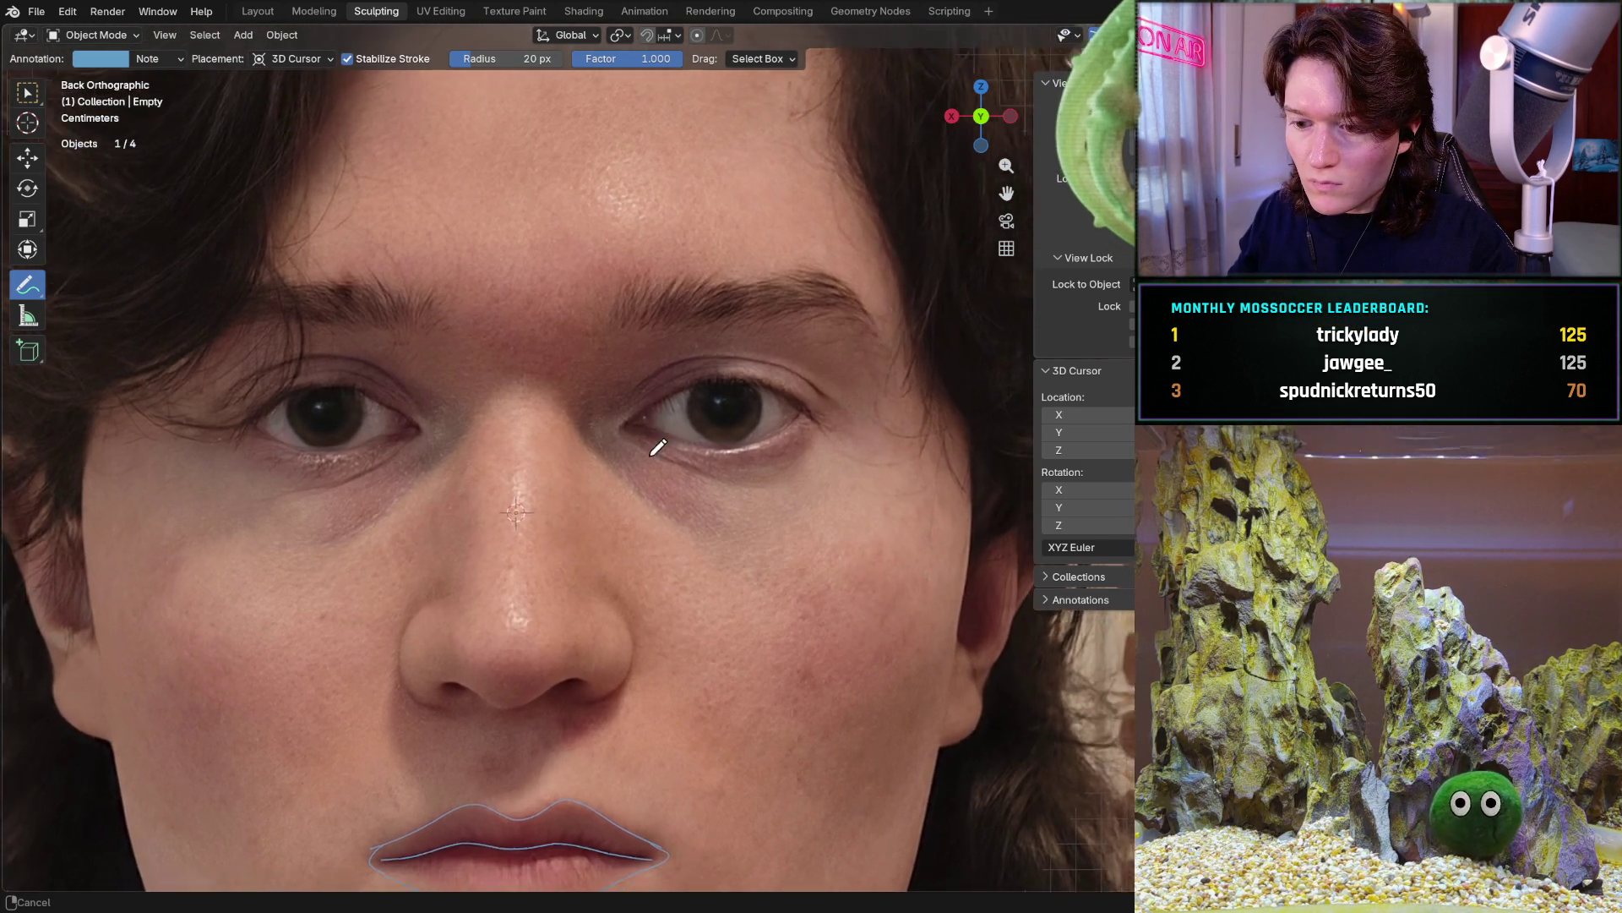
scroll(612, 505, down, 1)
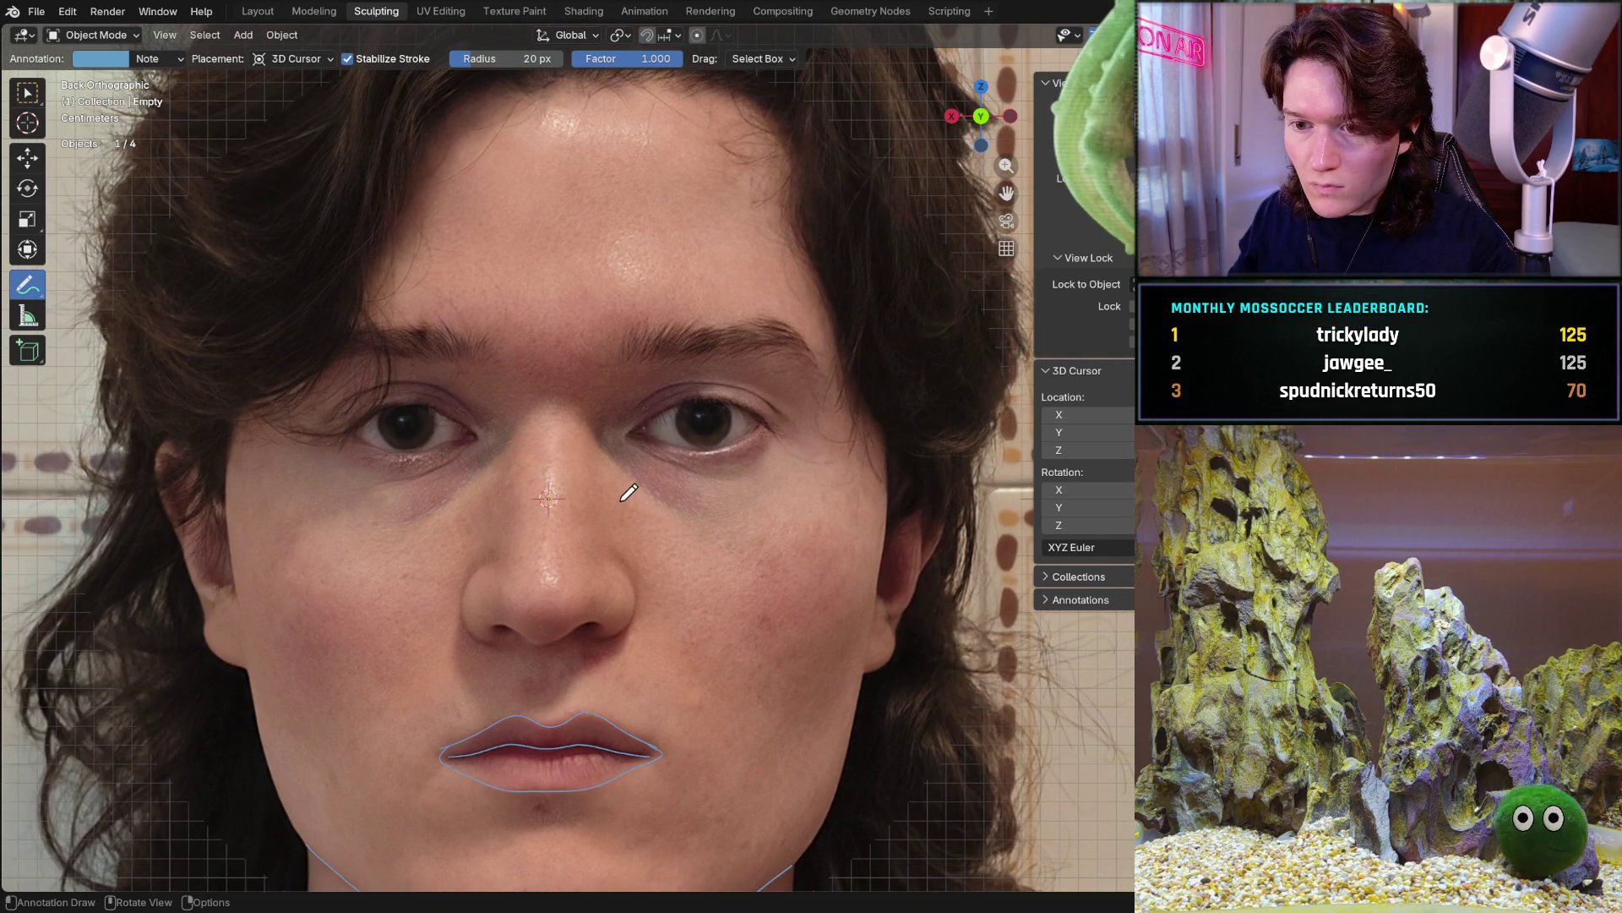
scroll(623, 482, up, 4)
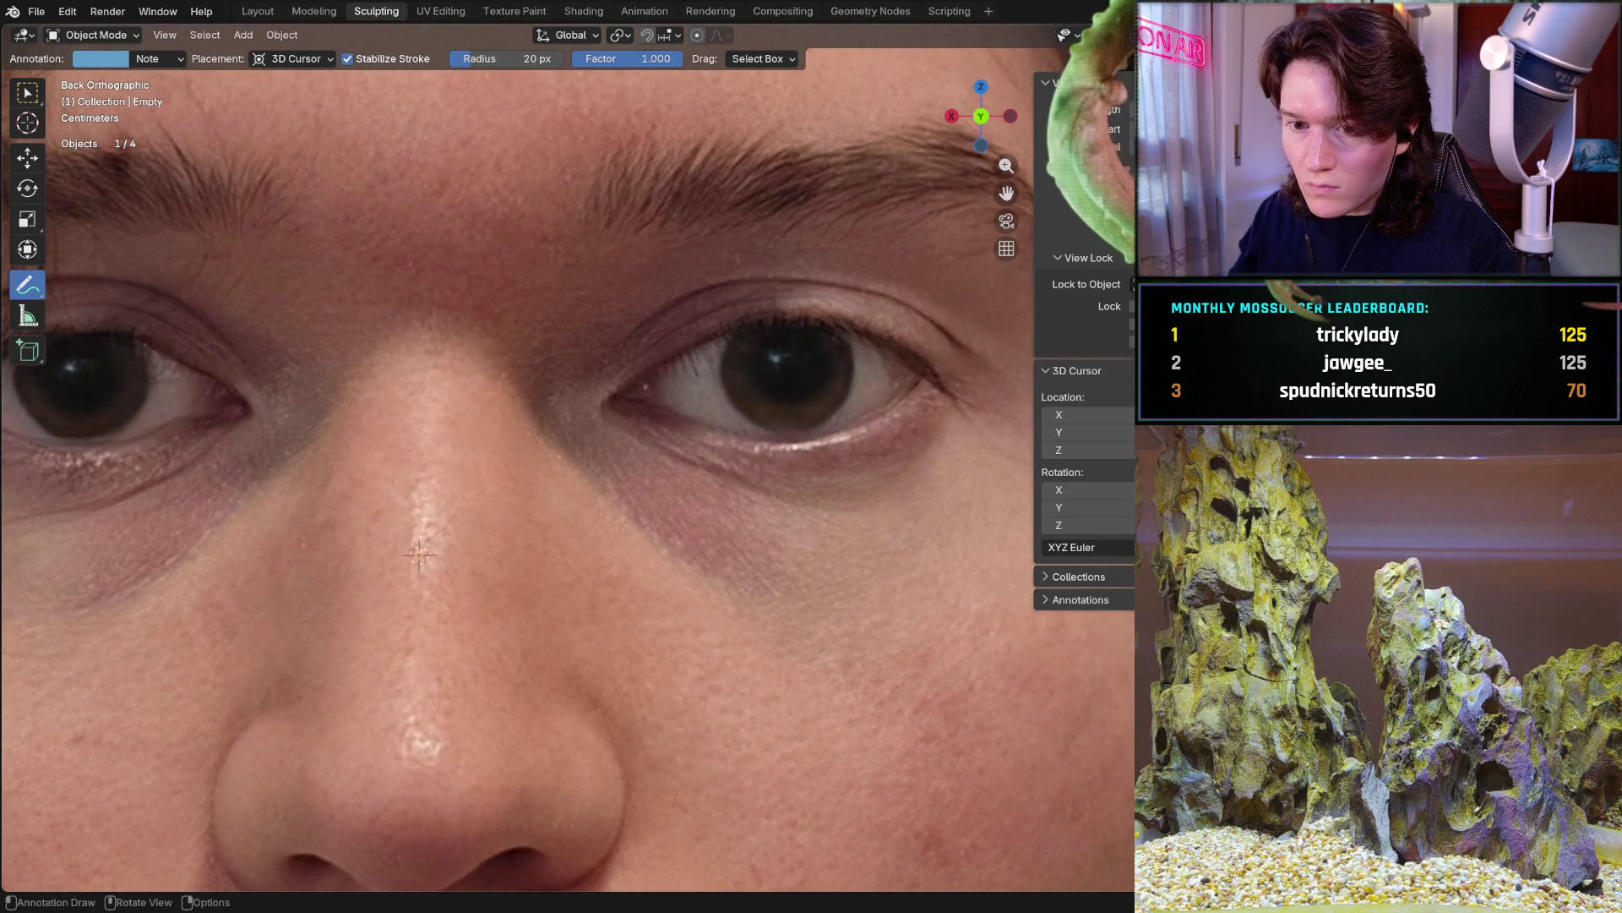
- Look over the eyes, collapse the sidebar's View panel, and switch to Modeling
mouse_move(658, 356)
shift+middle_down()
mouse_move(767, 369)
mouse_move(771, 384)
shift+middle_up()
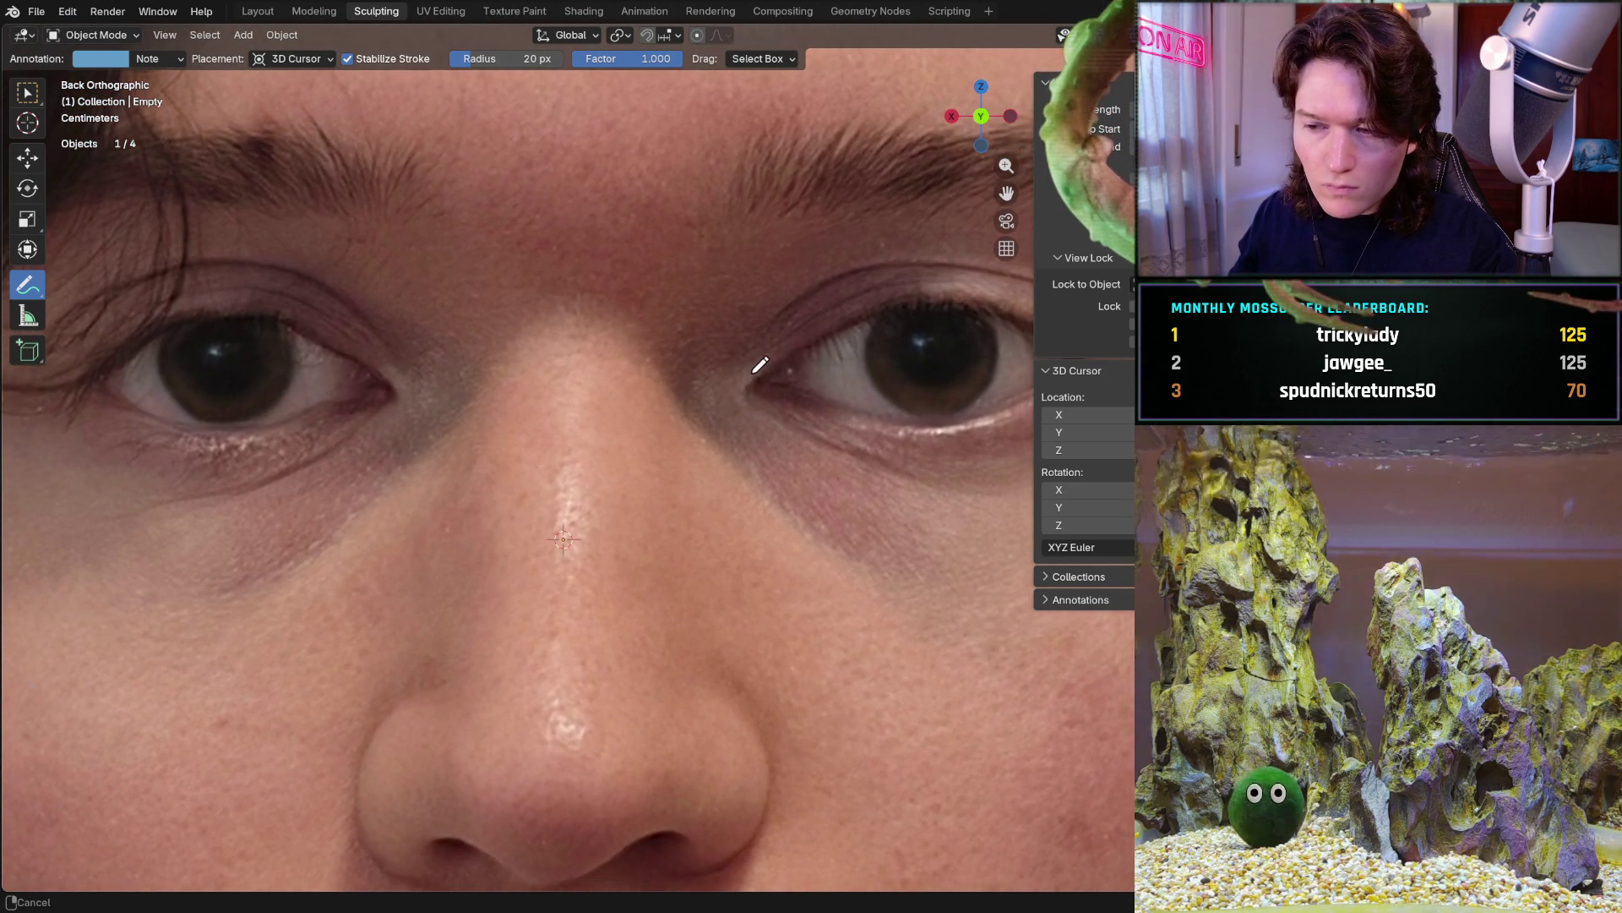
scroll(757, 377, down, 3)
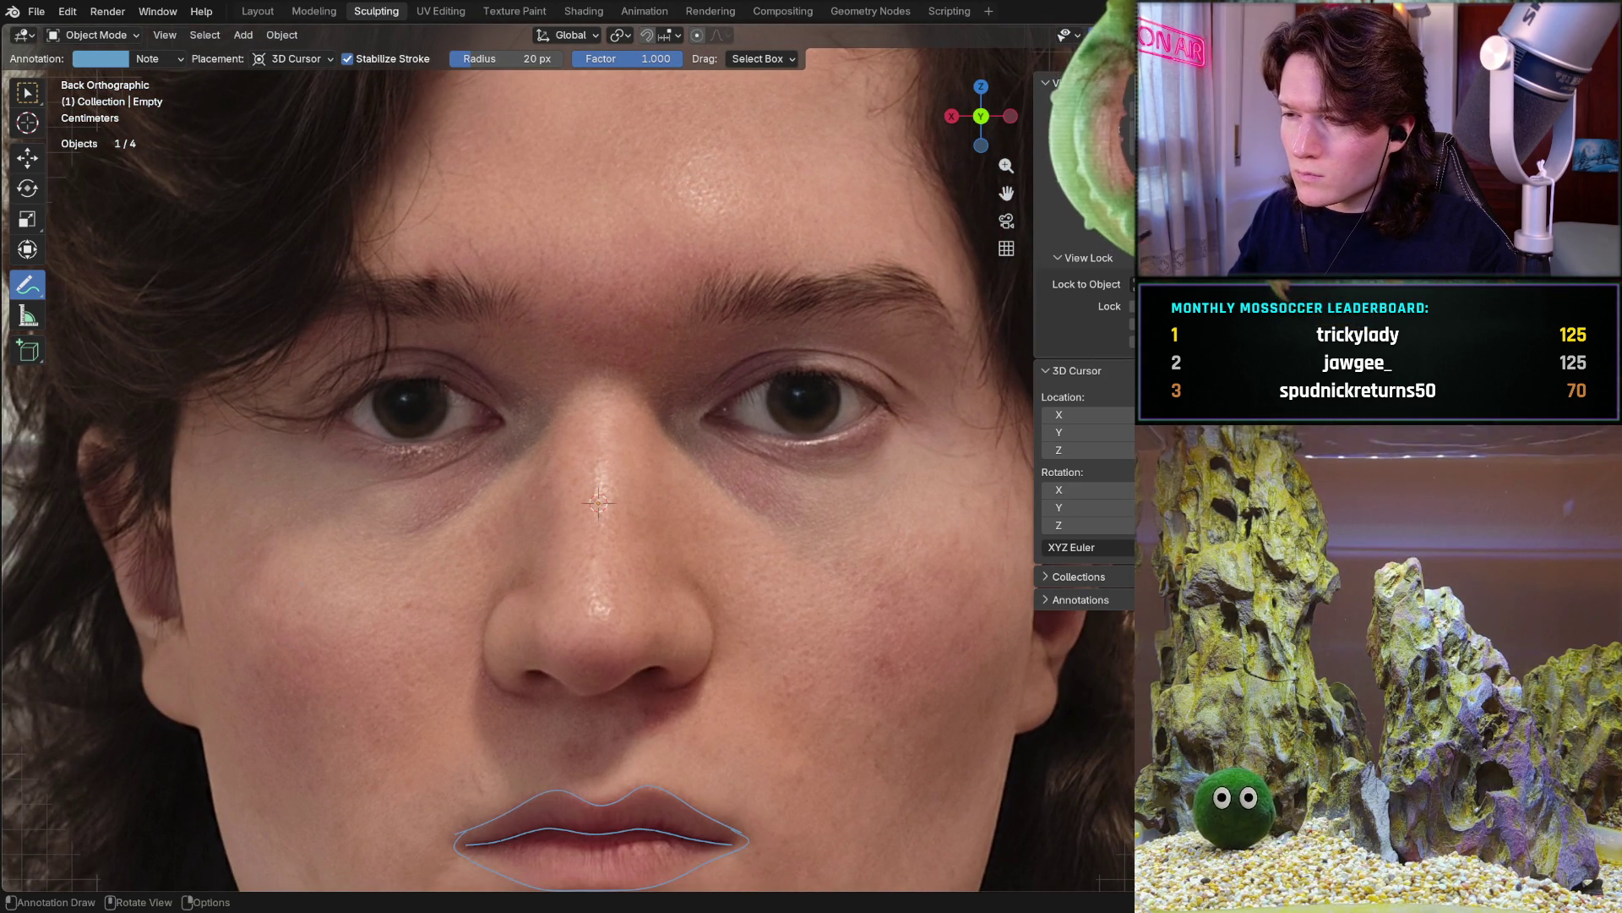
click(1045, 79)
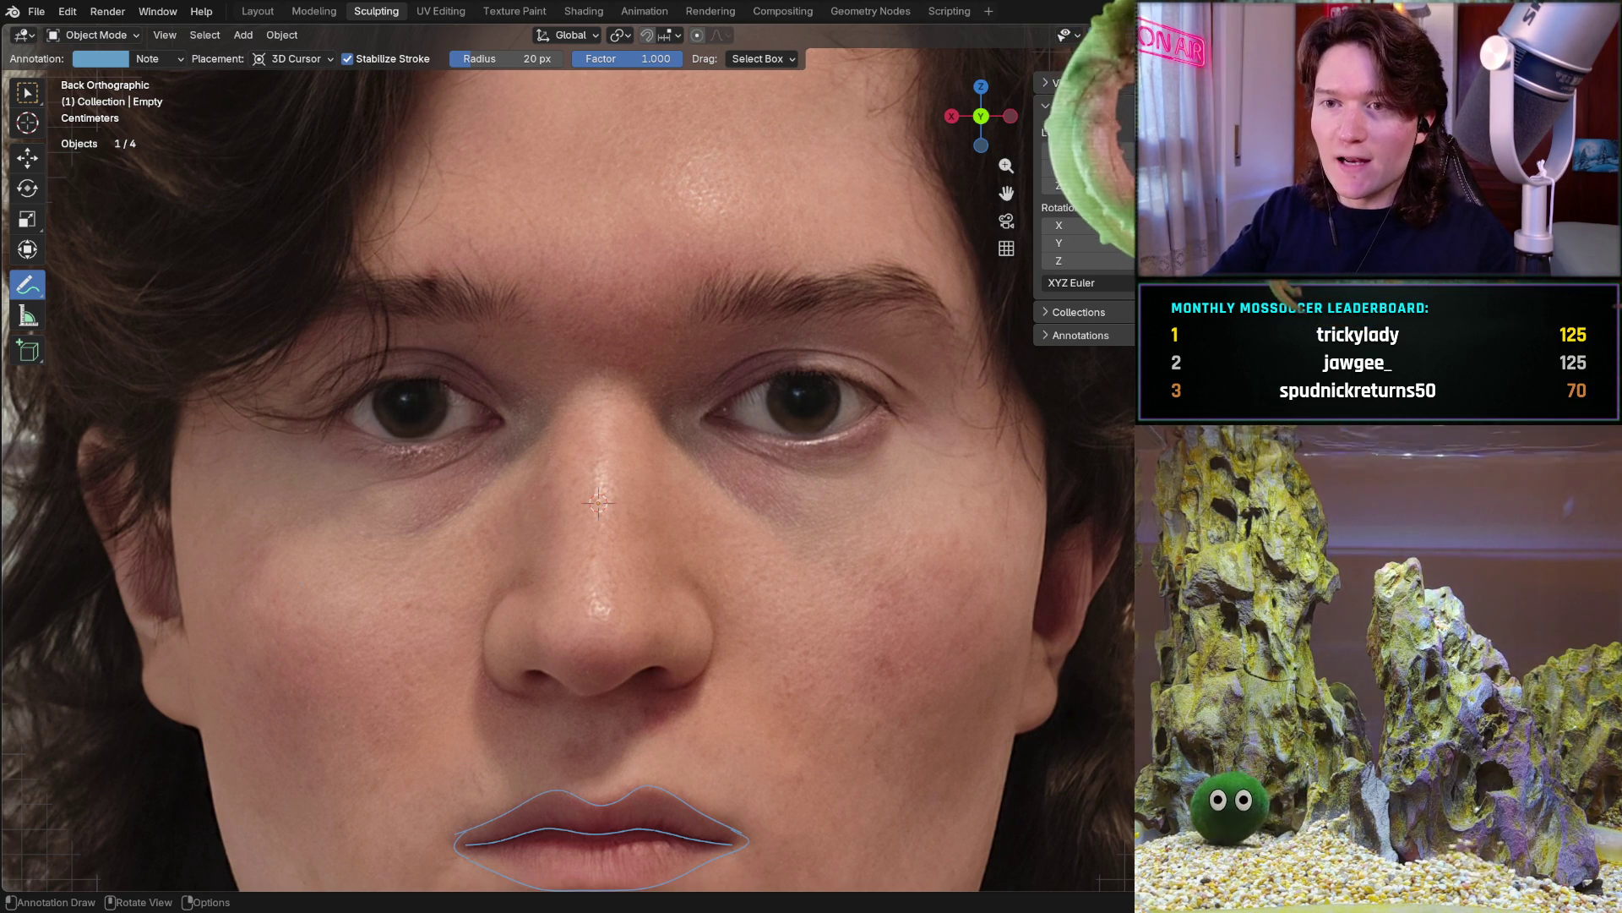
click(326, 11)
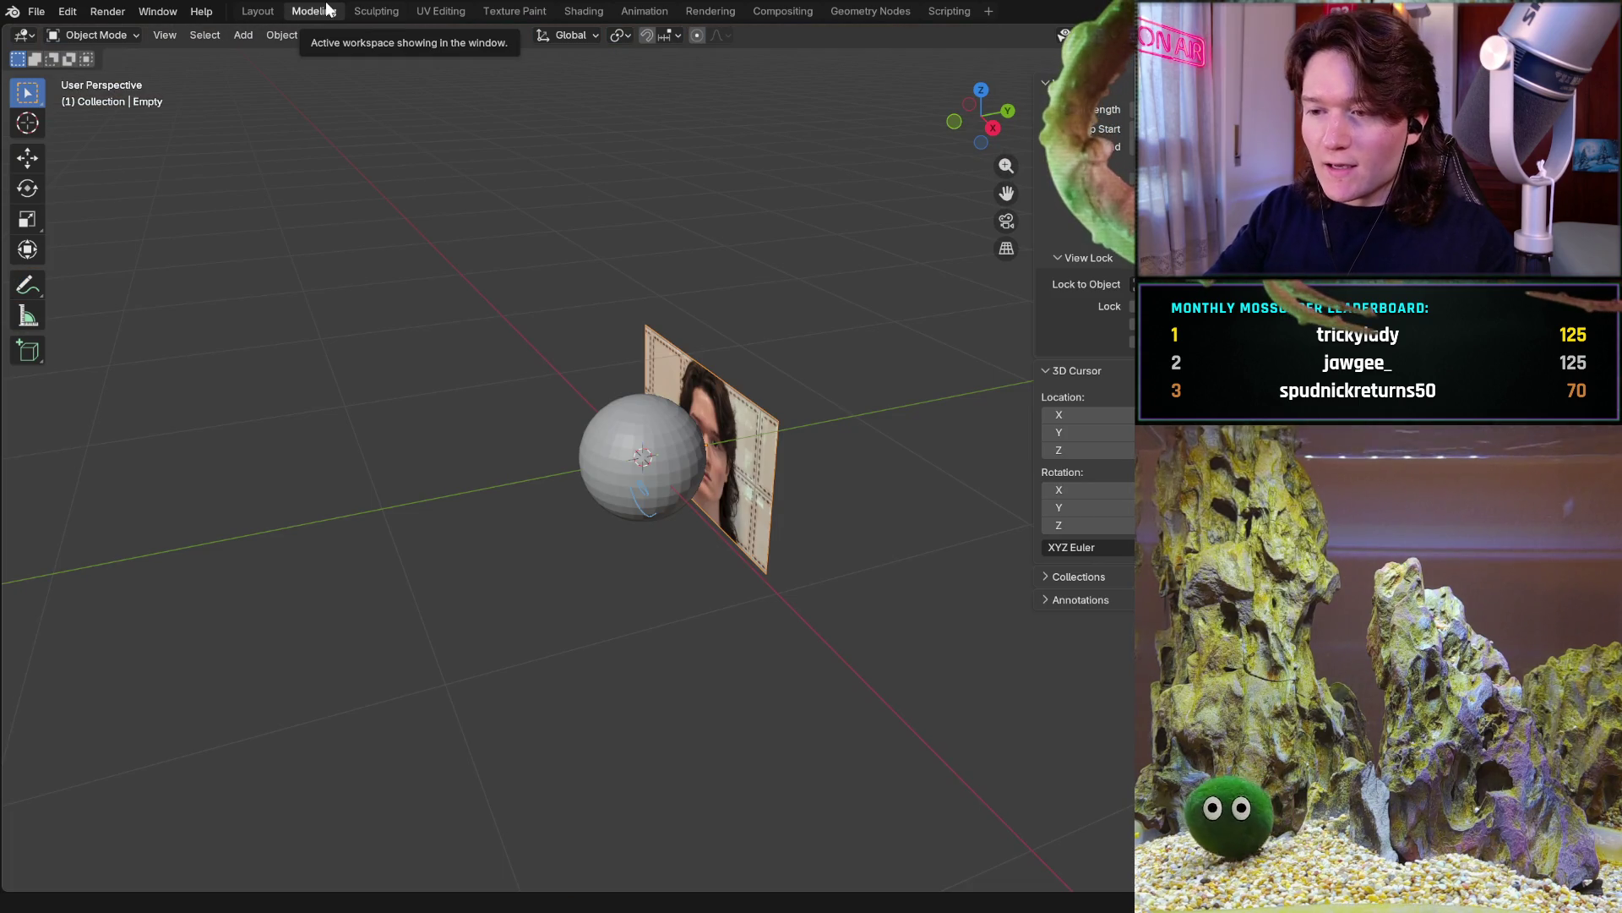
- Orbit the viewport to inspect the sphere standing in front of the photo plane
middle_drag(782, 402, 780, 410)
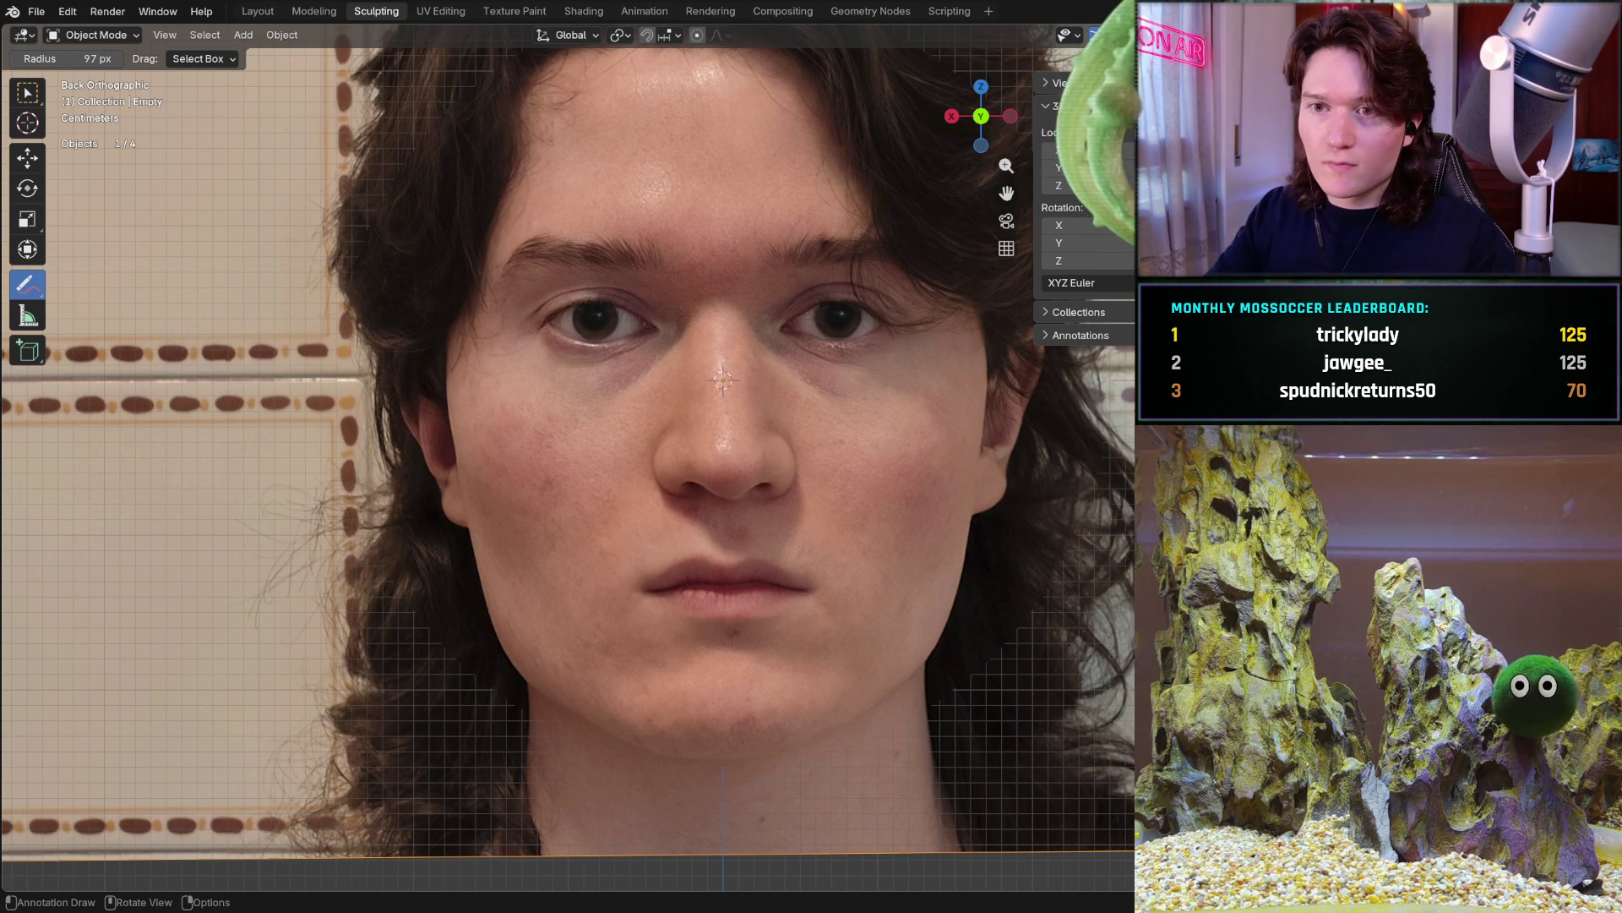
- In Layout, view the face reference in Back Orthographic, zoomed in, with X-ray showing the grid
click(260, 10)
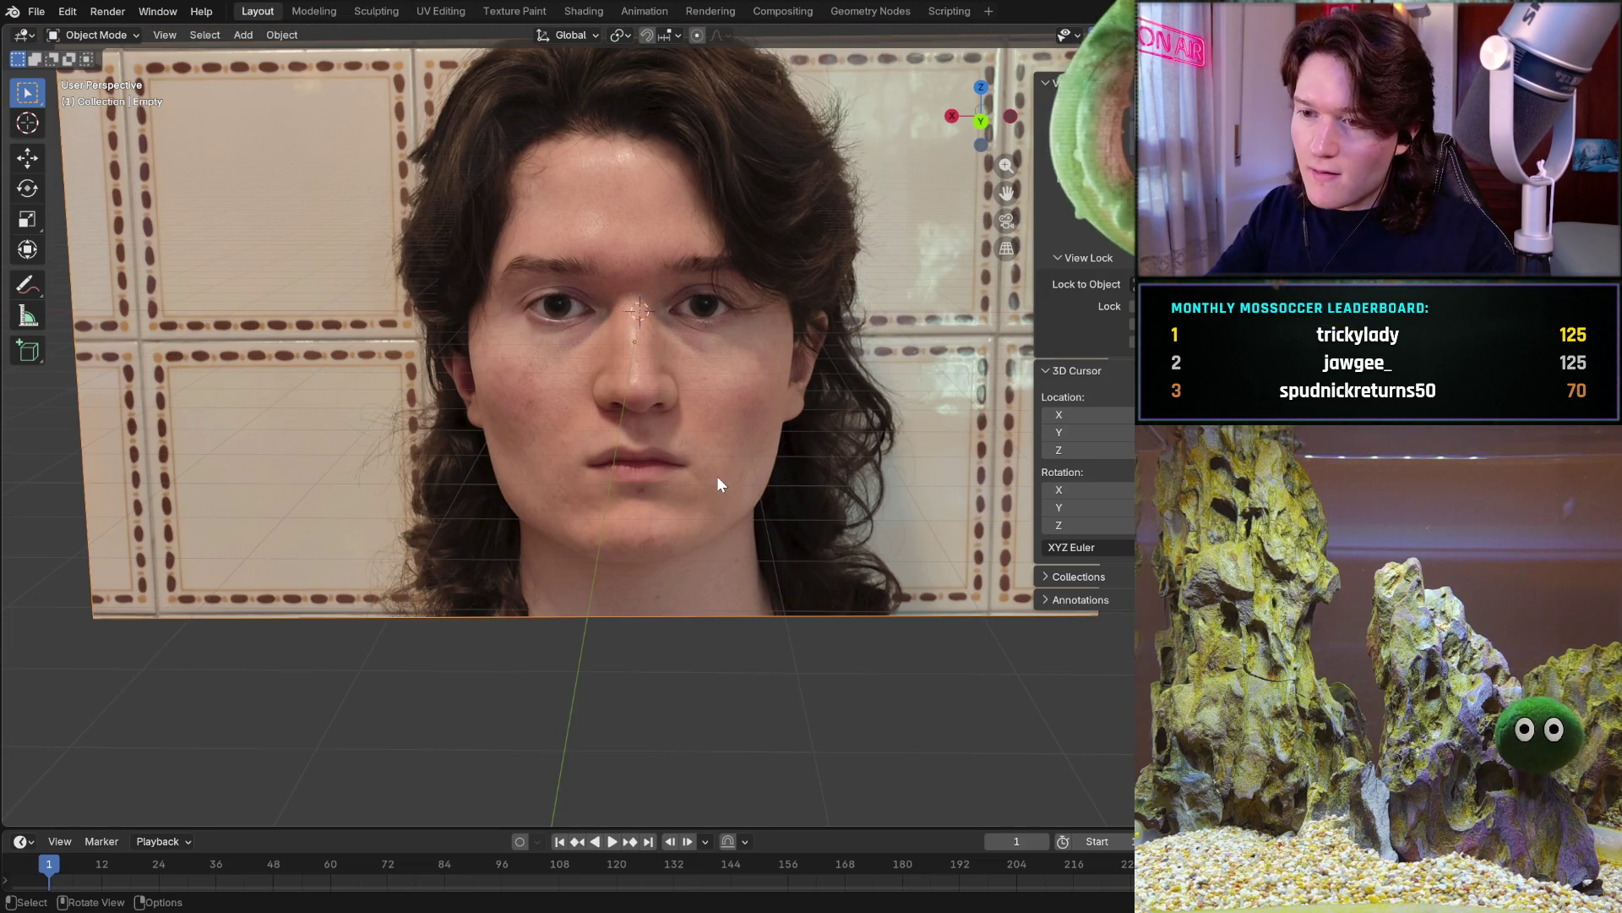
key(ctrl+KP_1)
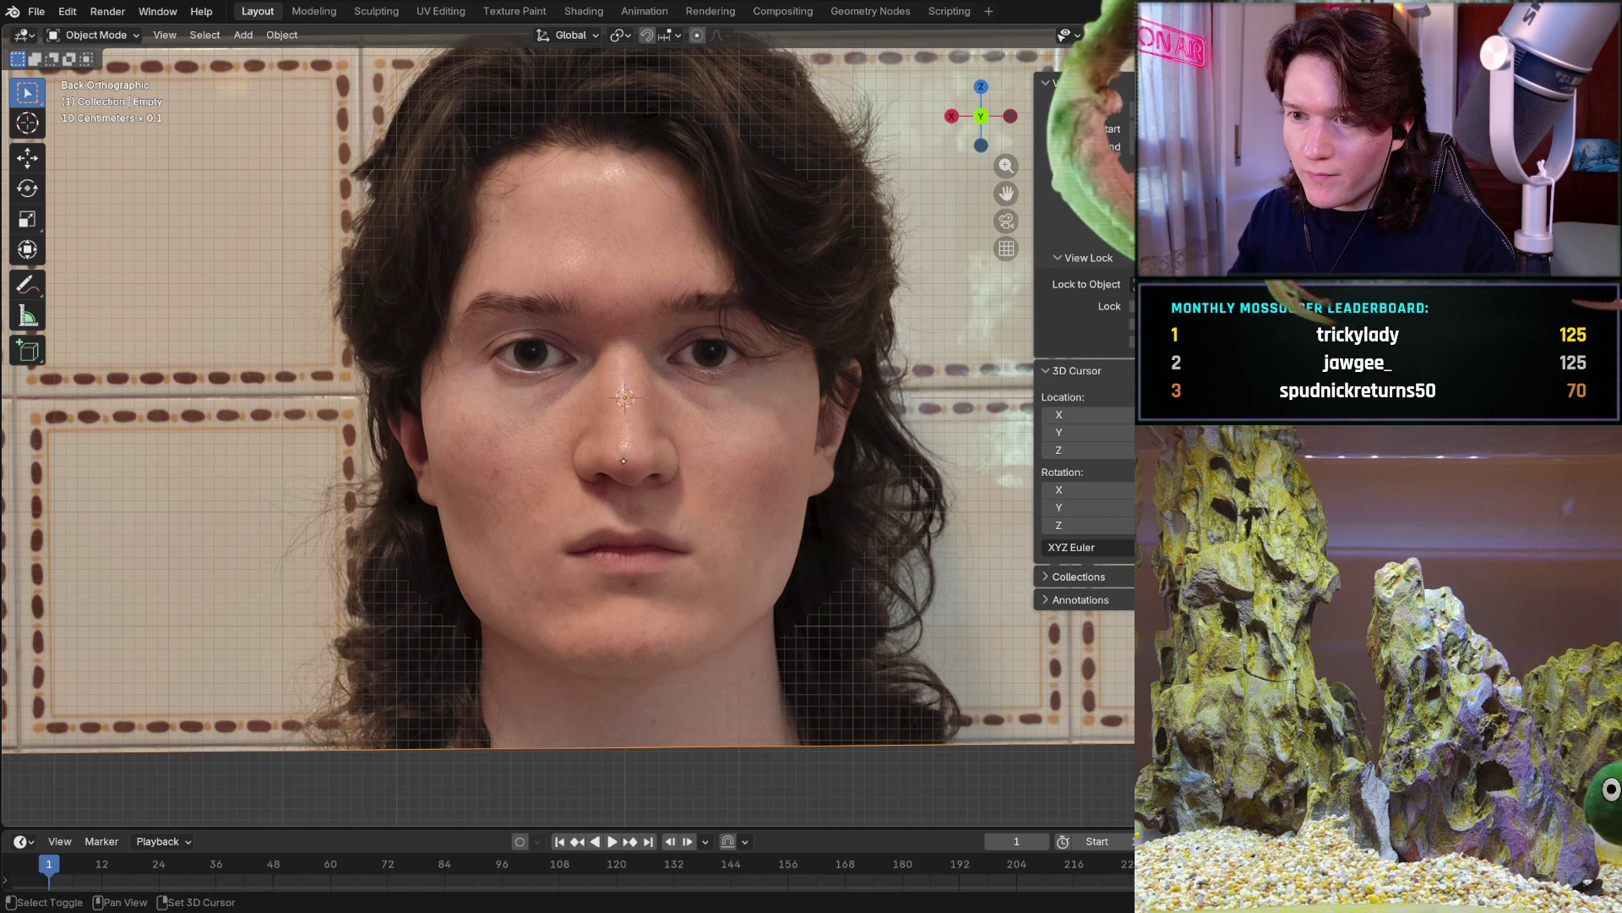
scroll(624, 458, up, 6)
scroll(614, 461, down, 2)
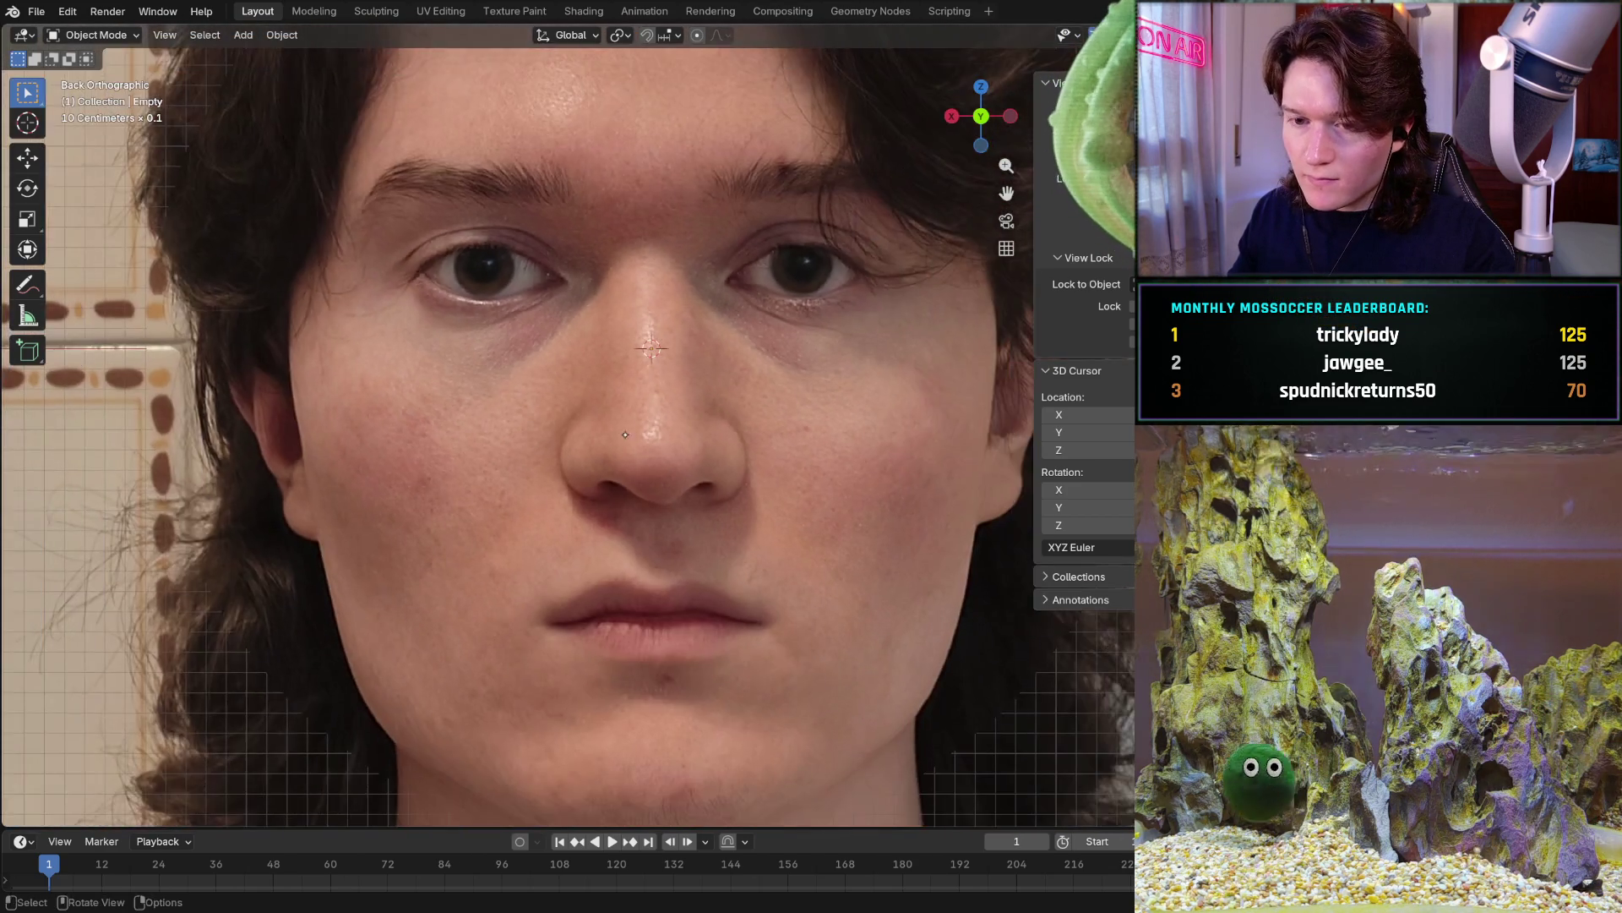
scroll(615, 460, down, 3)
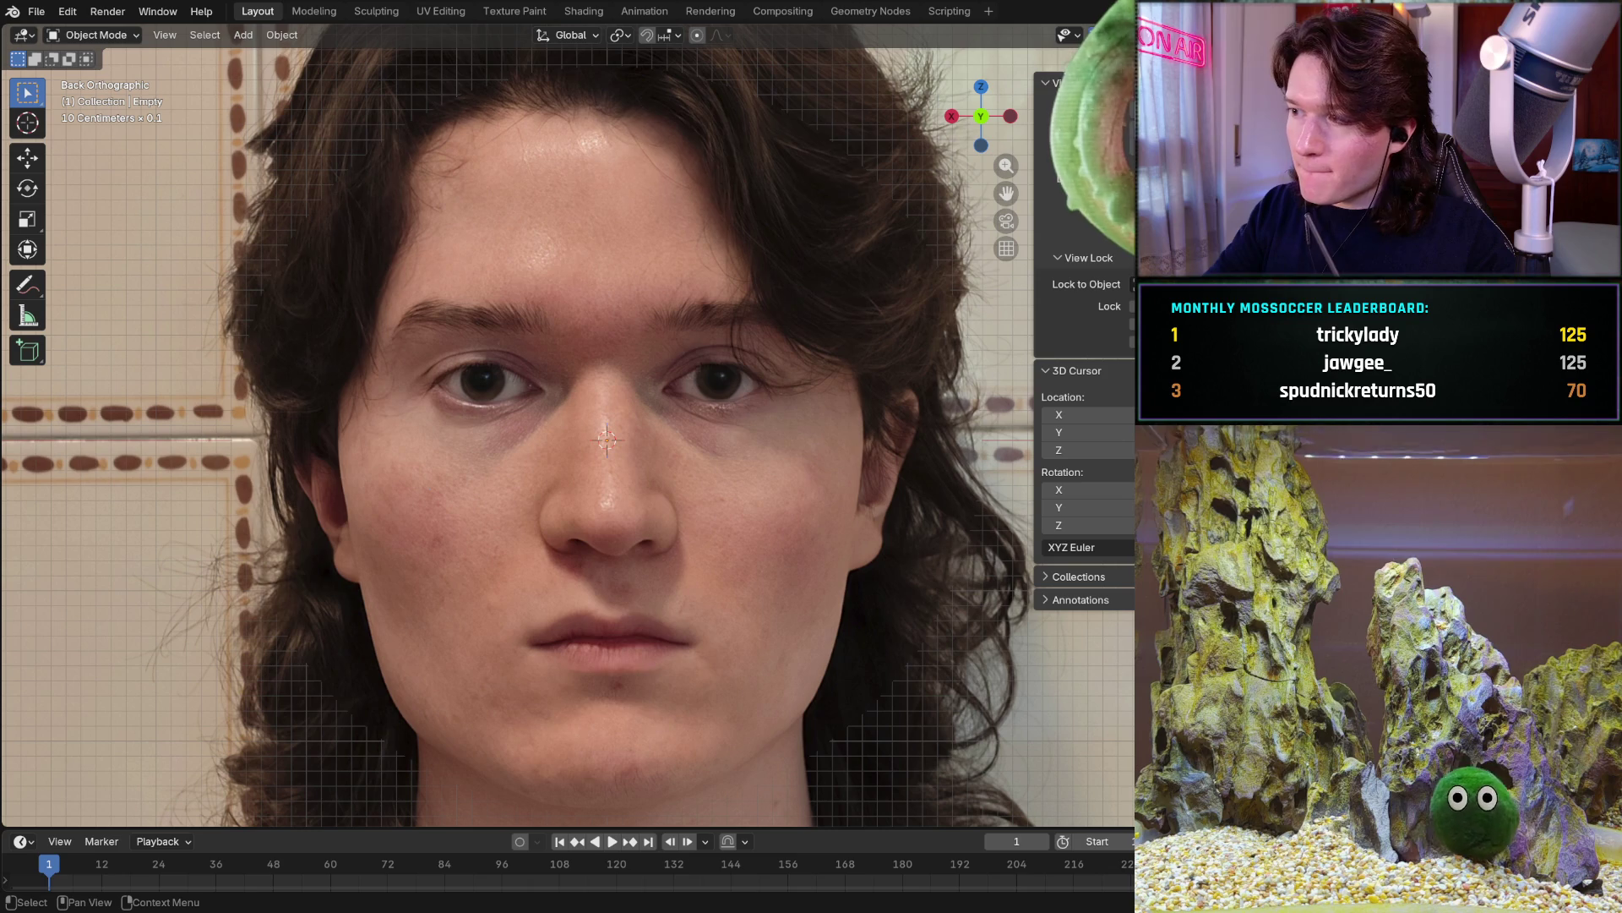
key(alt+z)
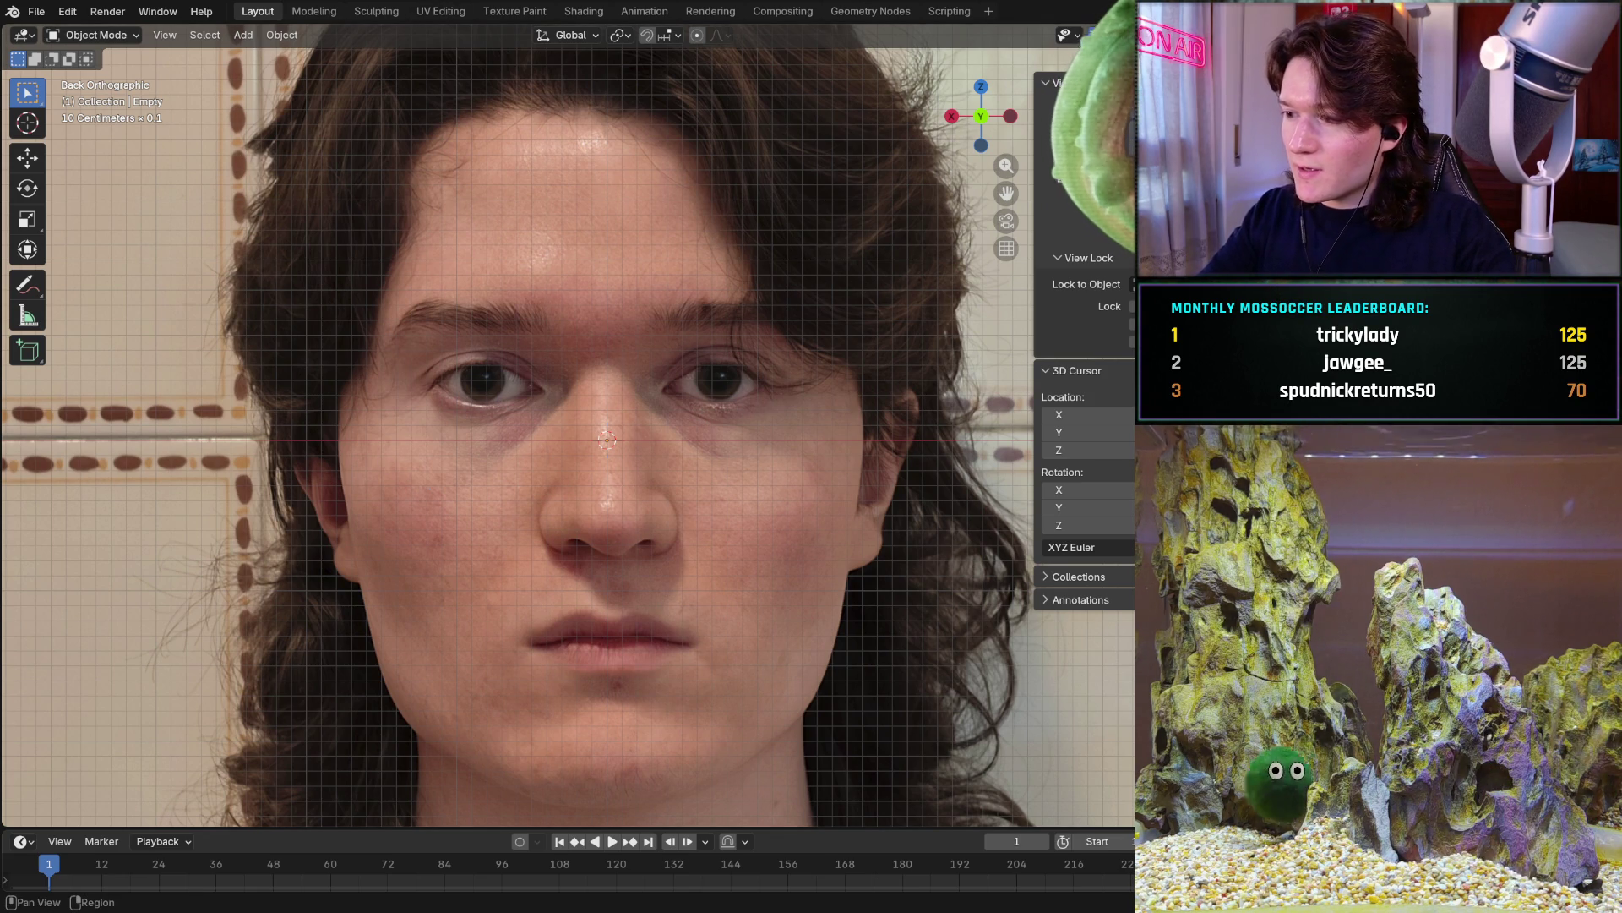
click(25, 159)
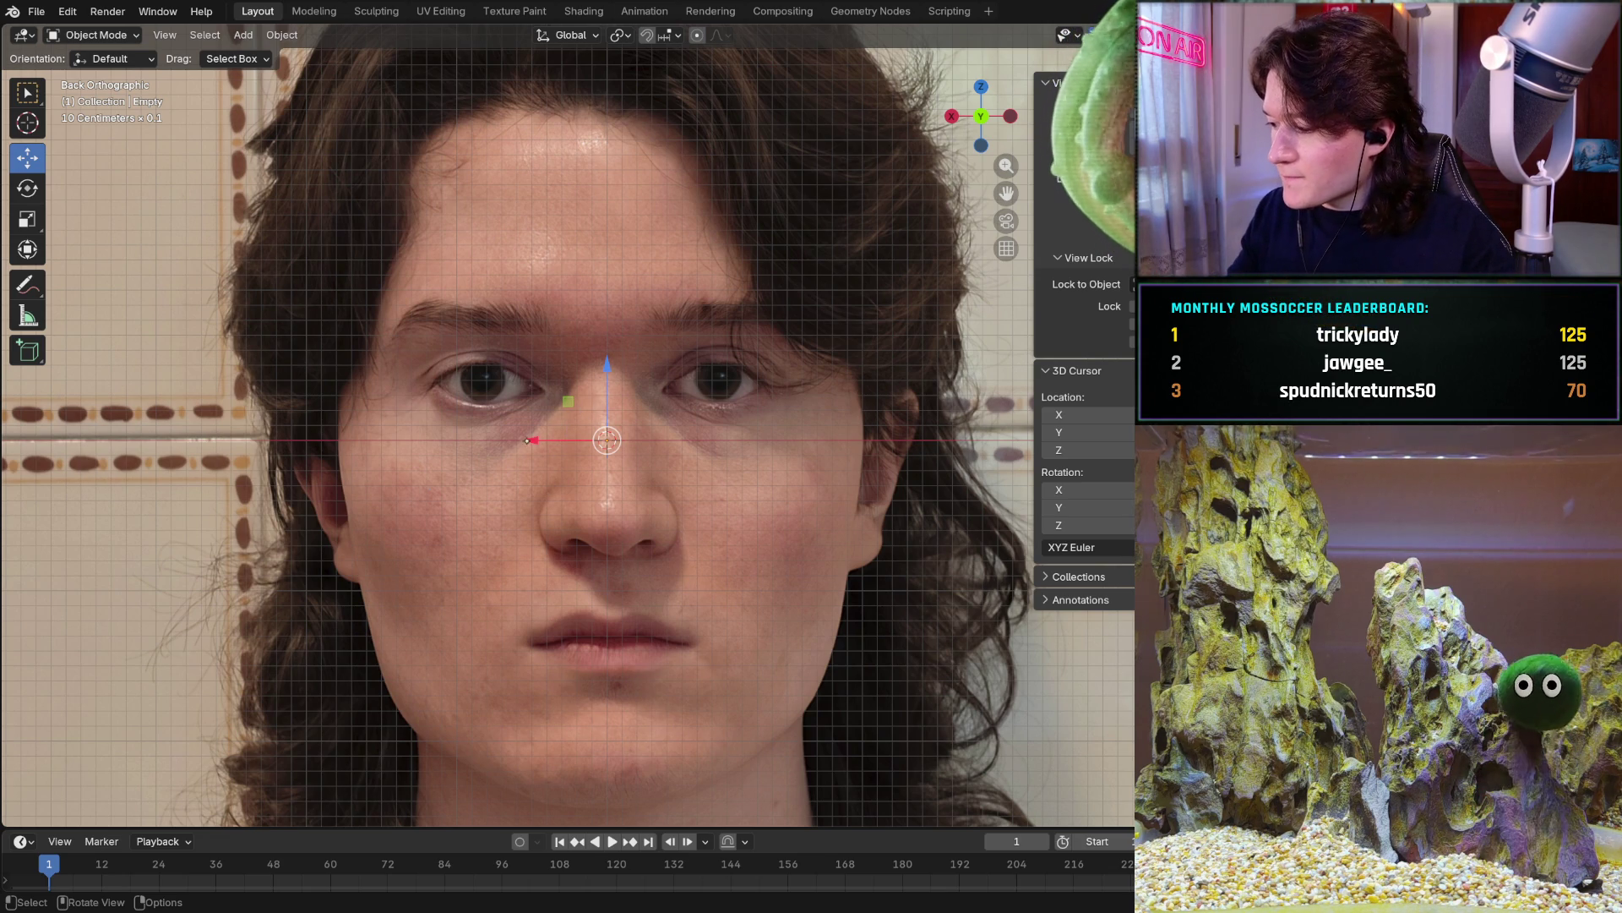
- Nudge the face reference sideways along X to about -0.0034 m, discarding a trial G move
mouse_move(529, 439)
mouse_down()
mouse_move(643, 428)
mouse_move(596, 479)
mouse_move(533, 477)
mouse_up()
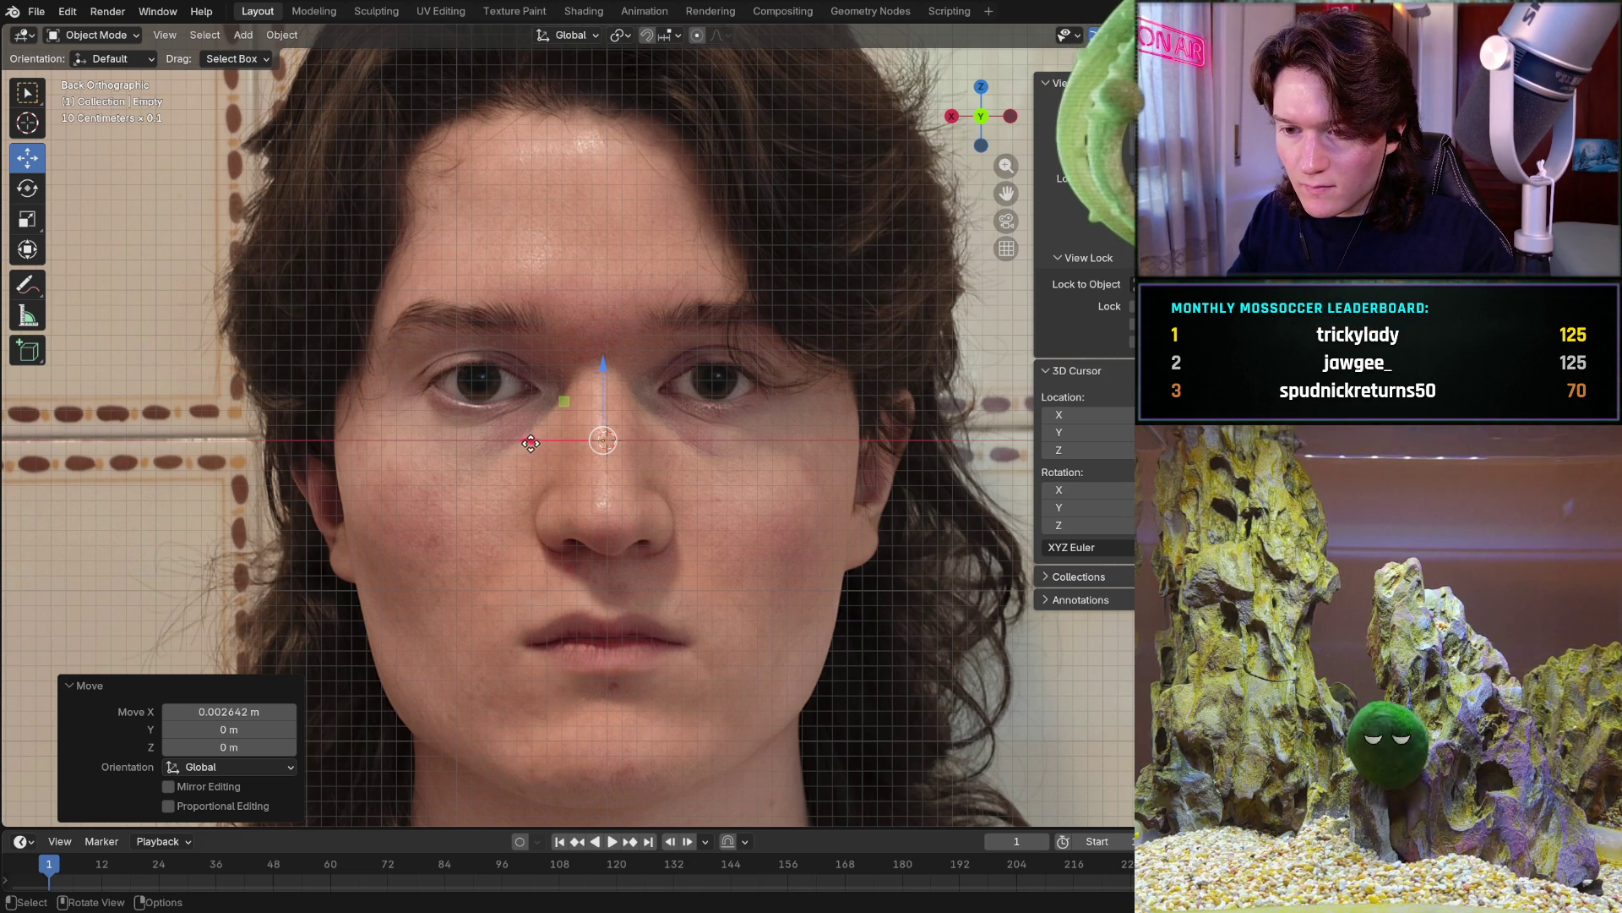
drag(522, 444, 510, 445)
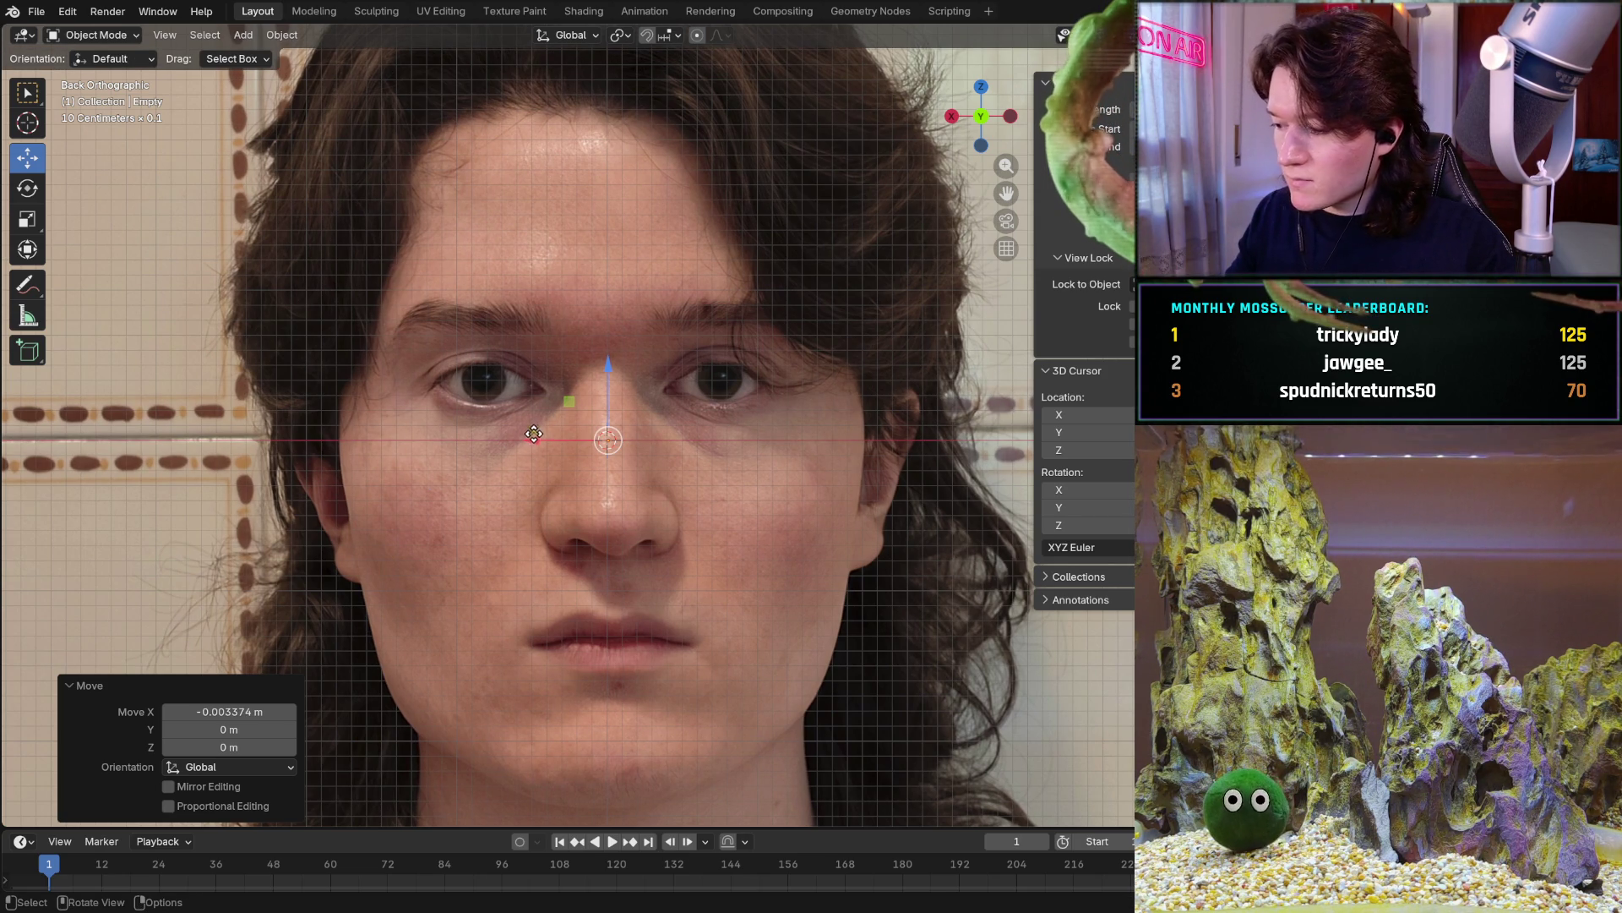
key(g)
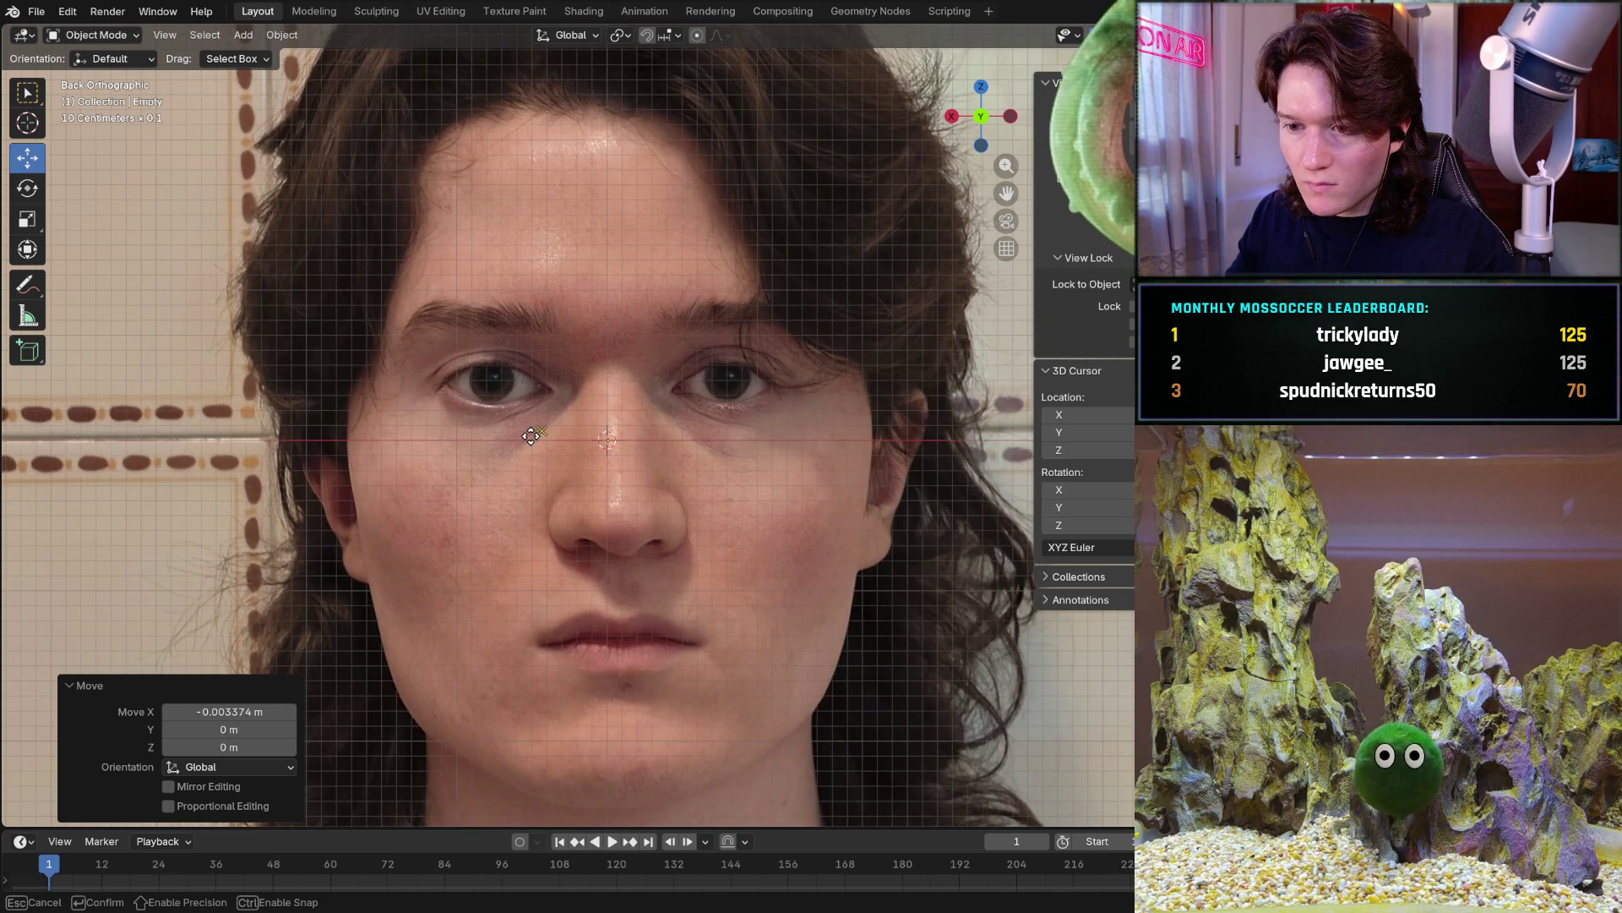
key(Escape)
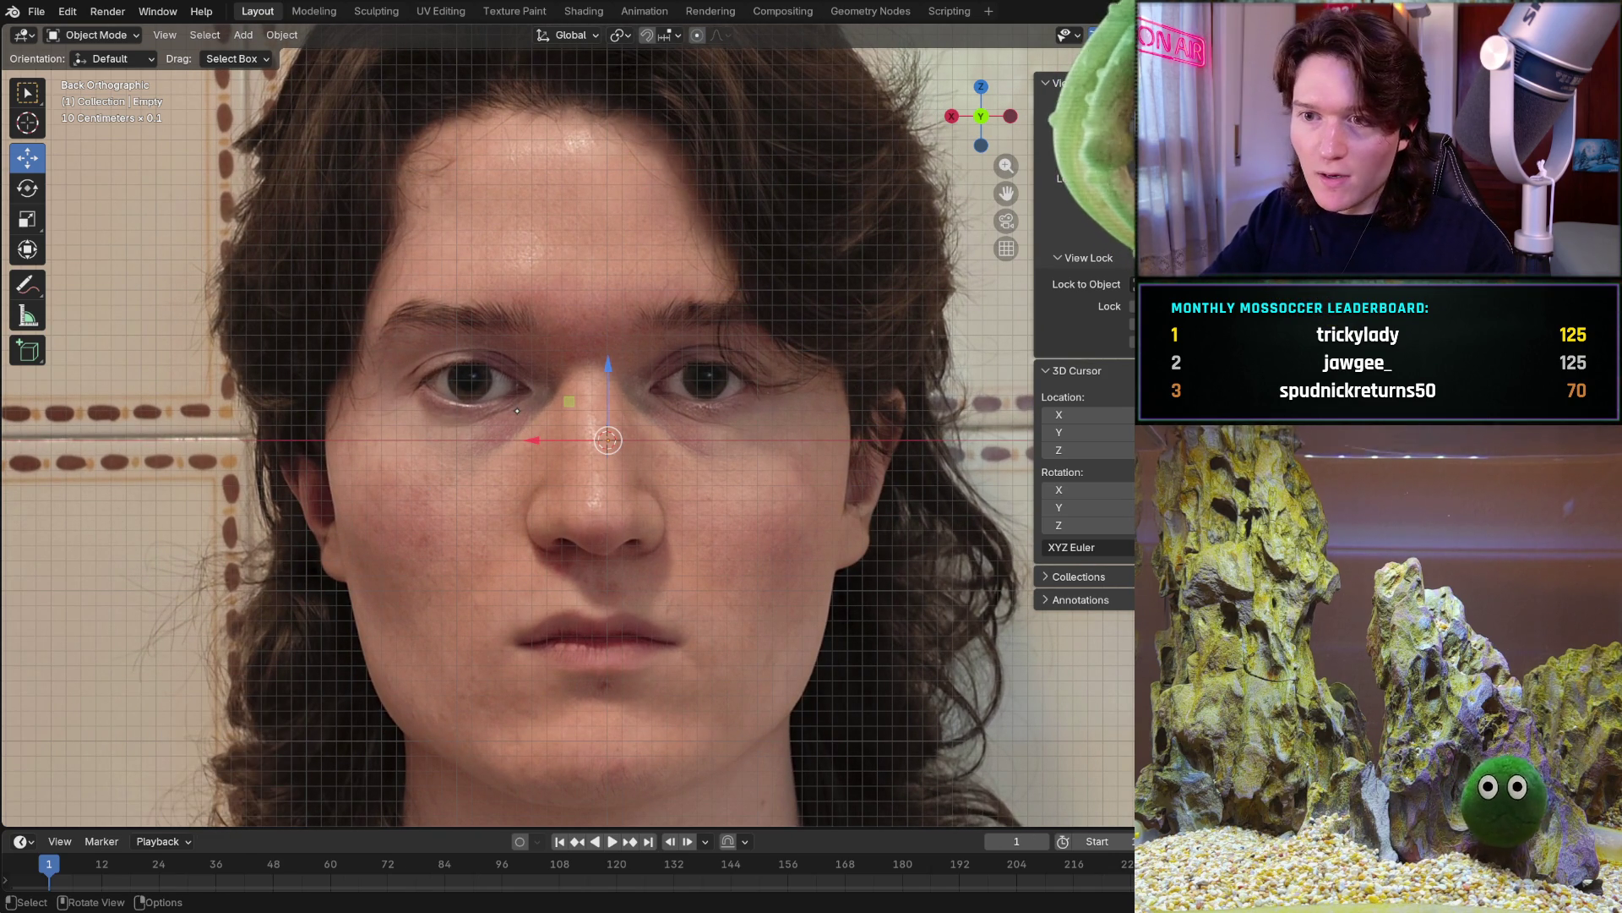
key(ctrl+z)
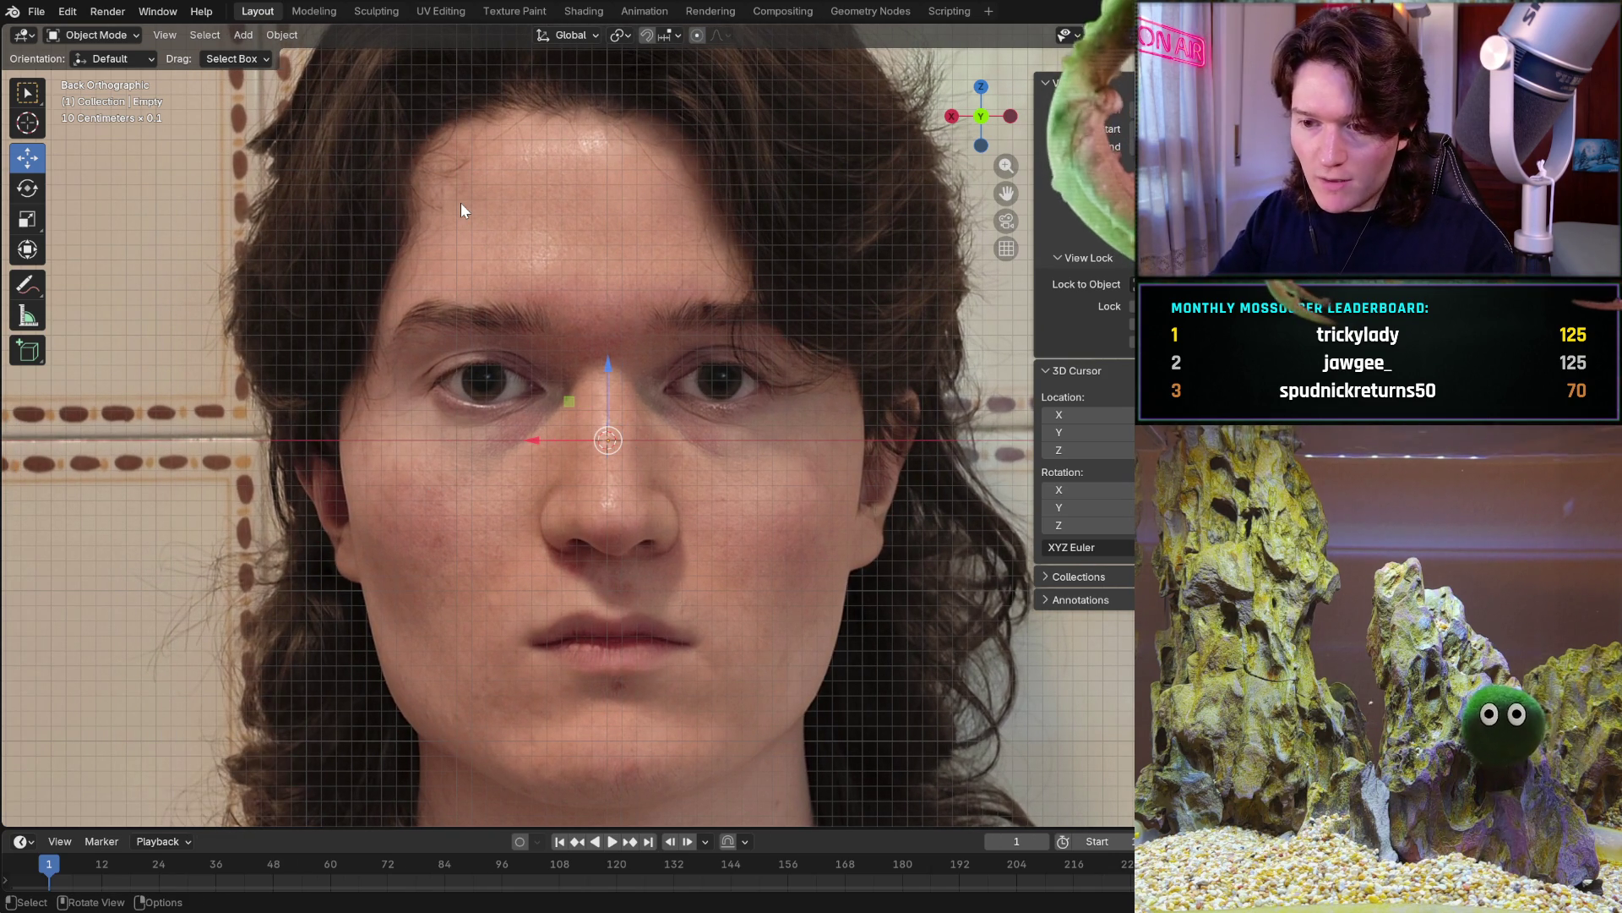
- Slide the face reference along X and try Z-constrained moves, undoing the last one
drag(541, 440, 581, 435)
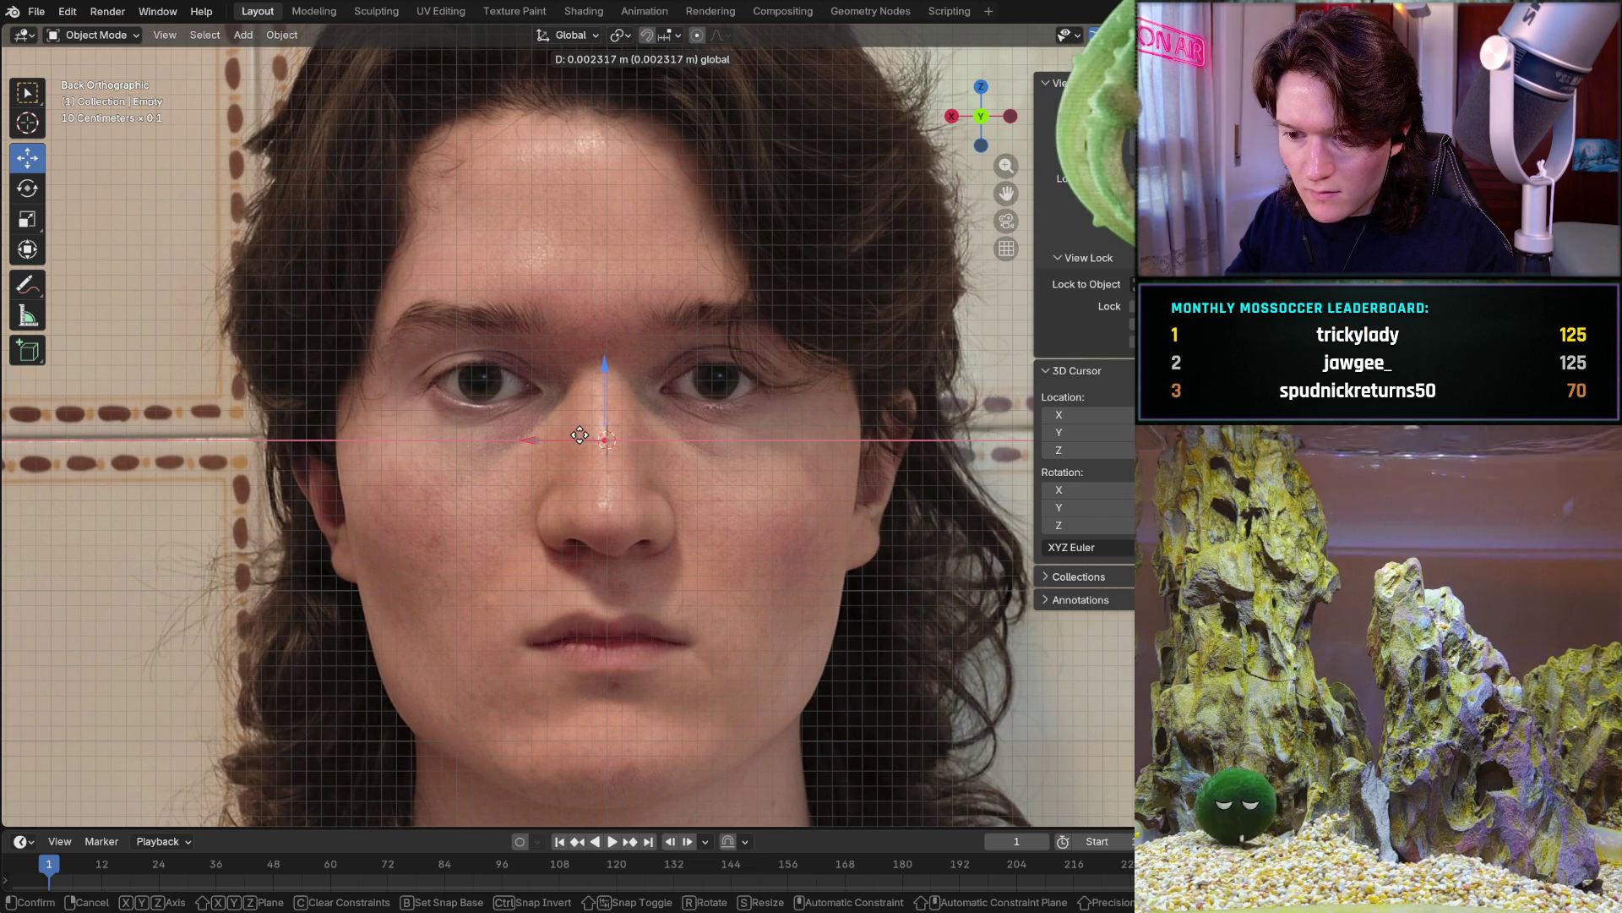
drag(580, 436, 574, 431)
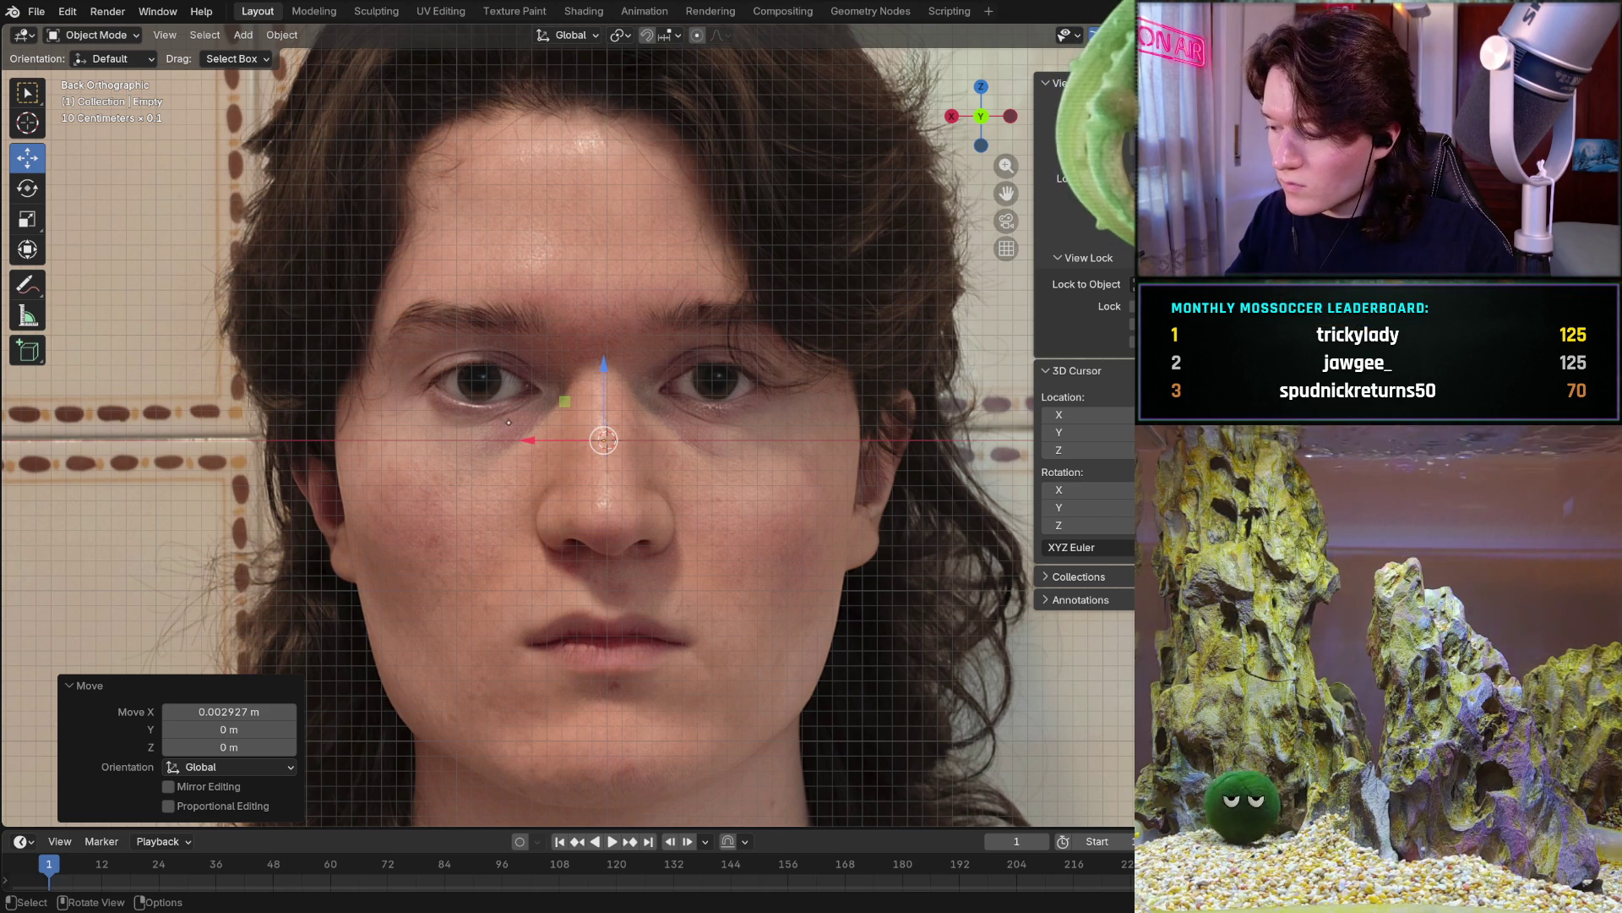
key(g)
key(z)
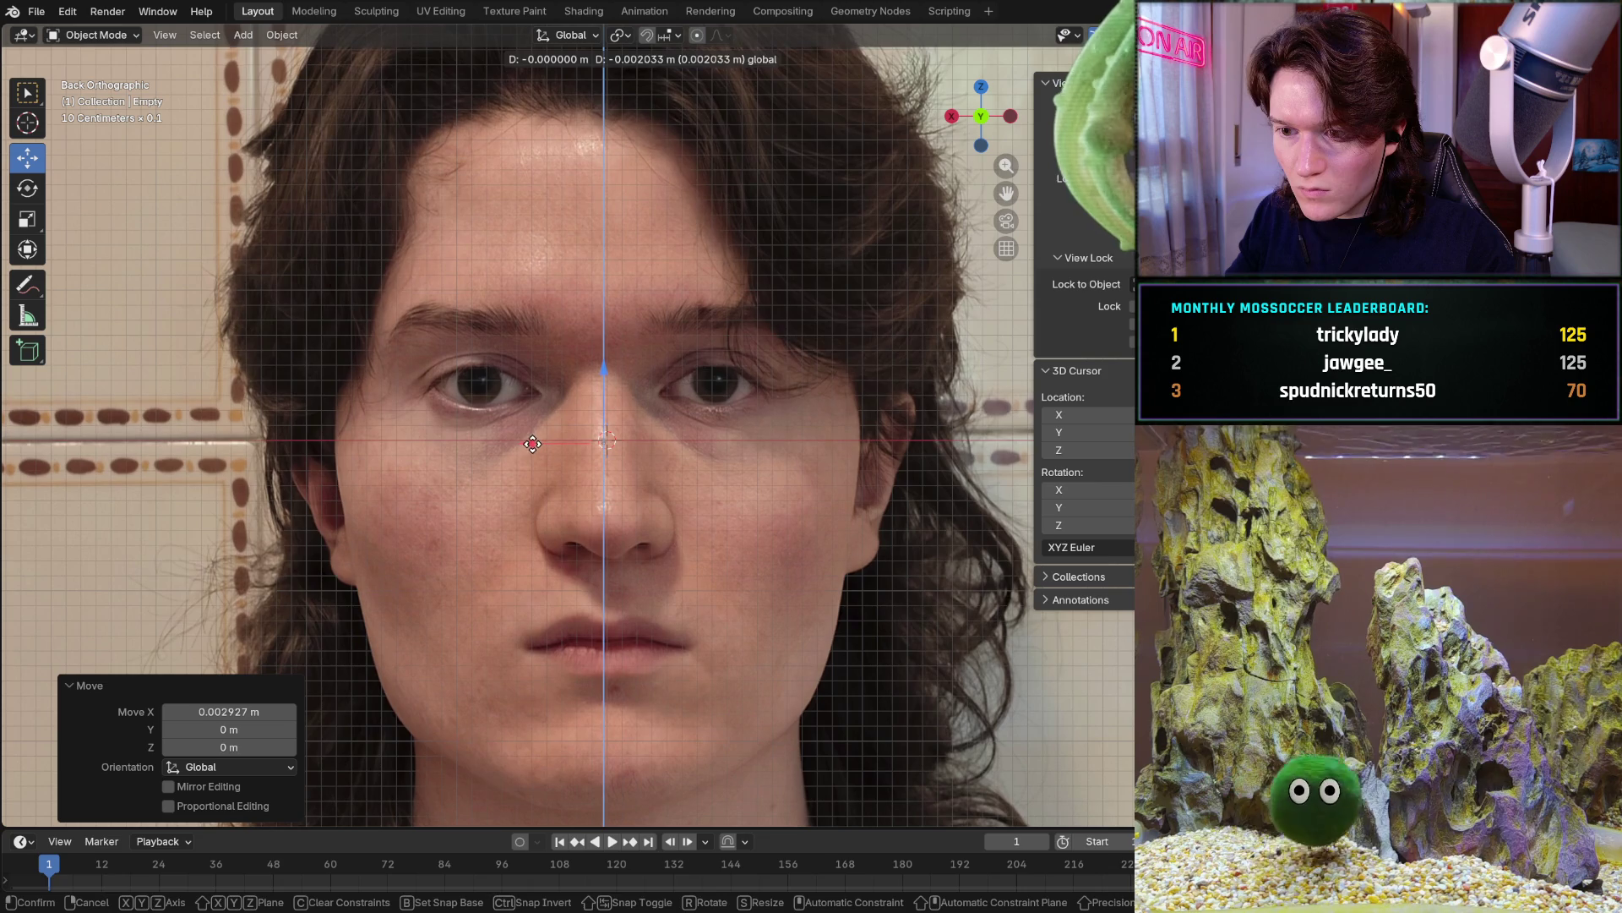
click(528, 441)
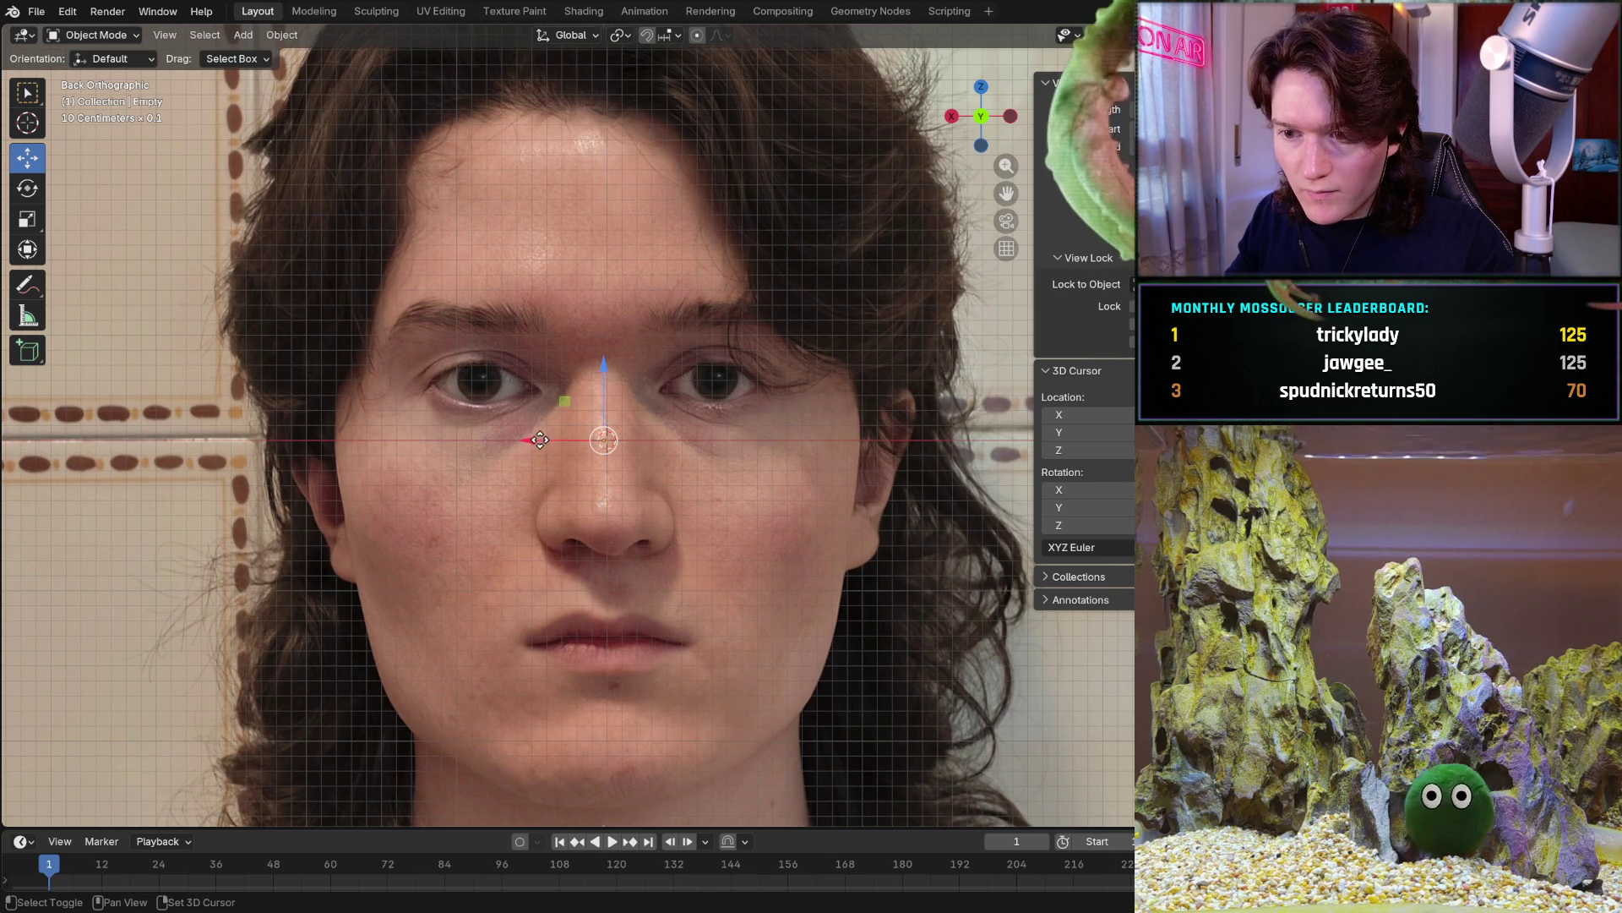
key(g)
key(z)
click(533, 440)
key(ctrl+z)
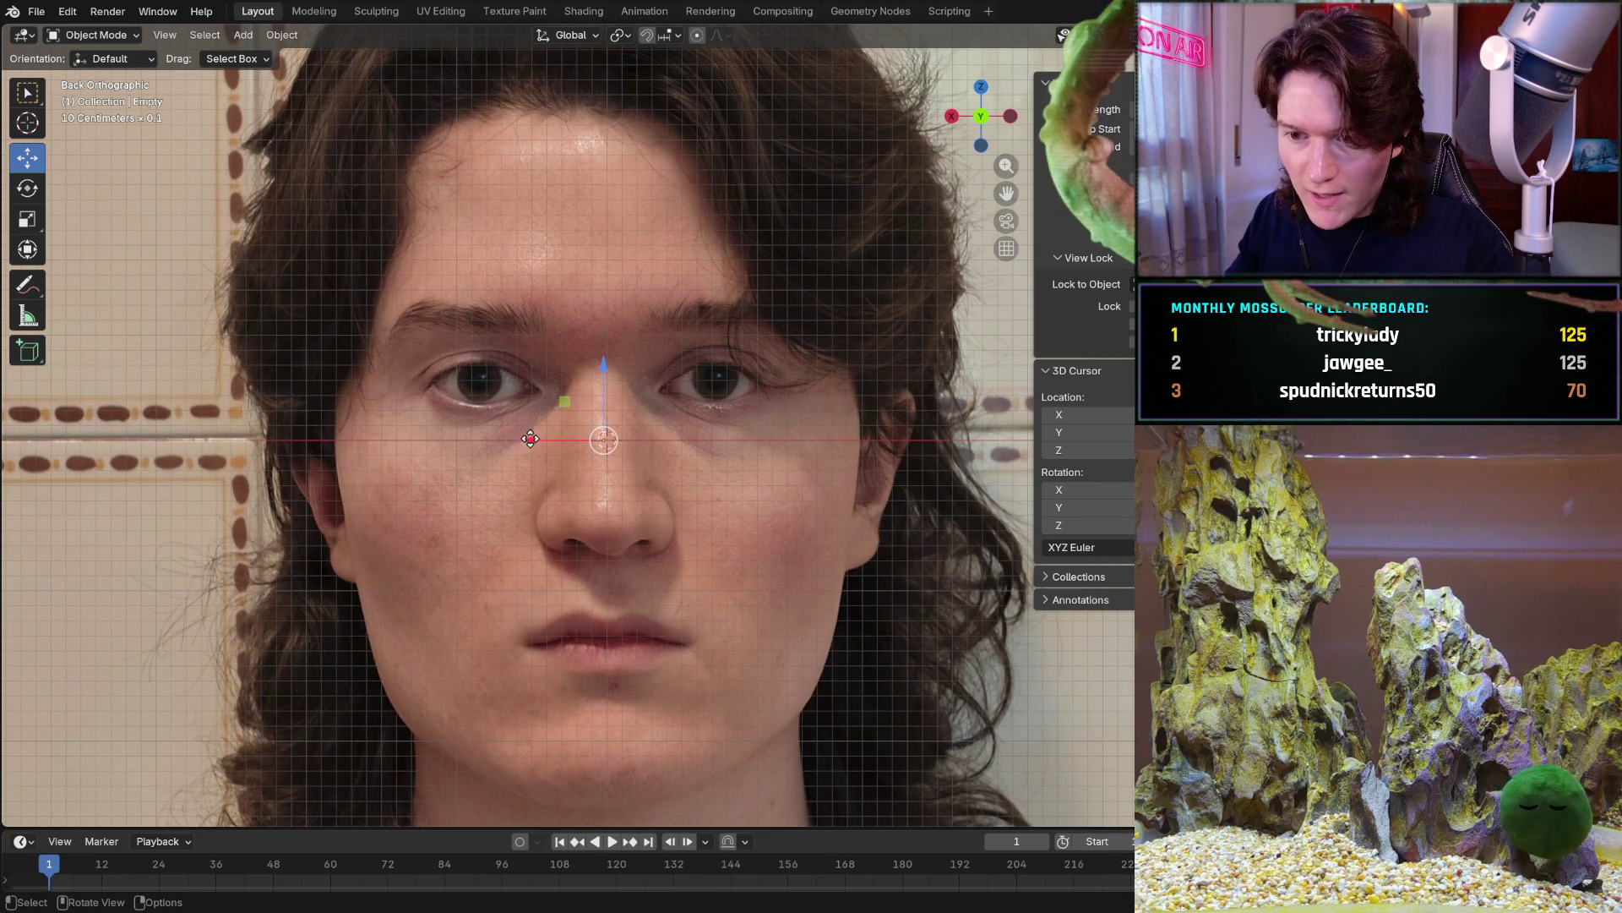
- Fine-tune the reference's X position to about -0.0014 m, then return to the Sculpting workspace
key(g)
key(x)
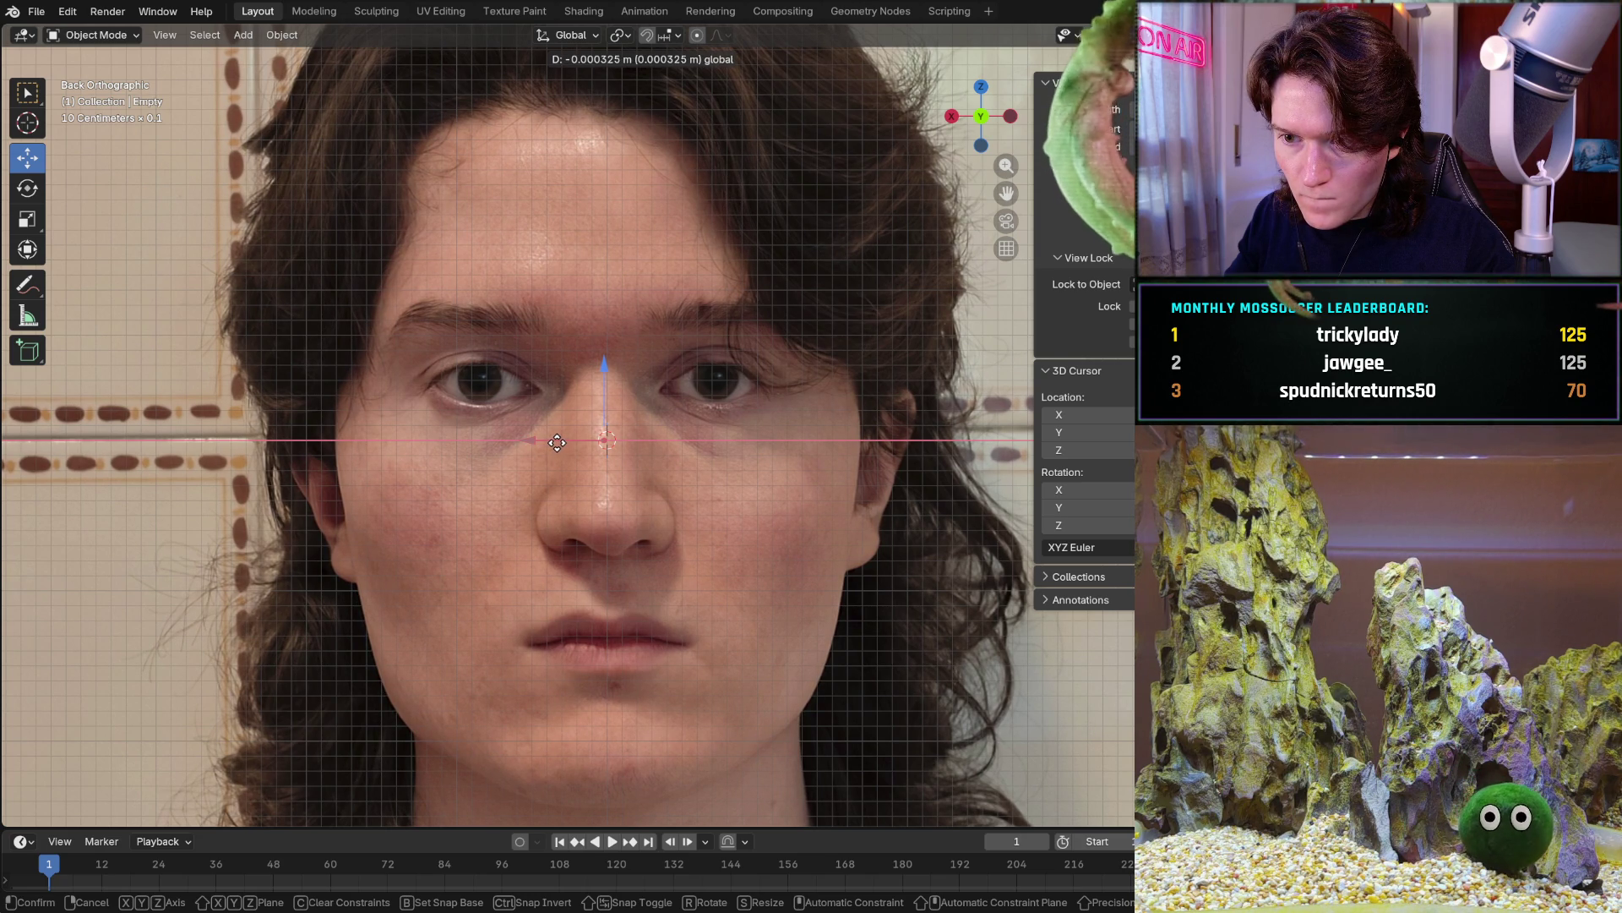
click(557, 442)
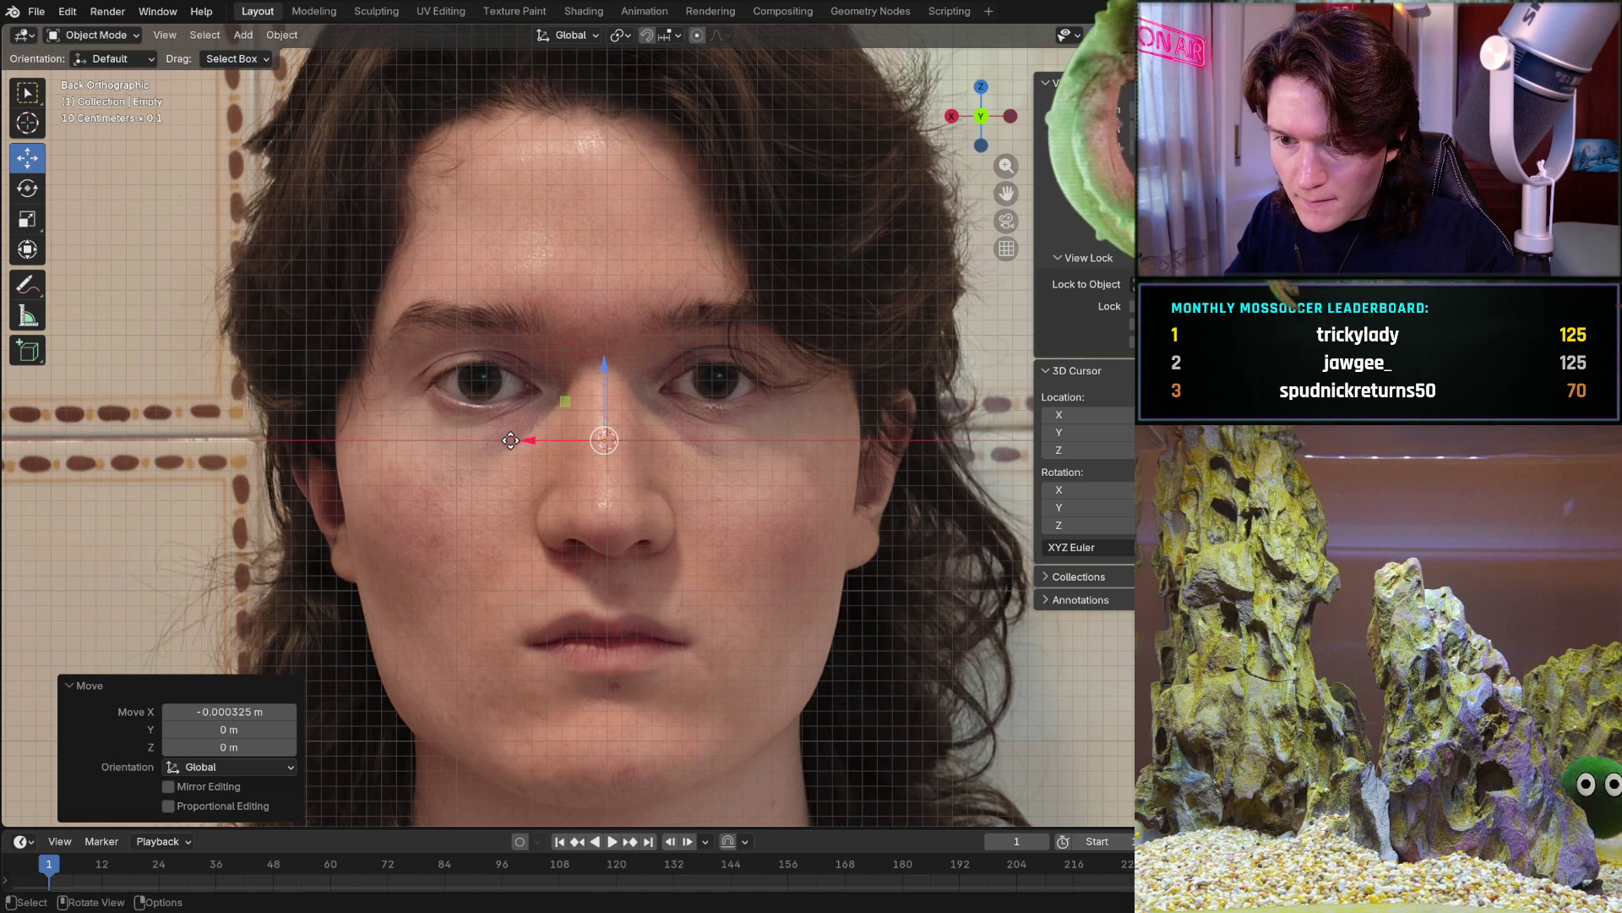
drag(540, 443, 524, 445)
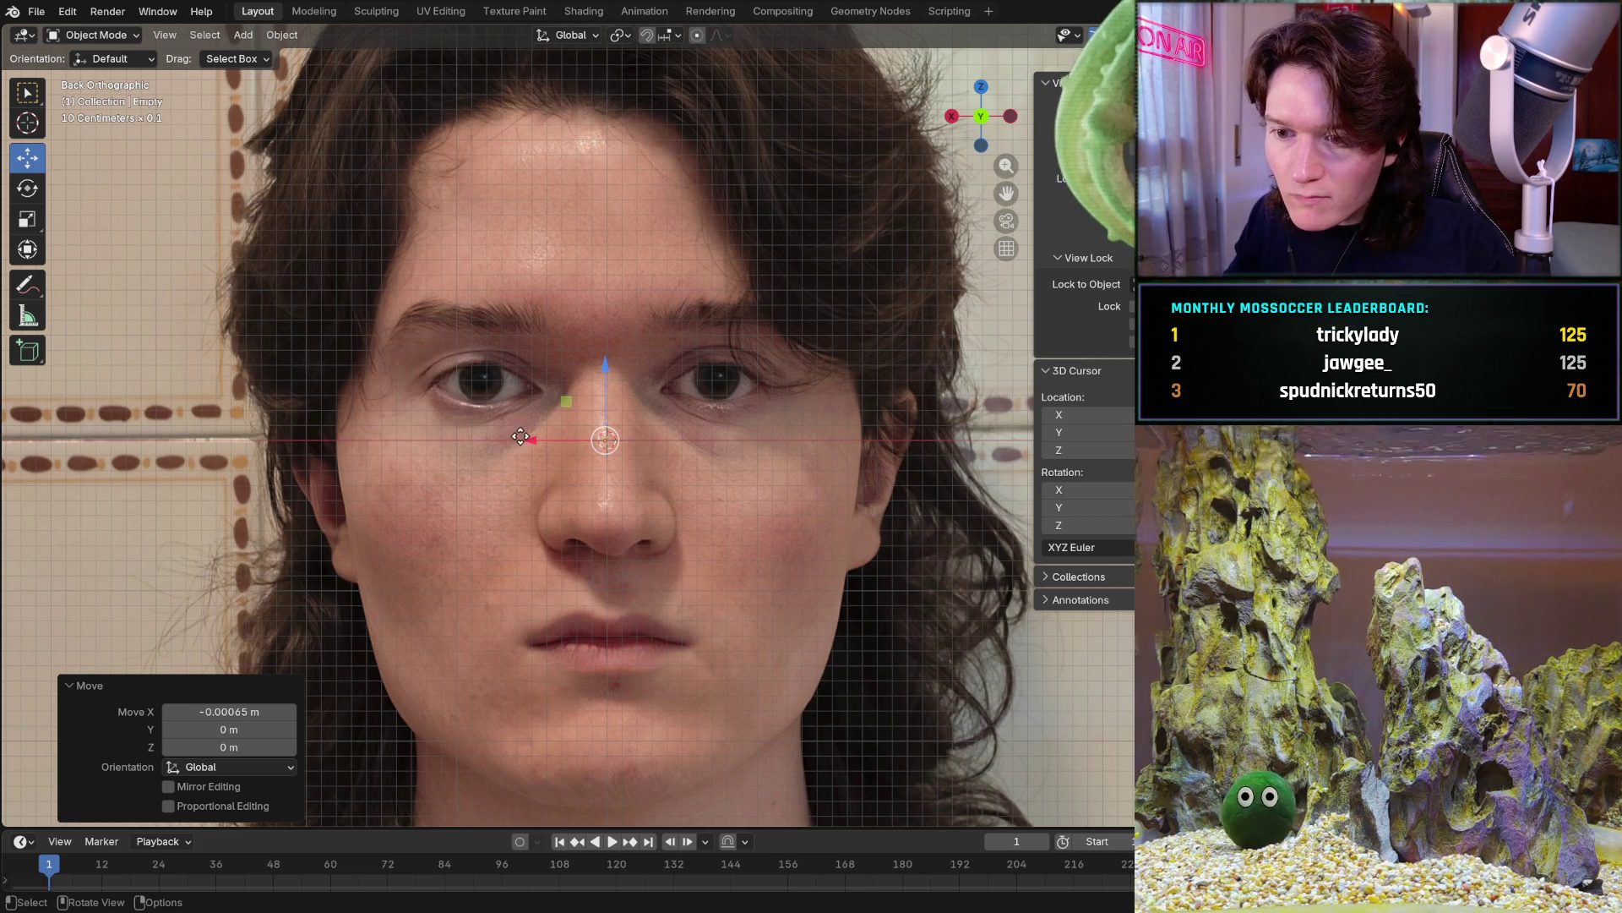
mouse_move(529, 441)
mouse_down()
mouse_move(481, 437)
mouse_move(511, 441)
mouse_up()
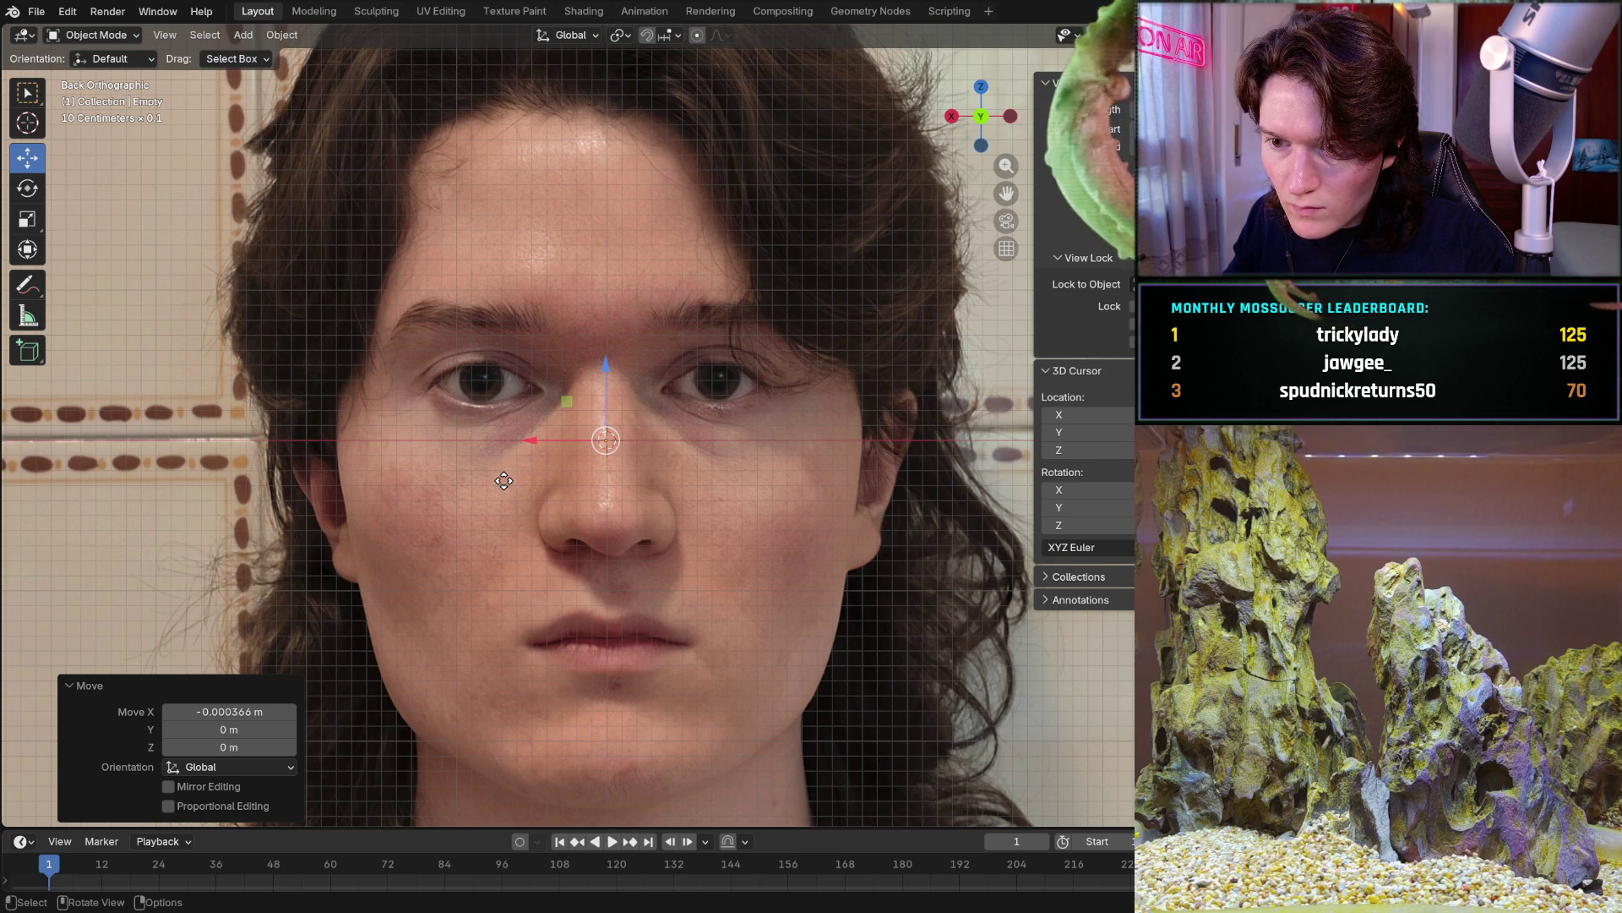
mouse_move(527, 438)
mouse_down()
mouse_move(568, 440)
mouse_move(552, 439)
mouse_up()
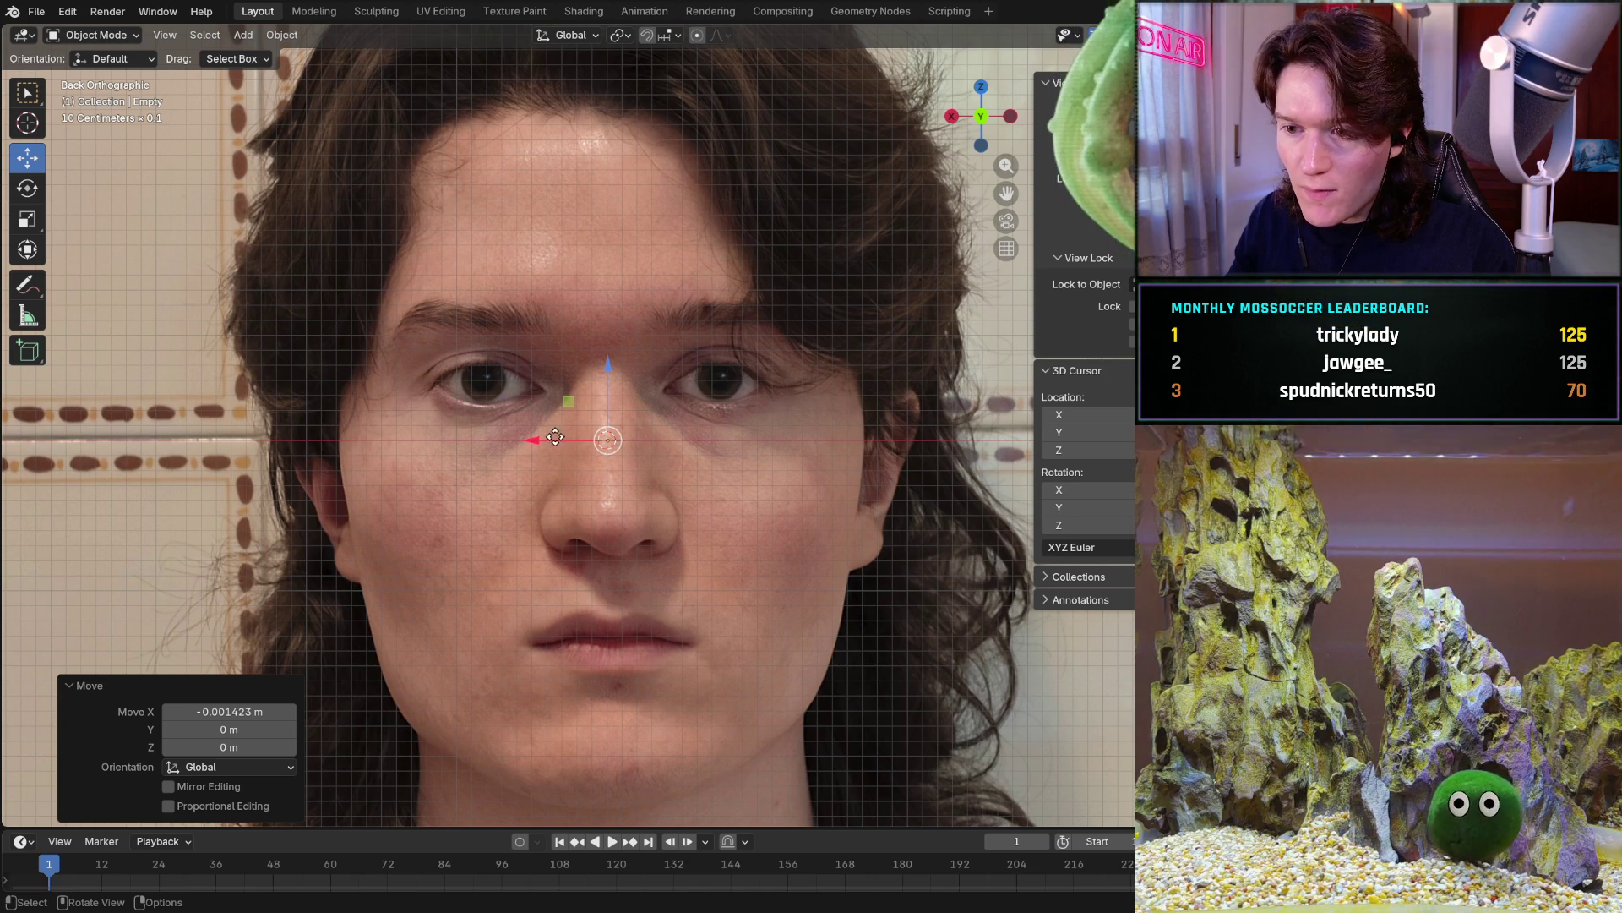
click(373, 11)
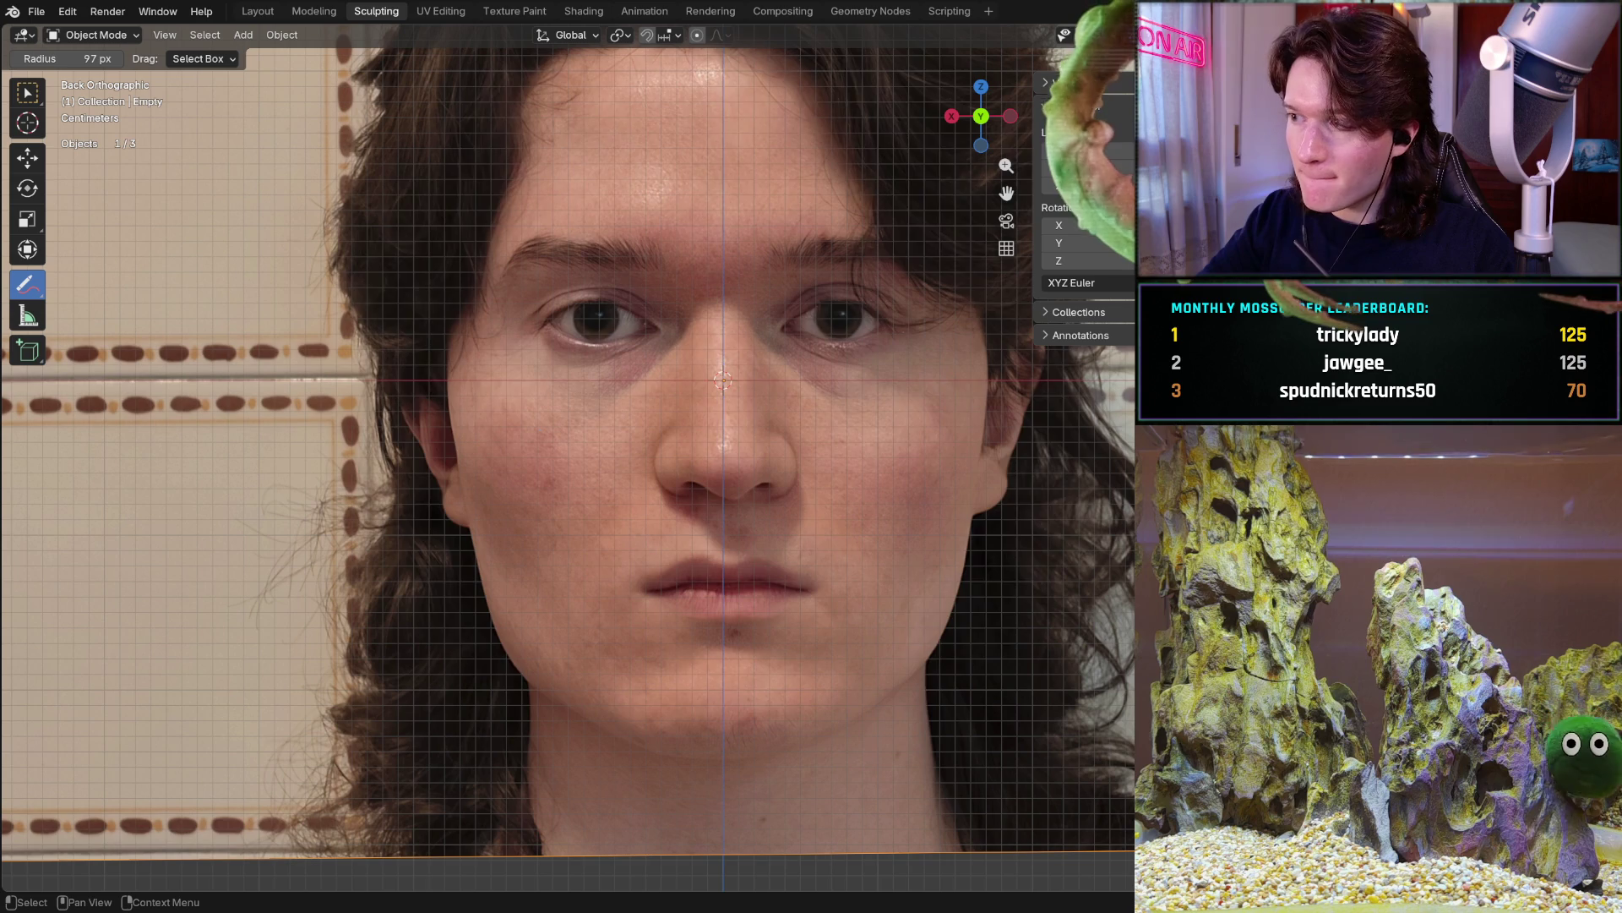
- Frame the lips, chin and left jaw up close and pick the freehand Annotate tool
key(ctrl+v)
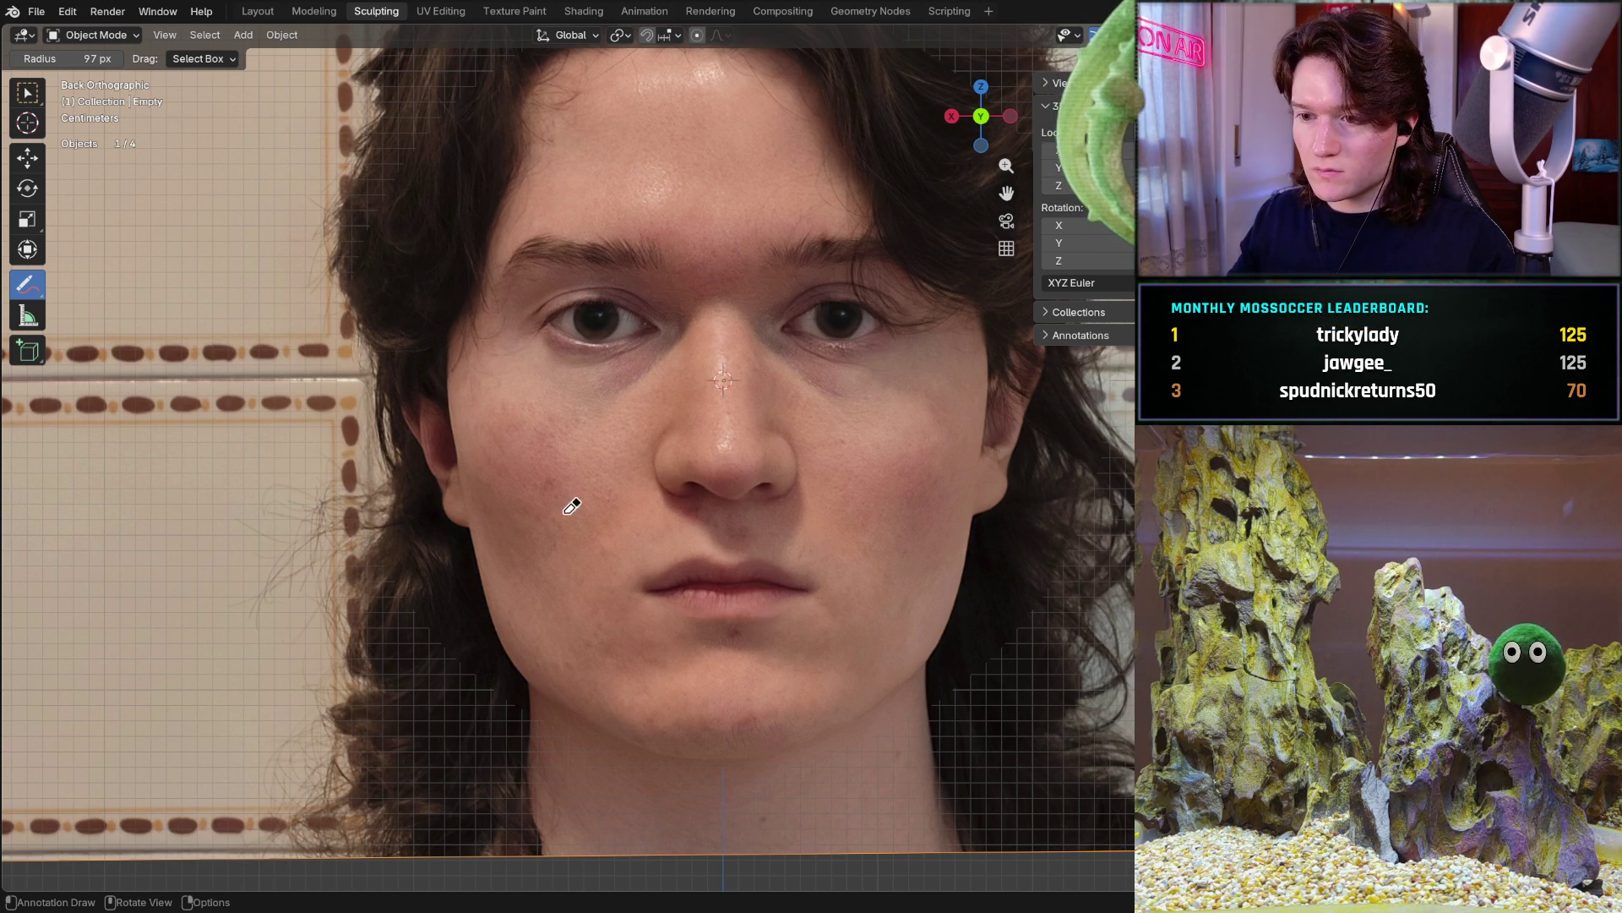
scroll(545, 522, up, 10)
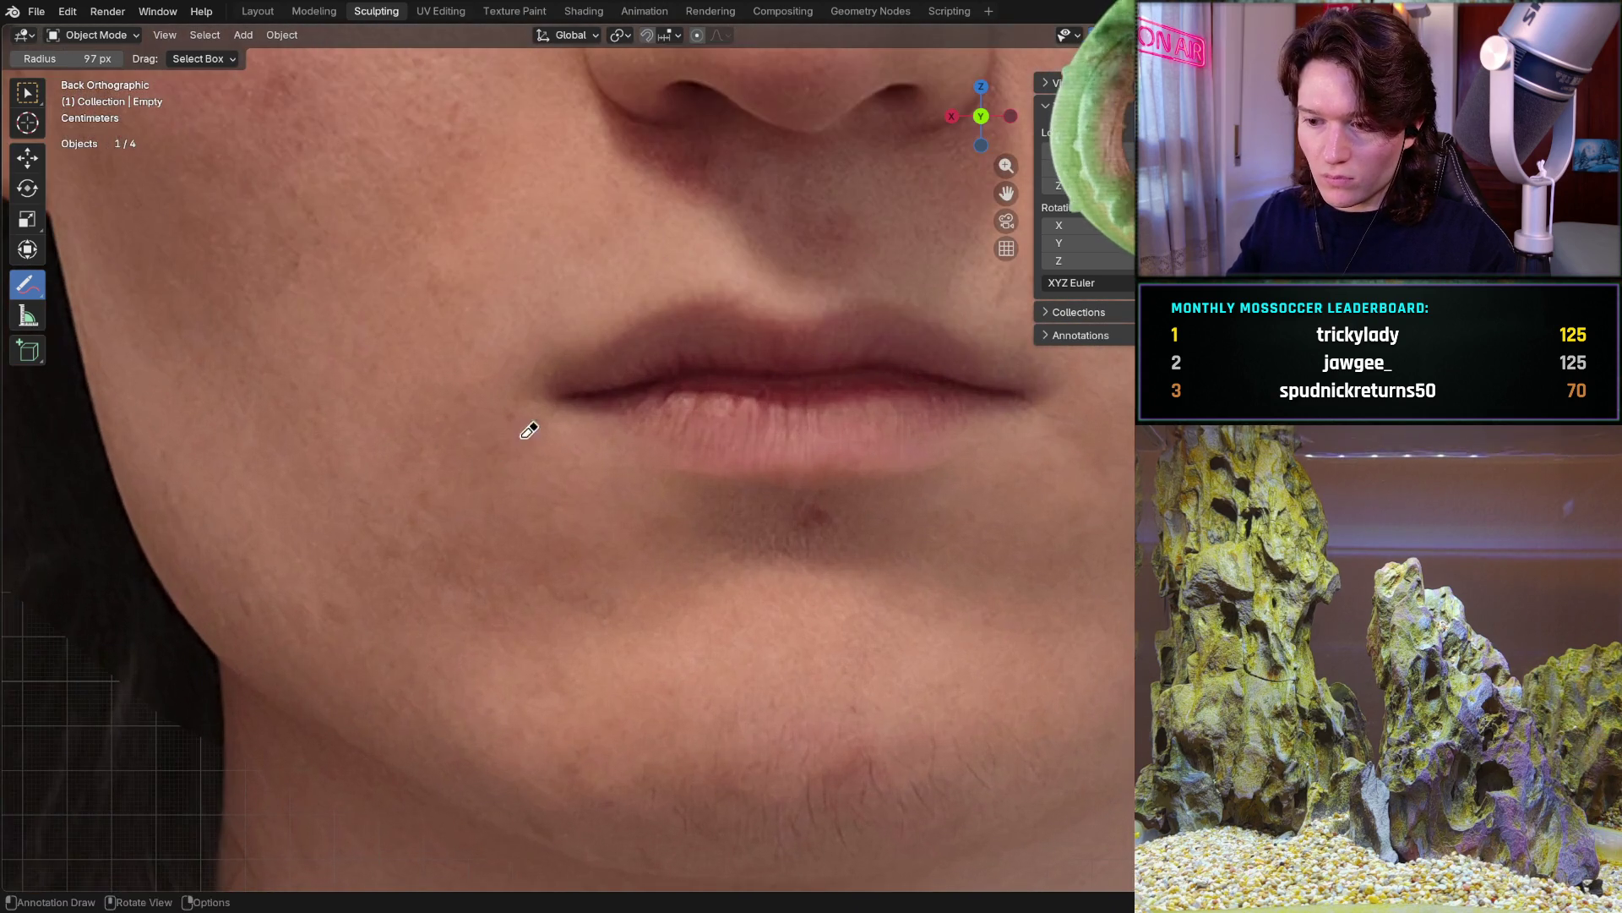
shift+middle_drag(529, 430, 619, 308)
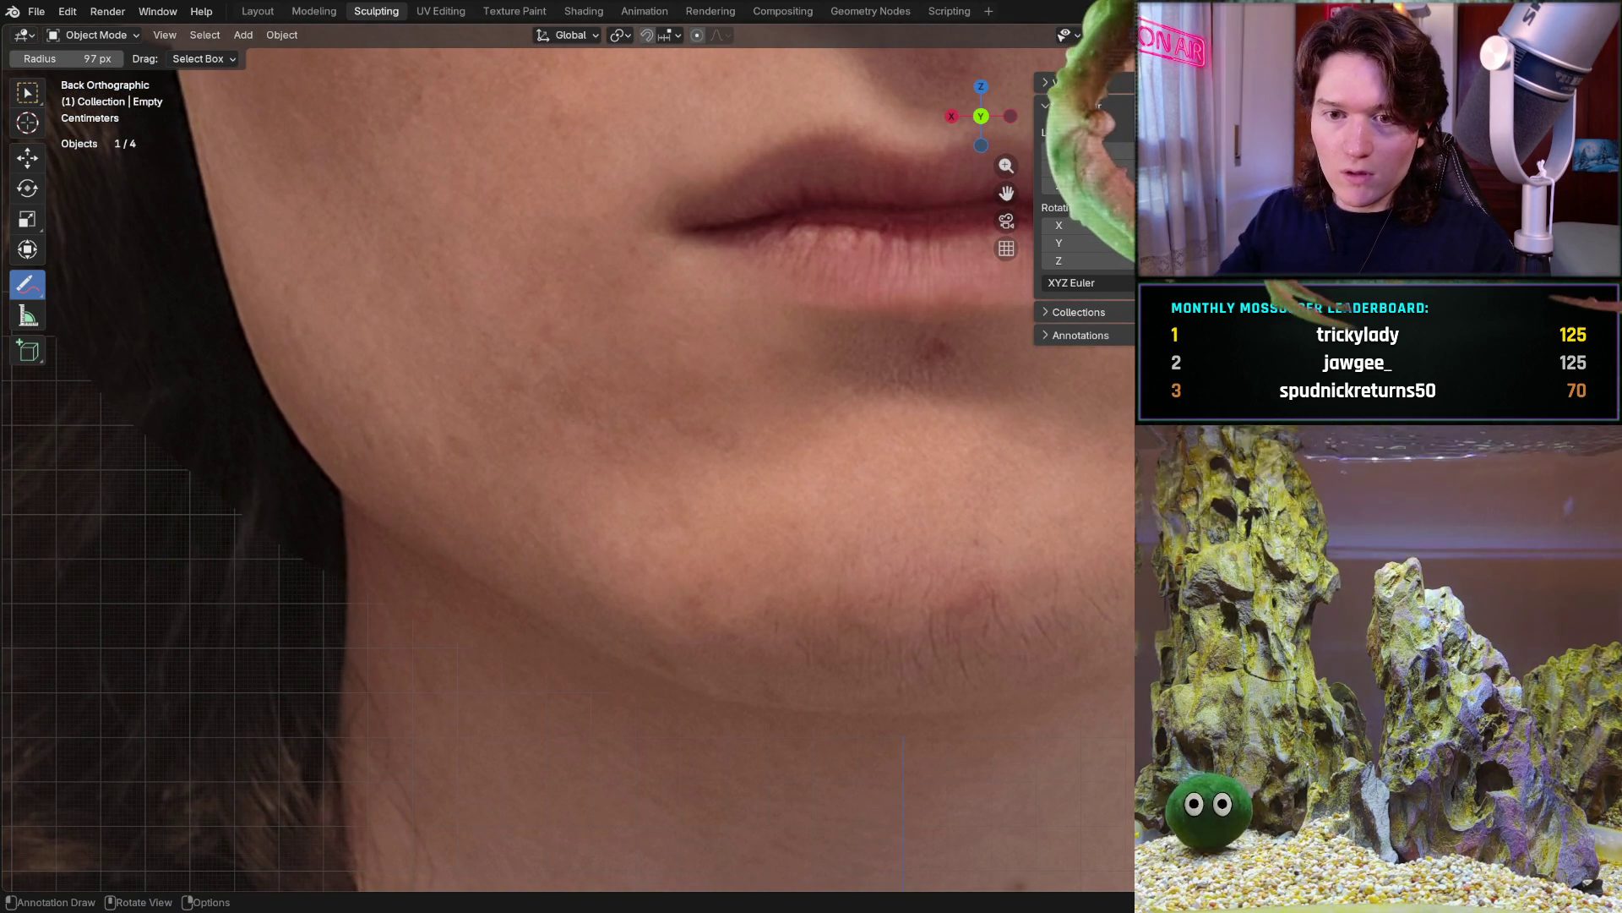
mouse_move(27, 284)
mouse_down()
mouse_move(101, 395)
mouse_move(93, 290)
mouse_up()
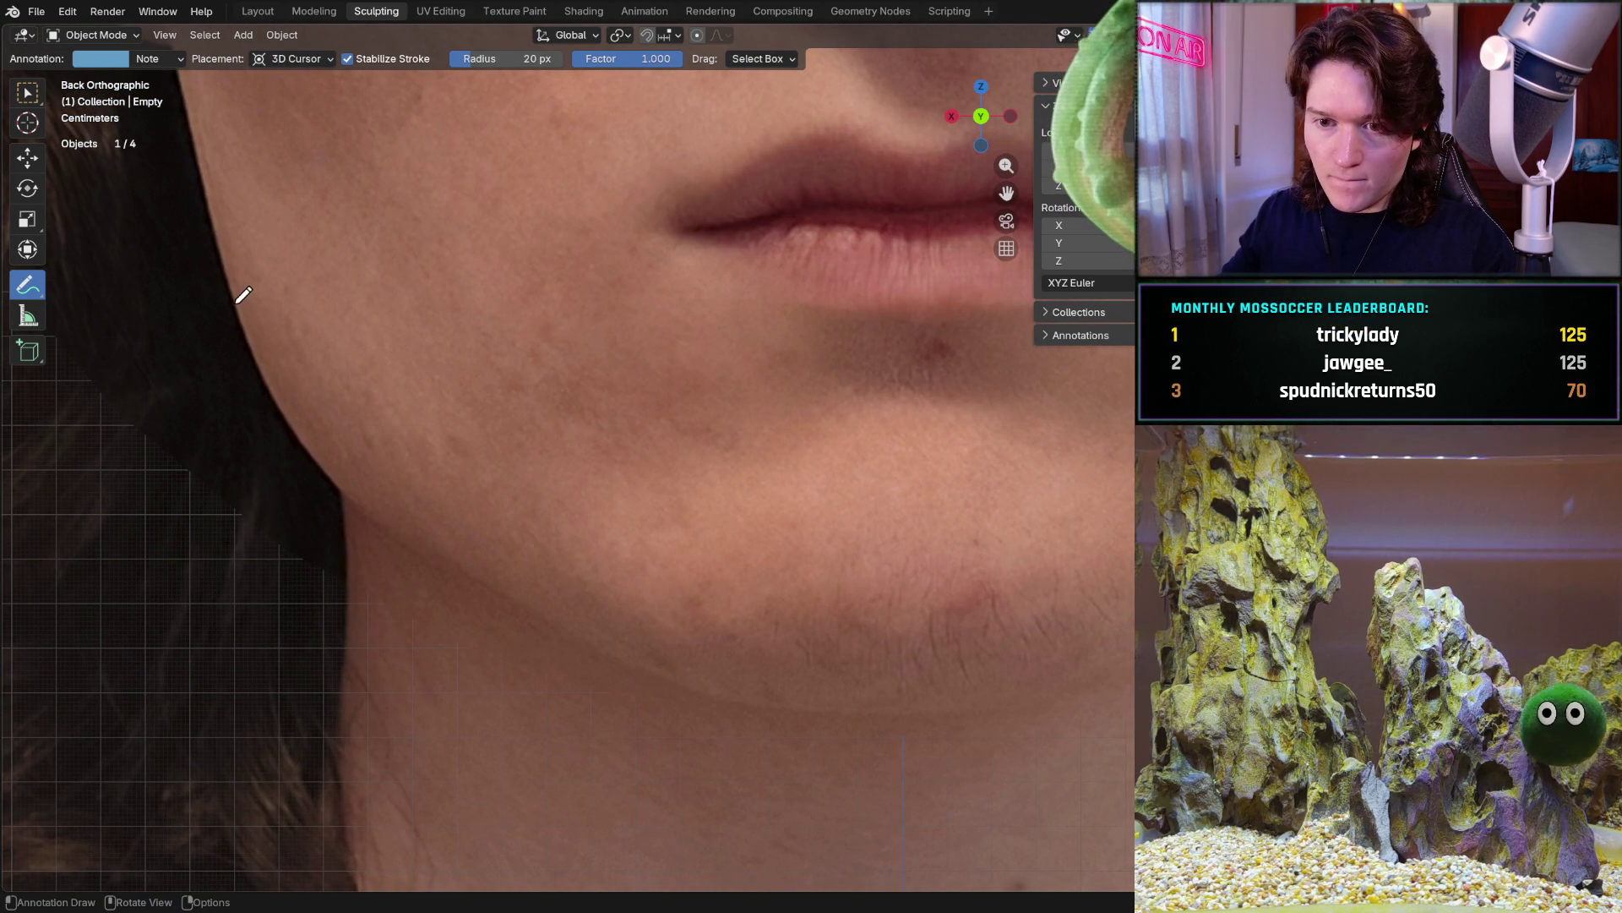
- Try different stroke stabilizer radii while drawing first strokes along the left jaw edge
drag(268, 370, 317, 418)
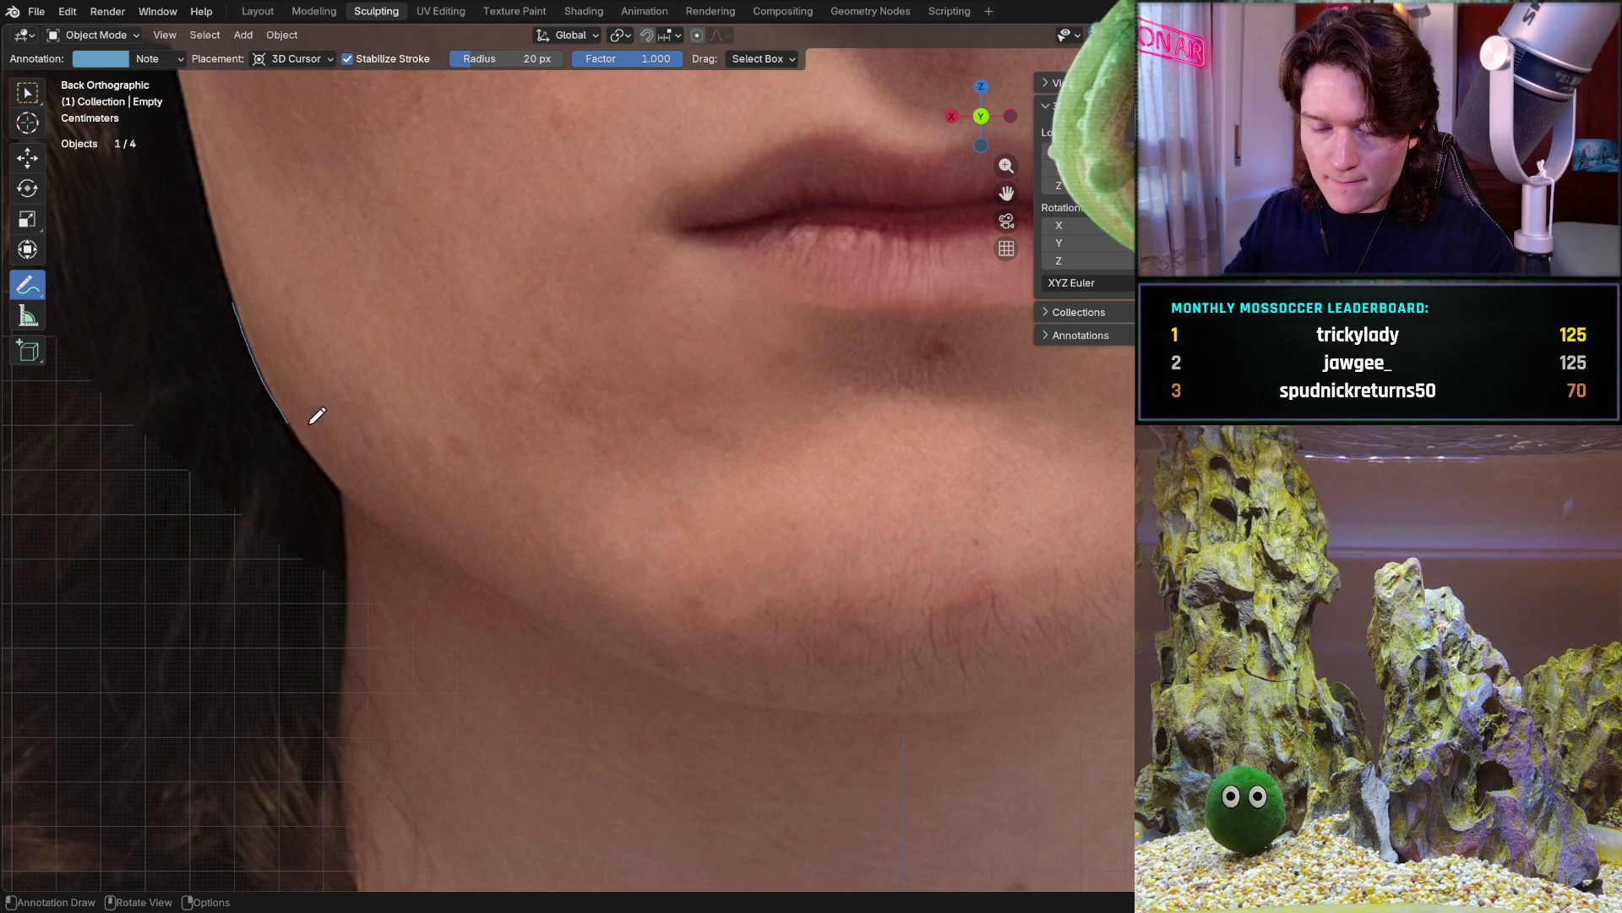
key(ctrl+z)
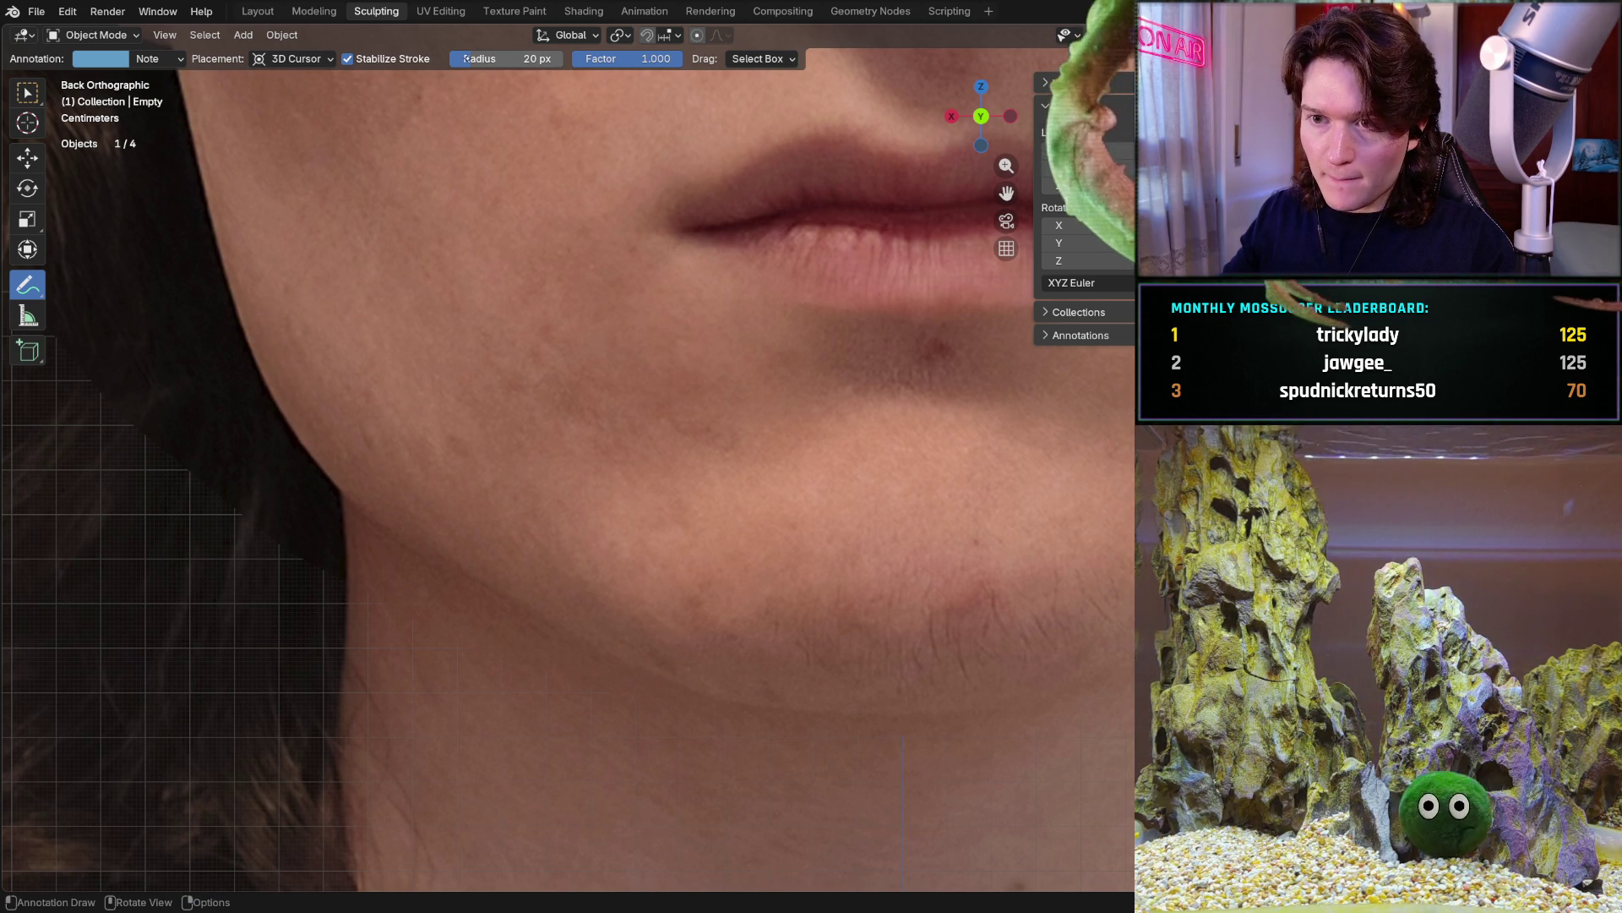
drag(466, 58, 482, 59)
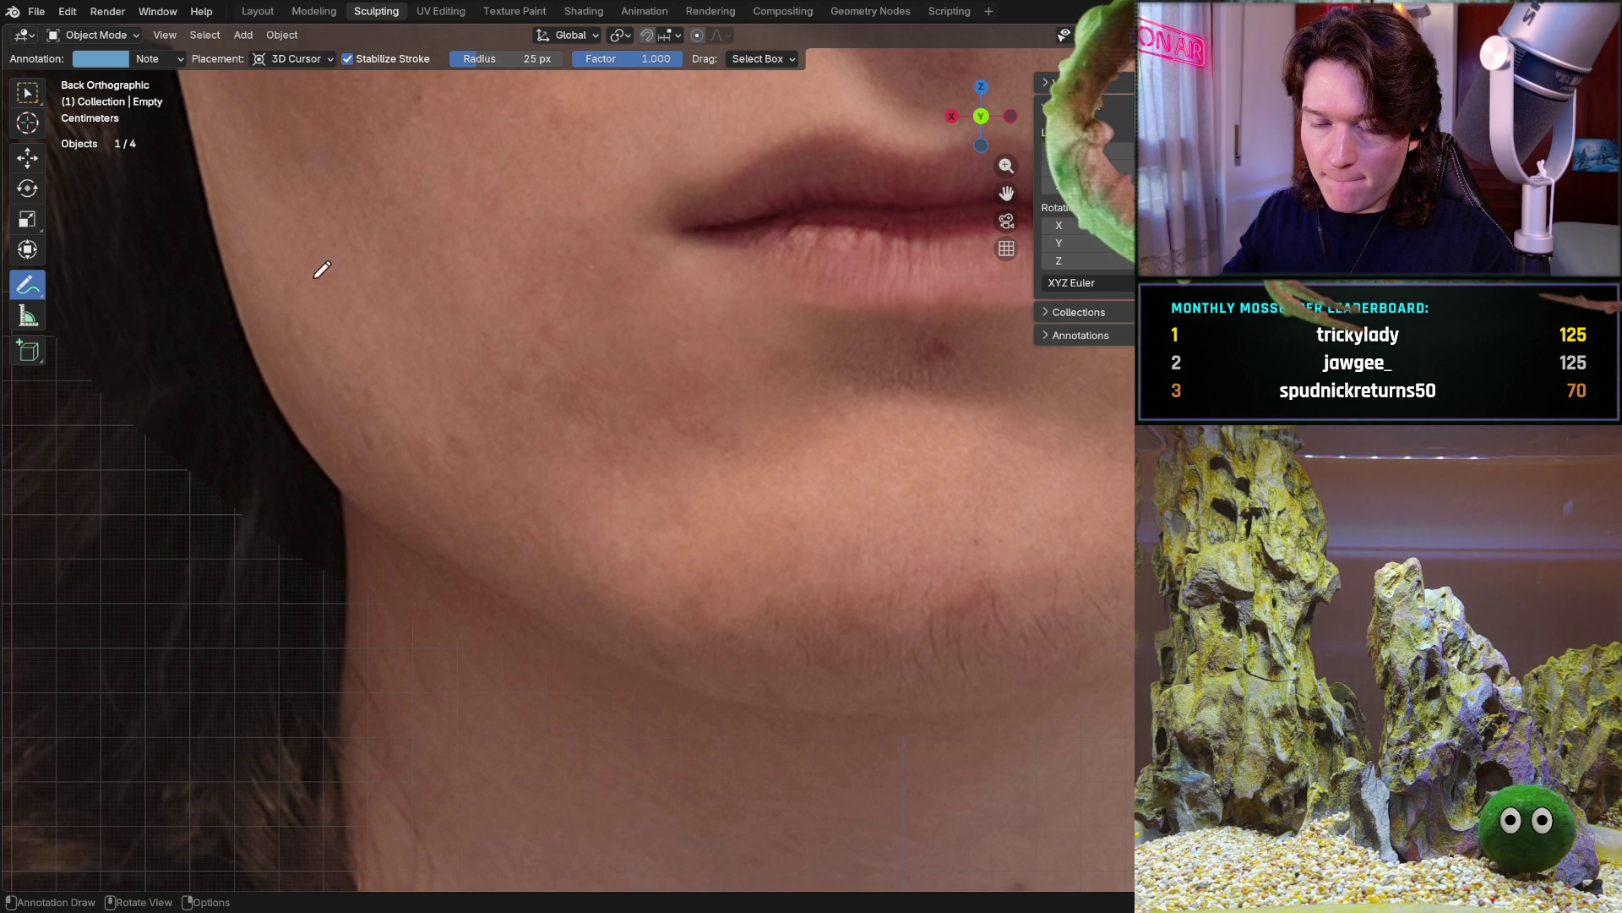
drag(246, 320, 242, 311)
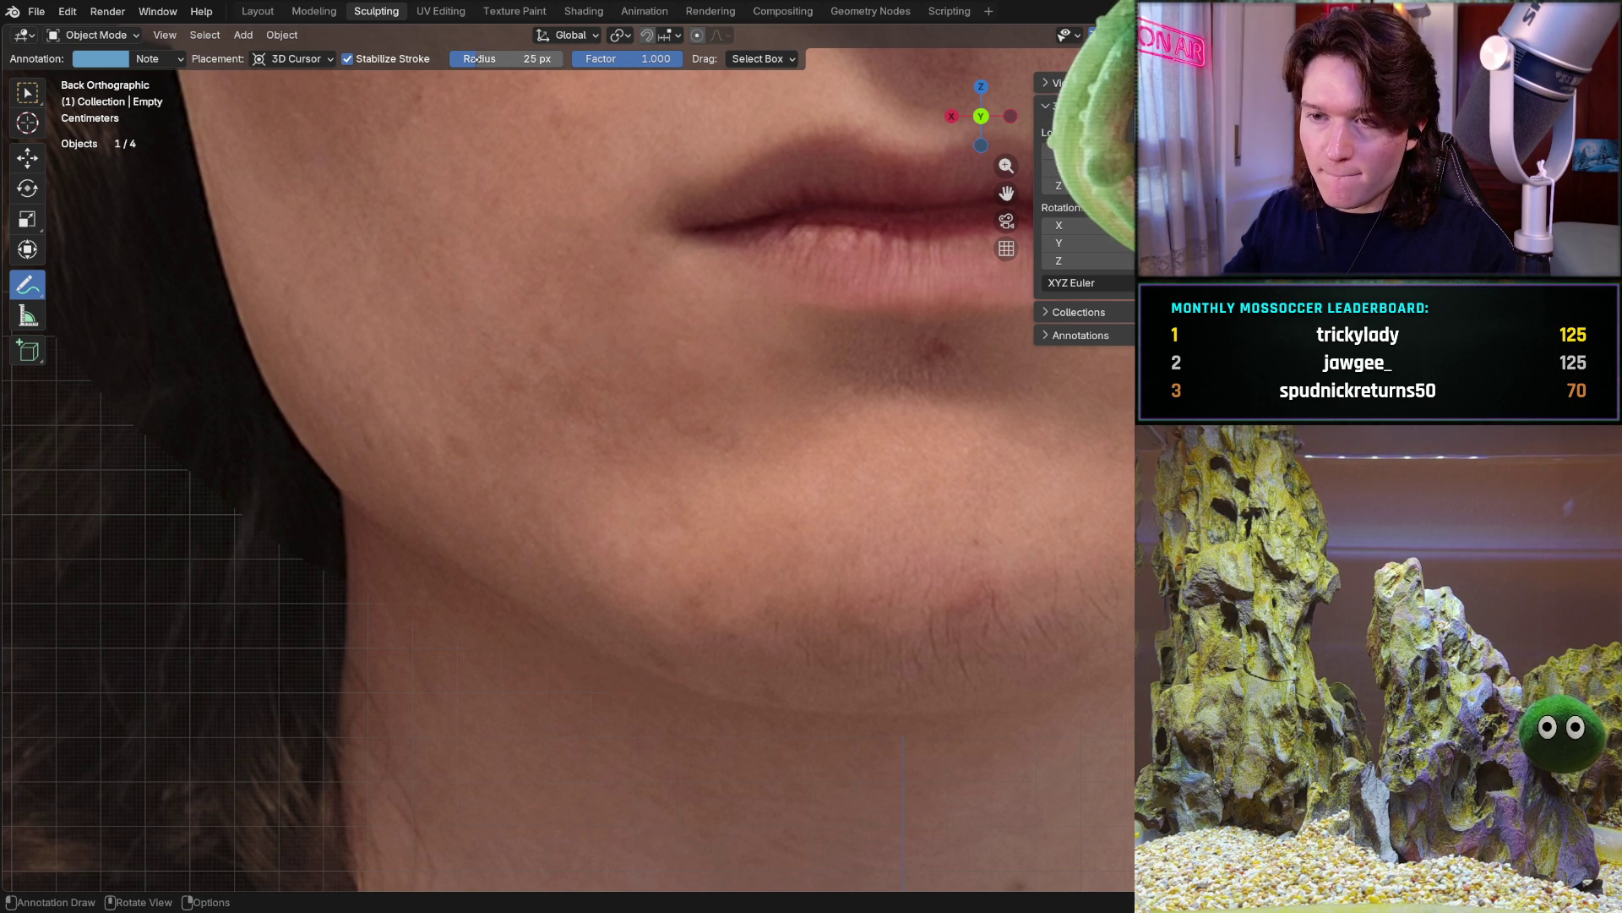
drag(478, 58, 490, 59)
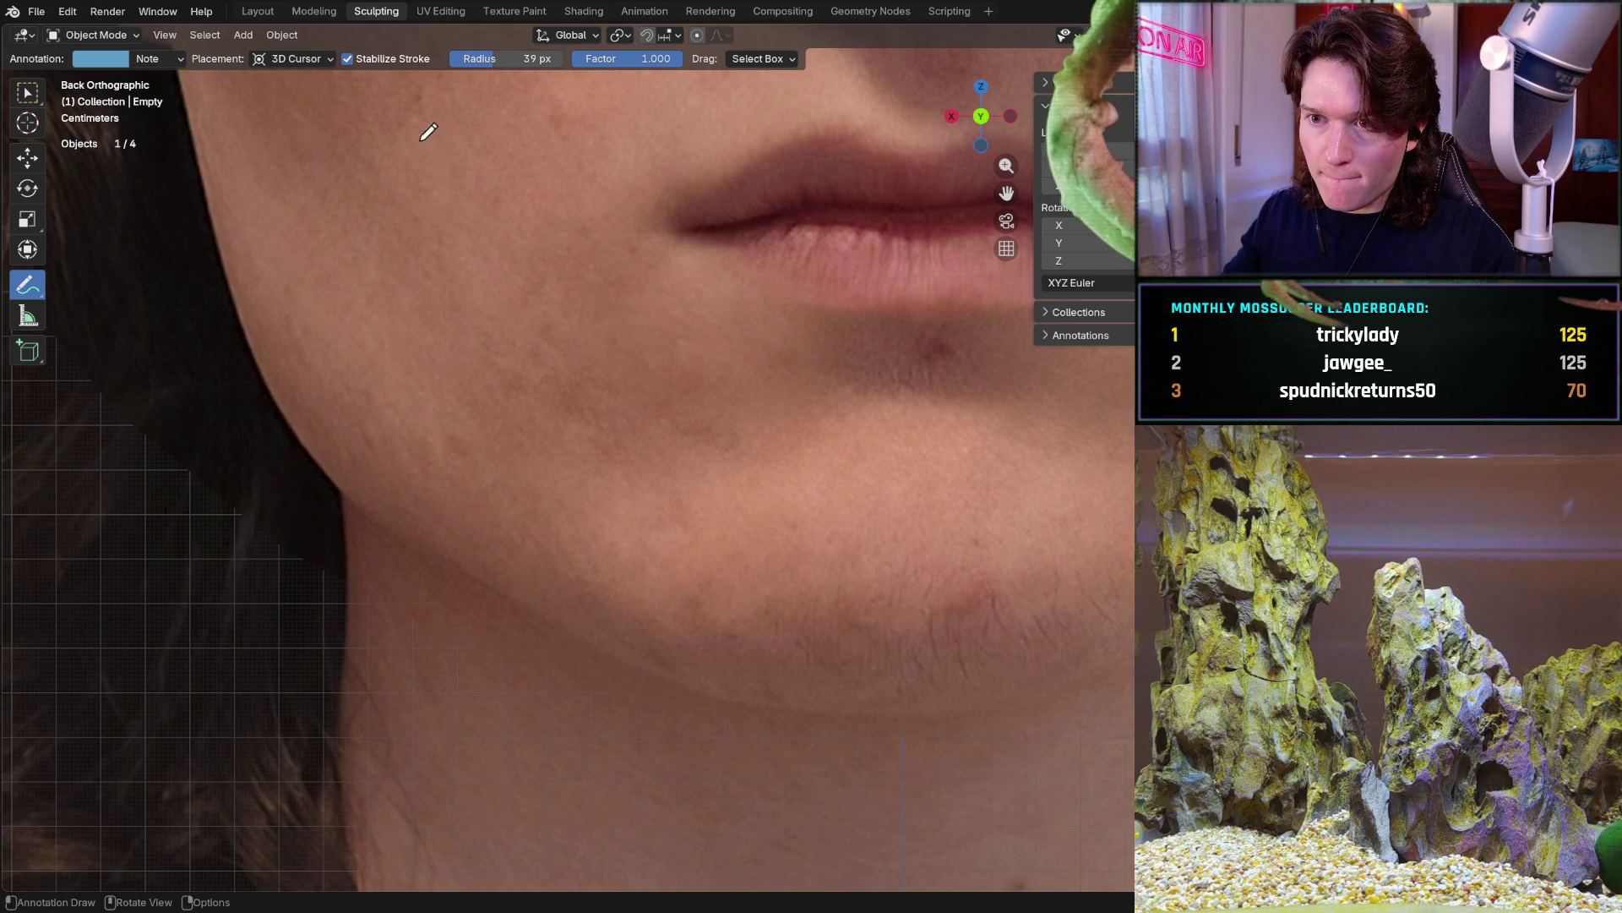
drag(247, 309, 271, 378)
drag(234, 309, 300, 444)
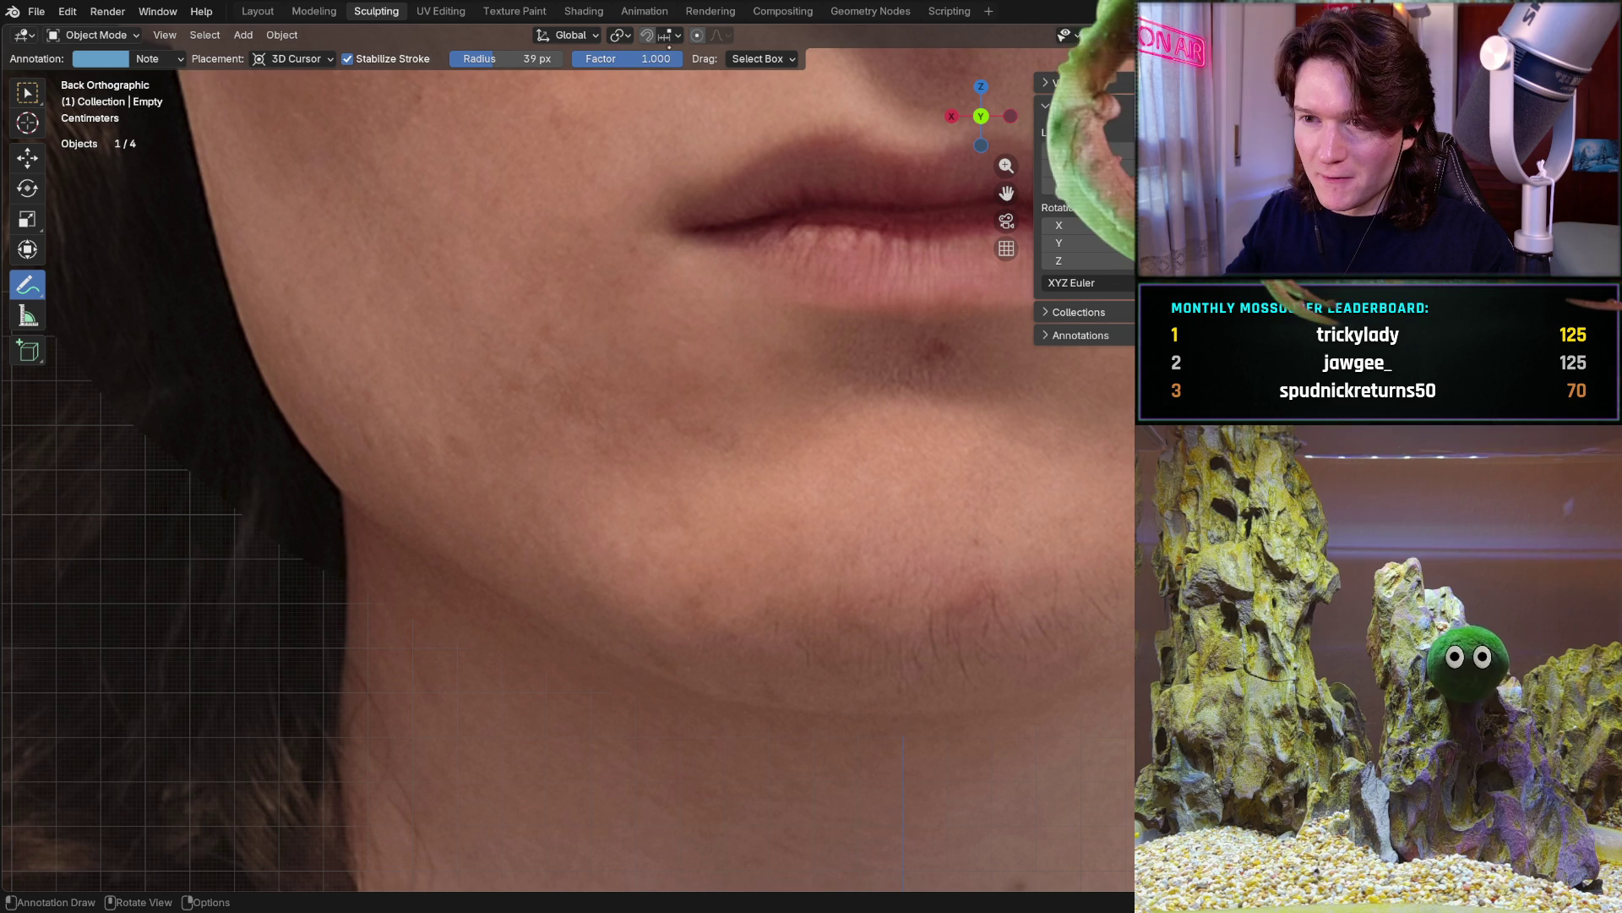
drag(497, 59, 452, 60)
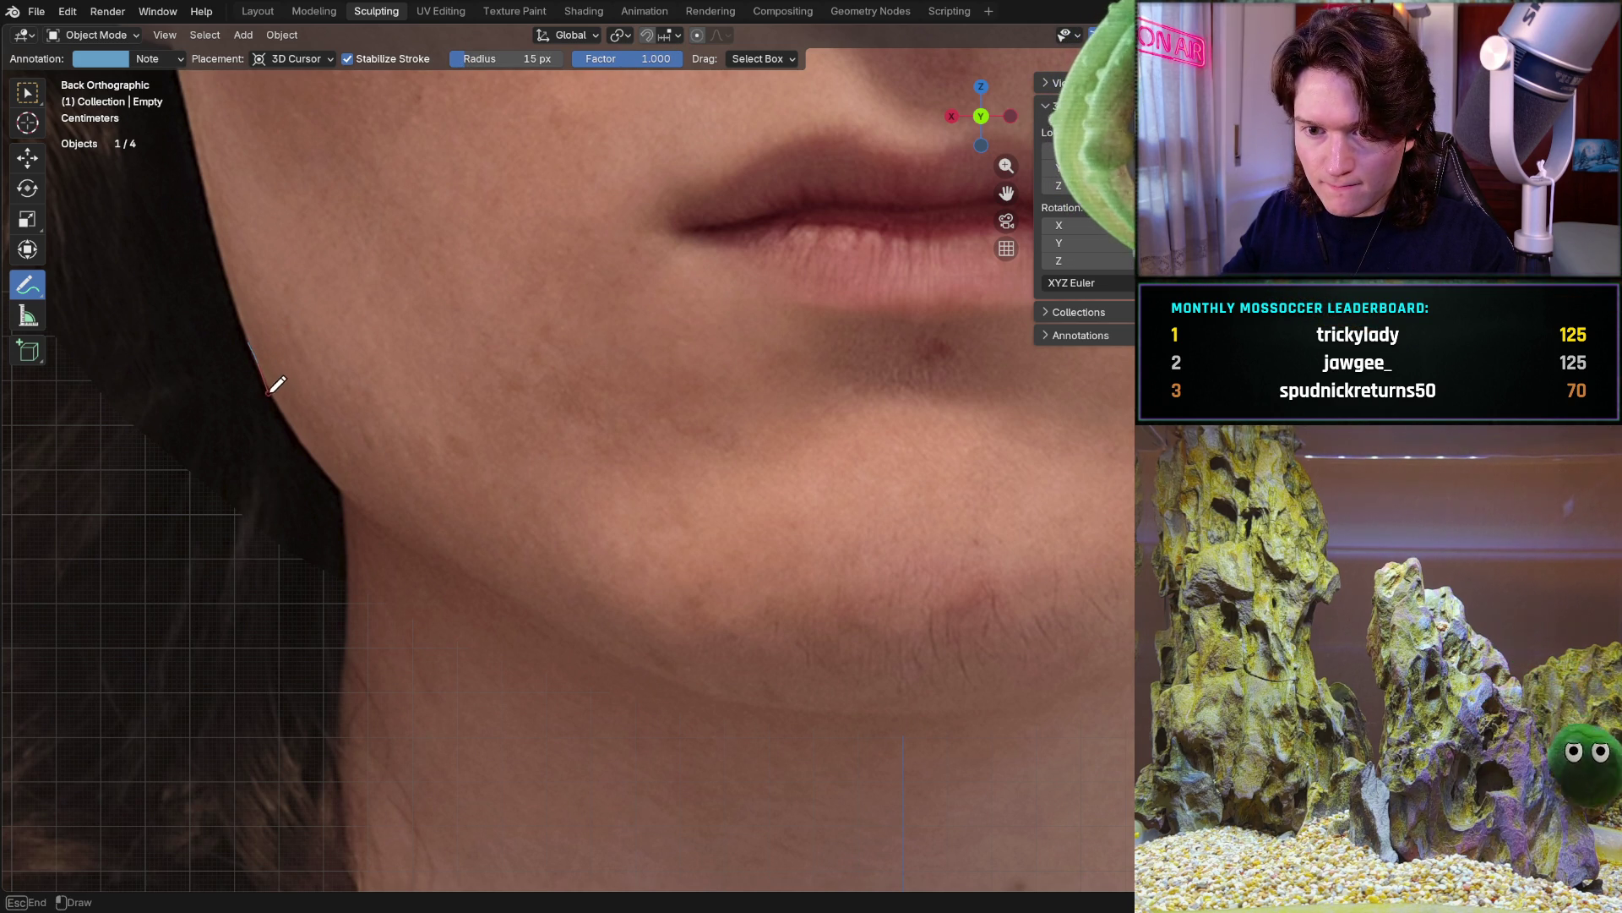
- Trace the left jawline down and around under the chin with a 24 px stabilizer radius
drag(300, 418, 387, 518)
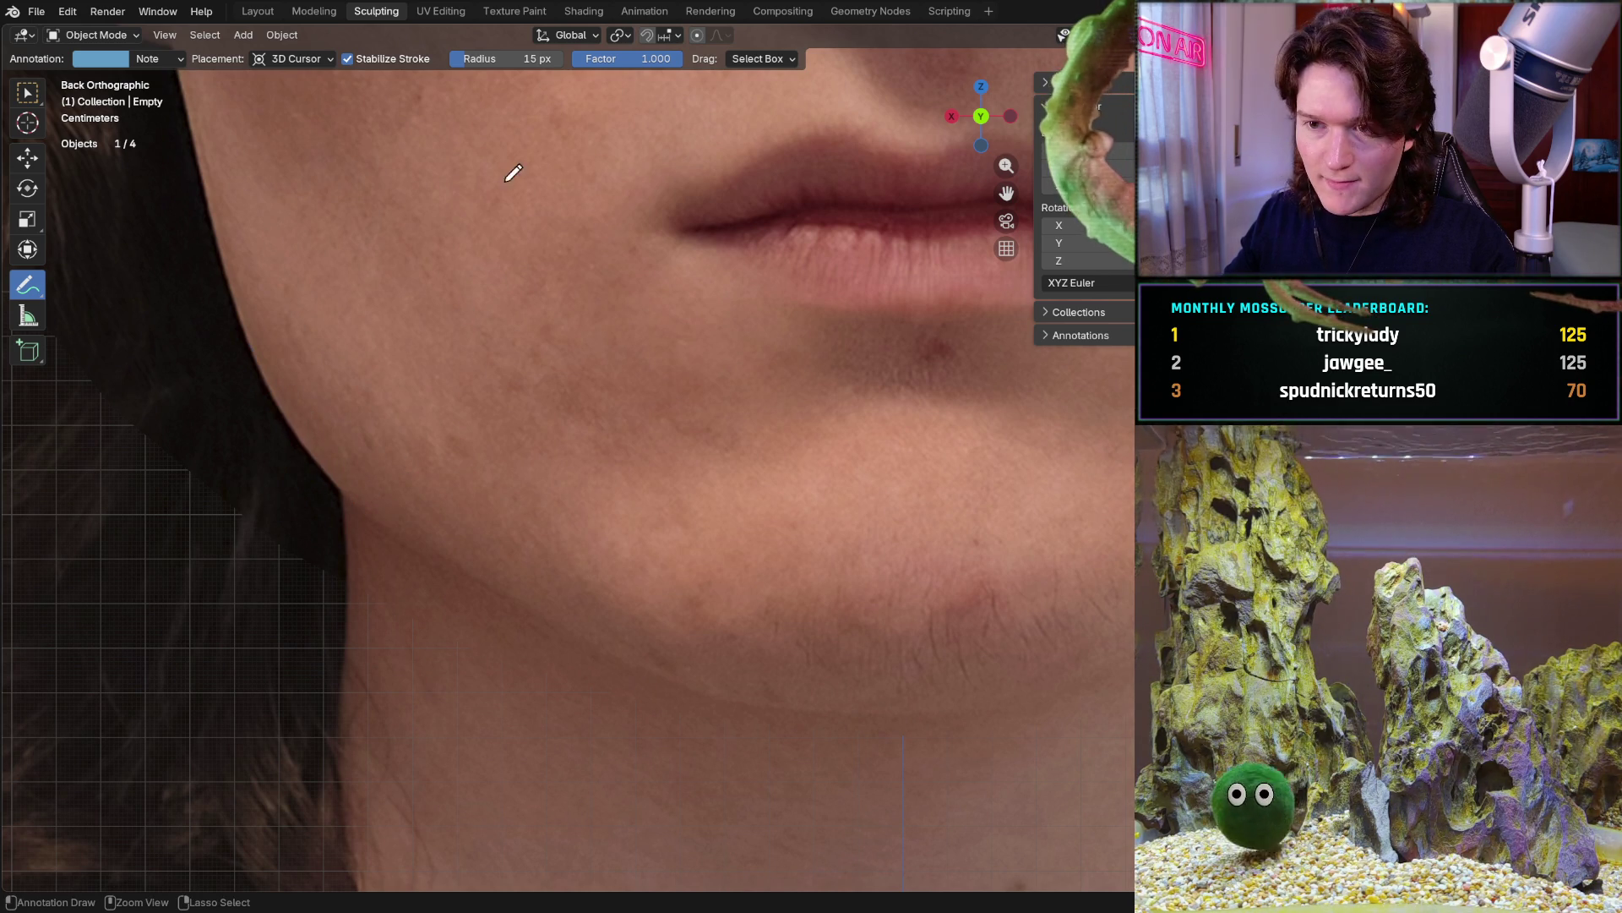
drag(466, 59, 488, 59)
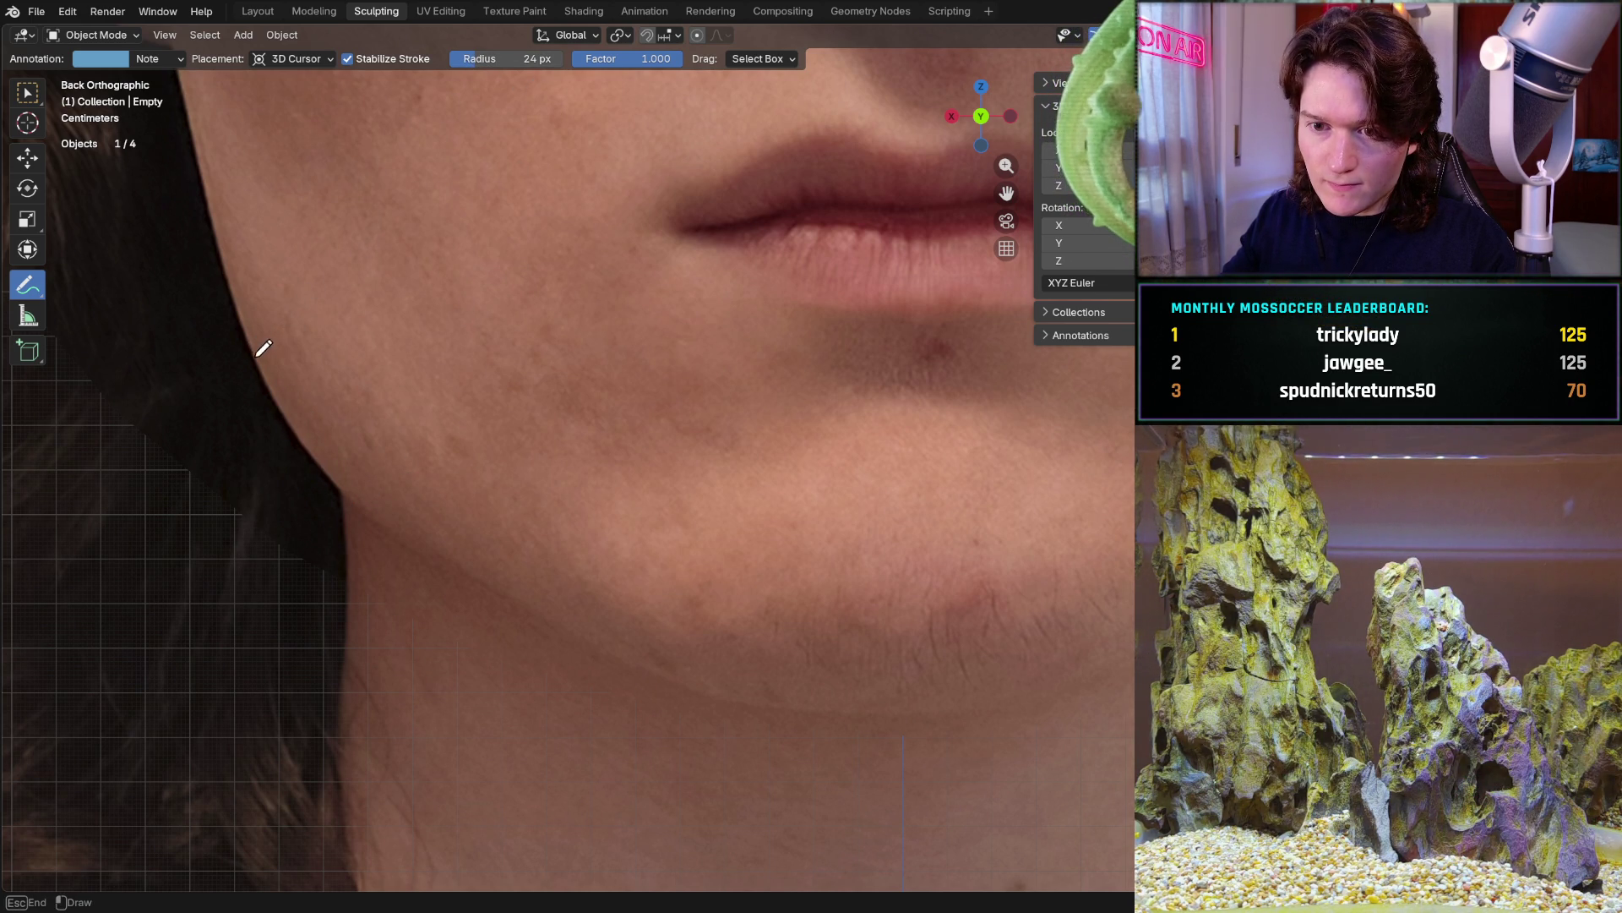
drag(274, 396, 348, 483)
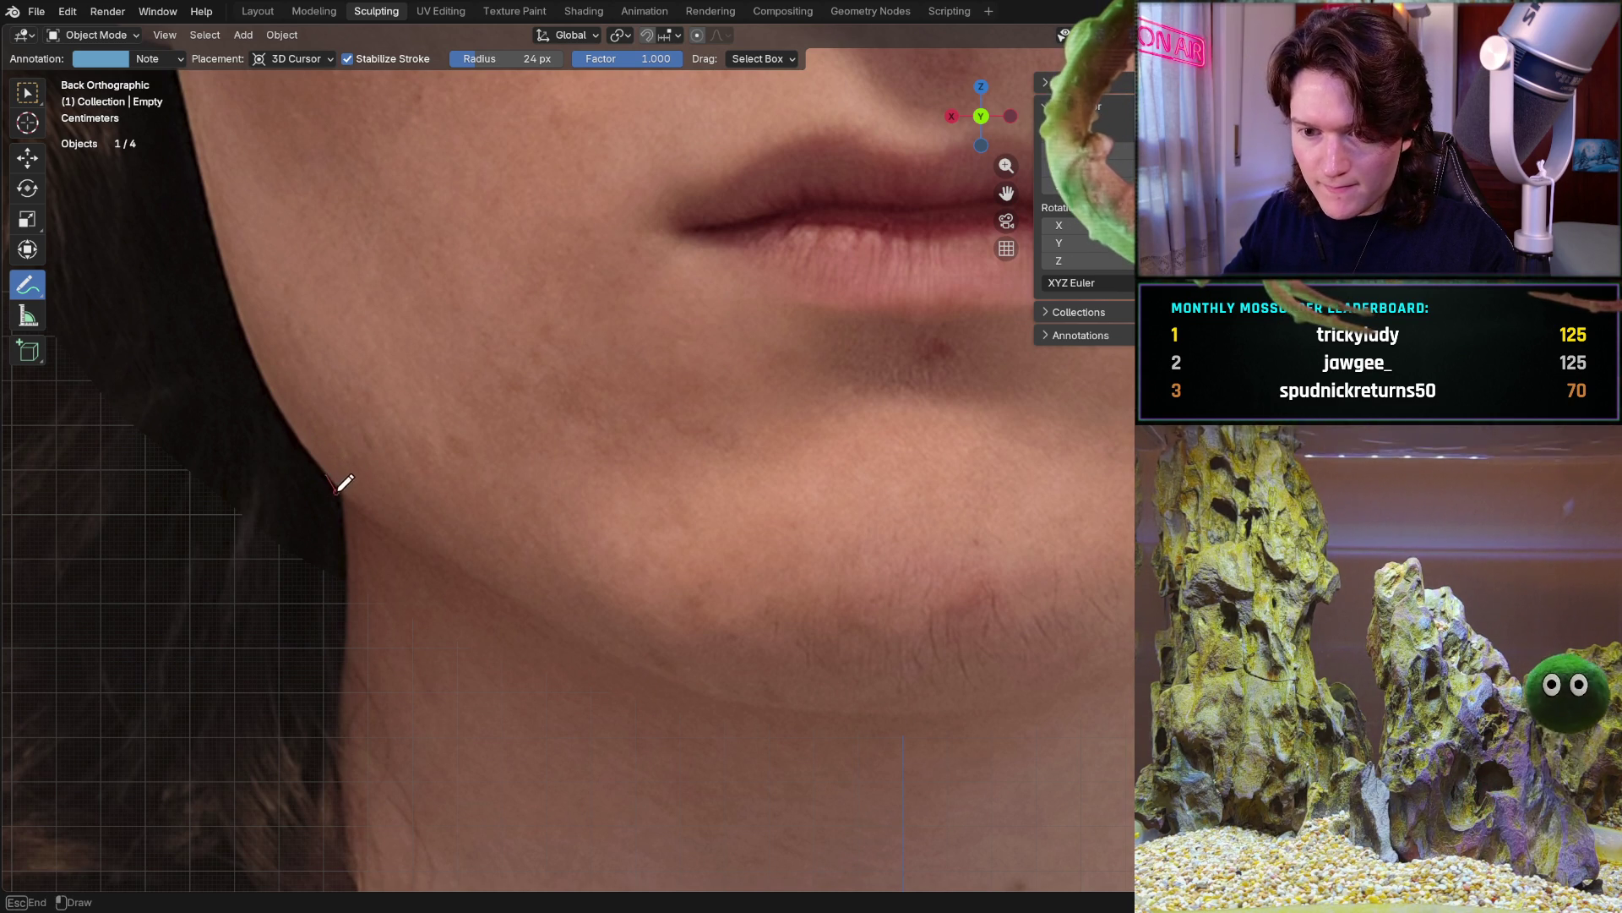
drag(396, 515, 398, 518)
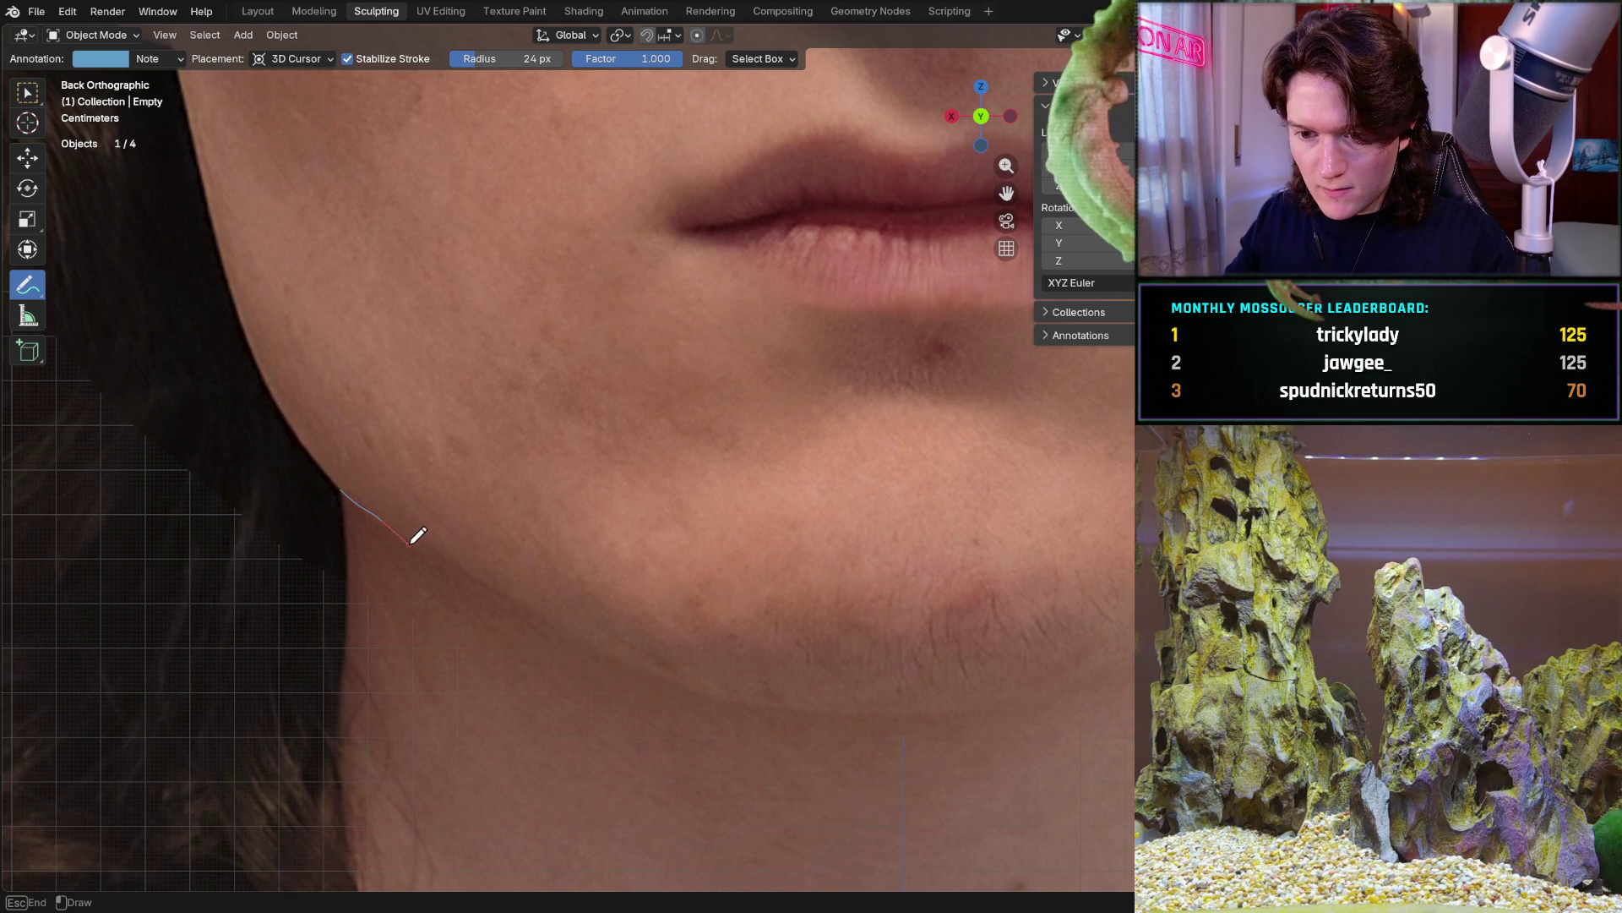
drag(489, 572, 578, 621)
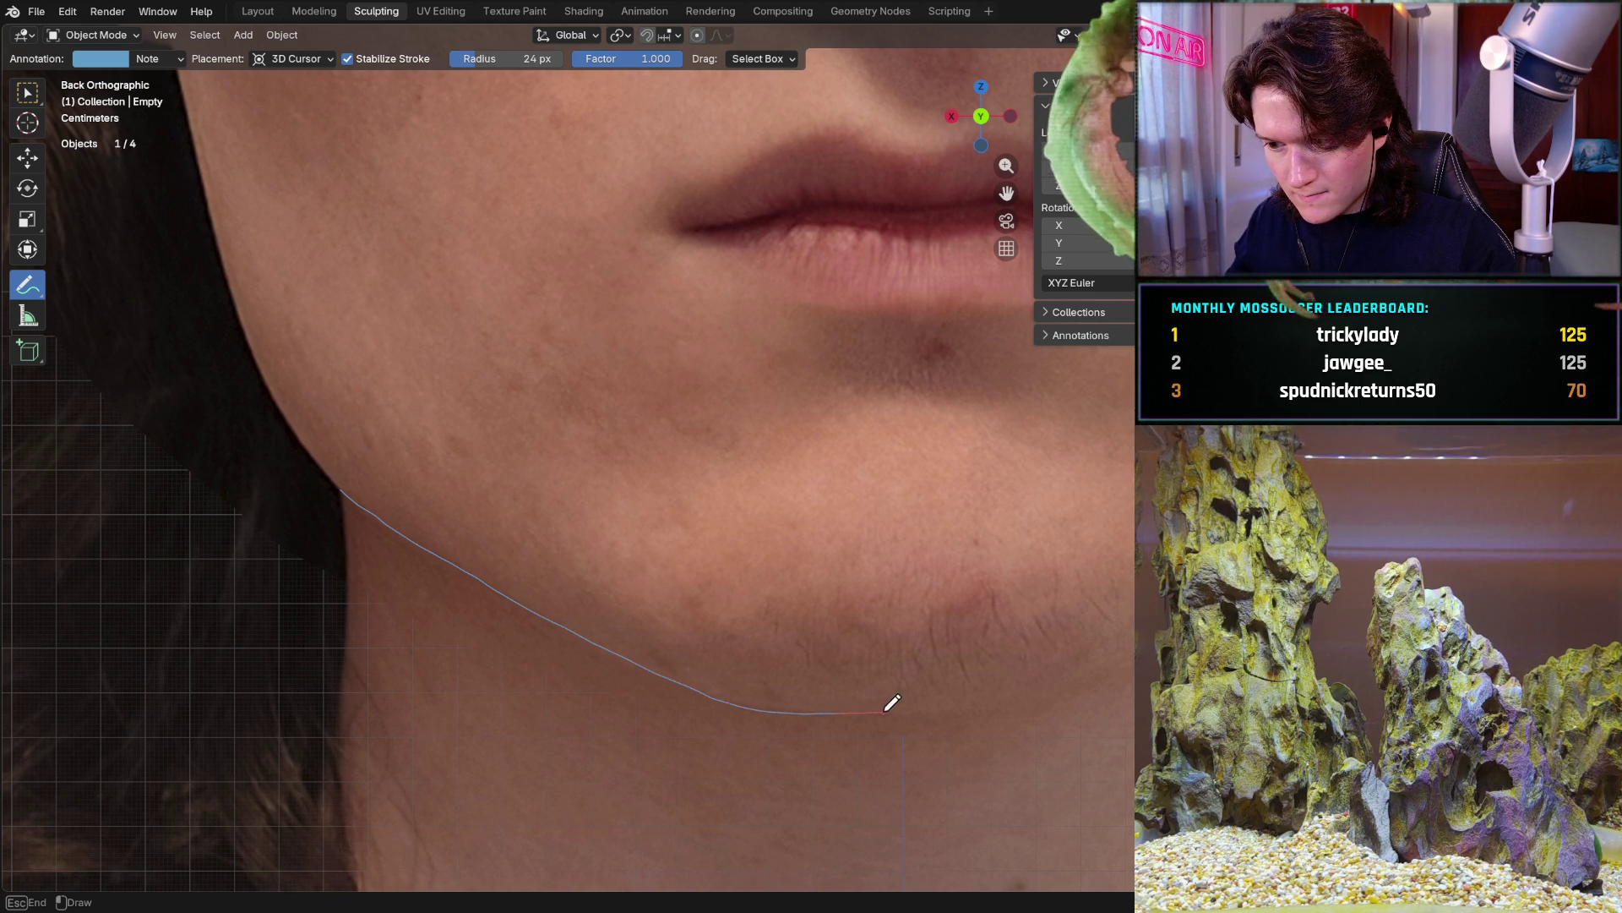
drag(929, 710, 1084, 659)
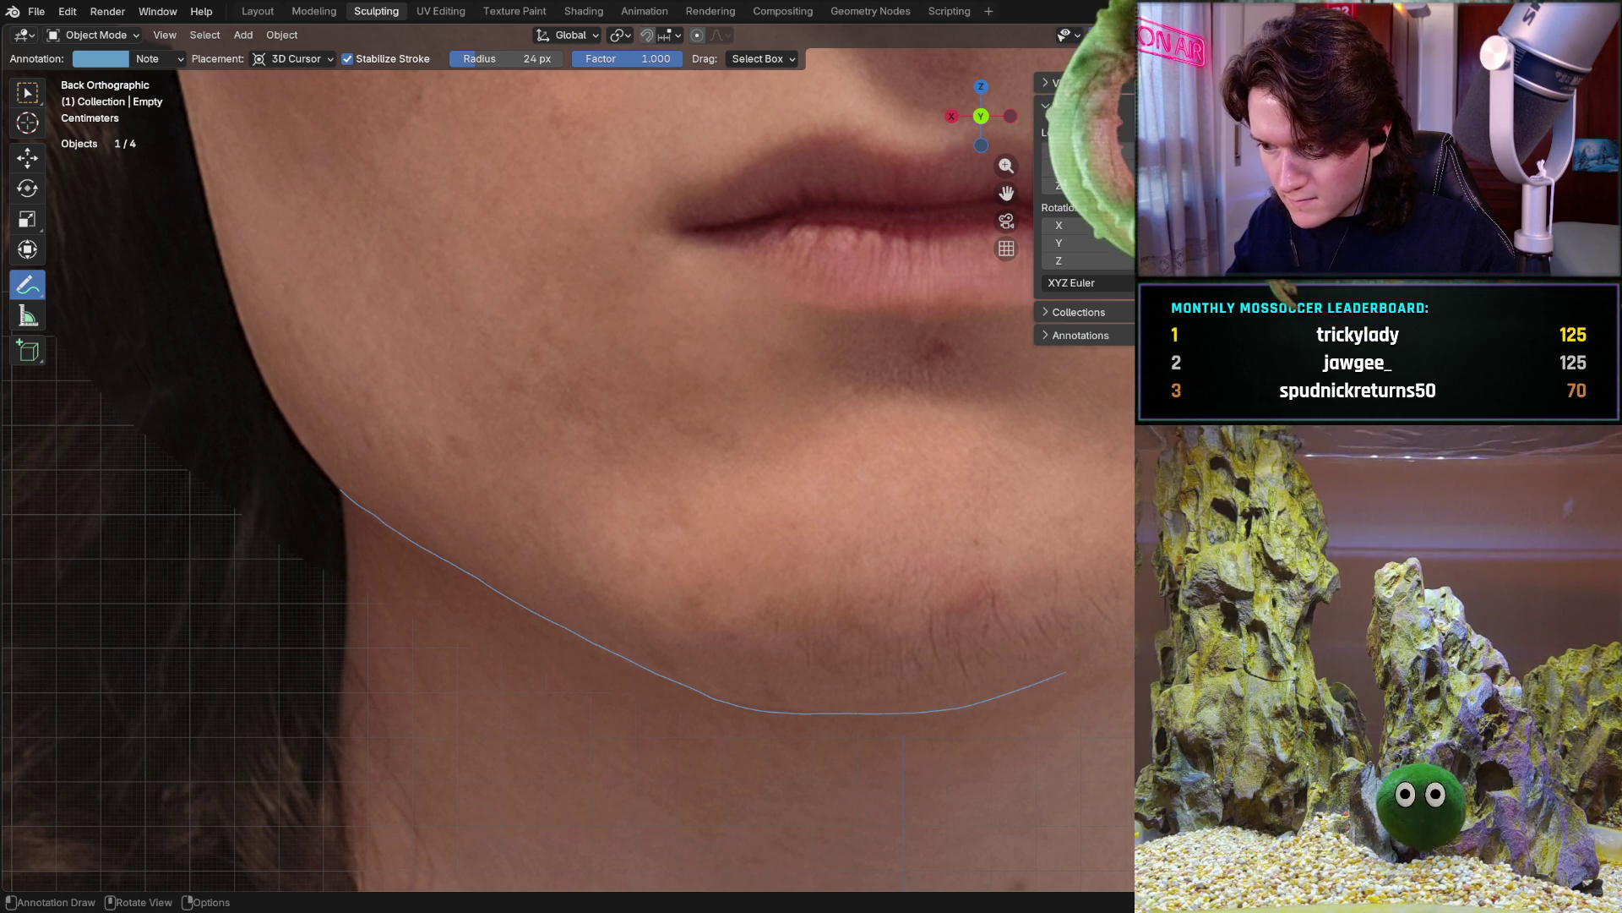
mouse_move(947, 528)
shift+middle_down()
mouse_move(811, 566)
mouse_move(616, 456)
mouse_move(706, 510)
mouse_move(642, 556)
shift+middle_up()
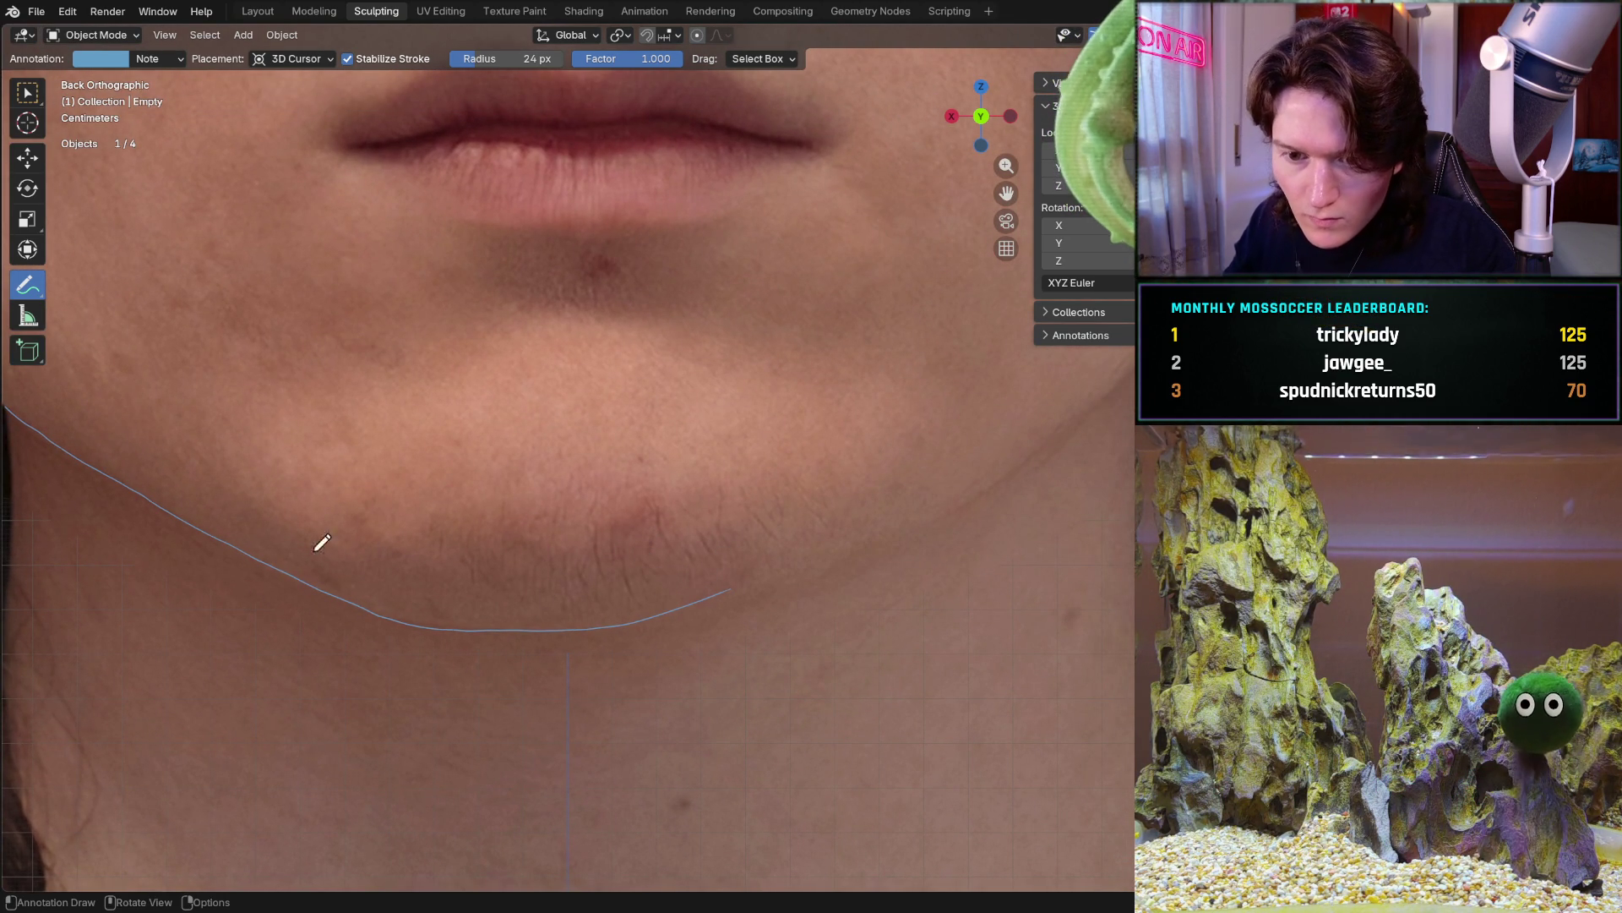
- Erase the chin portion of the jawline stroke with the Annotate Eraser
click(28, 286)
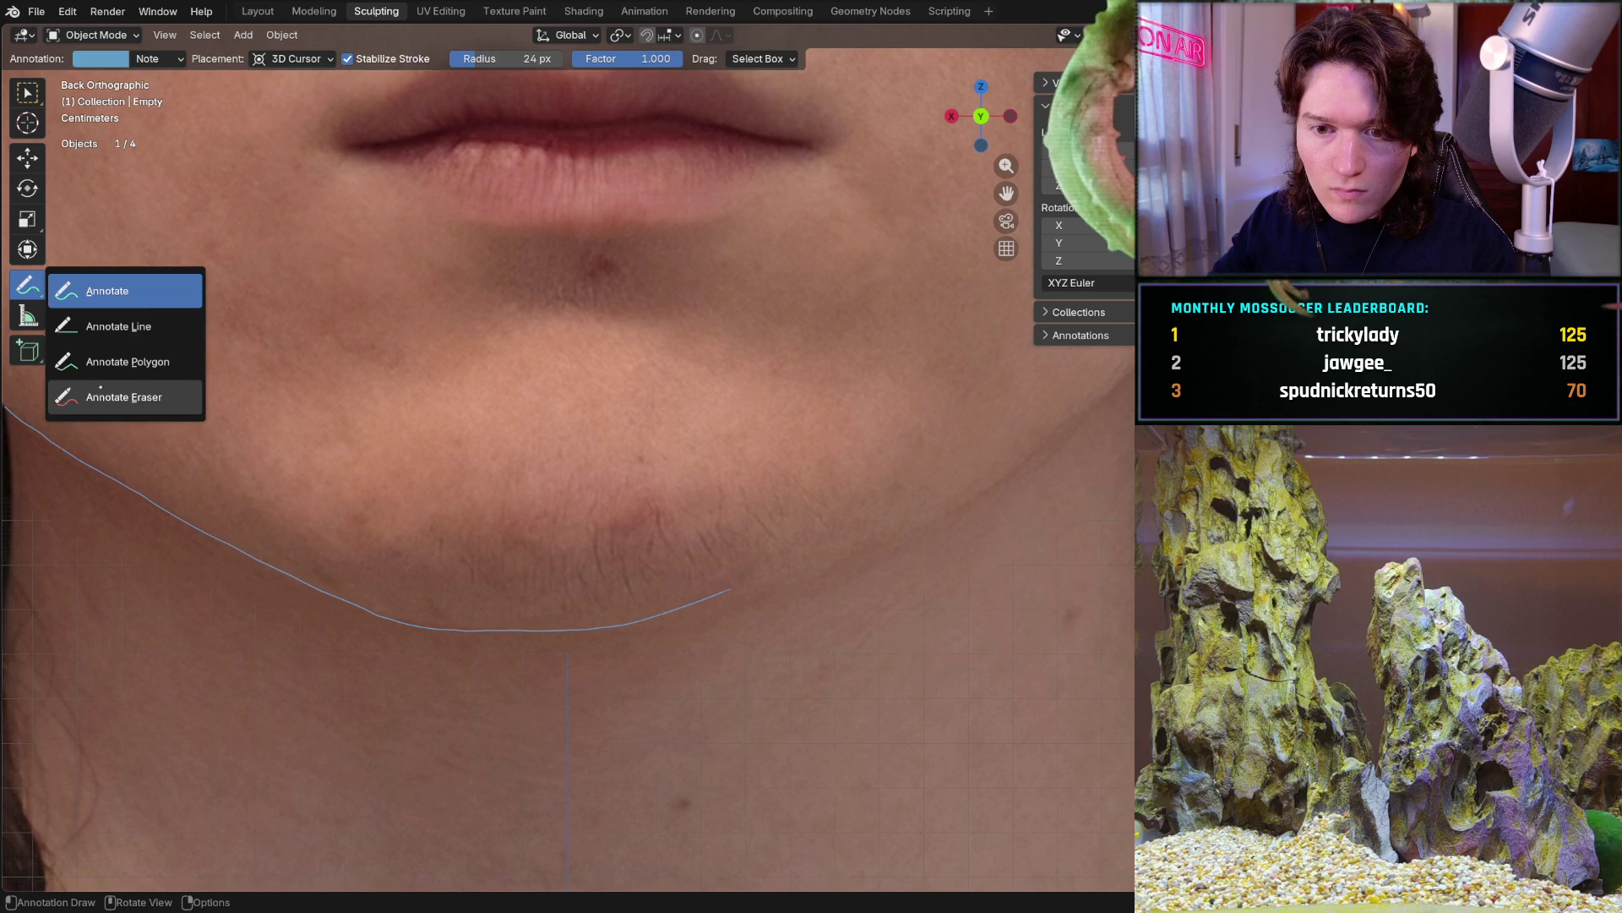
click(124, 397)
mouse_move(753, 577)
mouse_down()
mouse_move(598, 626)
mouse_move(442, 608)
mouse_move(413, 641)
mouse_move(268, 501)
mouse_up()
- Redraw the jawline from the left jaw end under the chin and up the right side
click(27, 284)
click(108, 287)
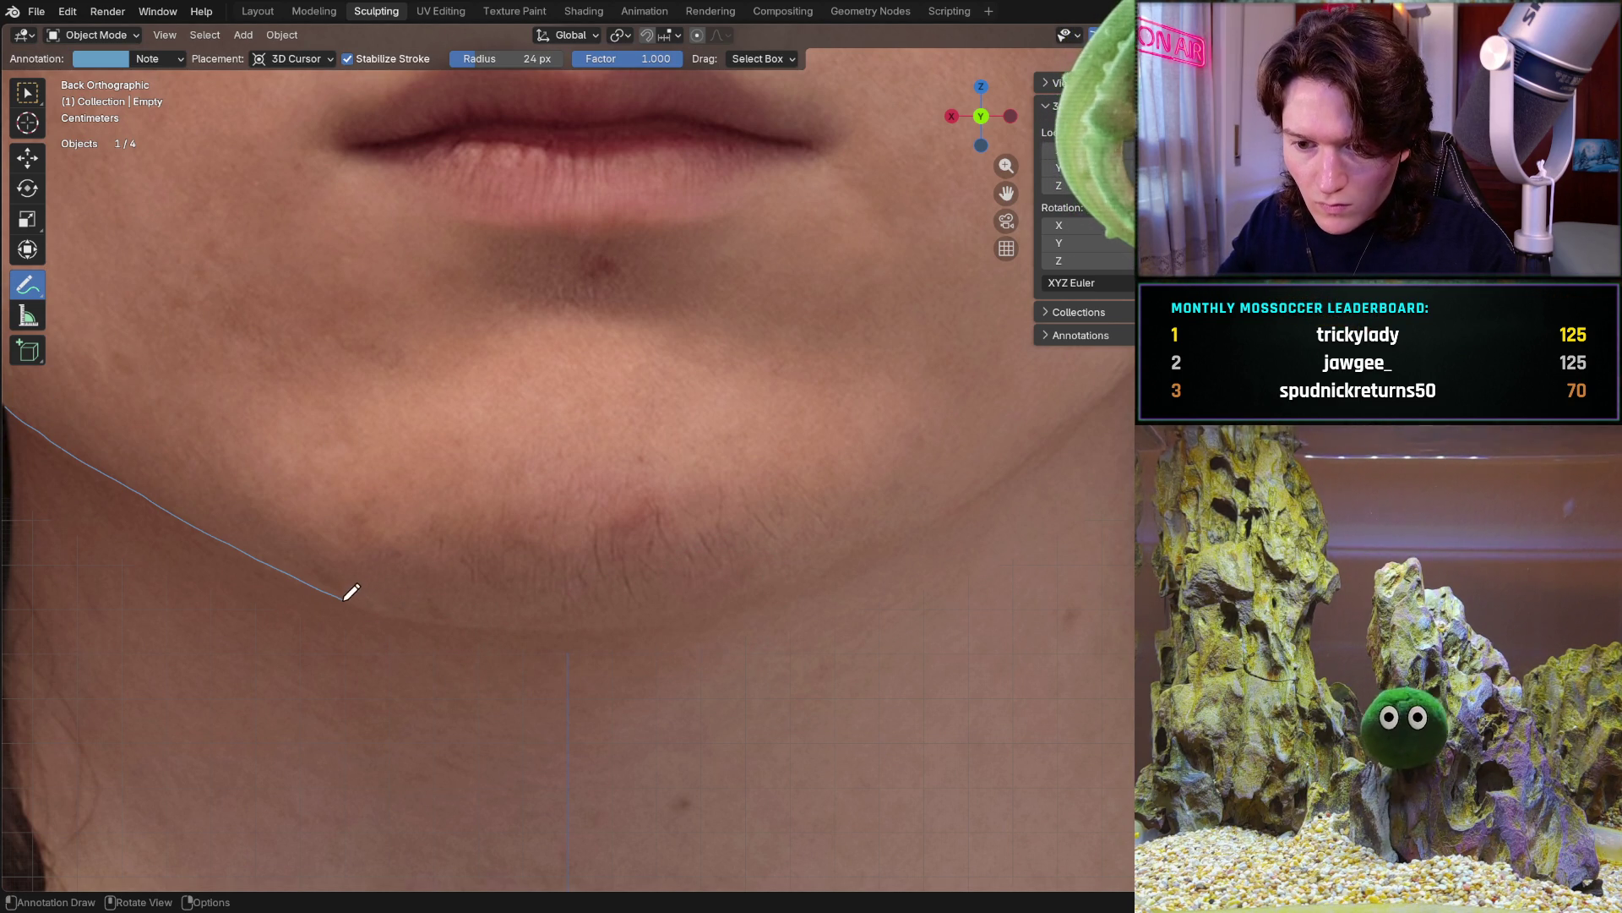
drag(346, 599, 344, 600)
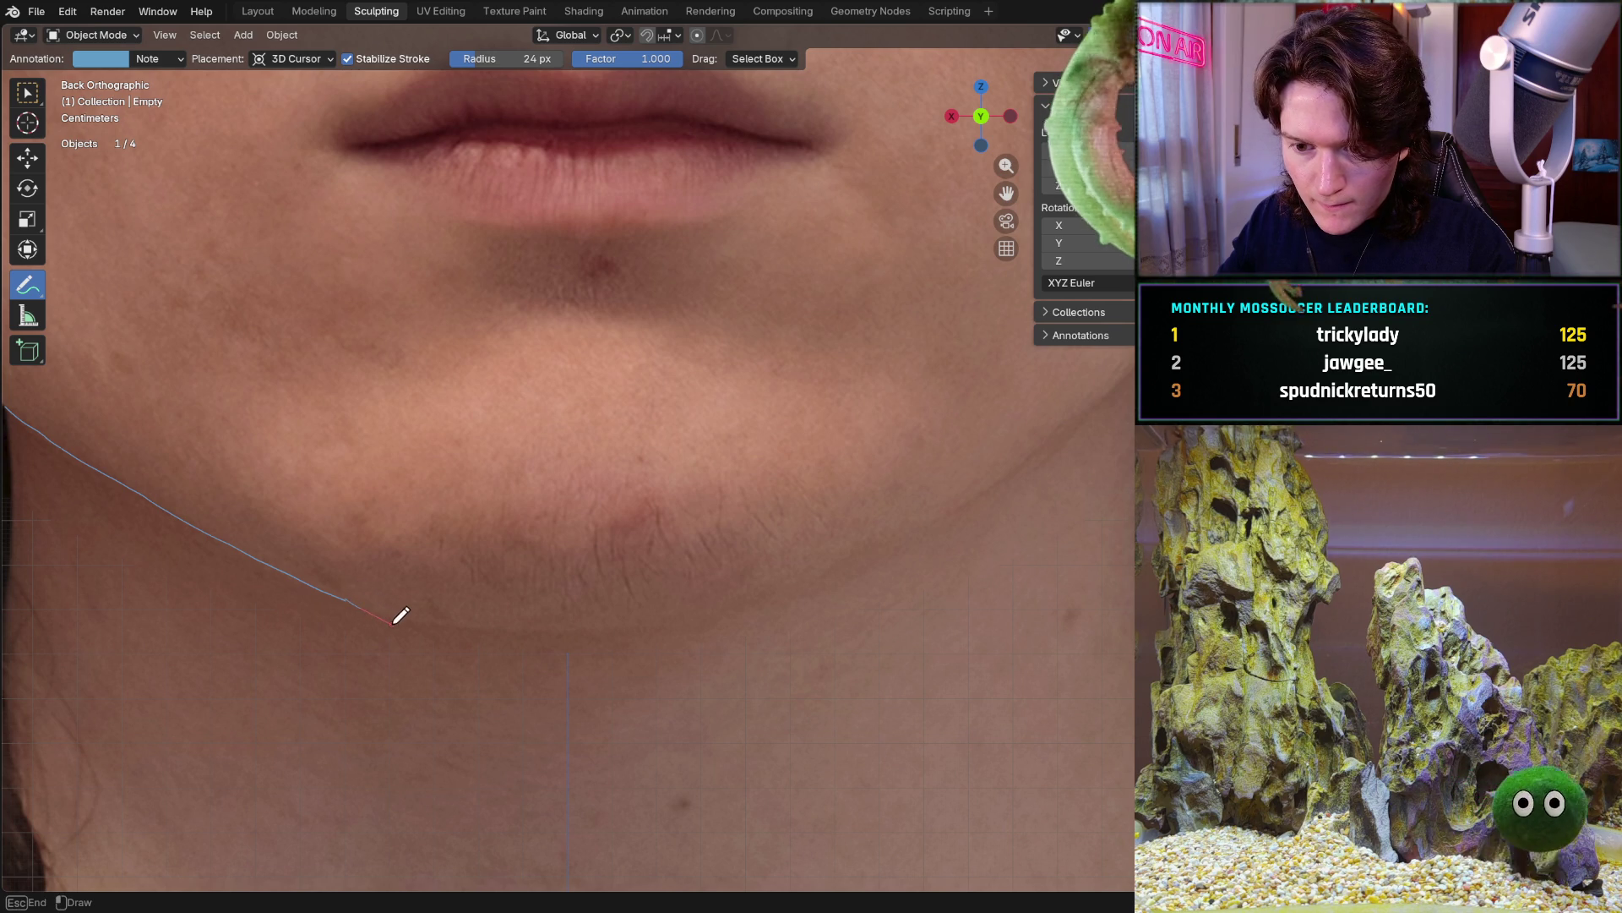
drag(346, 599, 484, 630)
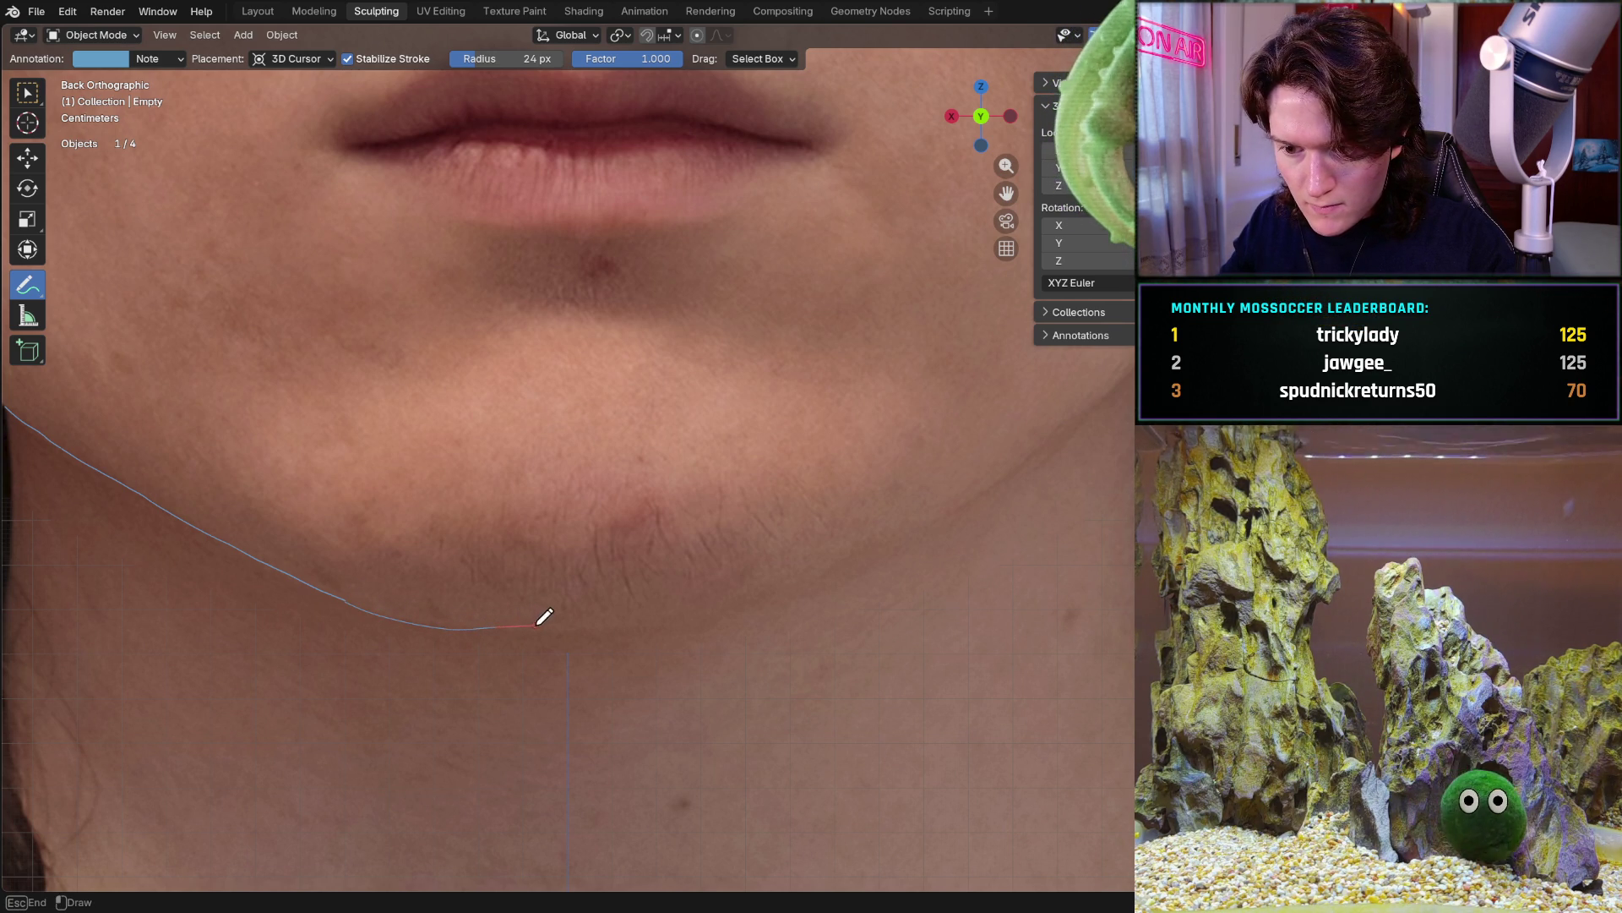
key(ctrl+z)
drag(346, 601, 433, 615)
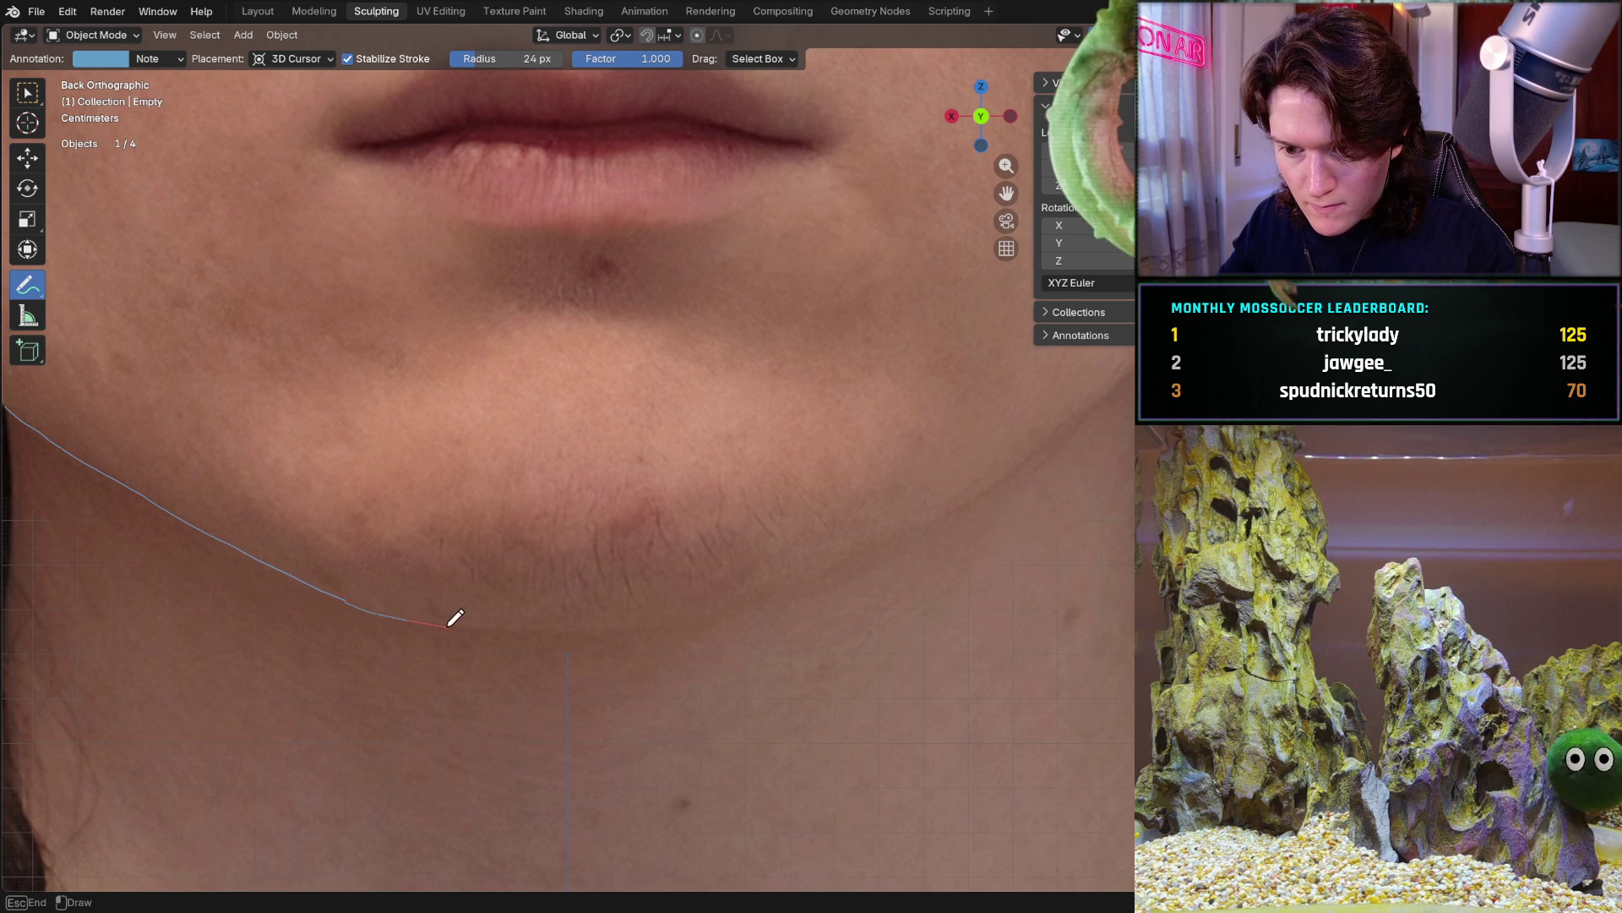
drag(530, 619, 592, 622)
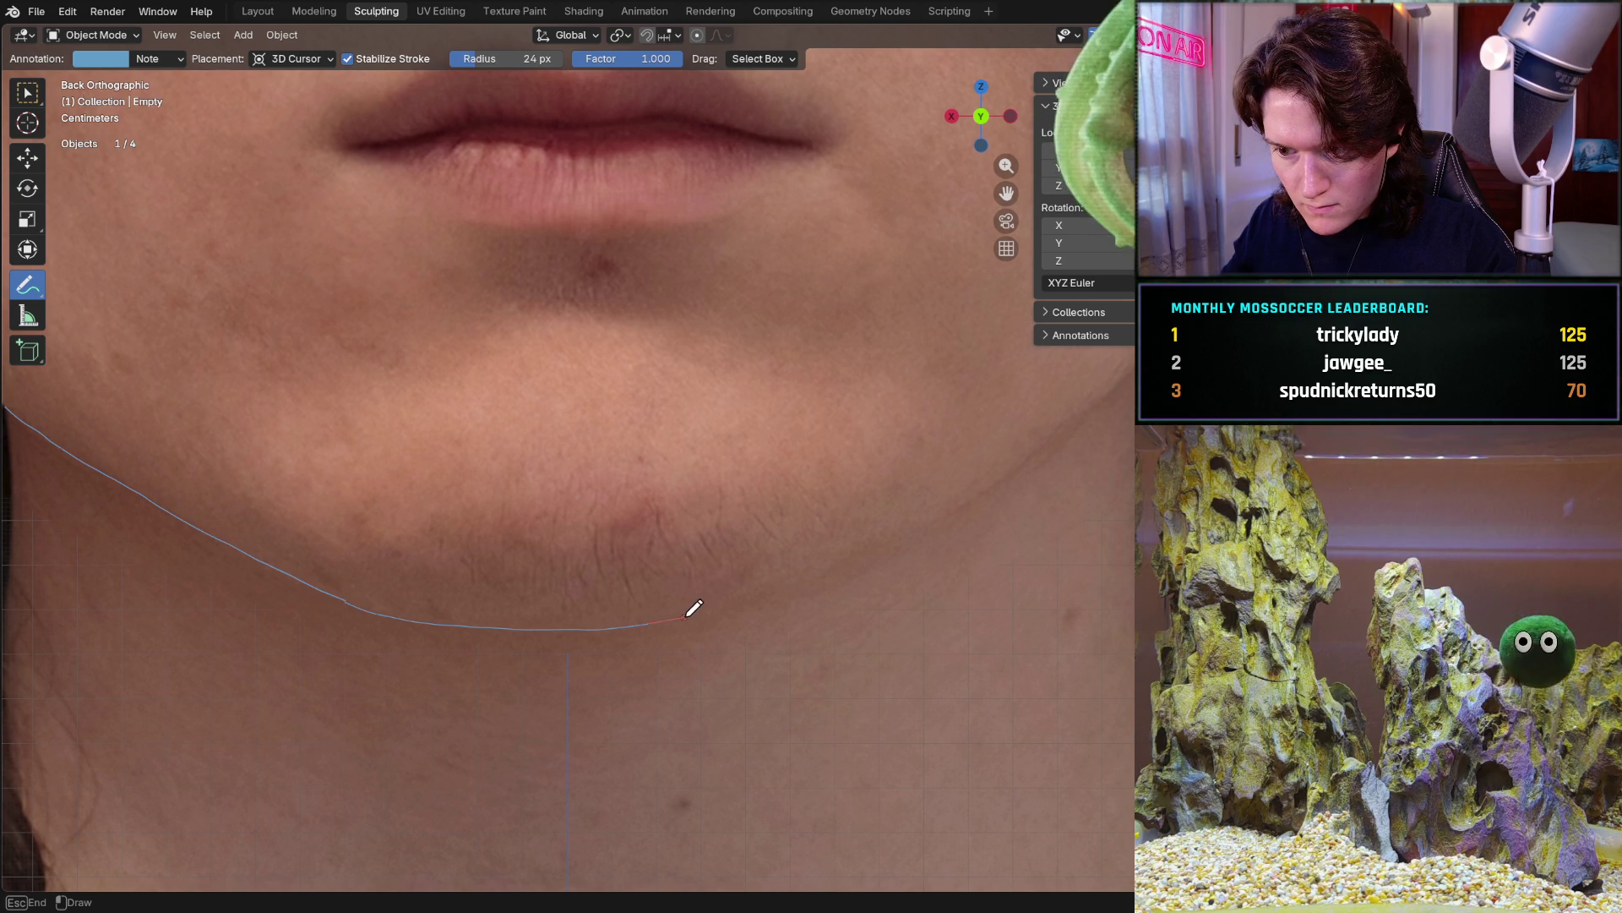
drag(759, 586, 1064, 437)
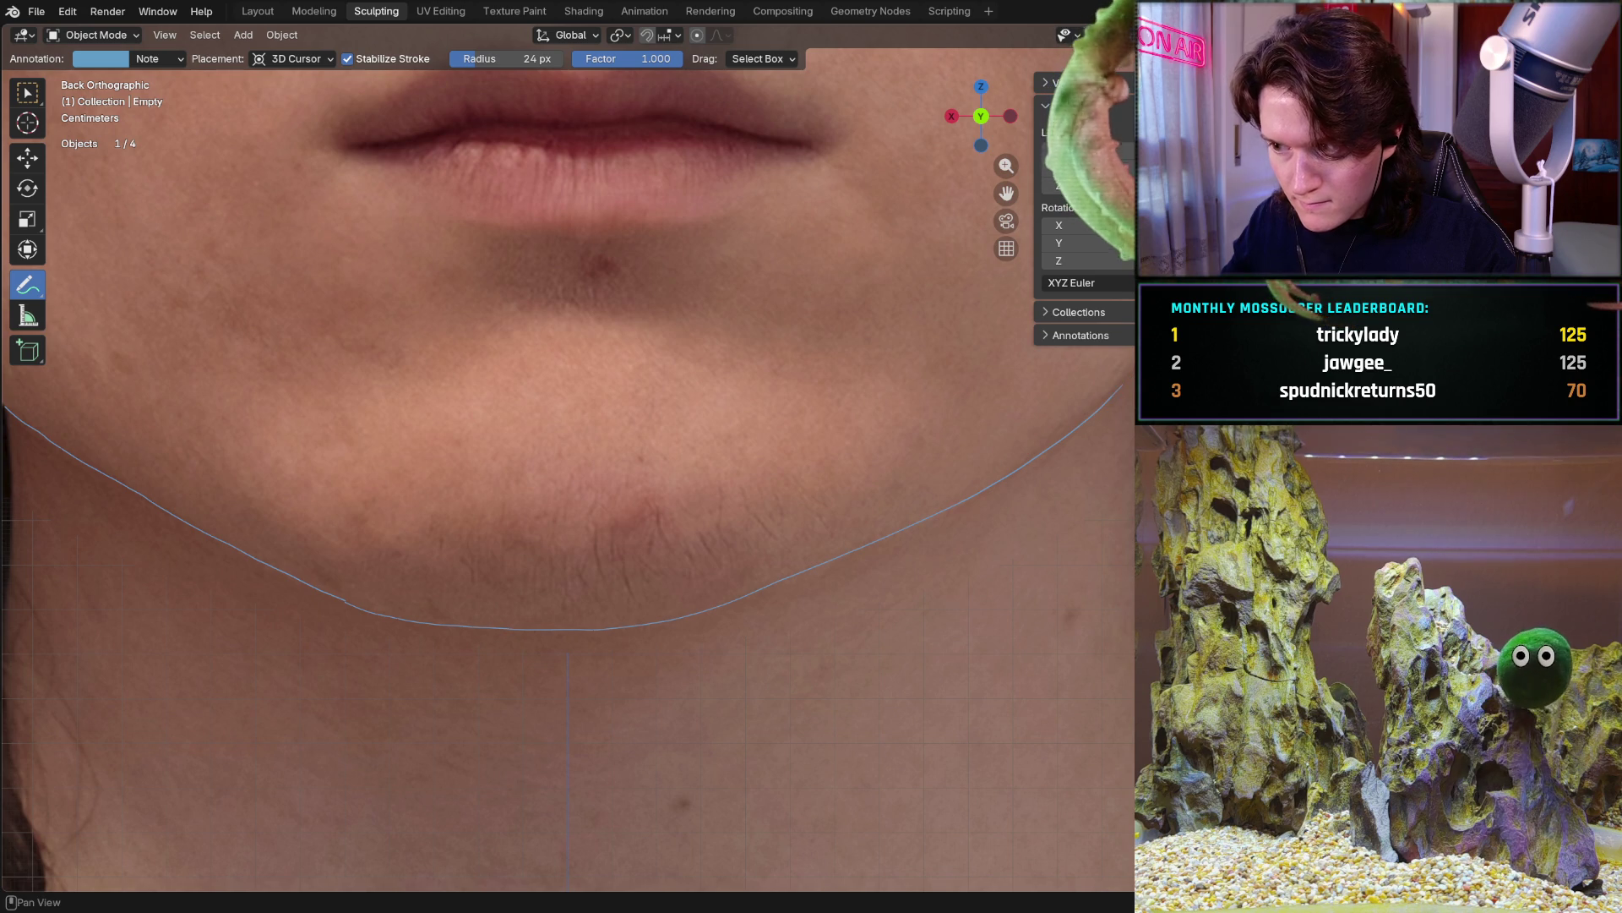
- Orbit around the face, then snap back to the straight-on Back Orthographic view
mouse_move(691, 389)
middle_down()
mouse_move(616, 464)
mouse_move(632, 421)
middle_up()
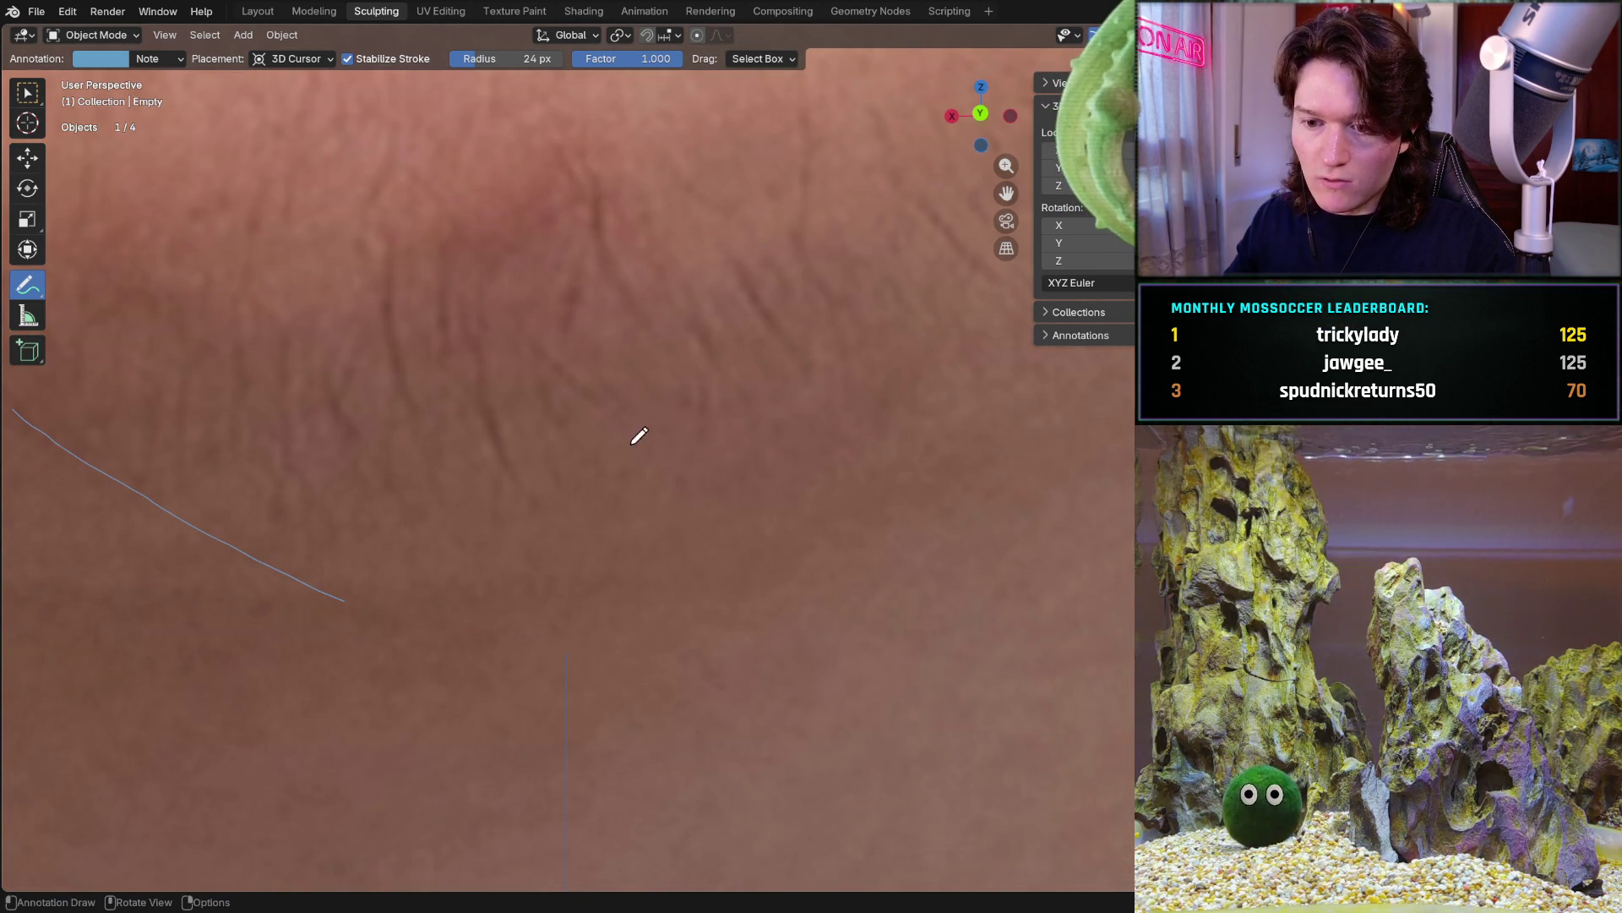
mouse_move(738, 358)
ctrl+middle_down()
mouse_move(528, 605)
mouse_move(612, 515)
mouse_move(656, 536)
mouse_move(597, 518)
ctrl+middle_up()
mouse_move(656, 432)
middle_down()
mouse_move(710, 449)
mouse_move(676, 439)
middle_up()
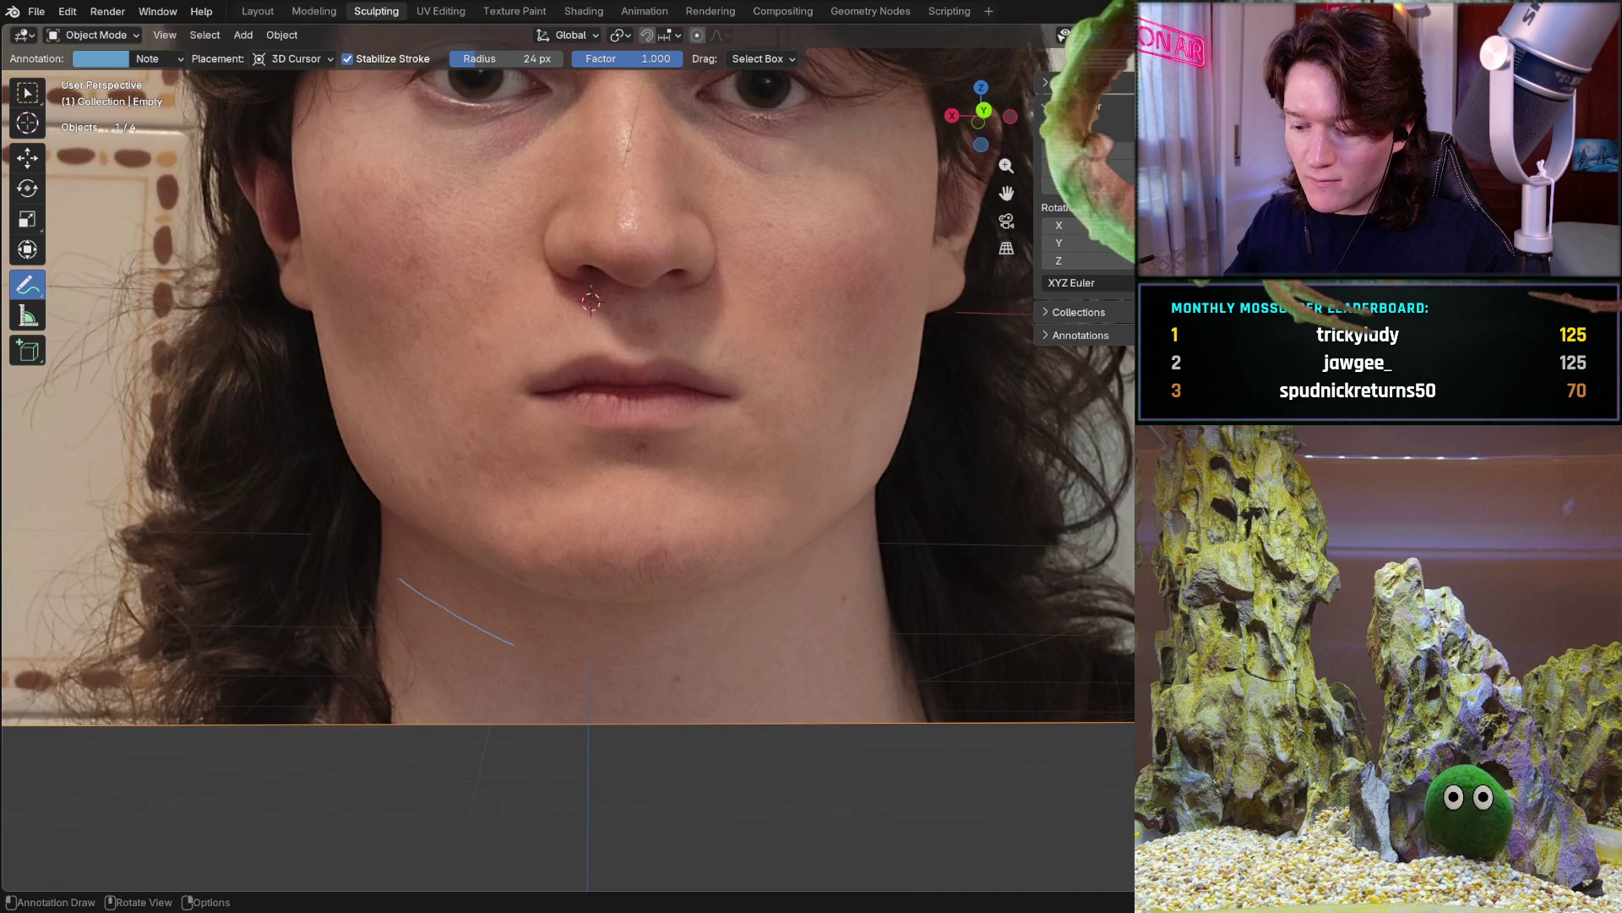
key(ctrl+KP_1)
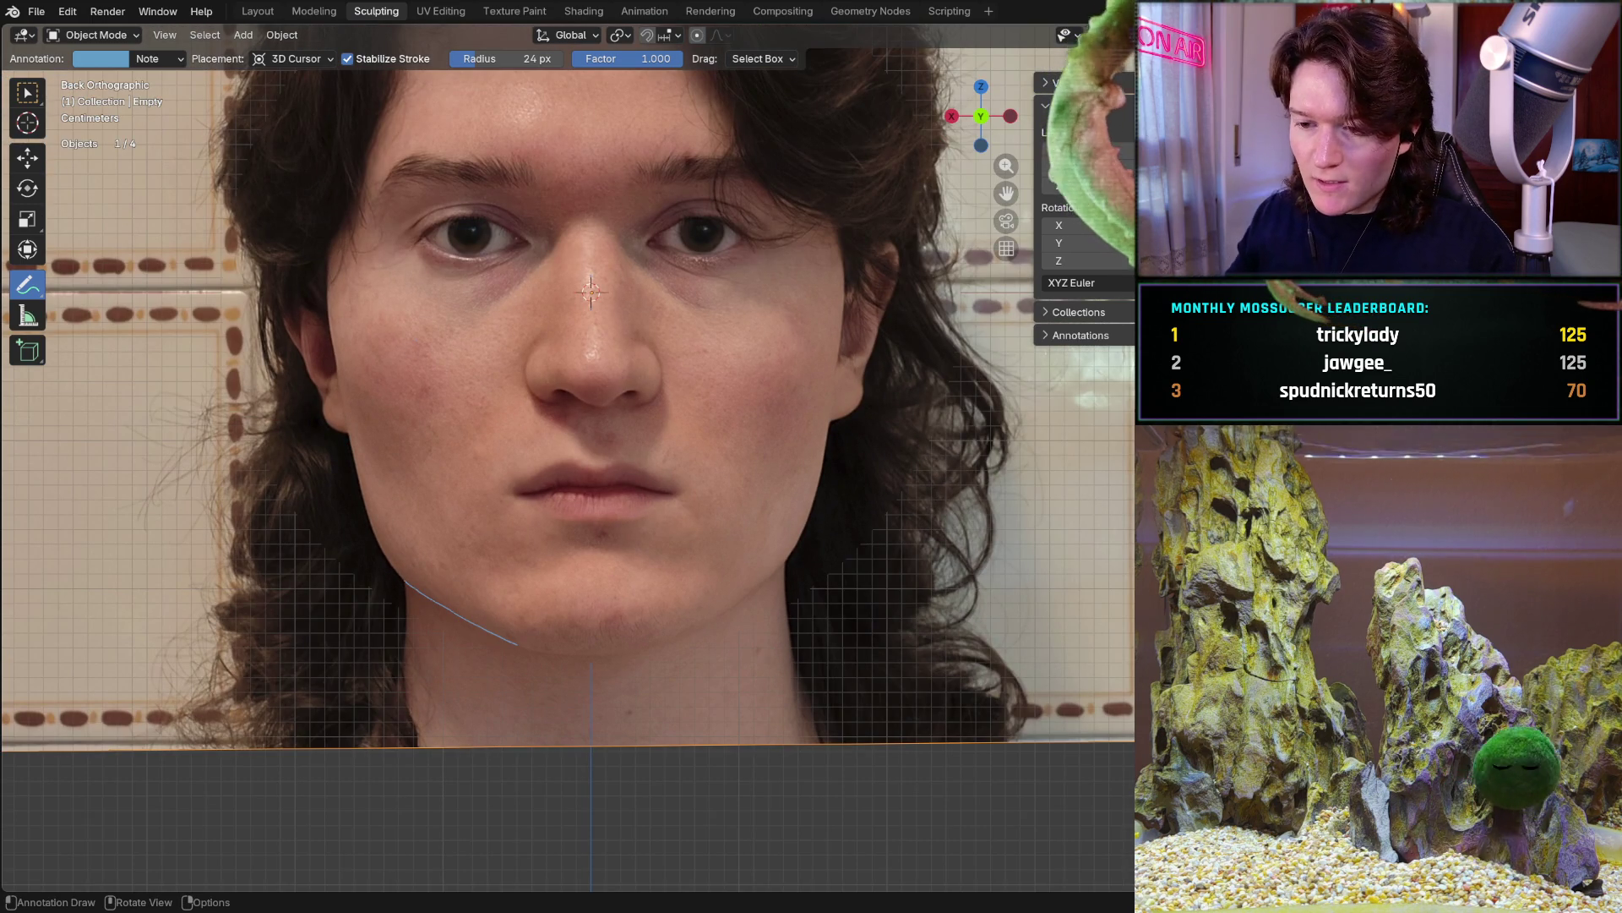
- Redraw the jaw curve under the chin to the right side and erase its overshooting tail
mouse_move(561, 634)
ctrl+middle_down()
mouse_move(597, 470)
mouse_move(528, 503)
mouse_move(420, 623)
mouse_move(431, 637)
mouse_move(515, 507)
mouse_move(463, 494)
ctrl+middle_up()
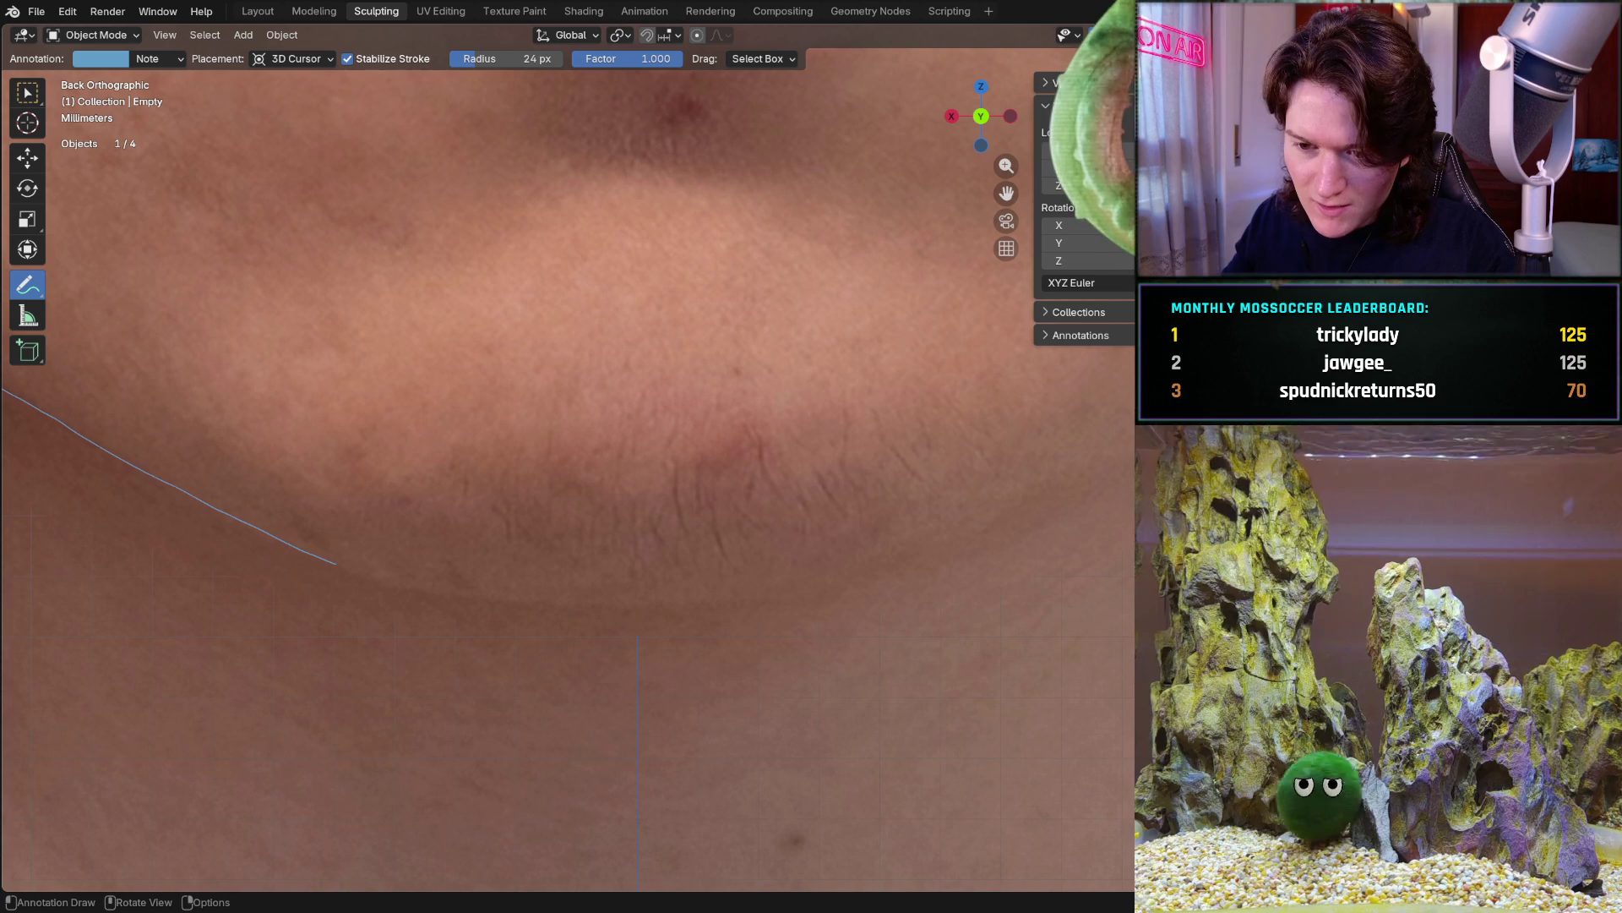
mouse_move(333, 562)
mouse_down()
mouse_move(530, 598)
mouse_move(750, 590)
mouse_move(1071, 487)
mouse_up()
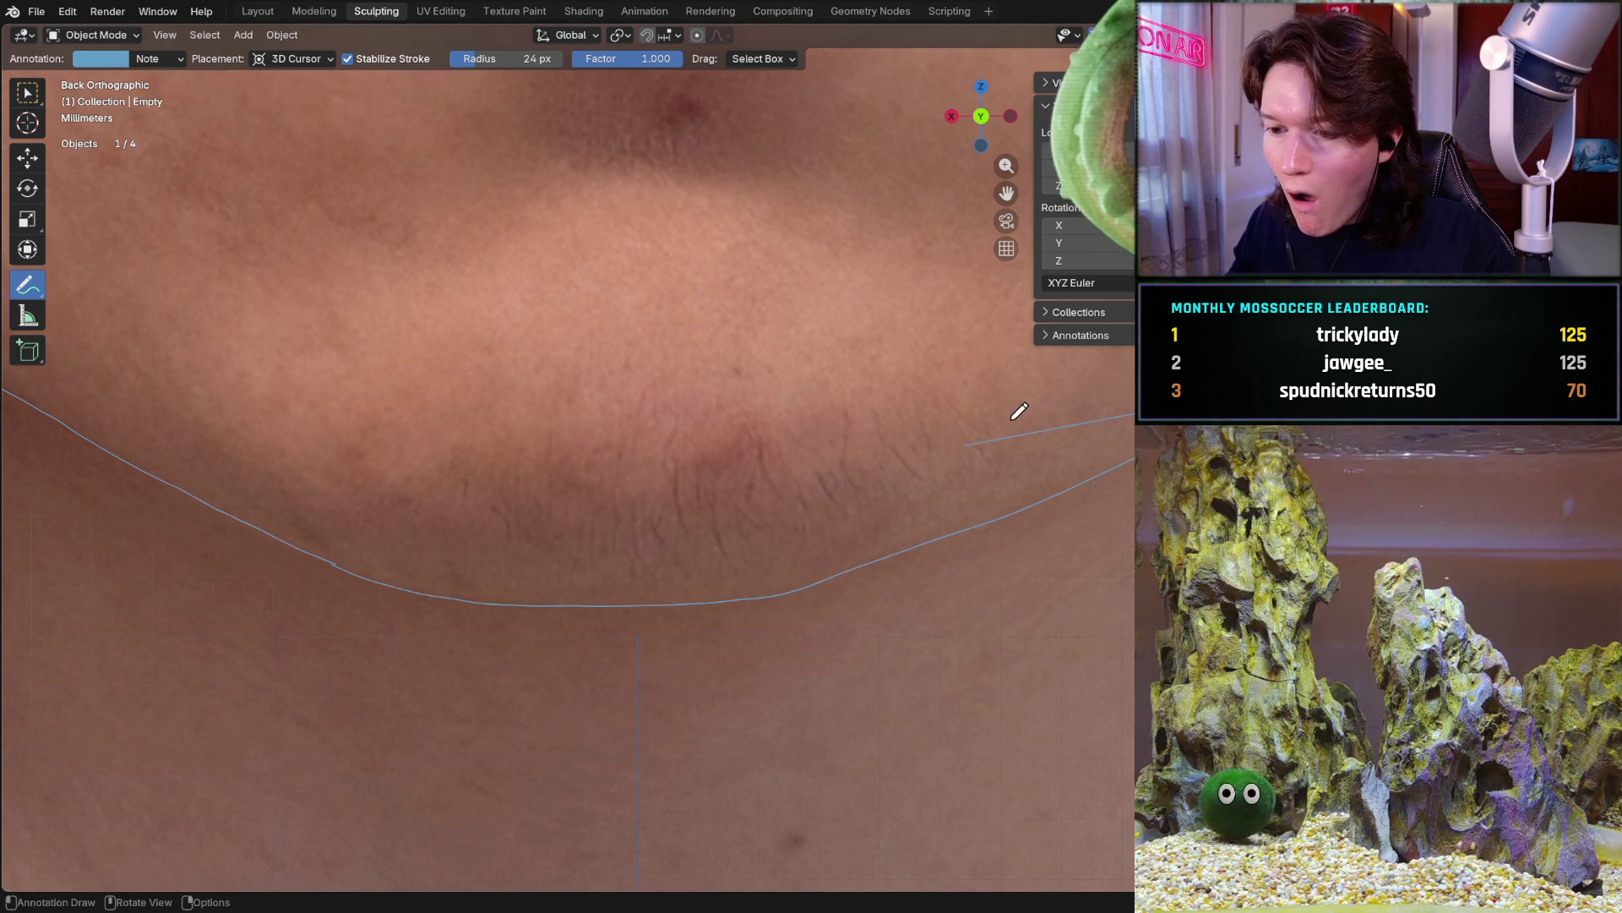
scroll(972, 408, down, 1)
scroll(972, 408, down, 1)
shift+middle_drag(953, 405, 717, 511)
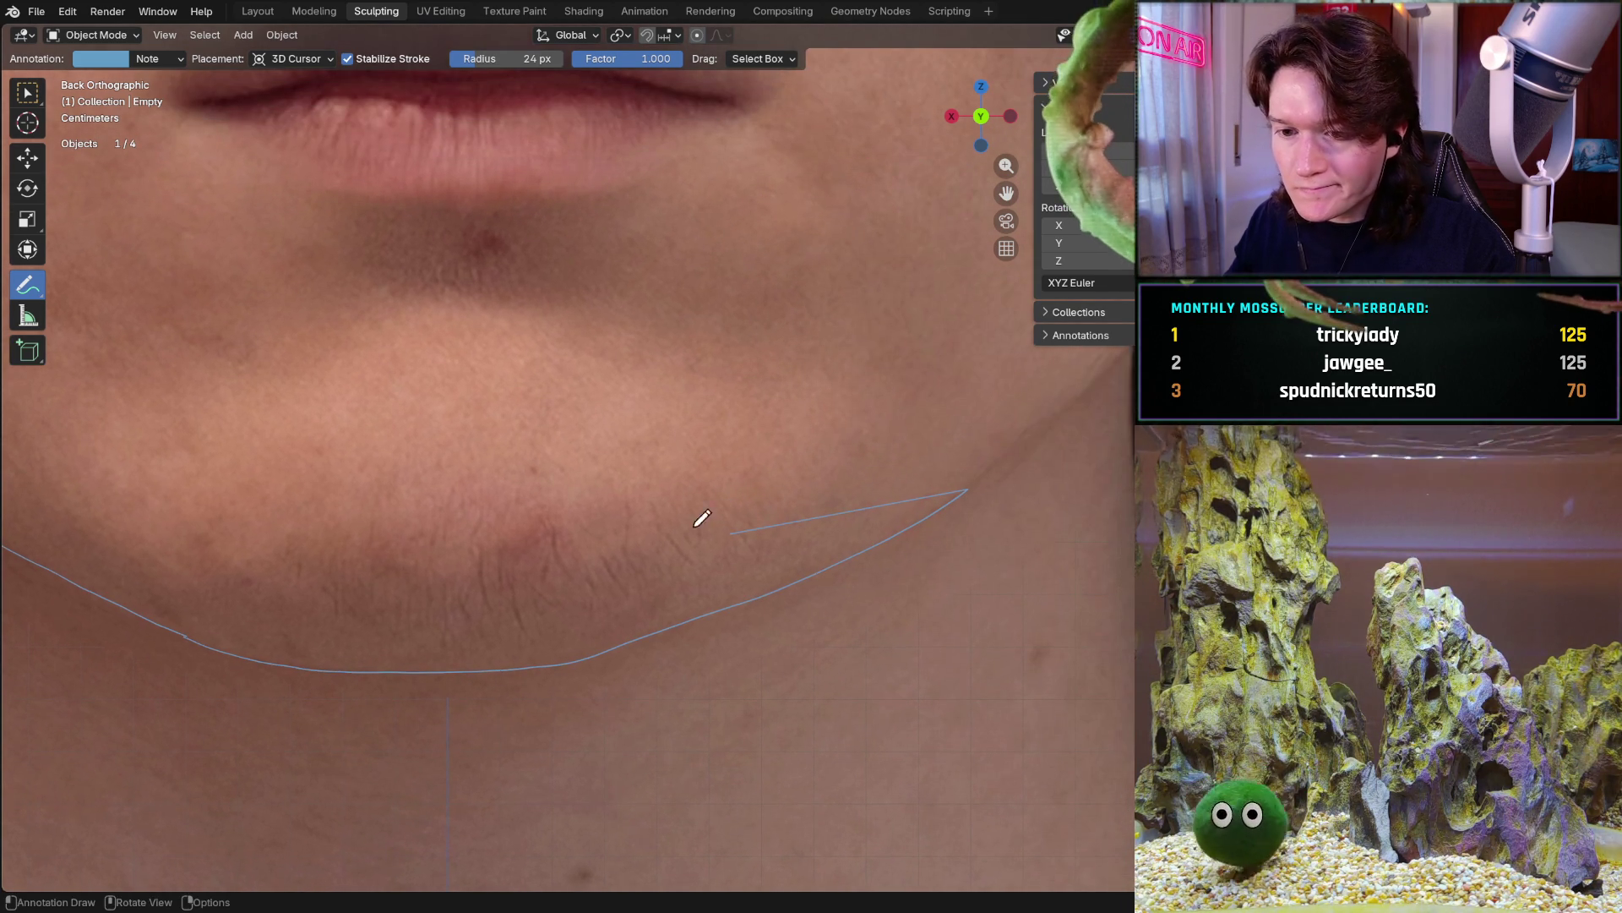
mouse_move(28, 284)
mouse_down()
mouse_move(50, 288)
mouse_move(101, 395)
mouse_move(118, 397)
mouse_up()
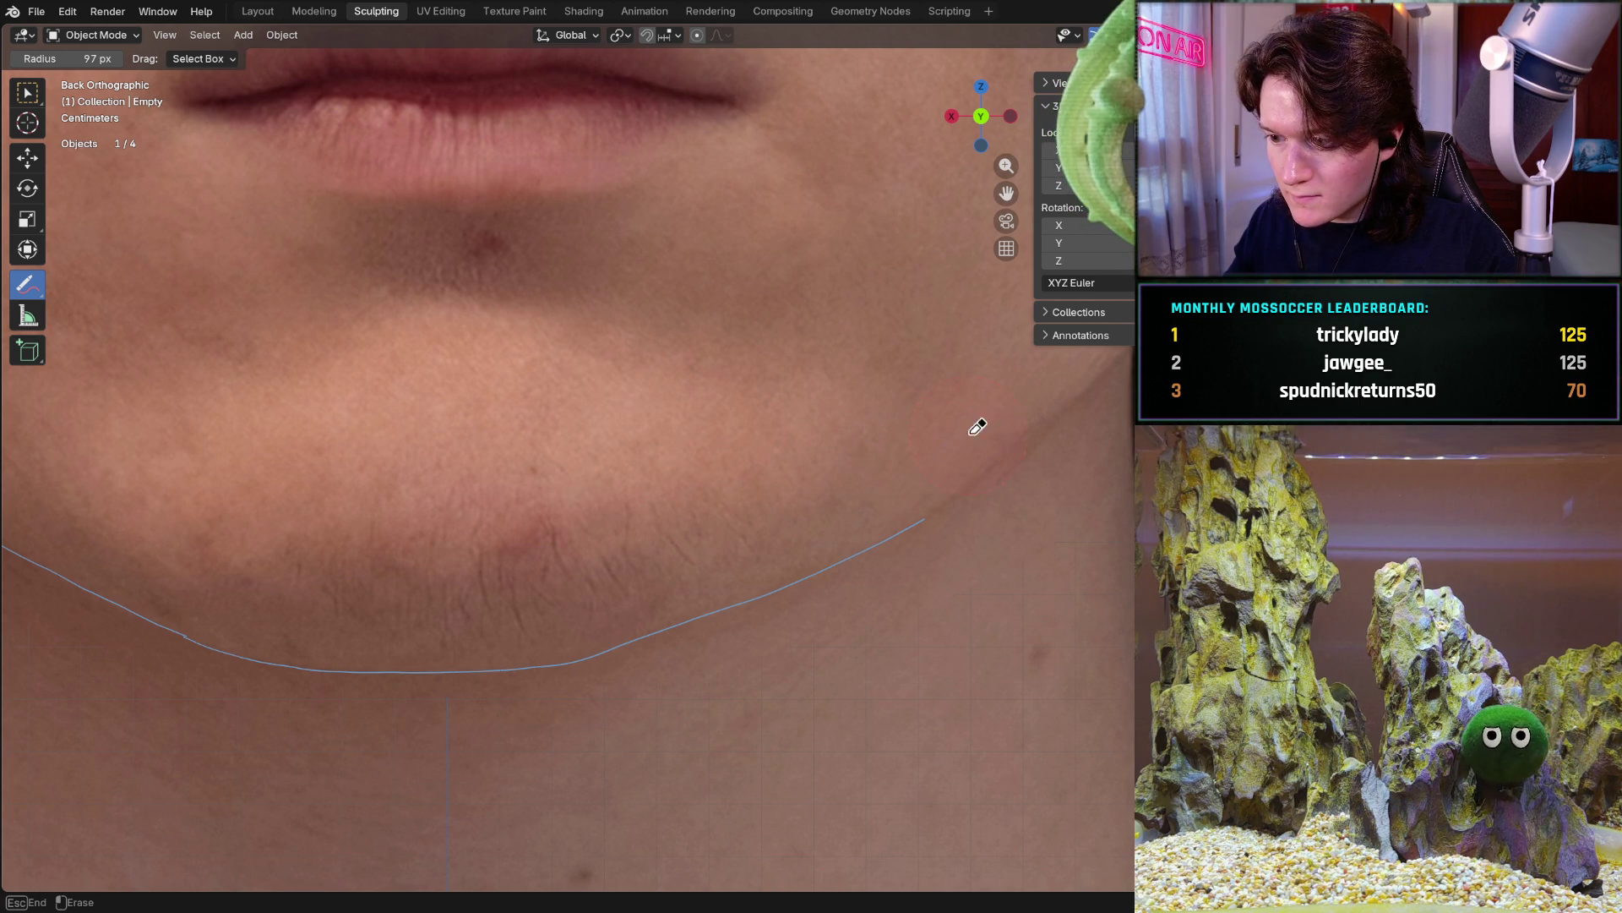
mouse_move(787, 342)
shift+middle_down()
mouse_move(663, 434)
mouse_move(797, 318)
mouse_move(572, 482)
mouse_move(653, 477)
mouse_move(646, 495)
shift+middle_up()
scroll(655, 344, down, 2)
mouse_move(655, 344)
shift+middle_down()
mouse_move(597, 507)
mouse_move(630, 391)
mouse_move(689, 447)
shift+middle_up()
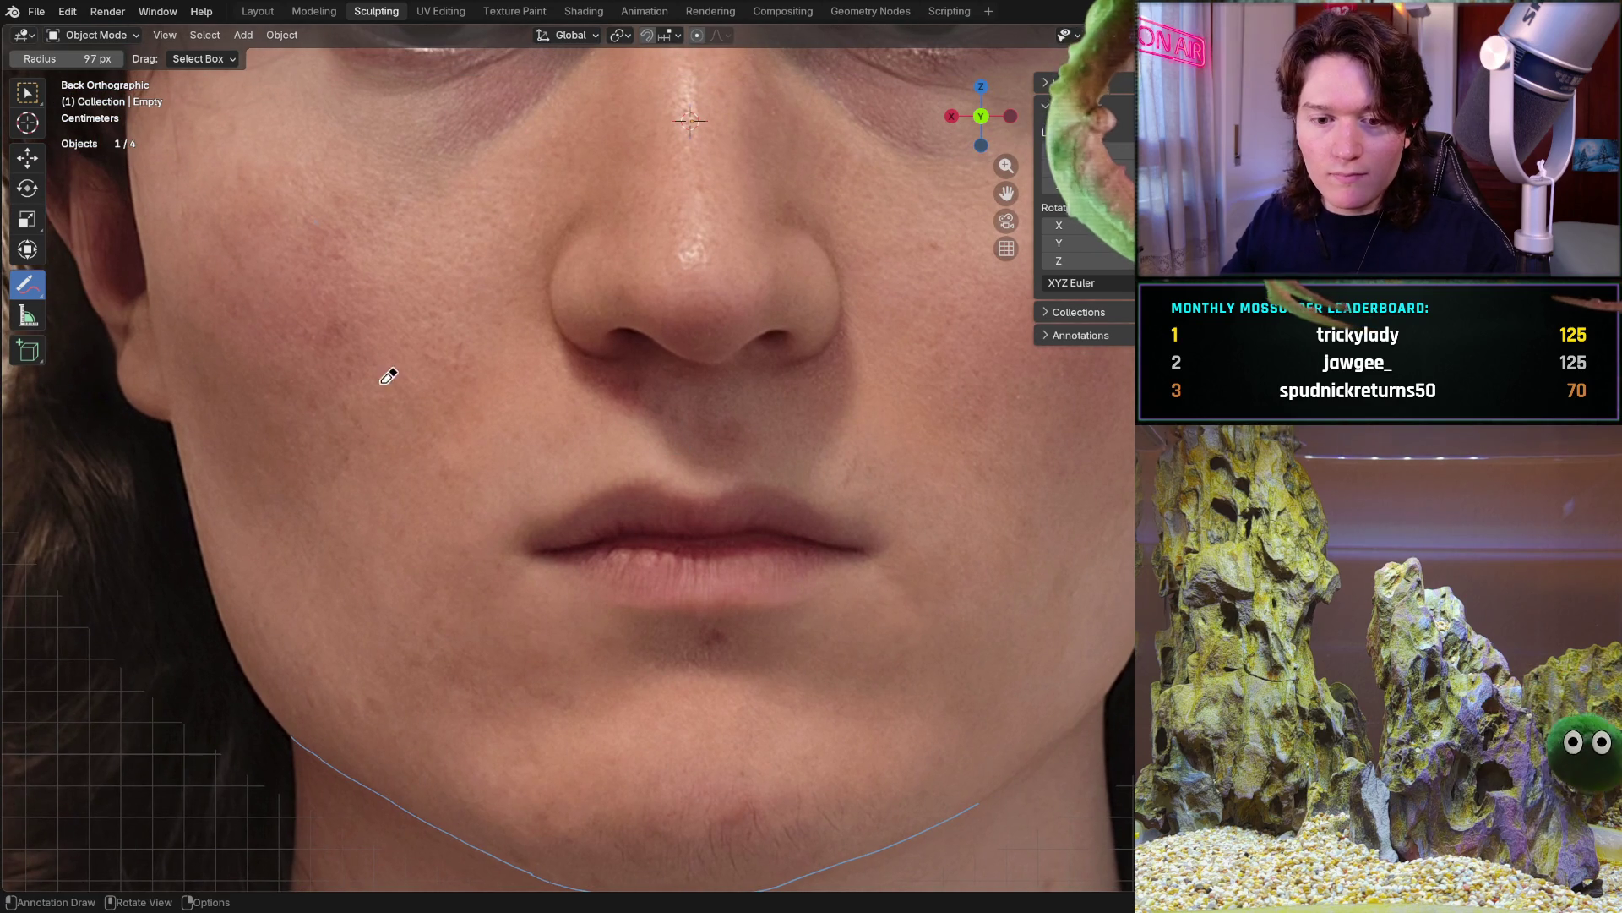
- Zoom onto the mouth and try outlining the left lip corner and upper lip, undoing it
click(28, 284)
click(93, 298)
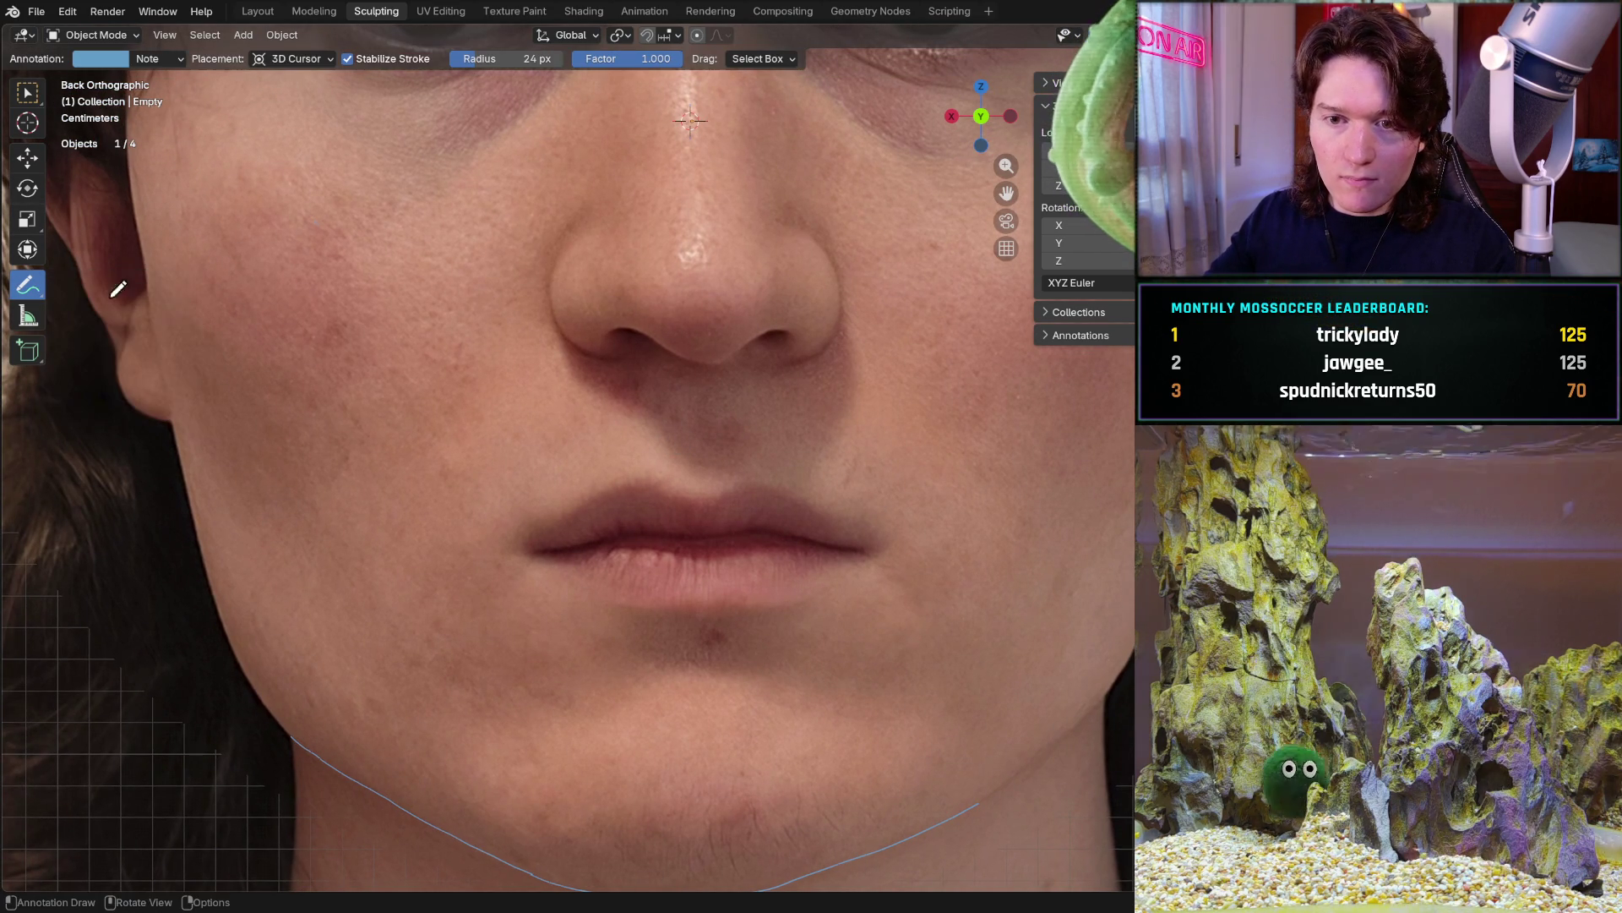
ctrl+middle_drag(572, 518, 598, 438)
scroll(599, 438, up, 1)
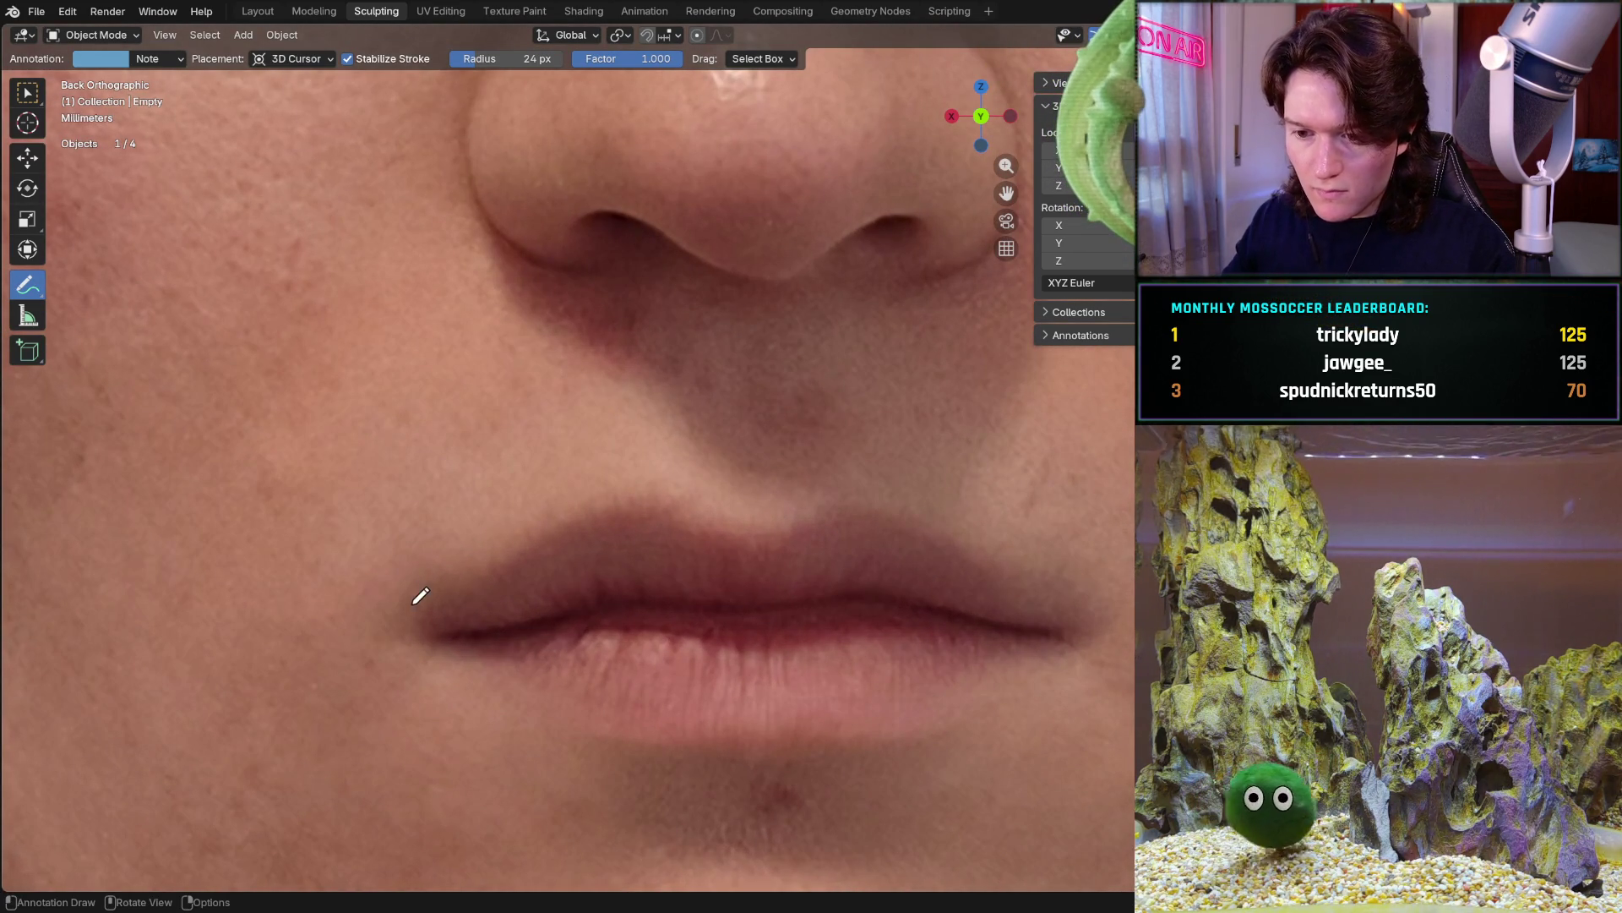
mouse_move(466, 586)
ctrl+middle_down()
mouse_move(423, 471)
mouse_move(421, 373)
ctrl+middle_up()
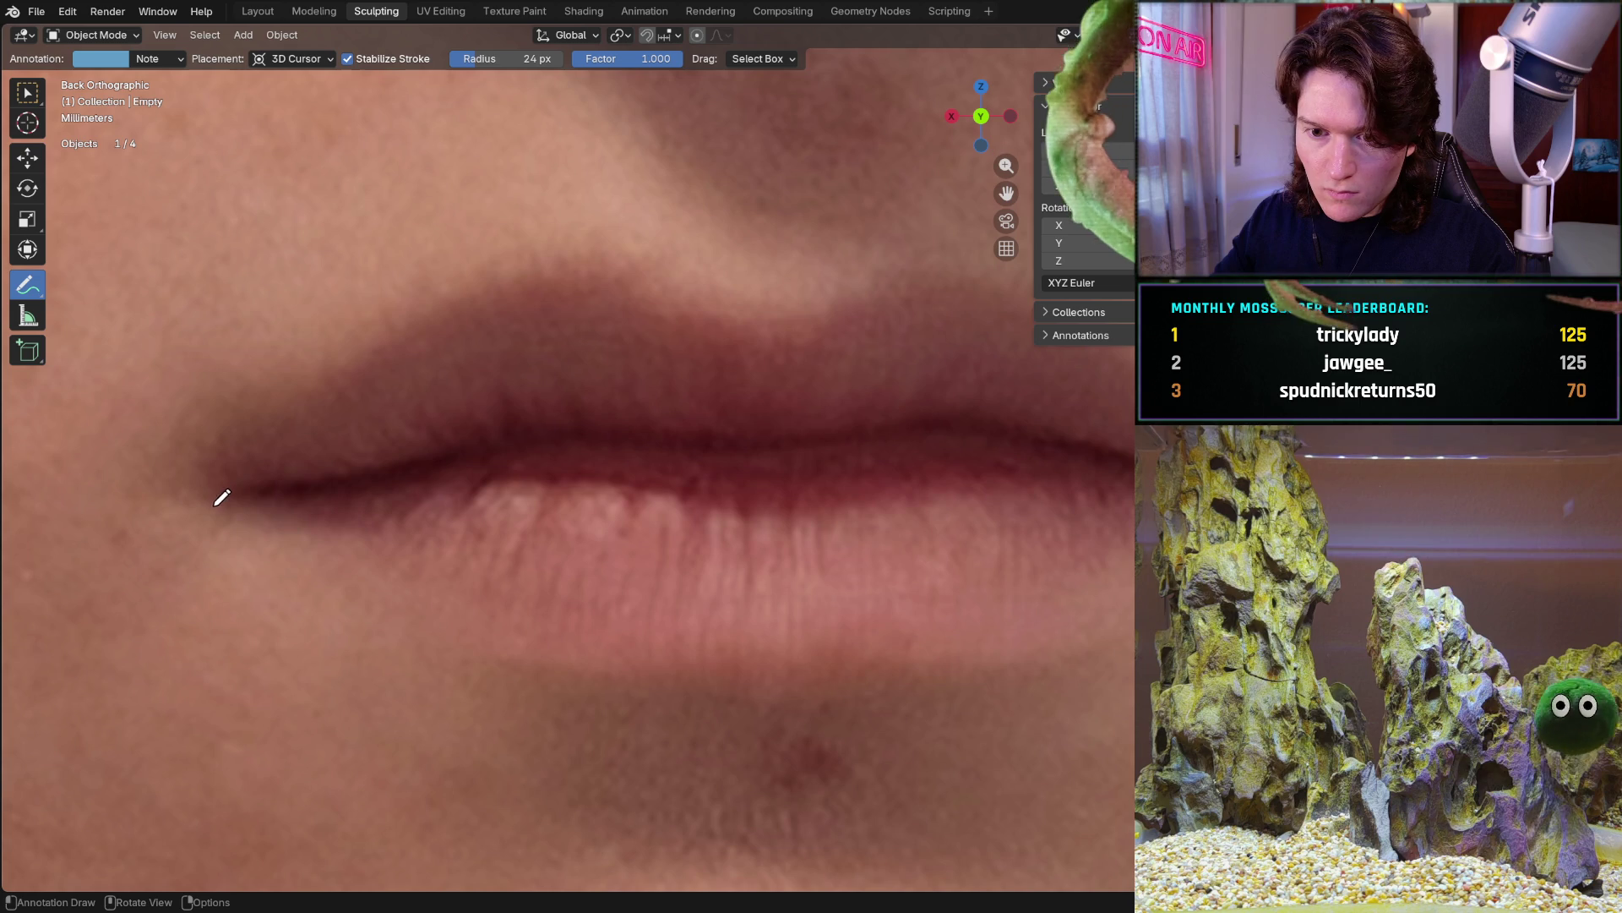
mouse_move(187, 442)
mouse_down()
mouse_move(203, 398)
mouse_move(242, 373)
mouse_up()
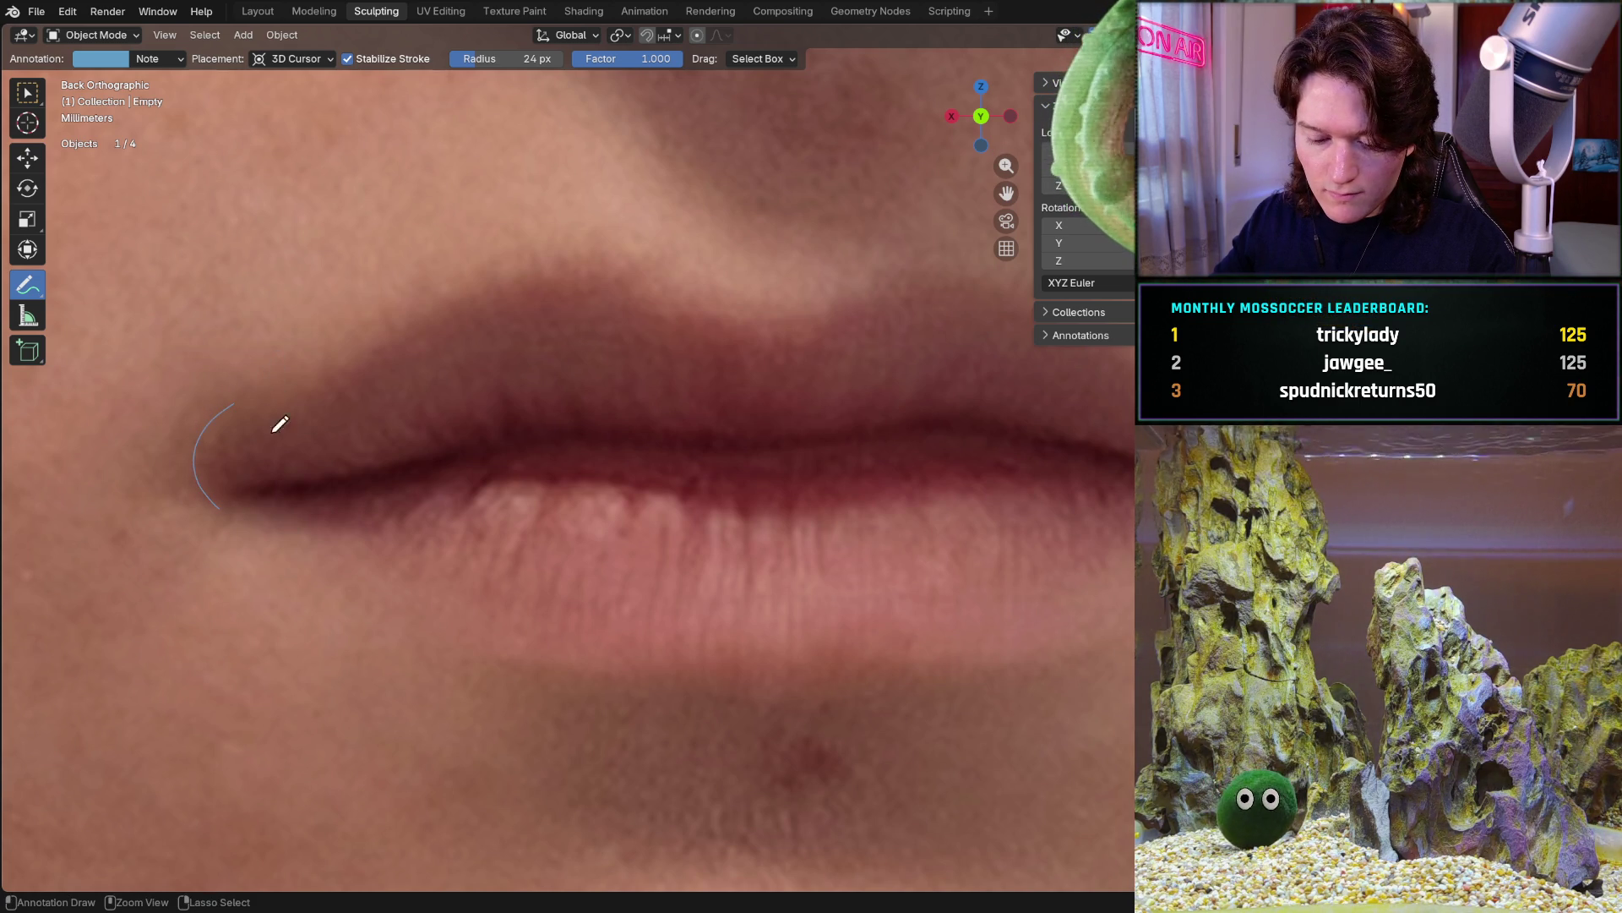
drag(176, 494, 173, 457)
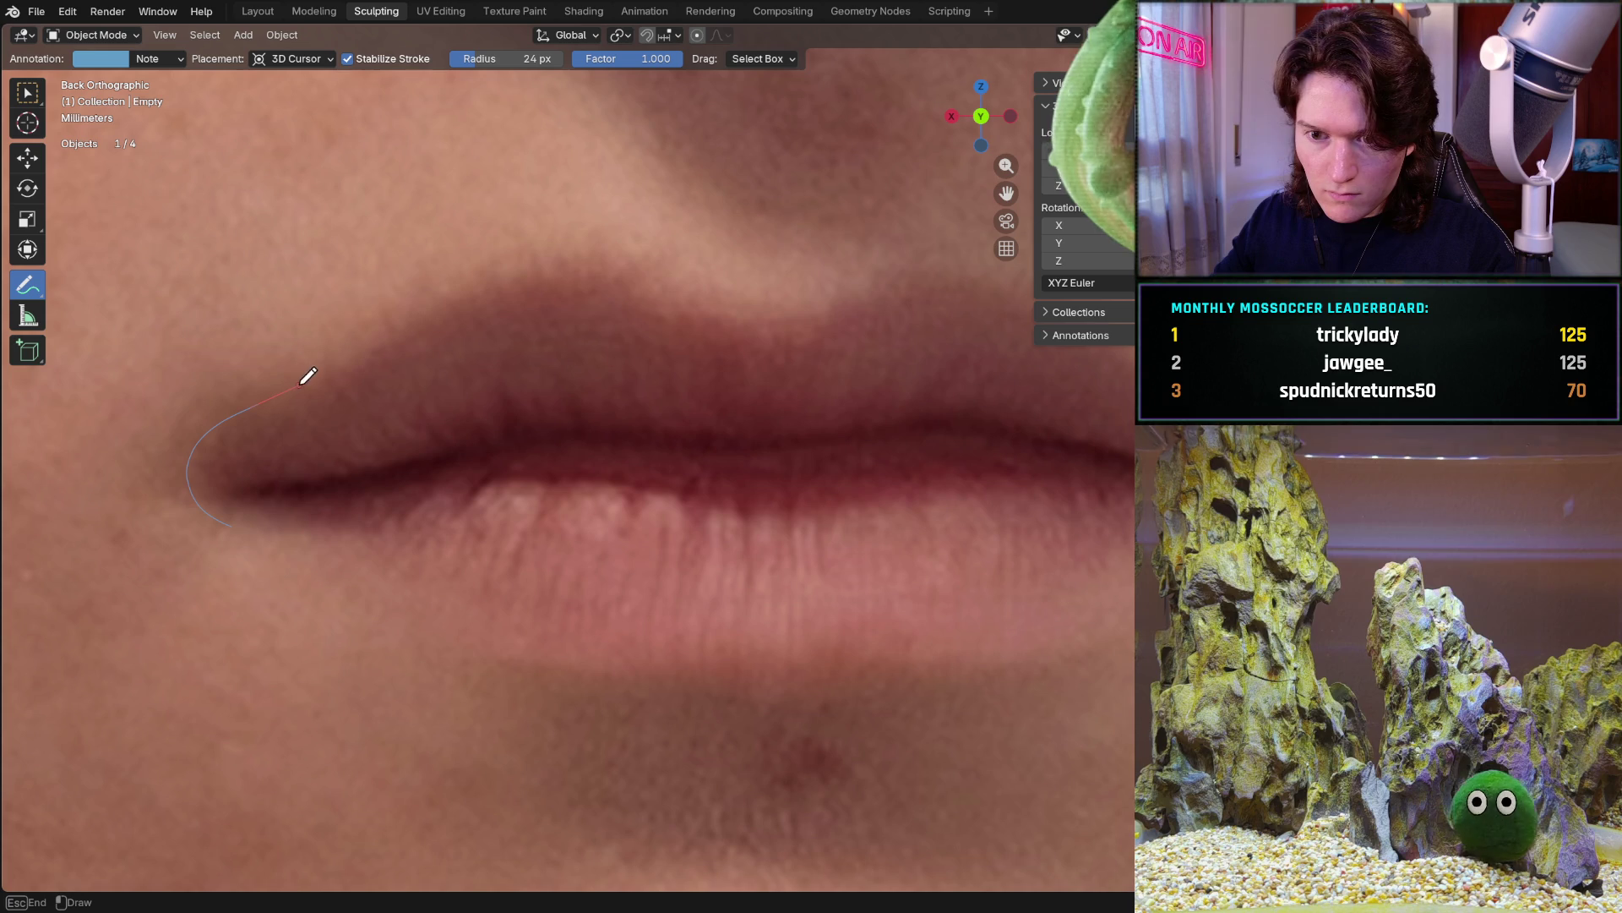
mouse_move(340, 365)
mouse_down()
mouse_move(540, 250)
mouse_move(652, 264)
mouse_move(708, 307)
mouse_move(768, 315)
mouse_move(825, 296)
mouse_up()
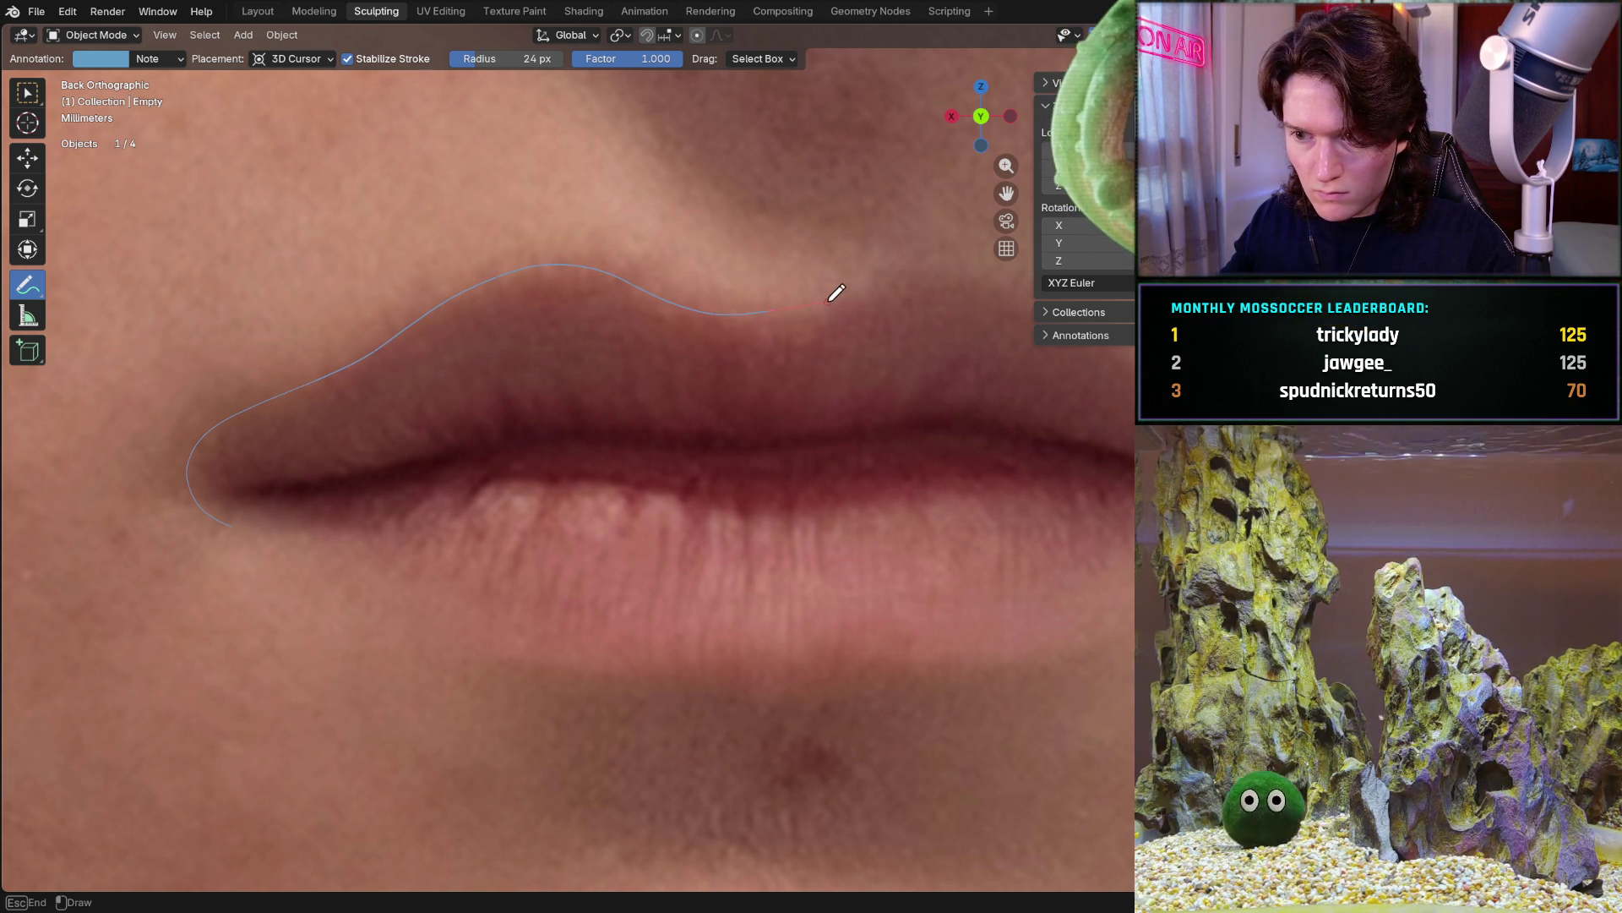
key(ctrl+z)
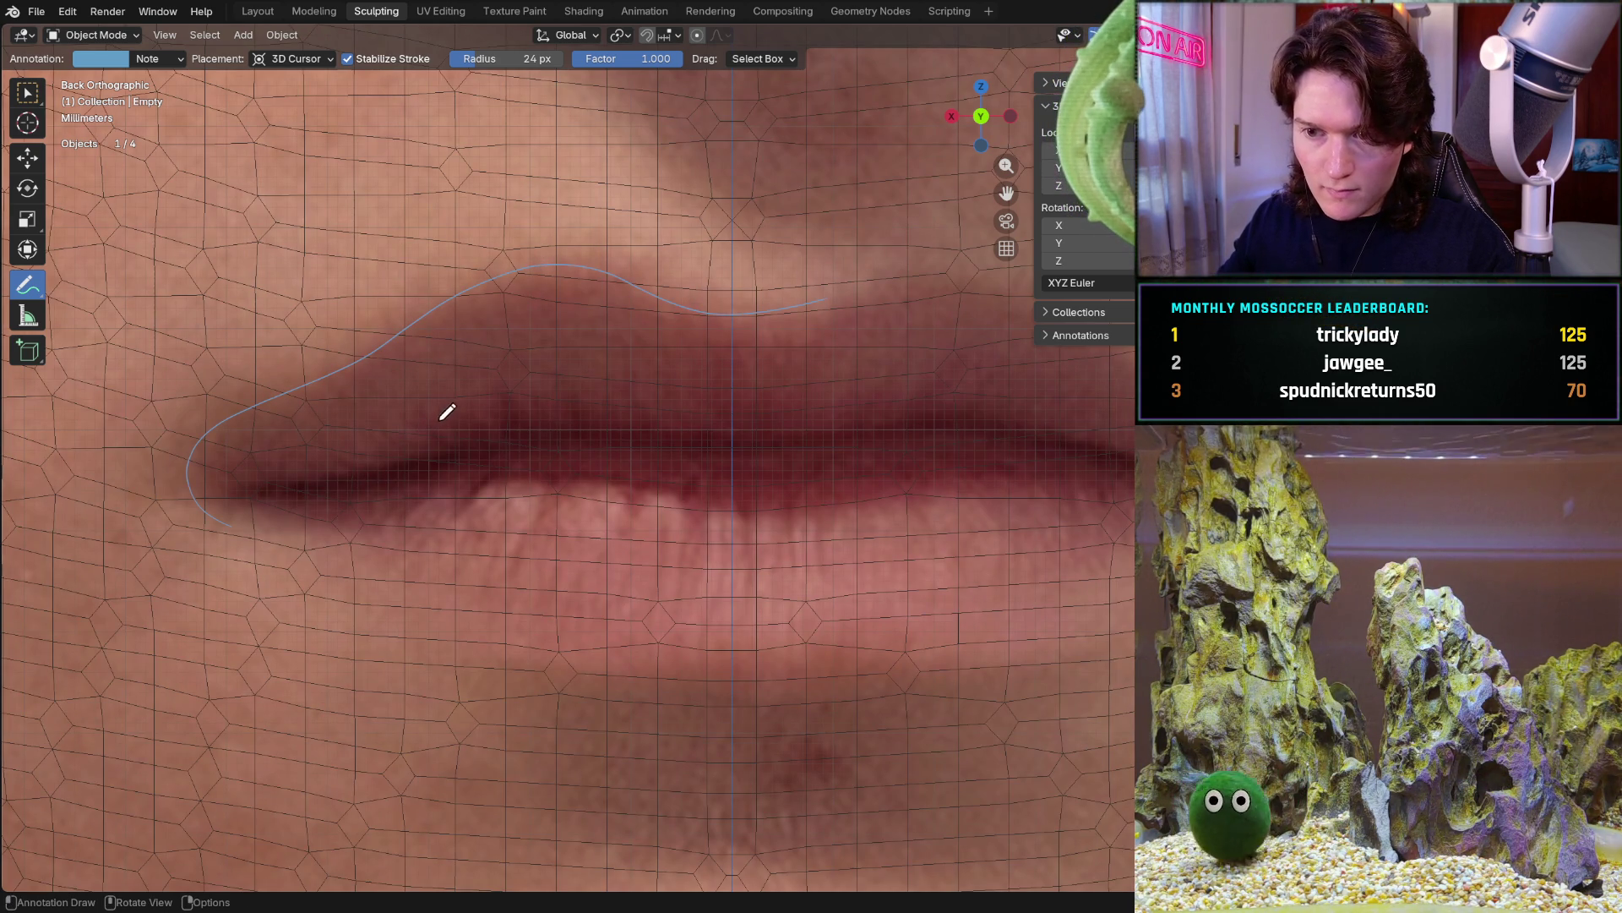
- Reframe the face, hide the overlay, and trace the upper lip around the right corner, then undo
scroll(533, 315, down, 8)
drag(380, 536, 379, 519)
shift+middle_drag(514, 381, 427, 533)
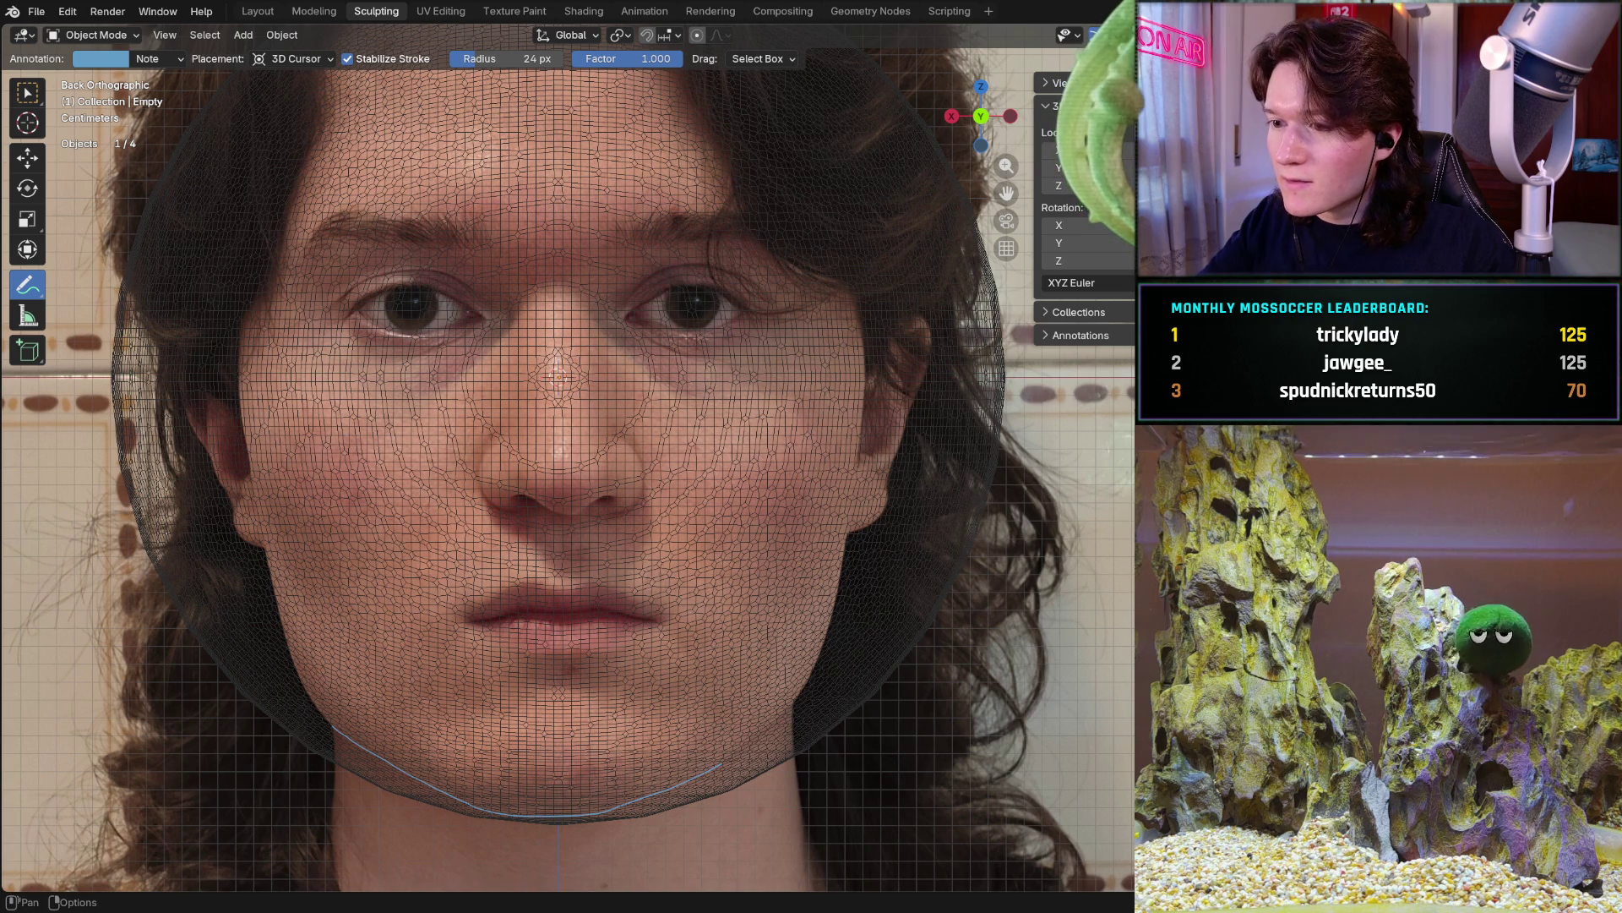
key(shift+h)
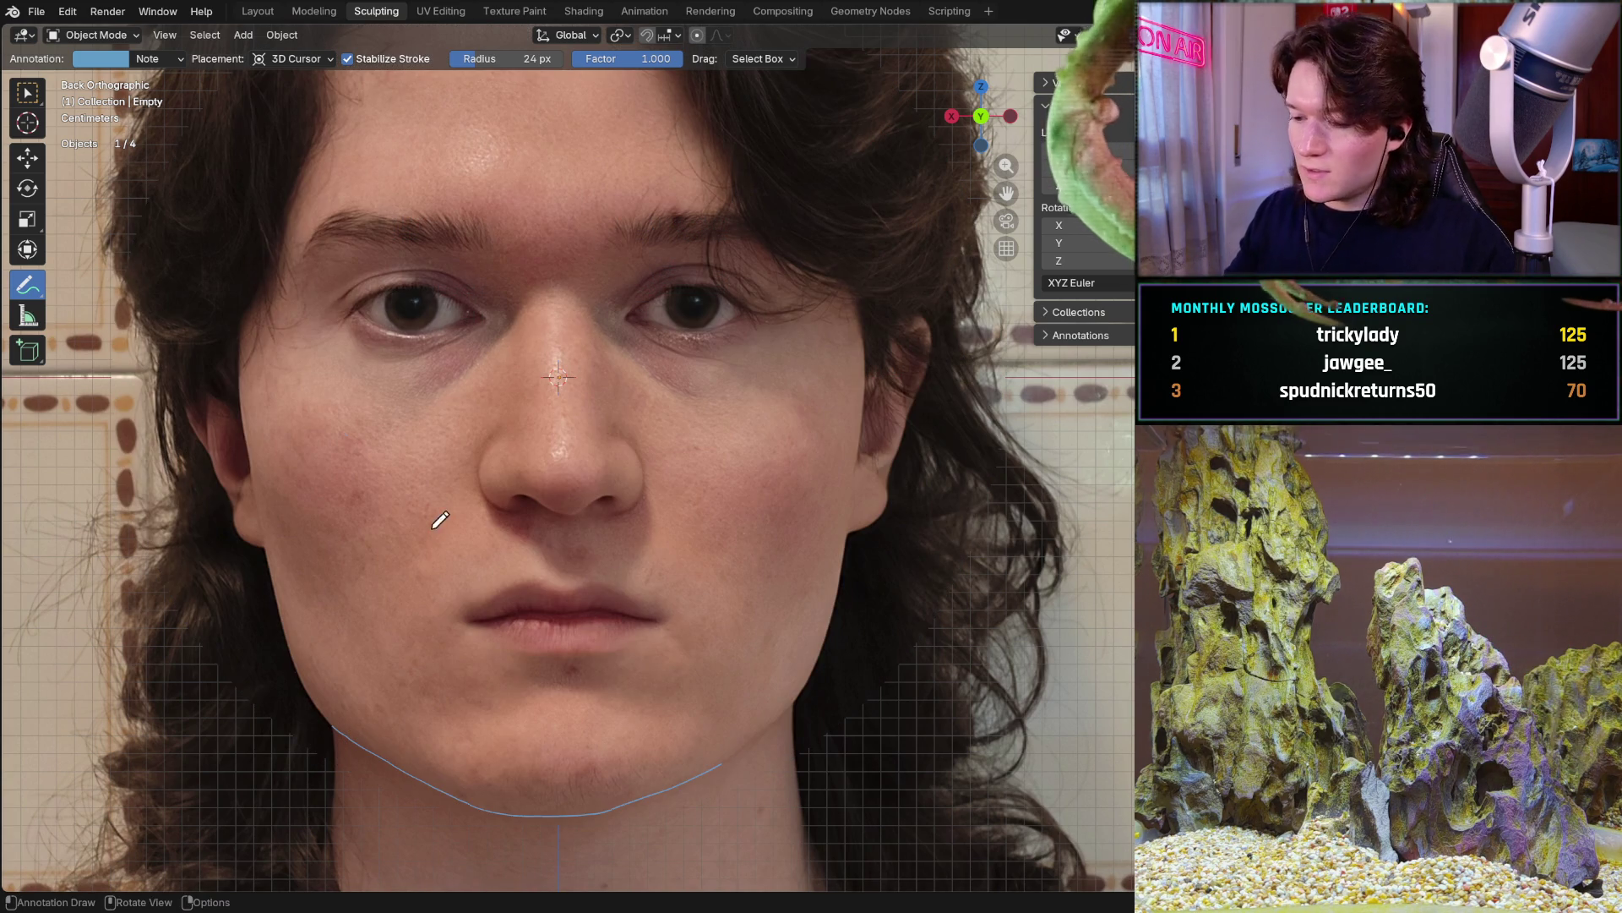
scroll(482, 591, up, 4)
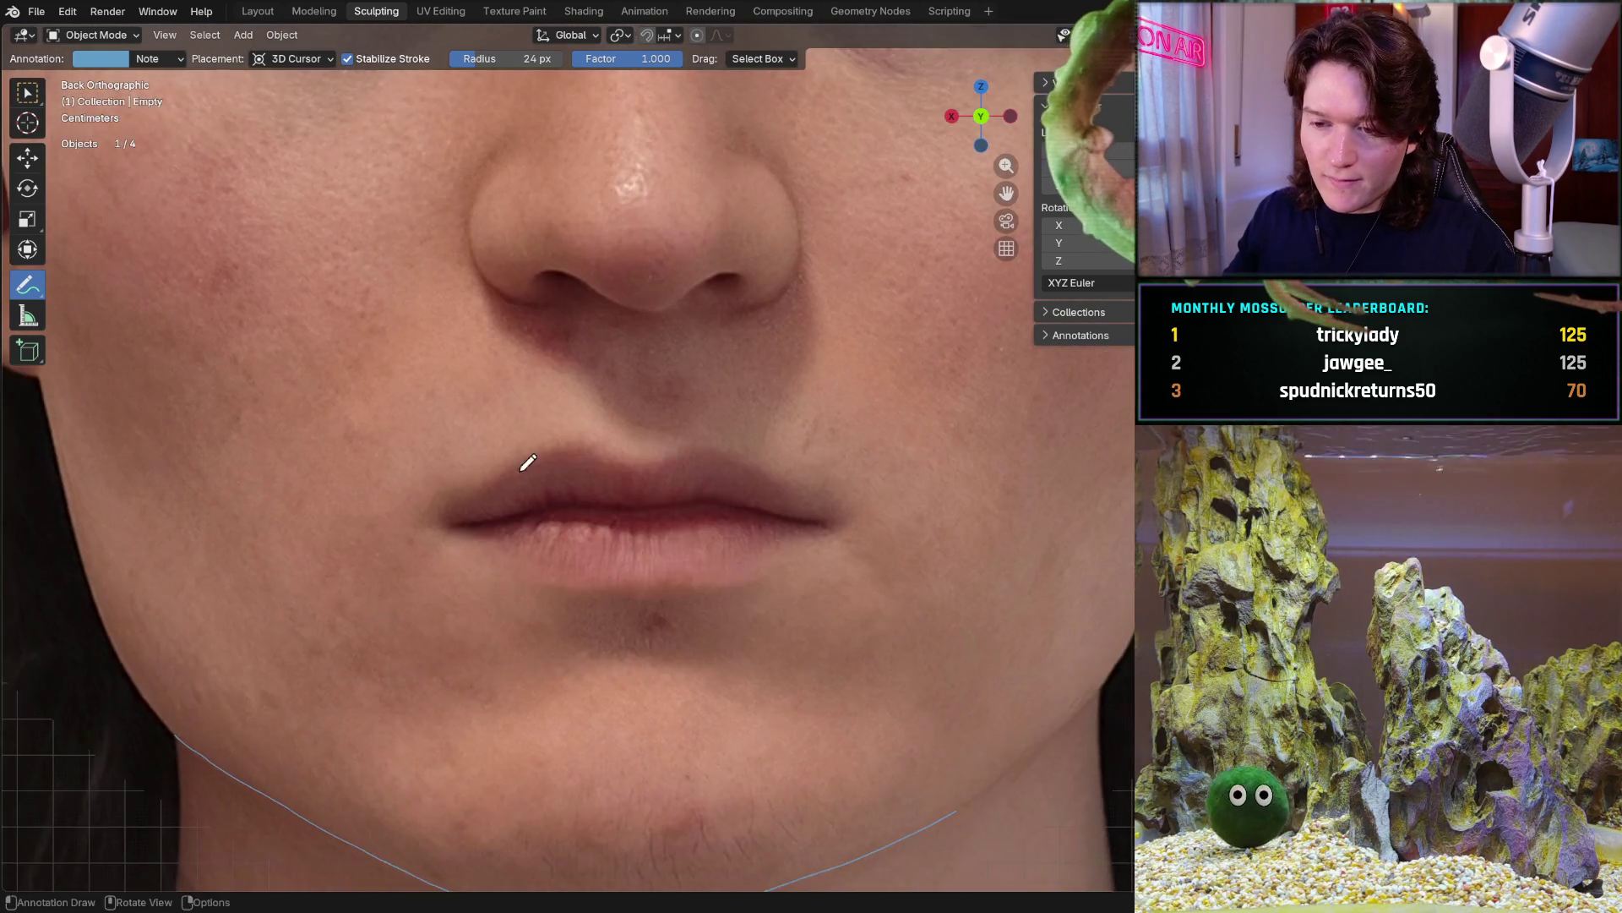
scroll(557, 388, up, 3)
scroll(490, 532, up, 1)
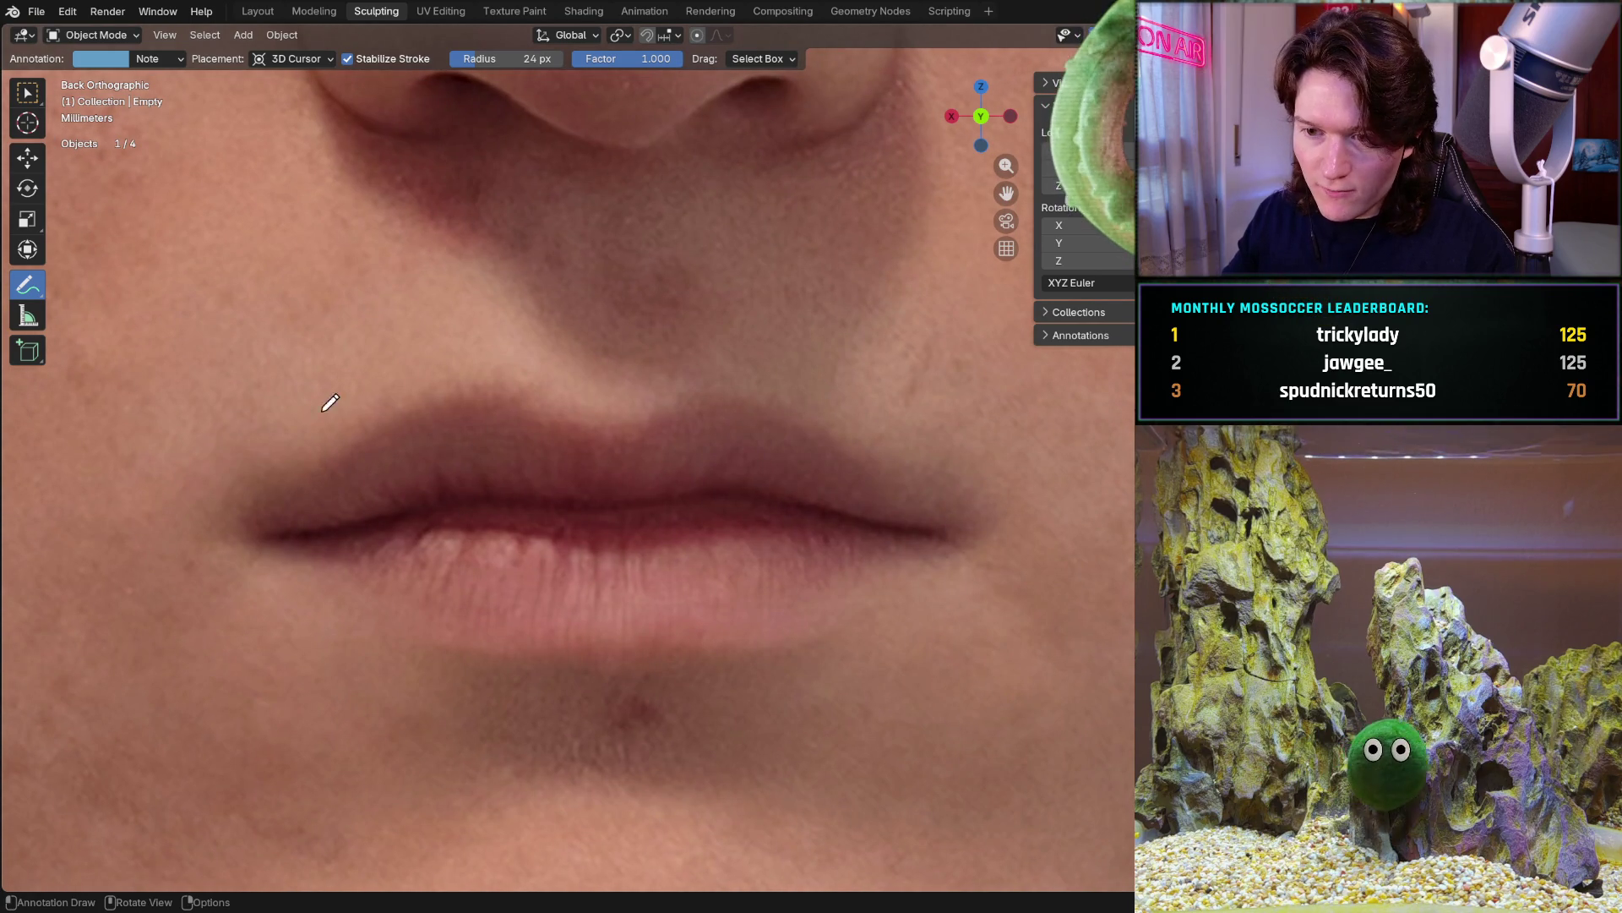
drag(254, 534, 234, 507)
drag(351, 445, 387, 423)
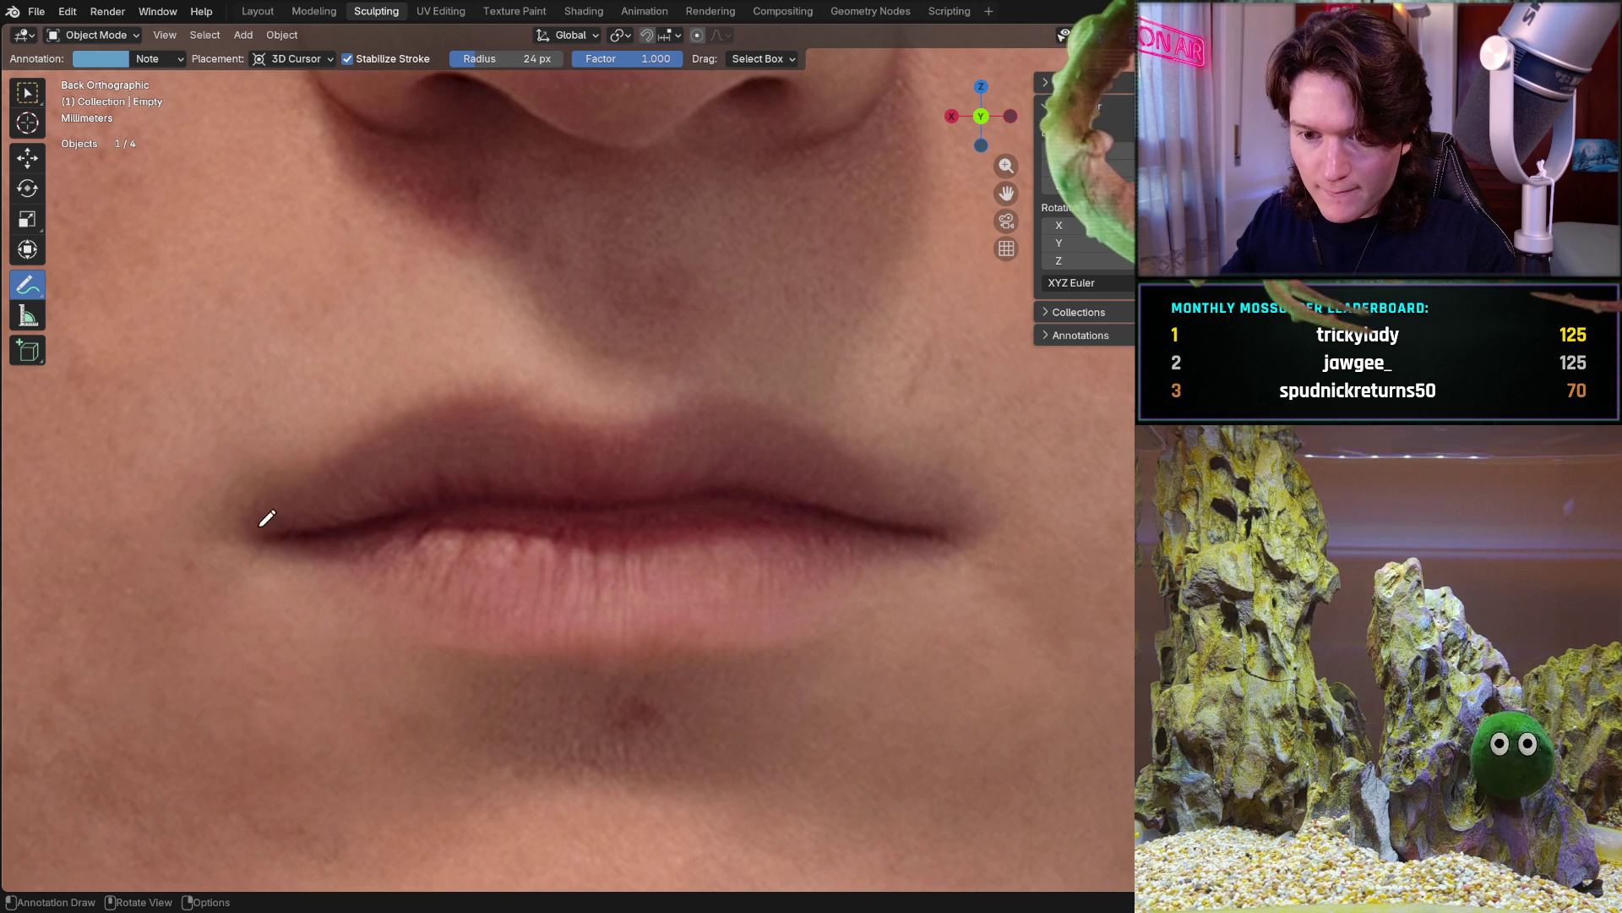
drag(250, 548, 240, 497)
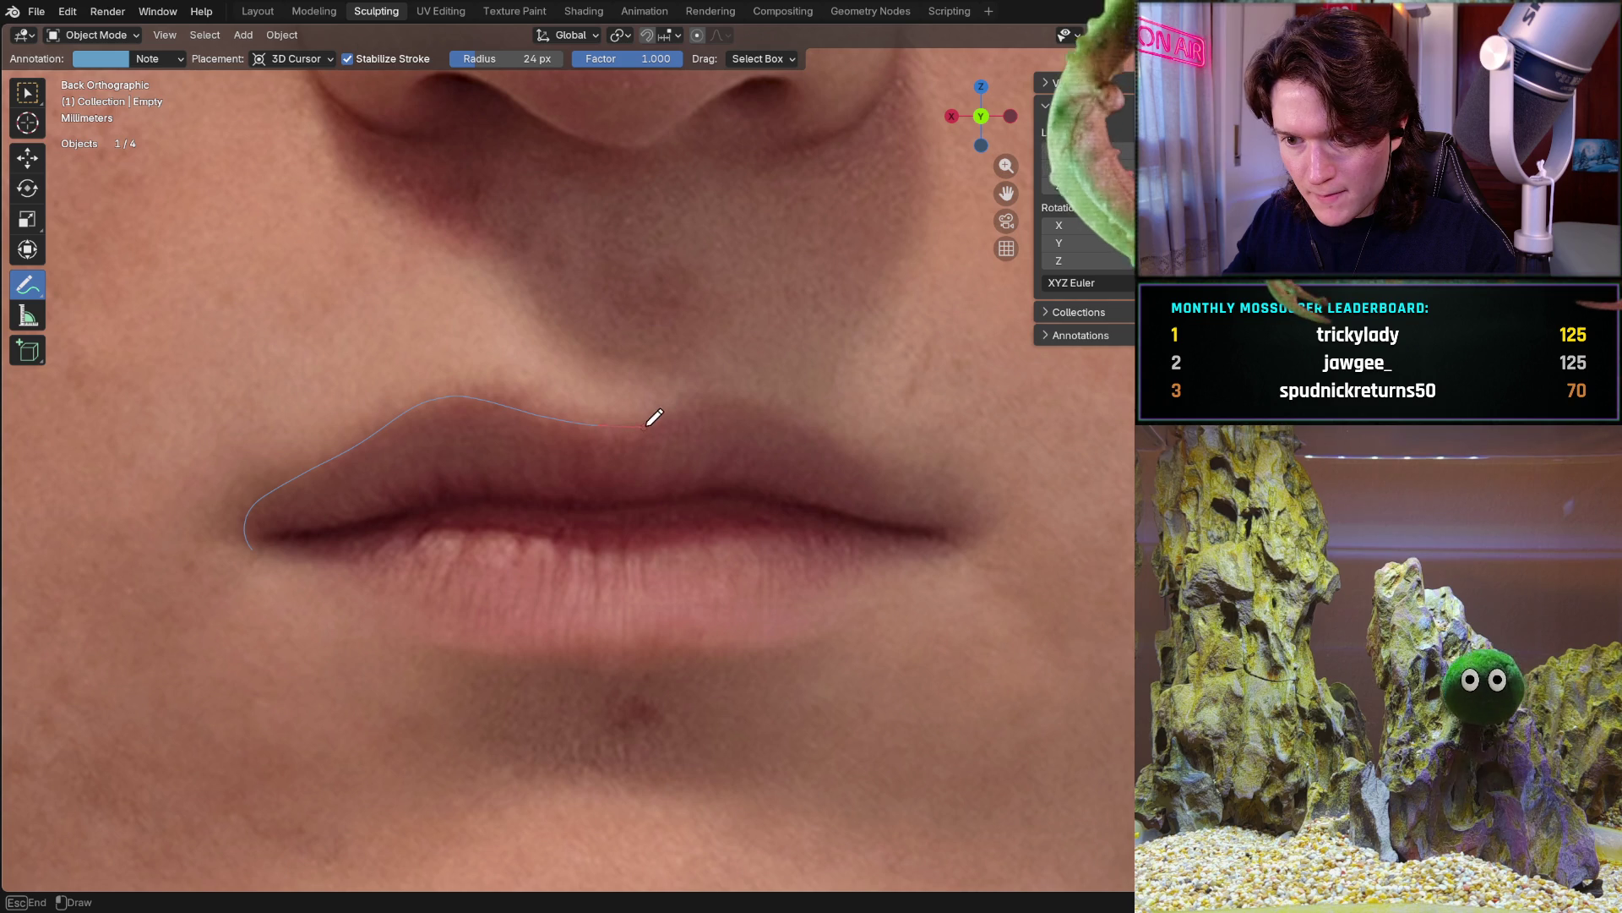
mouse_move(680, 406)
mouse_down()
mouse_move(719, 379)
mouse_move(781, 408)
mouse_up()
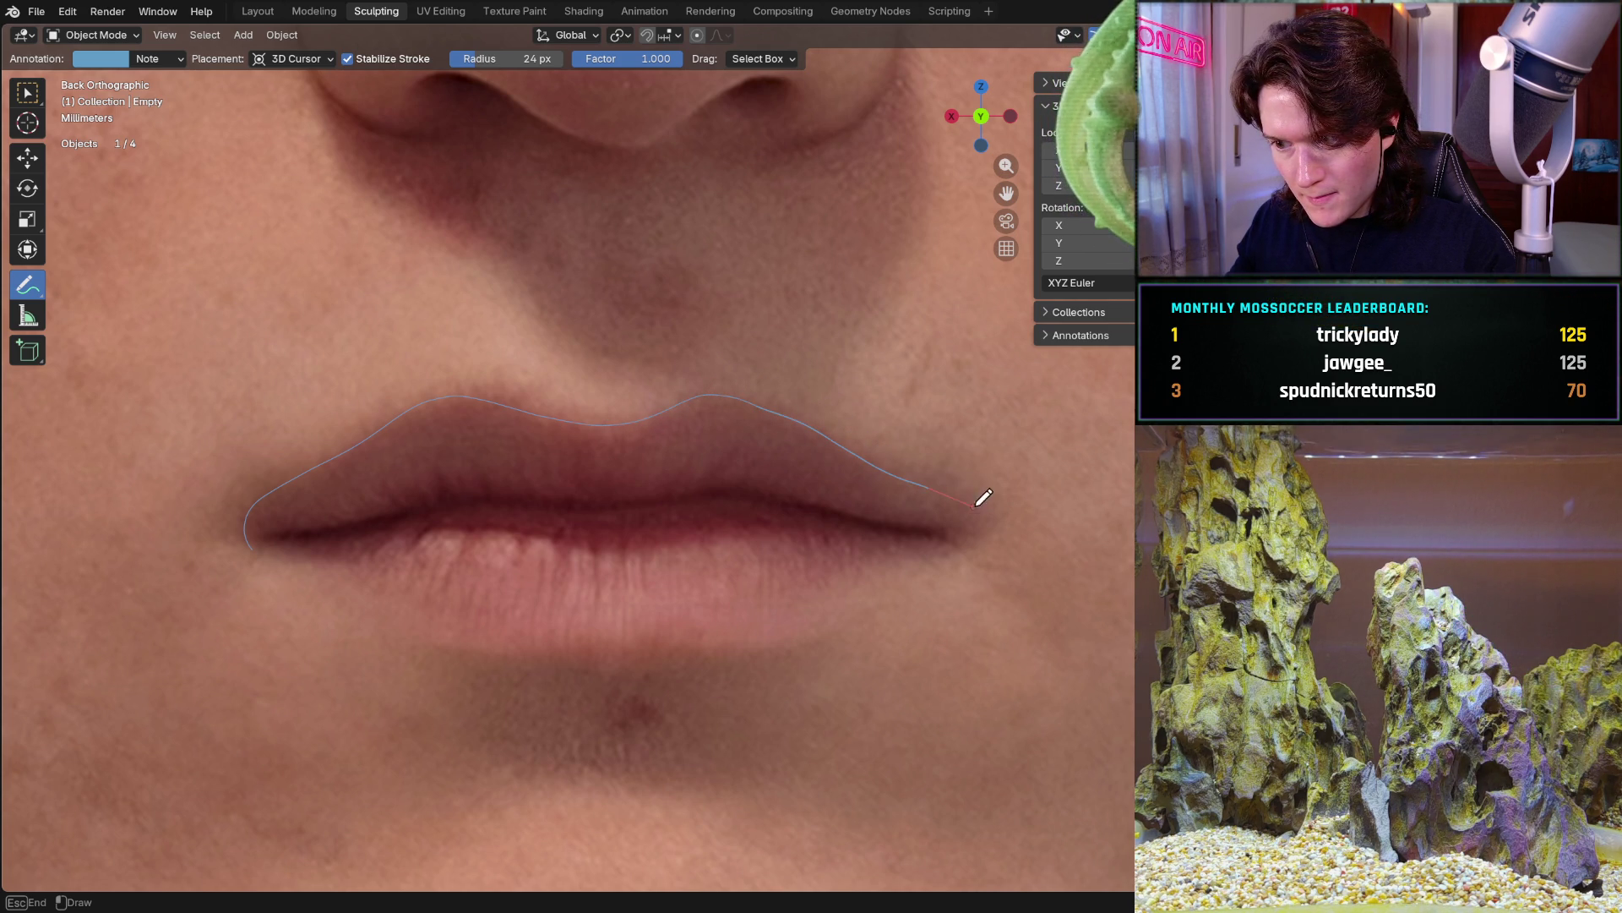
mouse_move(1008, 520)
mouse_down()
mouse_move(1023, 541)
mouse_move(1005, 565)
mouse_move(686, 670)
mouse_move(448, 653)
mouse_move(293, 557)
mouse_move(214, 533)
mouse_up()
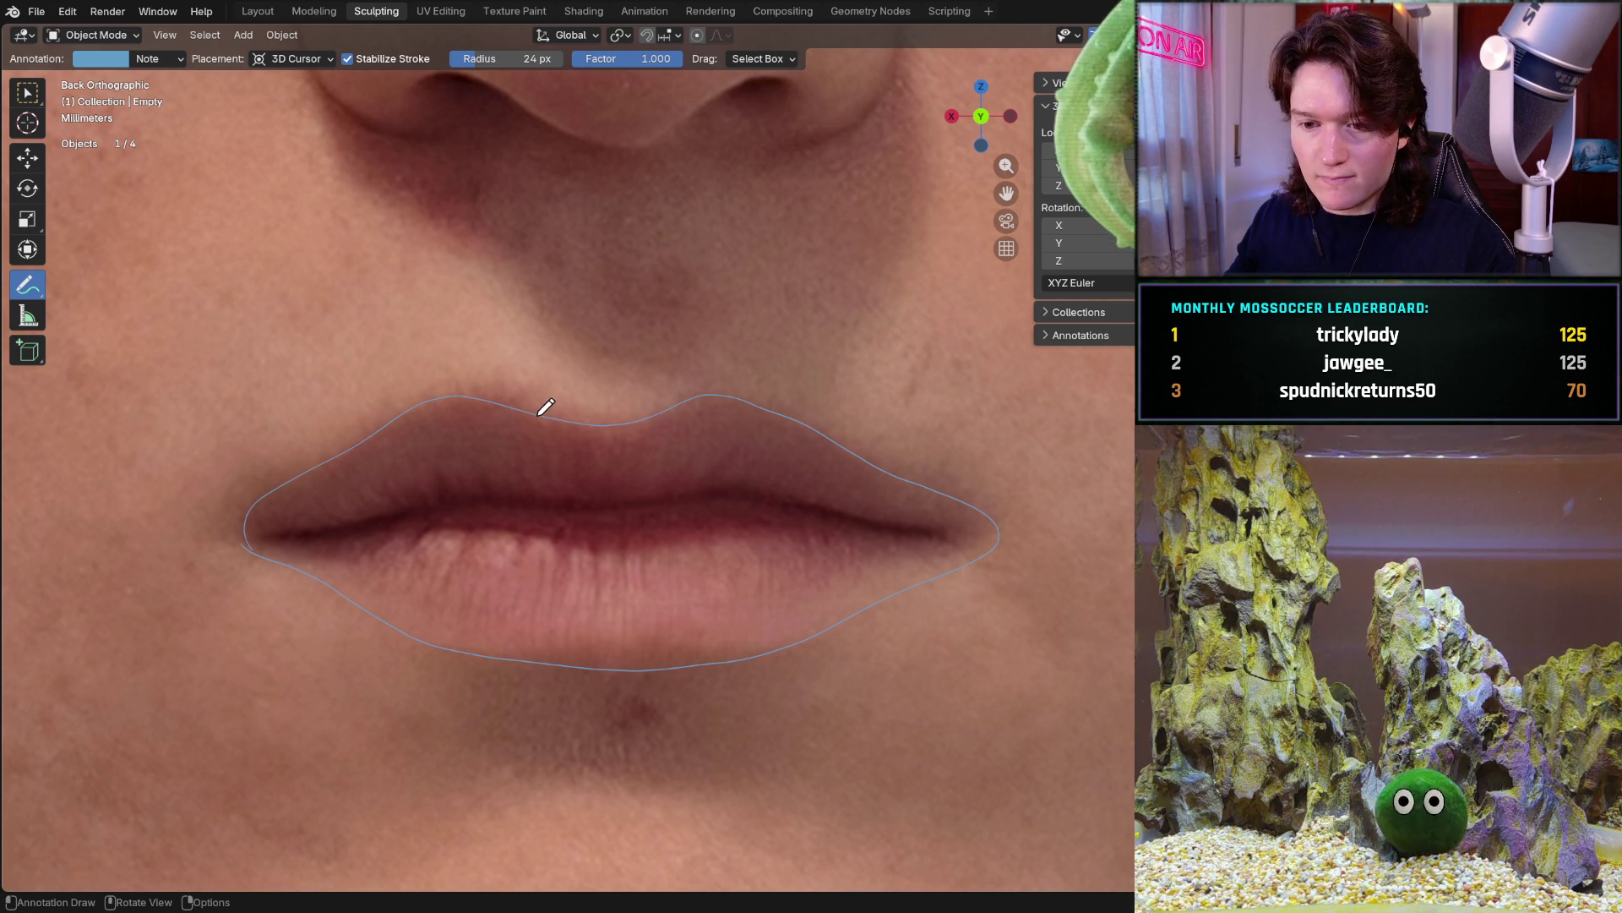
key(ctrl+z)
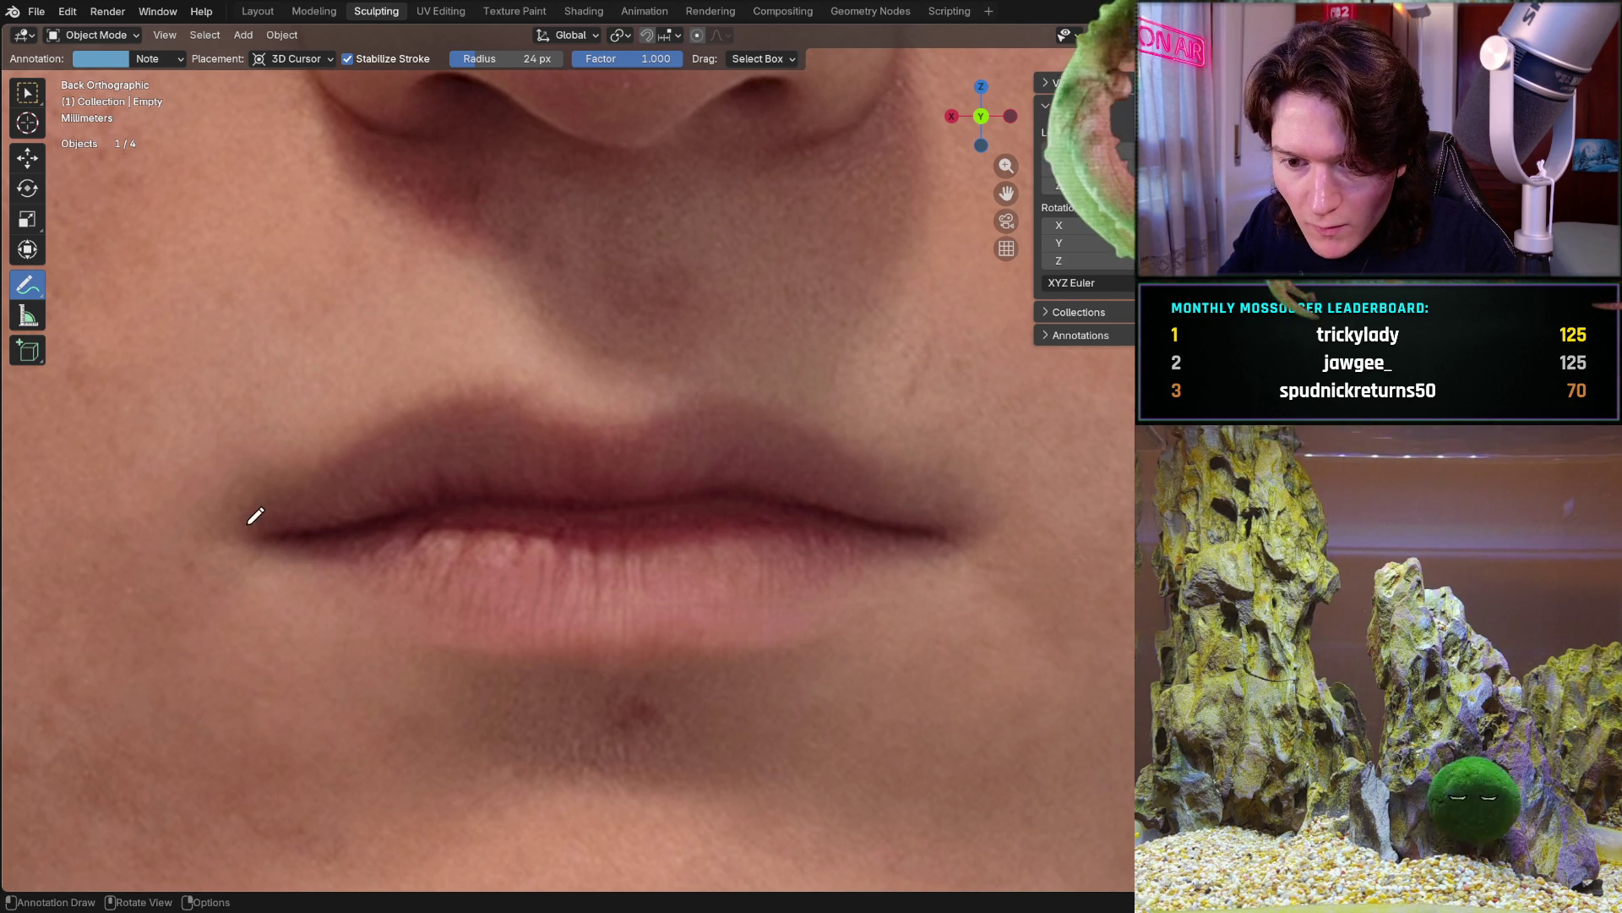
- Trace the lower lip from the left corner to the right, then the upper lip back left
mouse_move(254, 502)
mouse_down()
mouse_move(243, 541)
mouse_move(296, 568)
mouse_up()
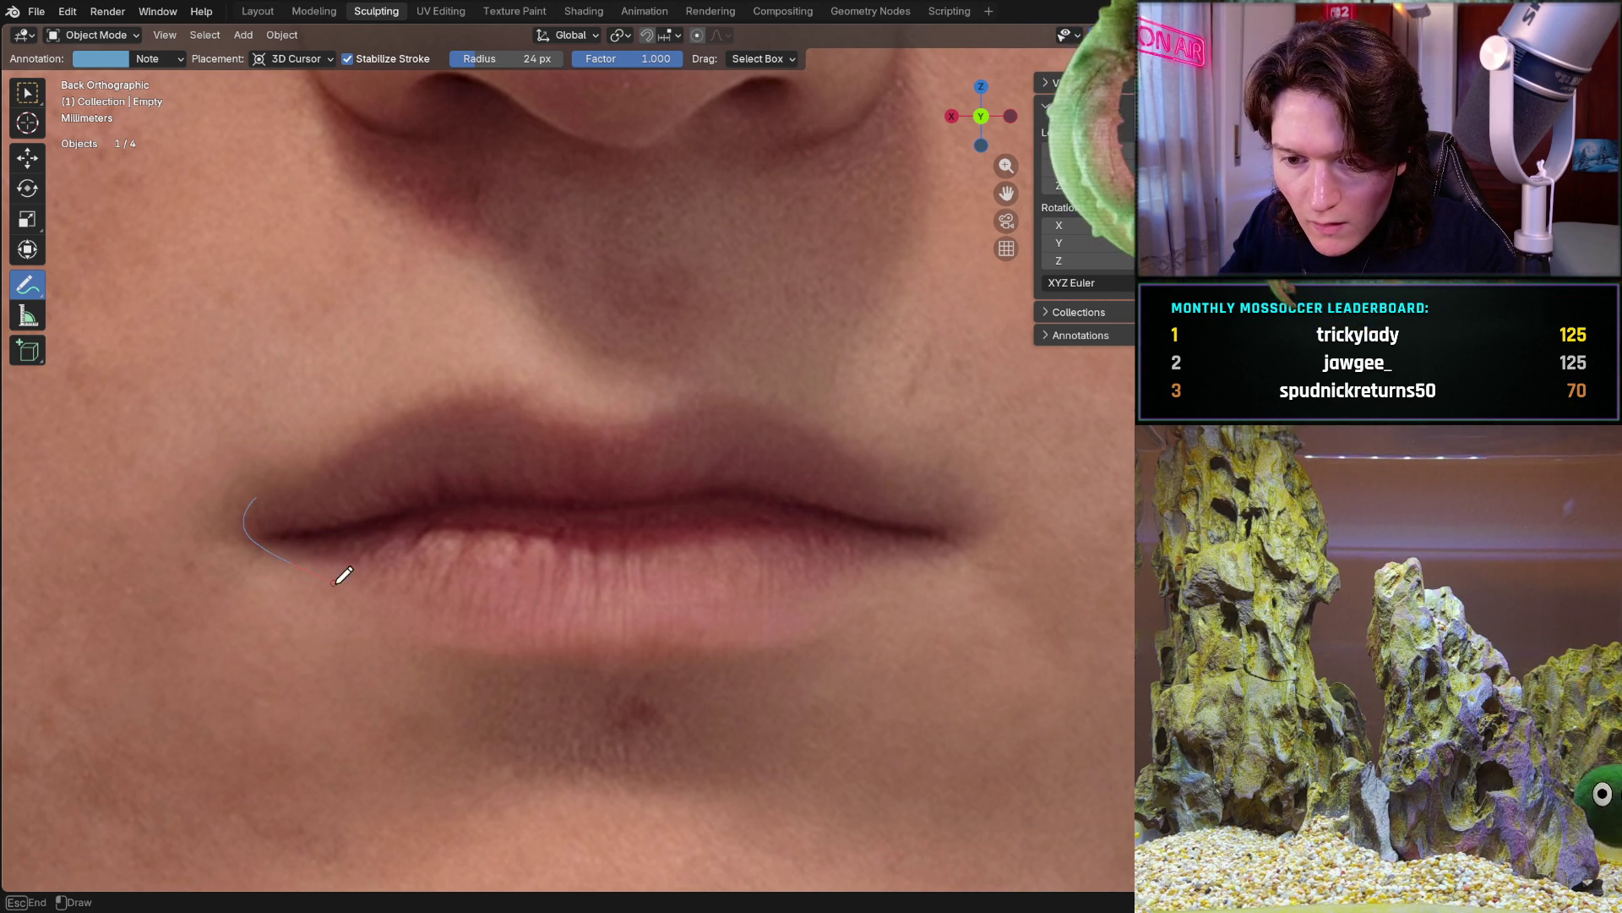
mouse_move(421, 642)
mouse_down()
mouse_move(567, 660)
mouse_move(791, 644)
mouse_up()
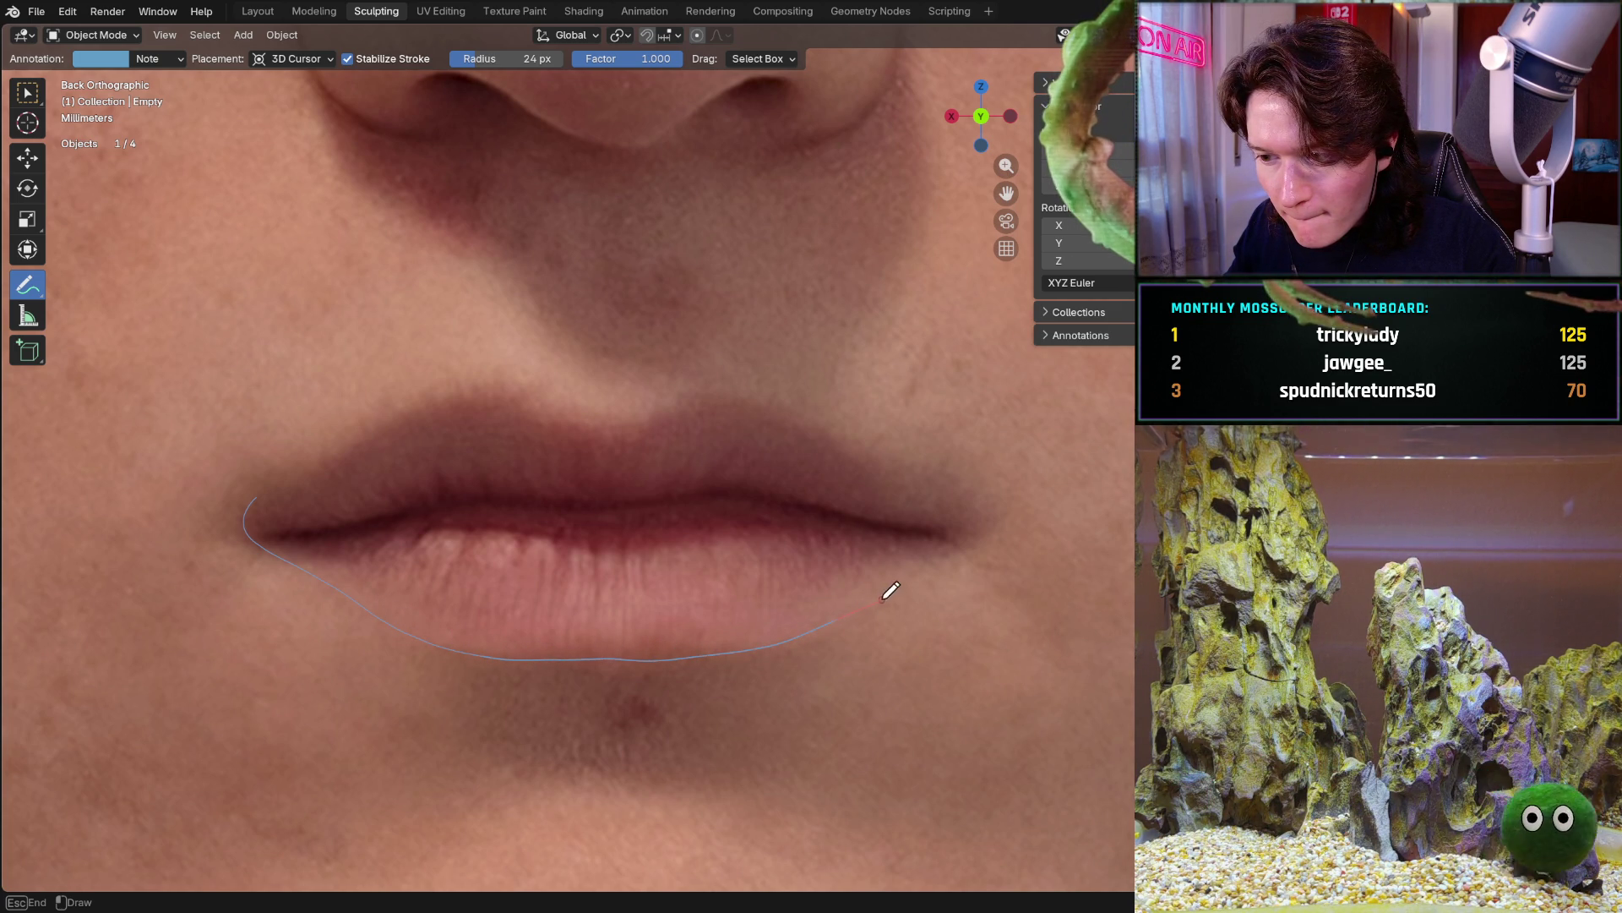
drag(907, 583, 968, 549)
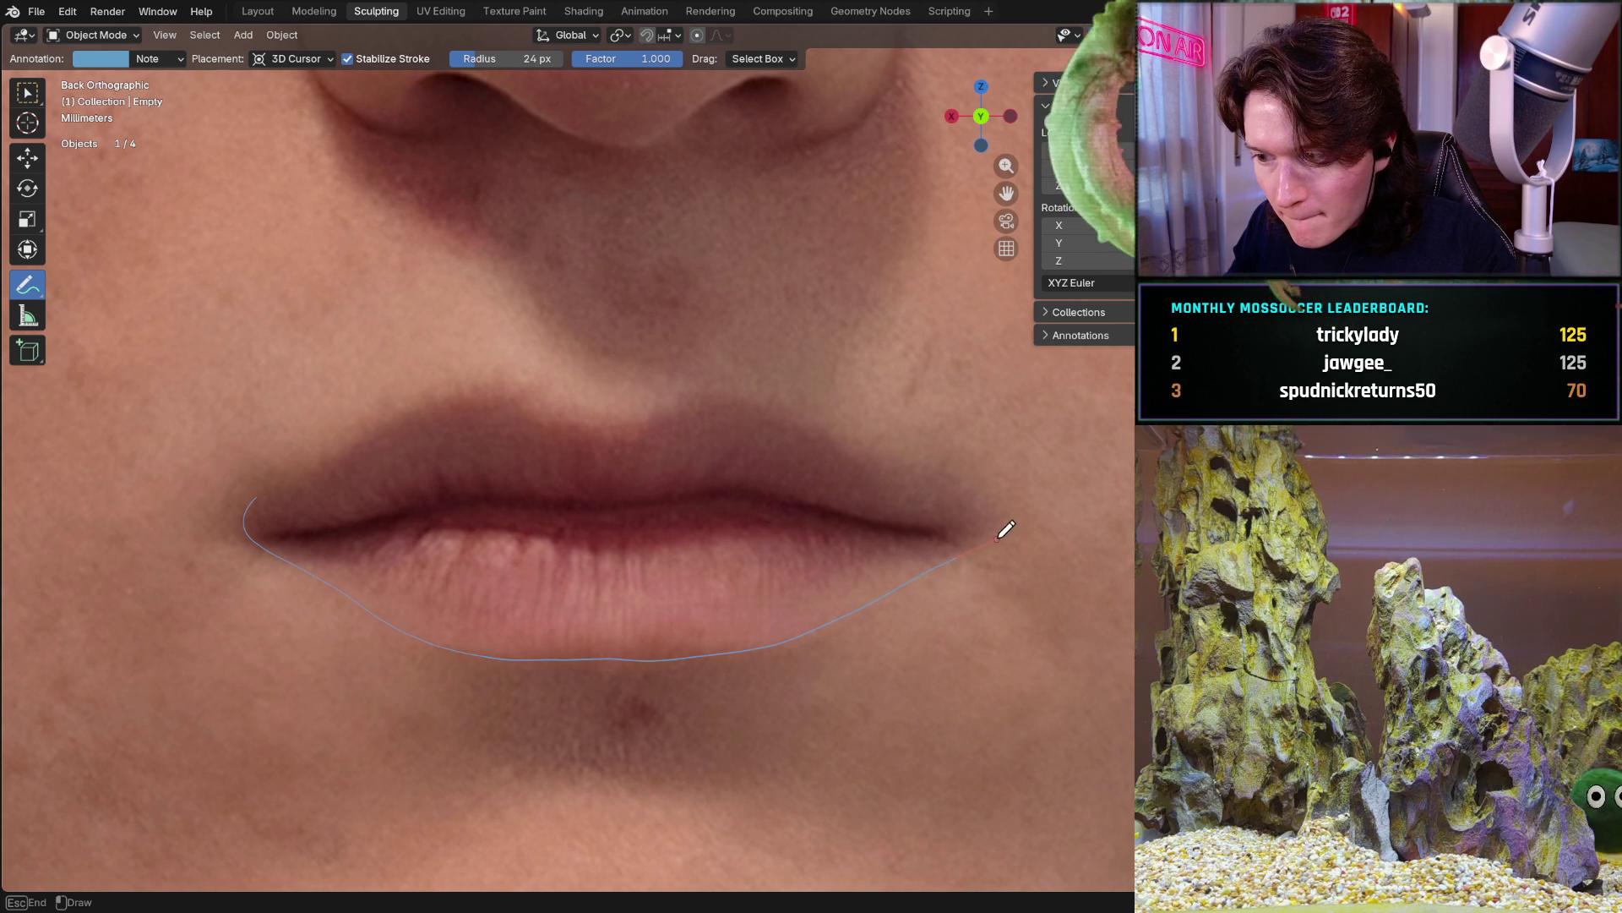
mouse_move(966, 474)
mouse_down()
mouse_move(818, 428)
mouse_move(703, 364)
mouse_up()
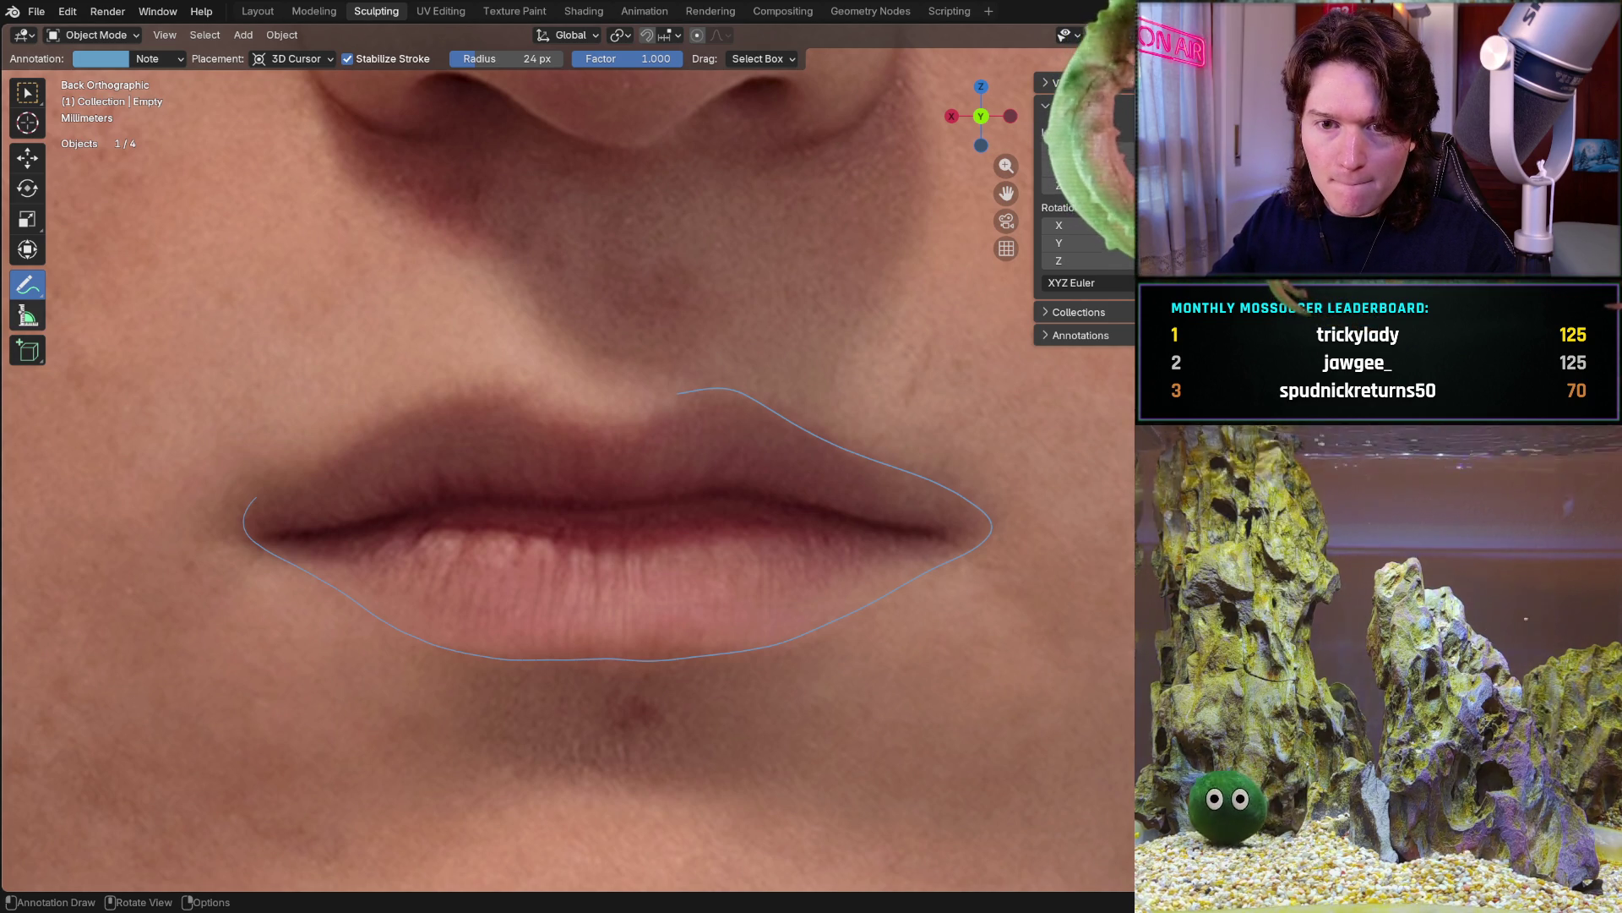
click(27, 284)
click(126, 391)
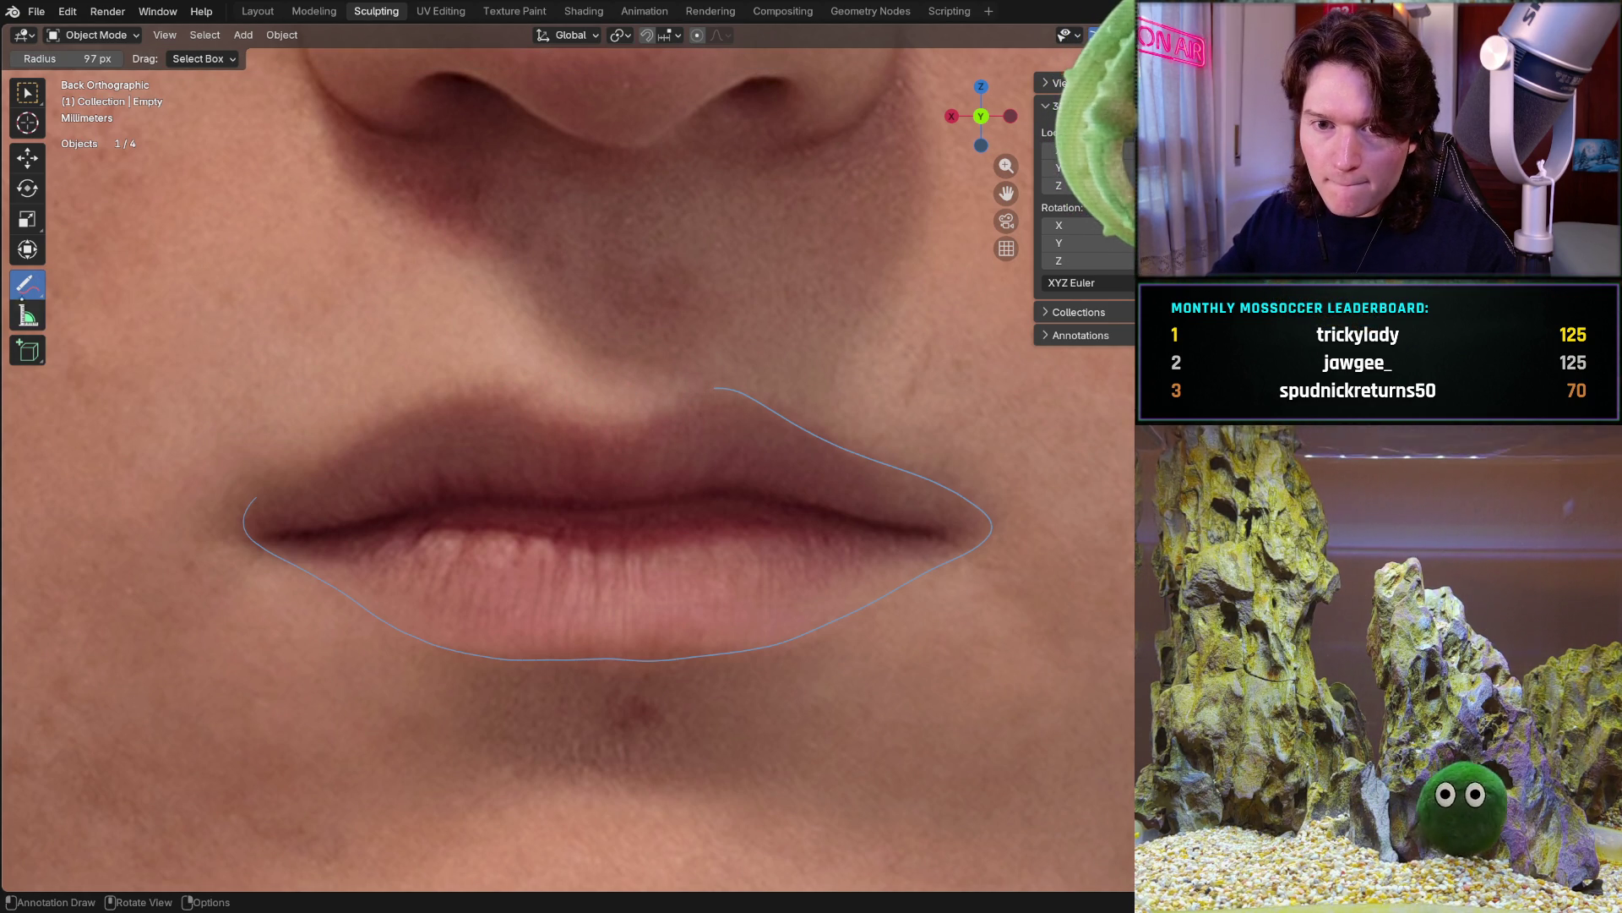
click(27, 285)
click(205, 278)
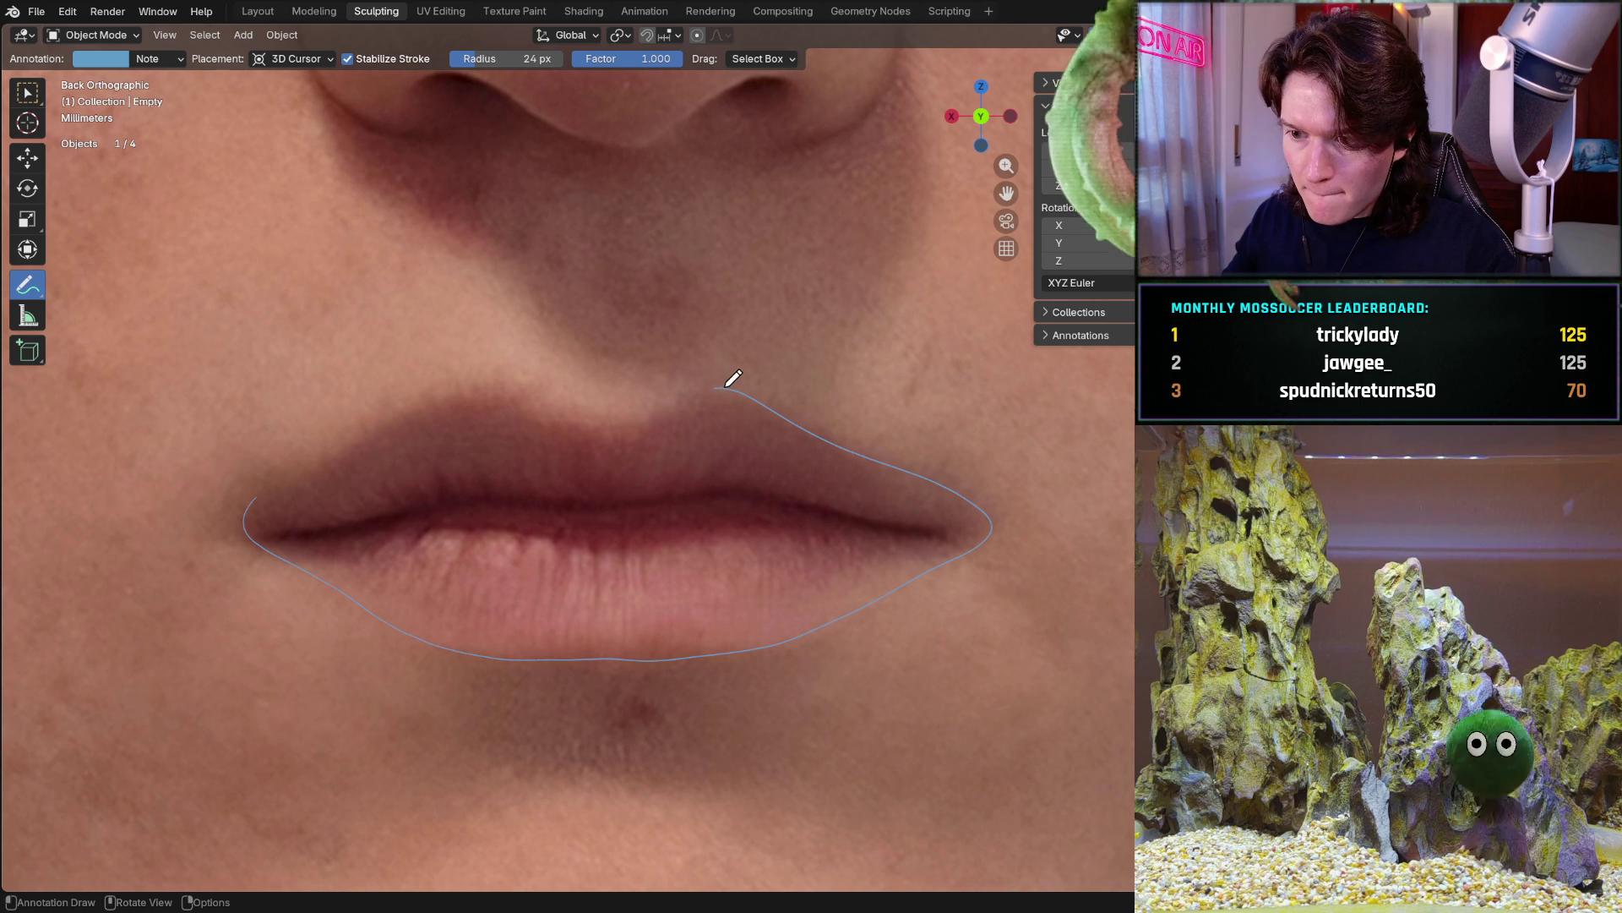
drag(730, 373, 588, 429)
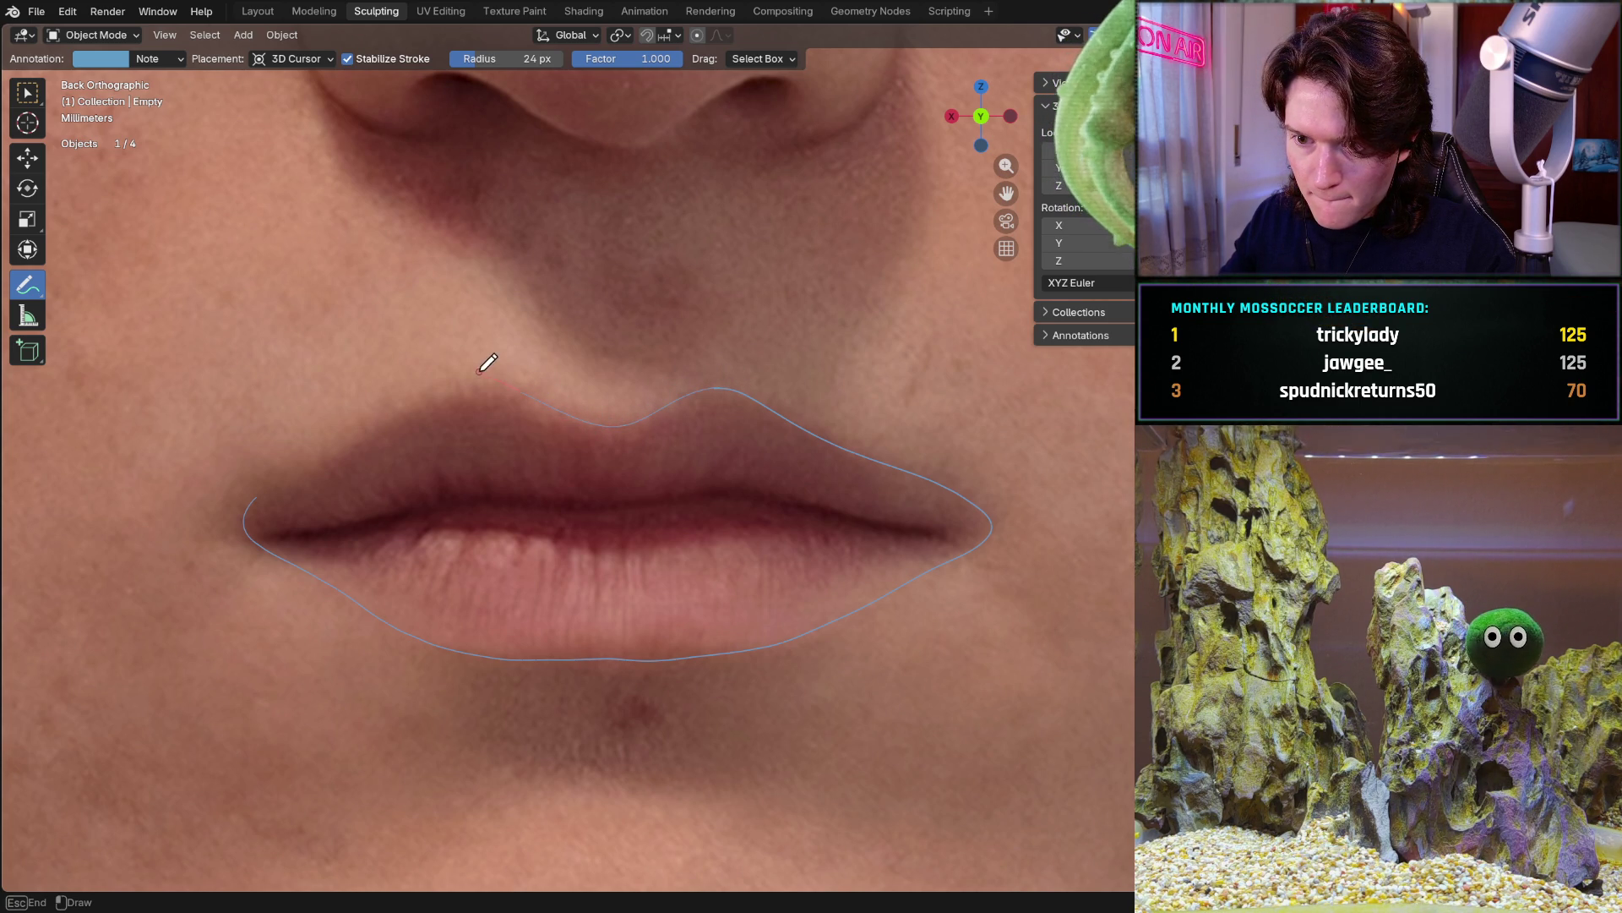
mouse_move(415, 389)
mouse_down()
mouse_move(277, 496)
mouse_move(225, 511)
mouse_move(238, 537)
mouse_up()
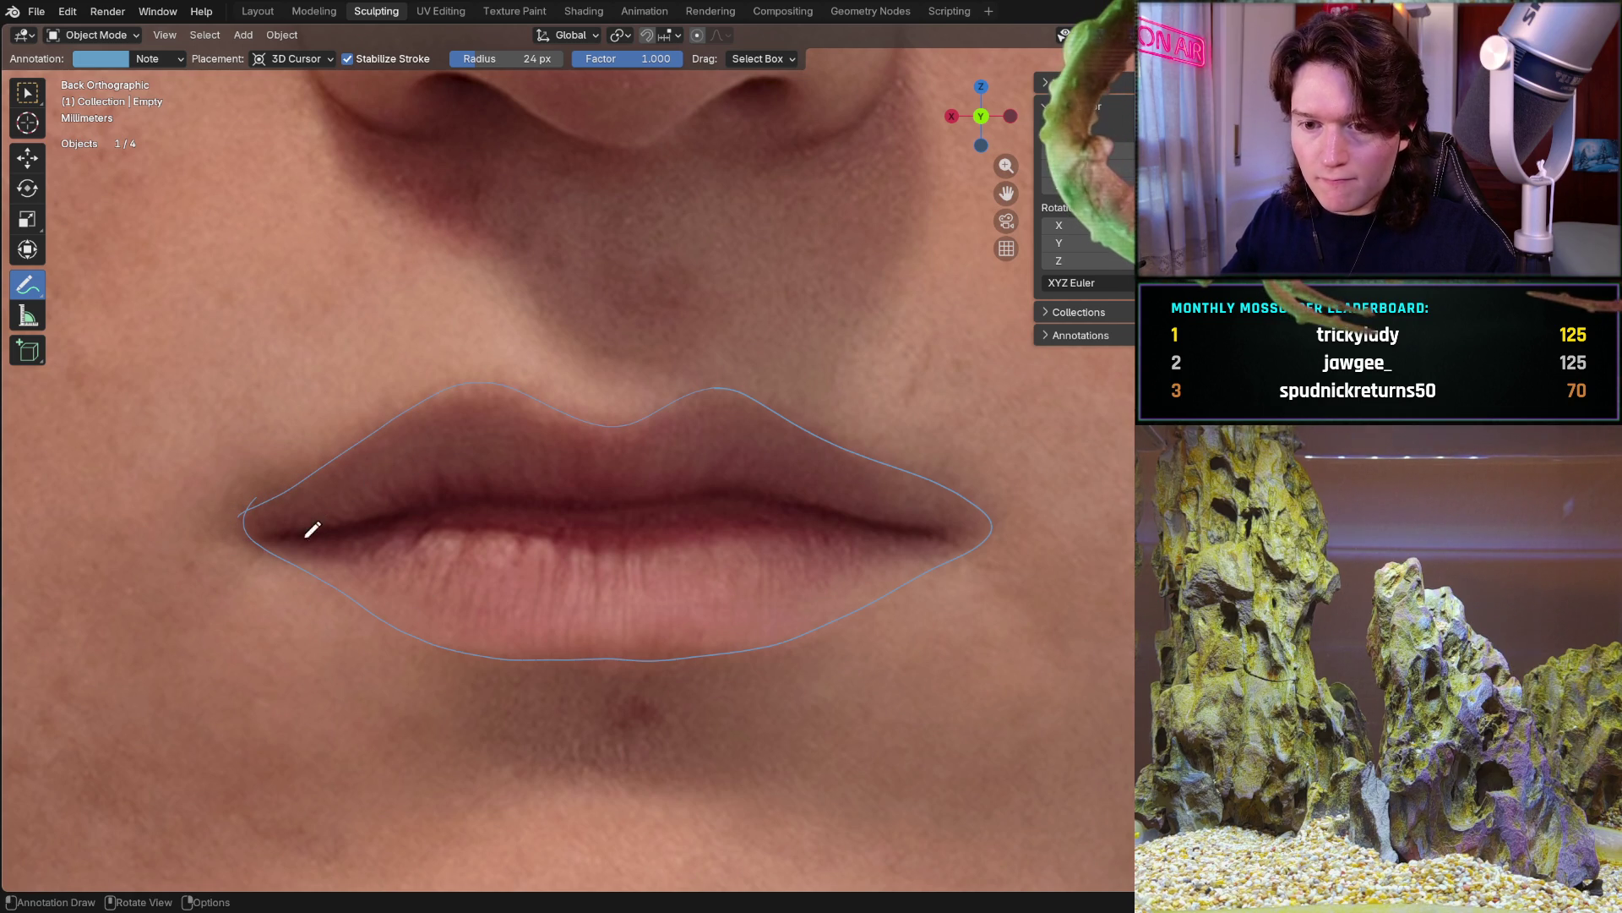
scroll(420, 514, down, 5)
- Draw the lip seam from the left mouth corner, erasing and redrawing its right end
scroll(524, 365, up, 8)
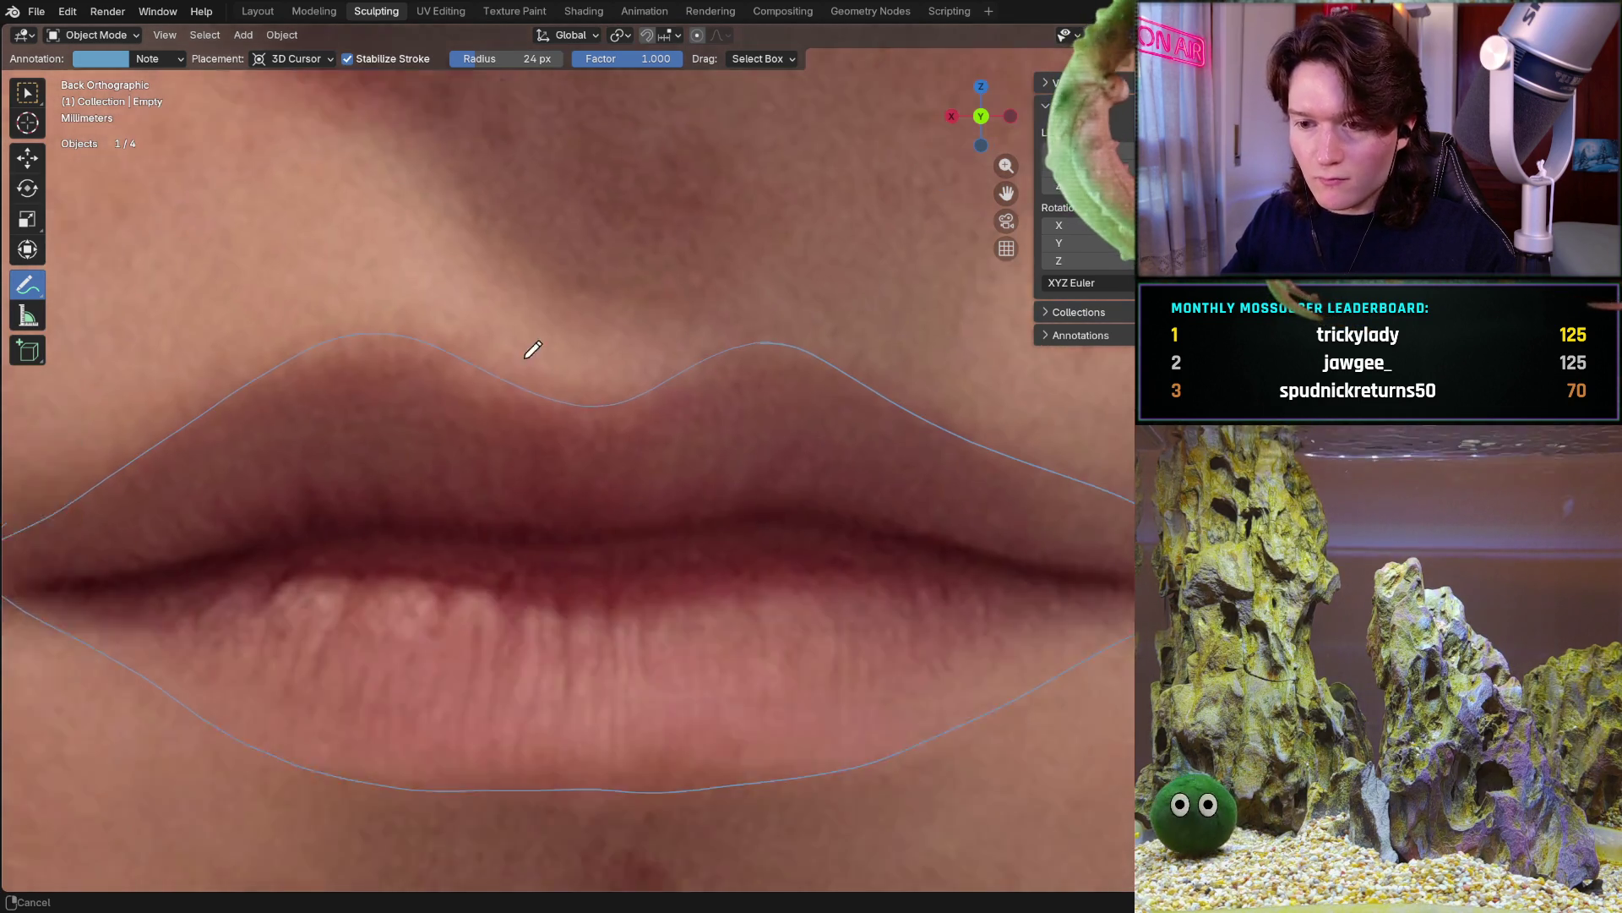
scroll(425, 517, down, 3)
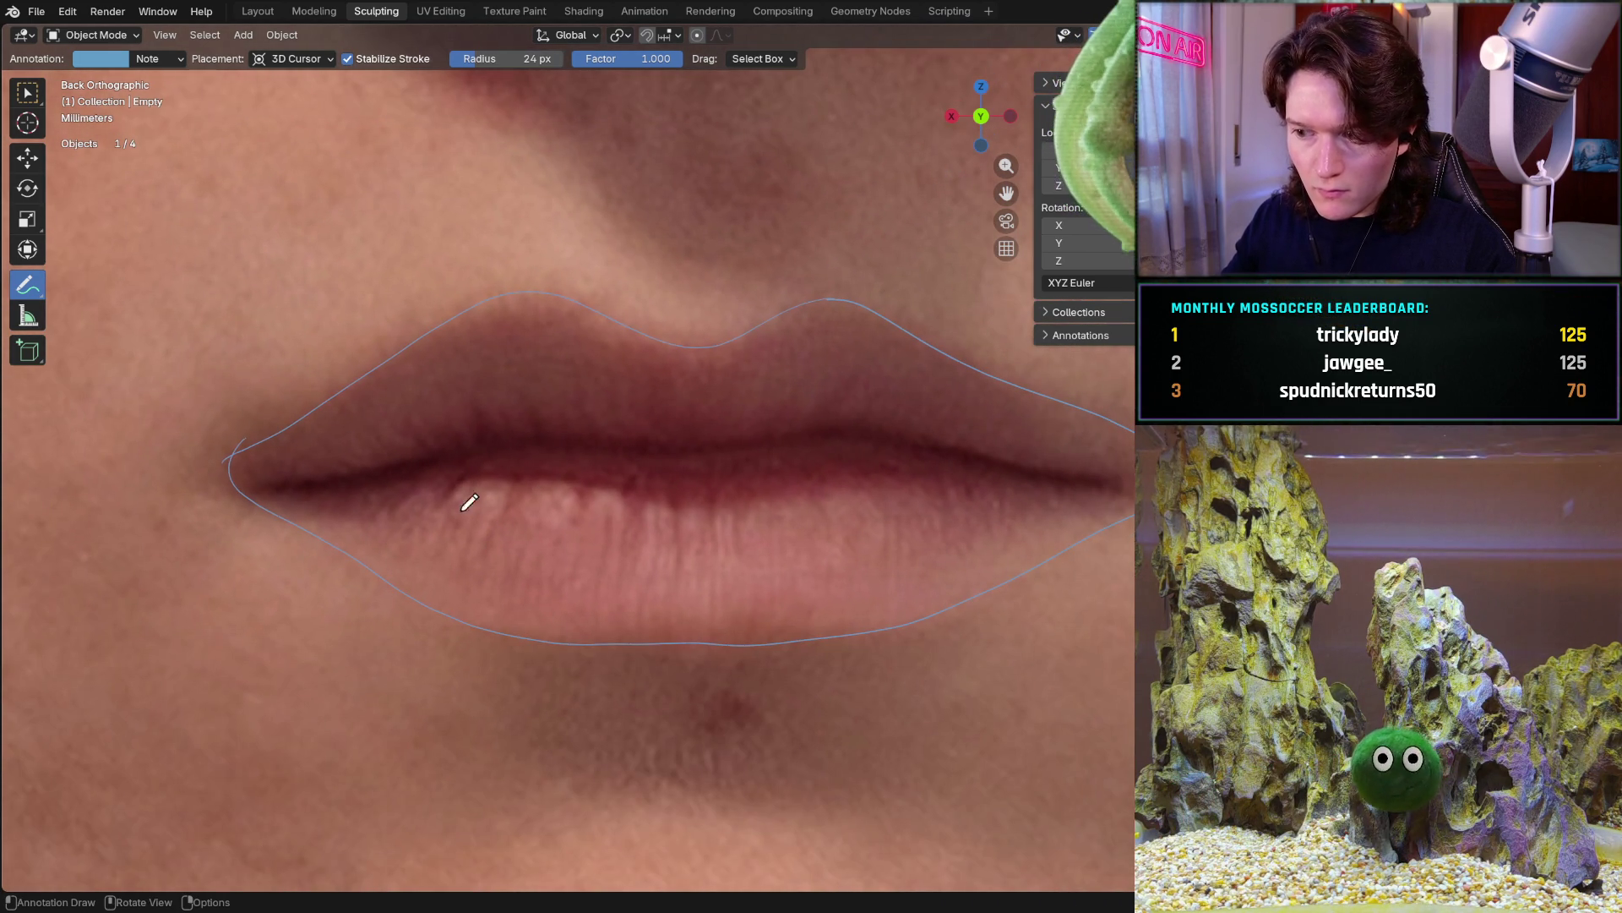
mouse_move(272, 487)
mouse_down()
mouse_move(533, 439)
mouse_move(742, 455)
mouse_move(862, 425)
mouse_move(1134, 491)
mouse_up()
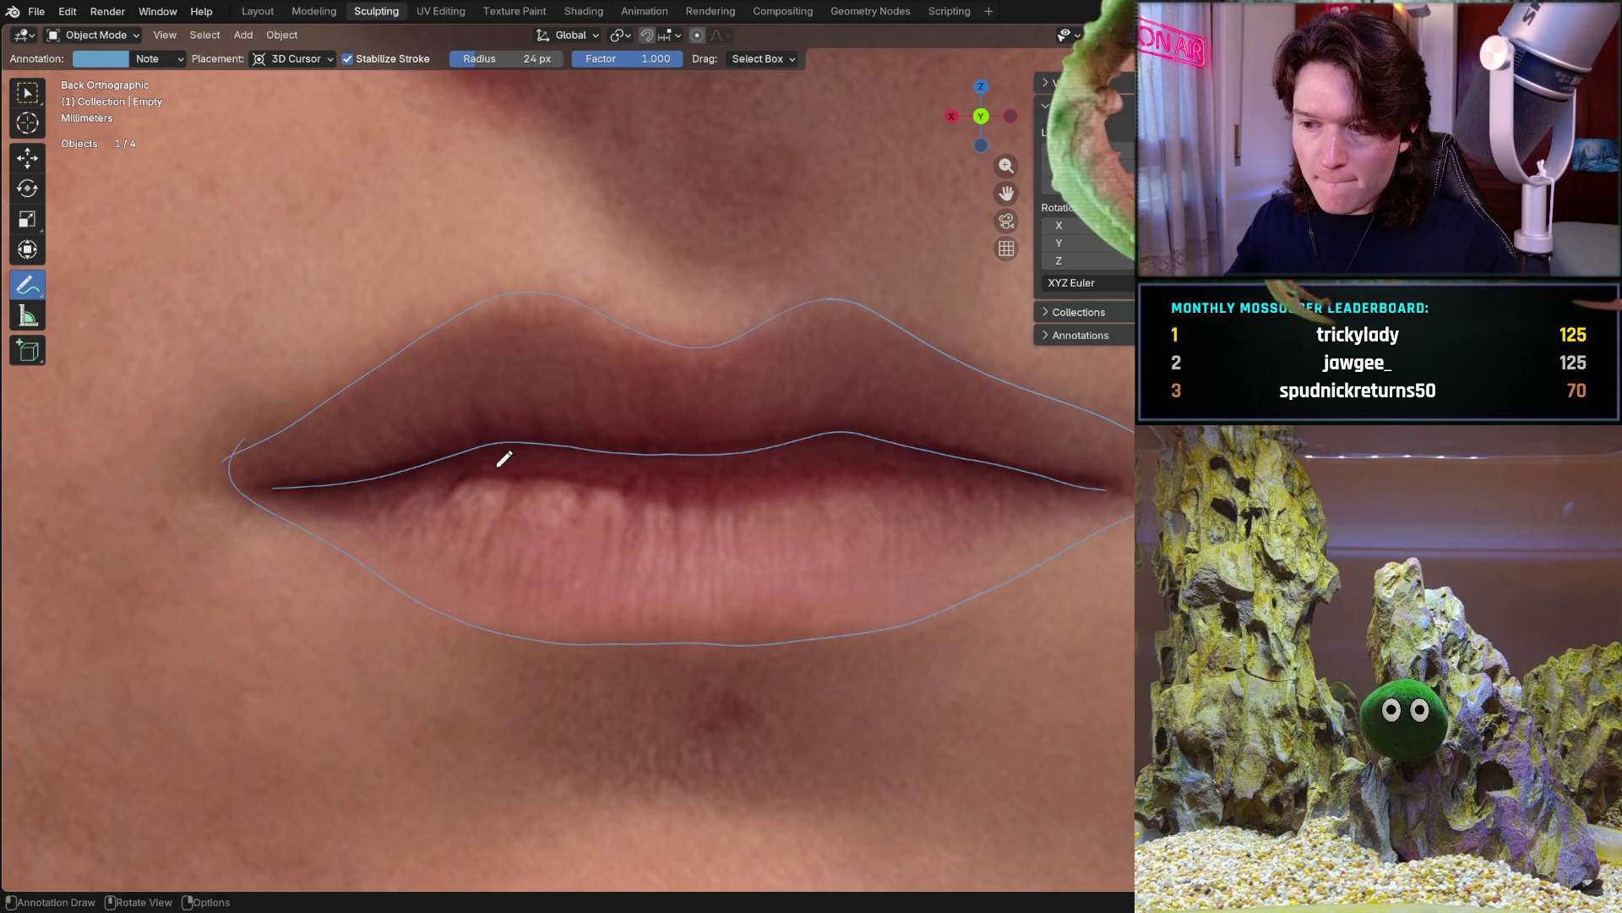
mouse_move(28, 284)
mouse_down()
mouse_move(116, 322)
mouse_move(118, 398)
mouse_up()
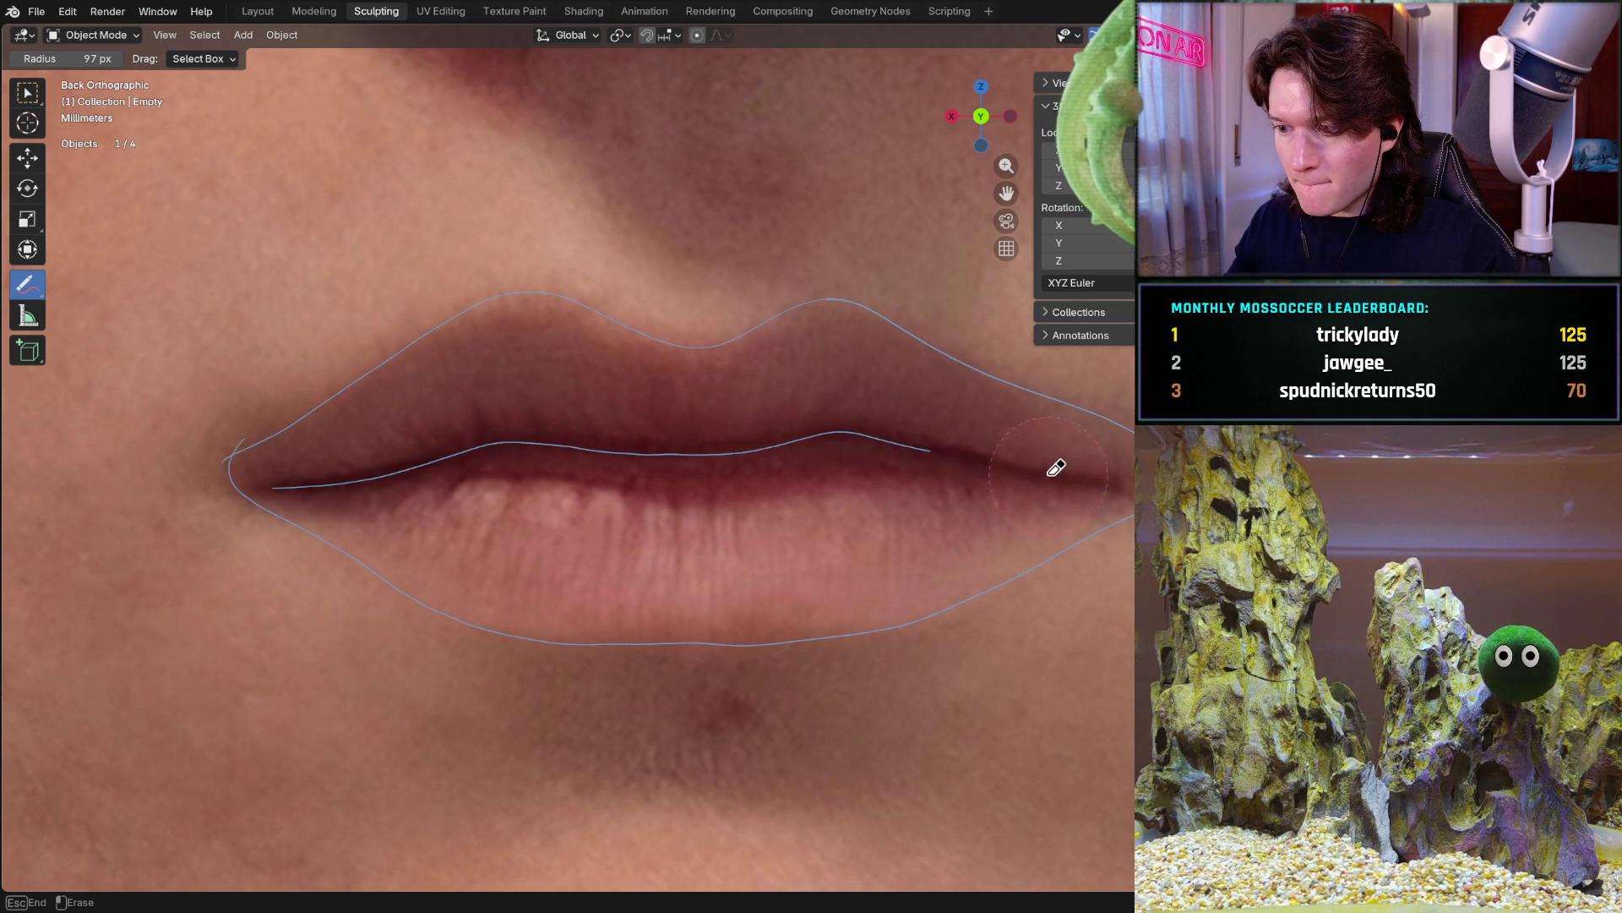
drag(1058, 468, 1055, 465)
drag(28, 284, 93, 290)
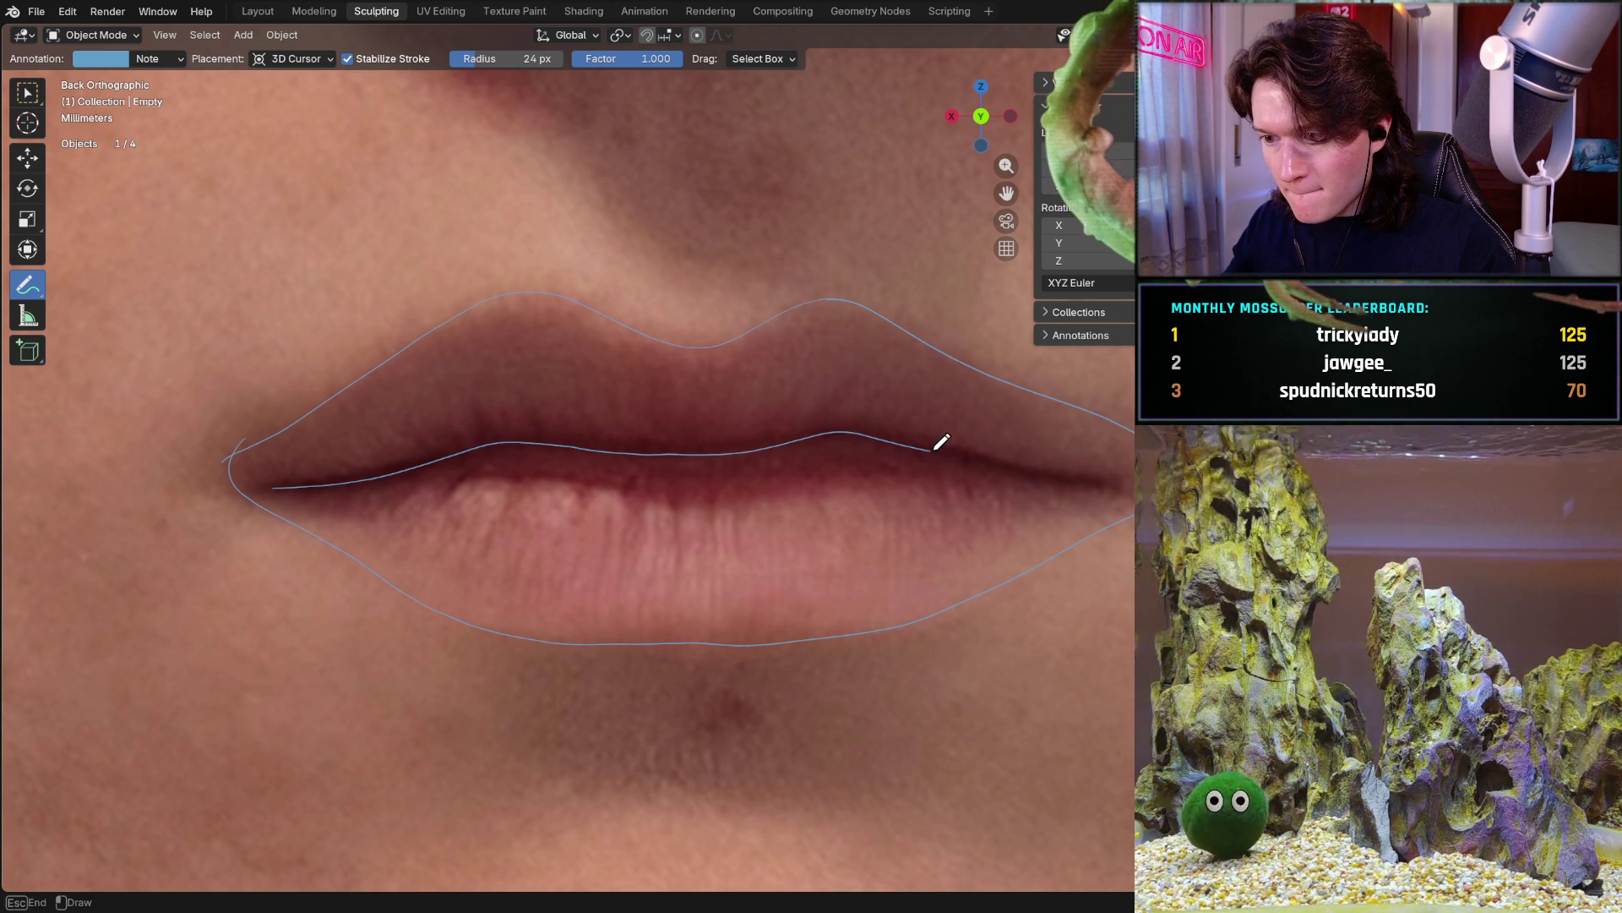
drag(935, 445, 961, 446)
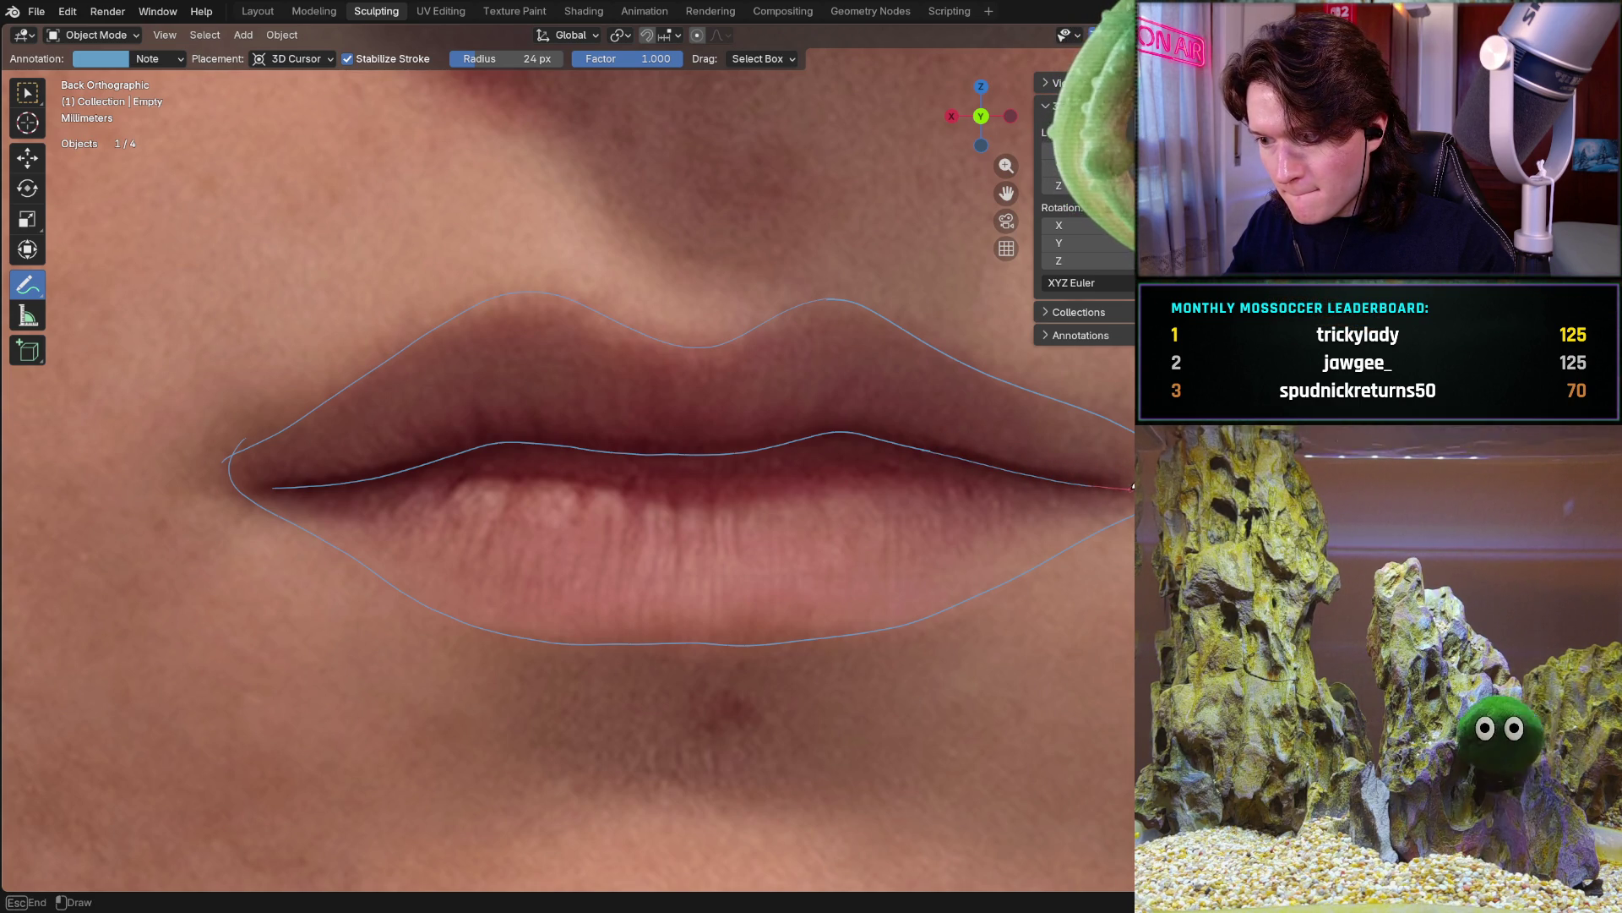
- Zoom onto the nose and trace the left nostril rim and the wavy nostril base
scroll(689, 417, down, 8)
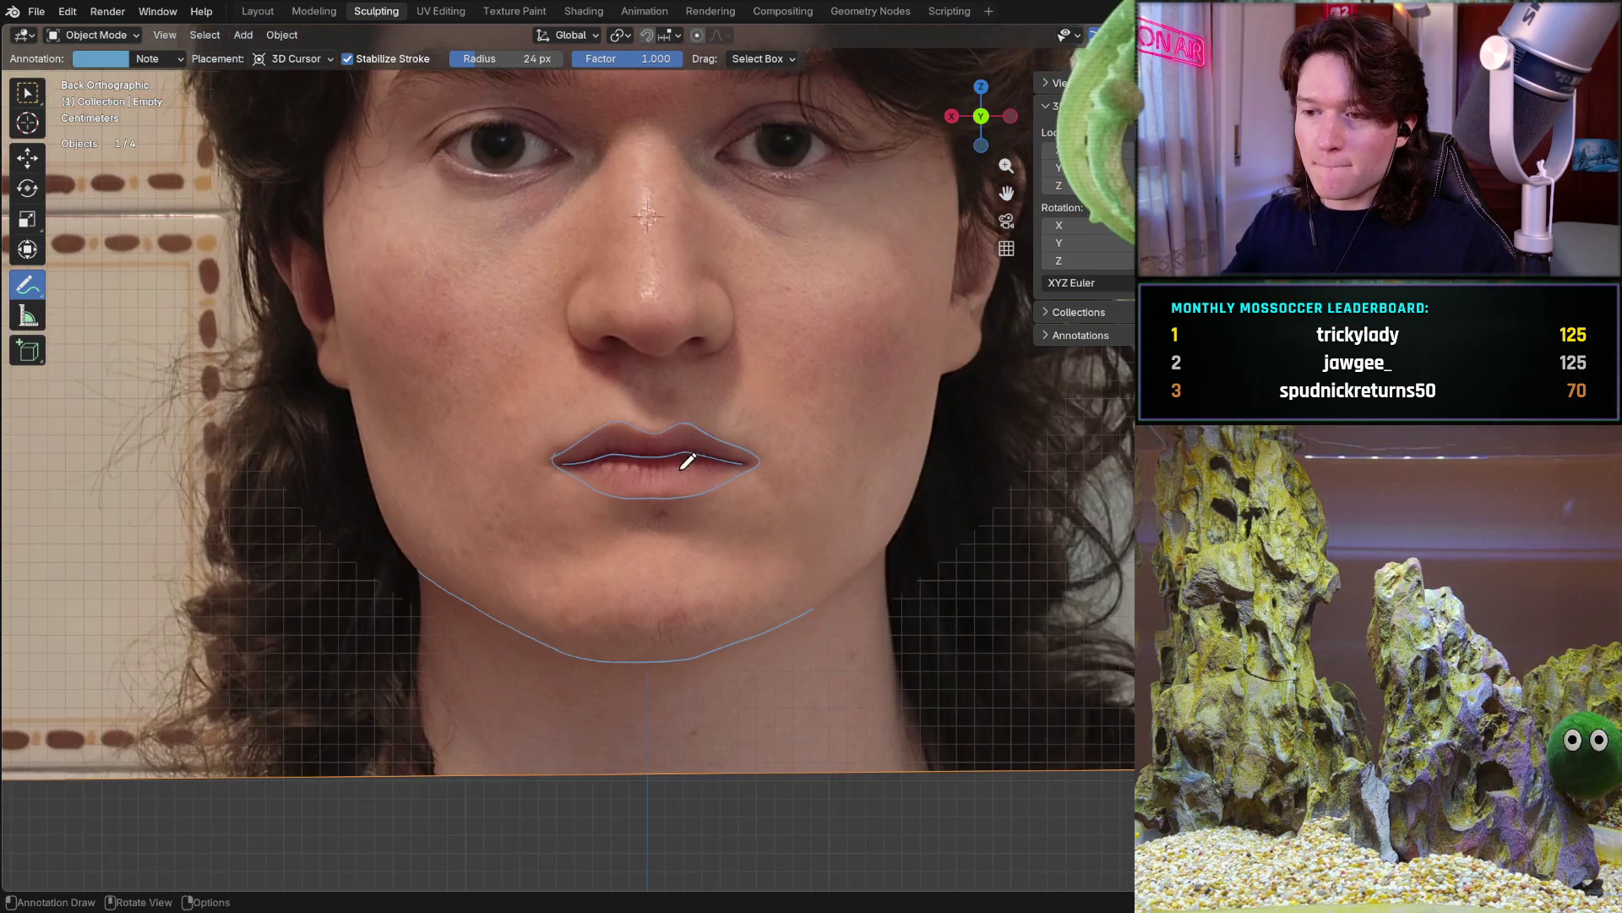
scroll(644, 509, up, 5)
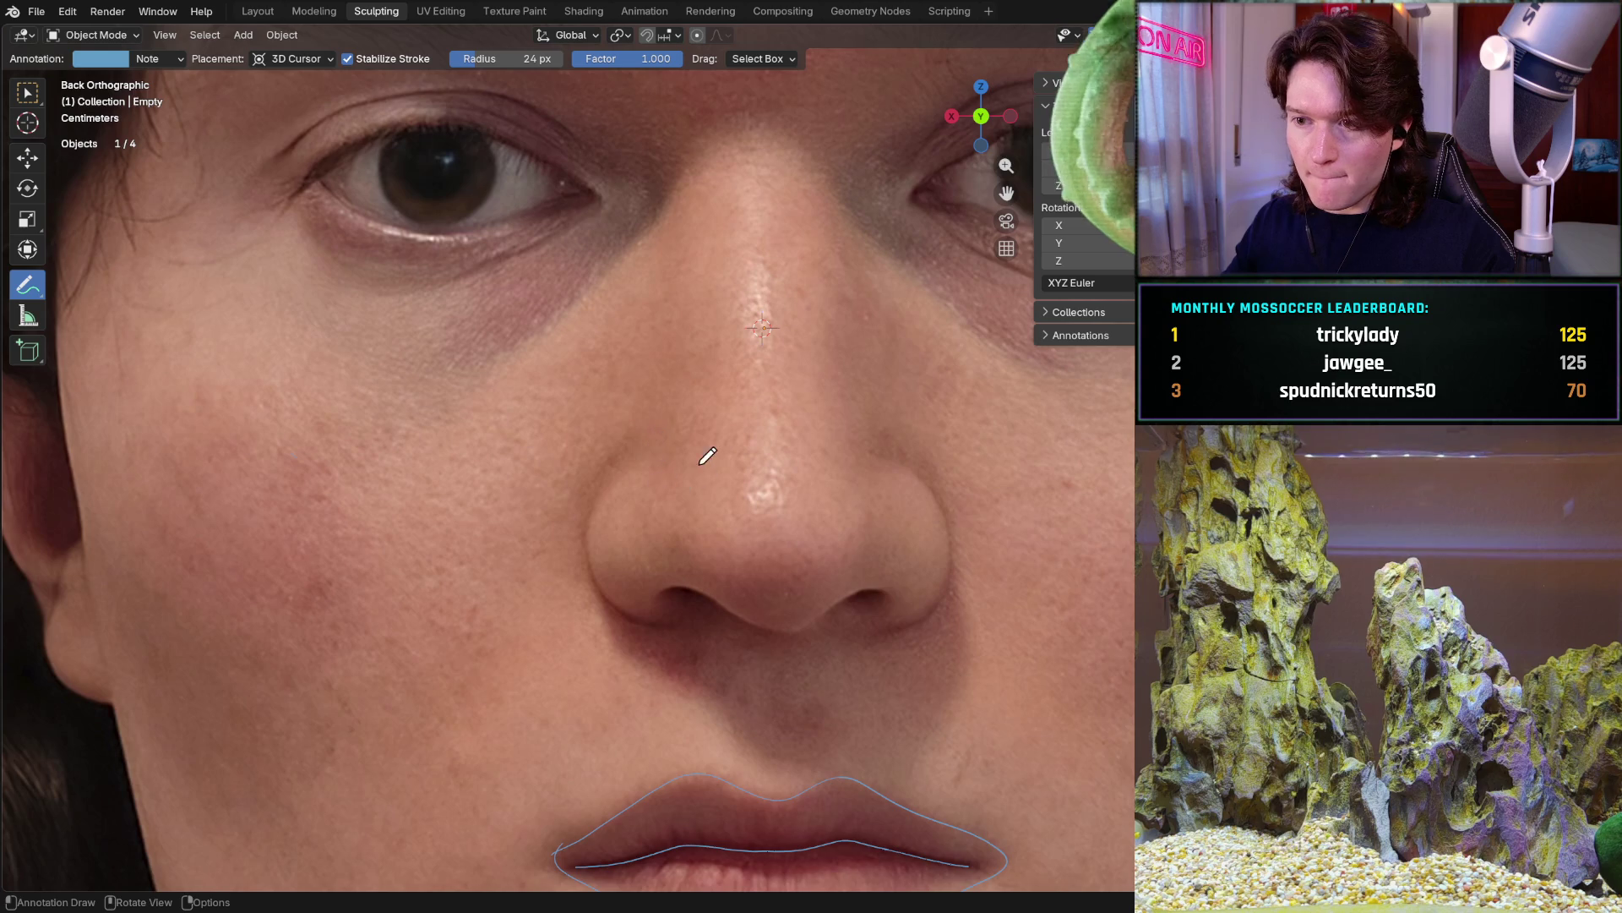
scroll(707, 461, up, 6)
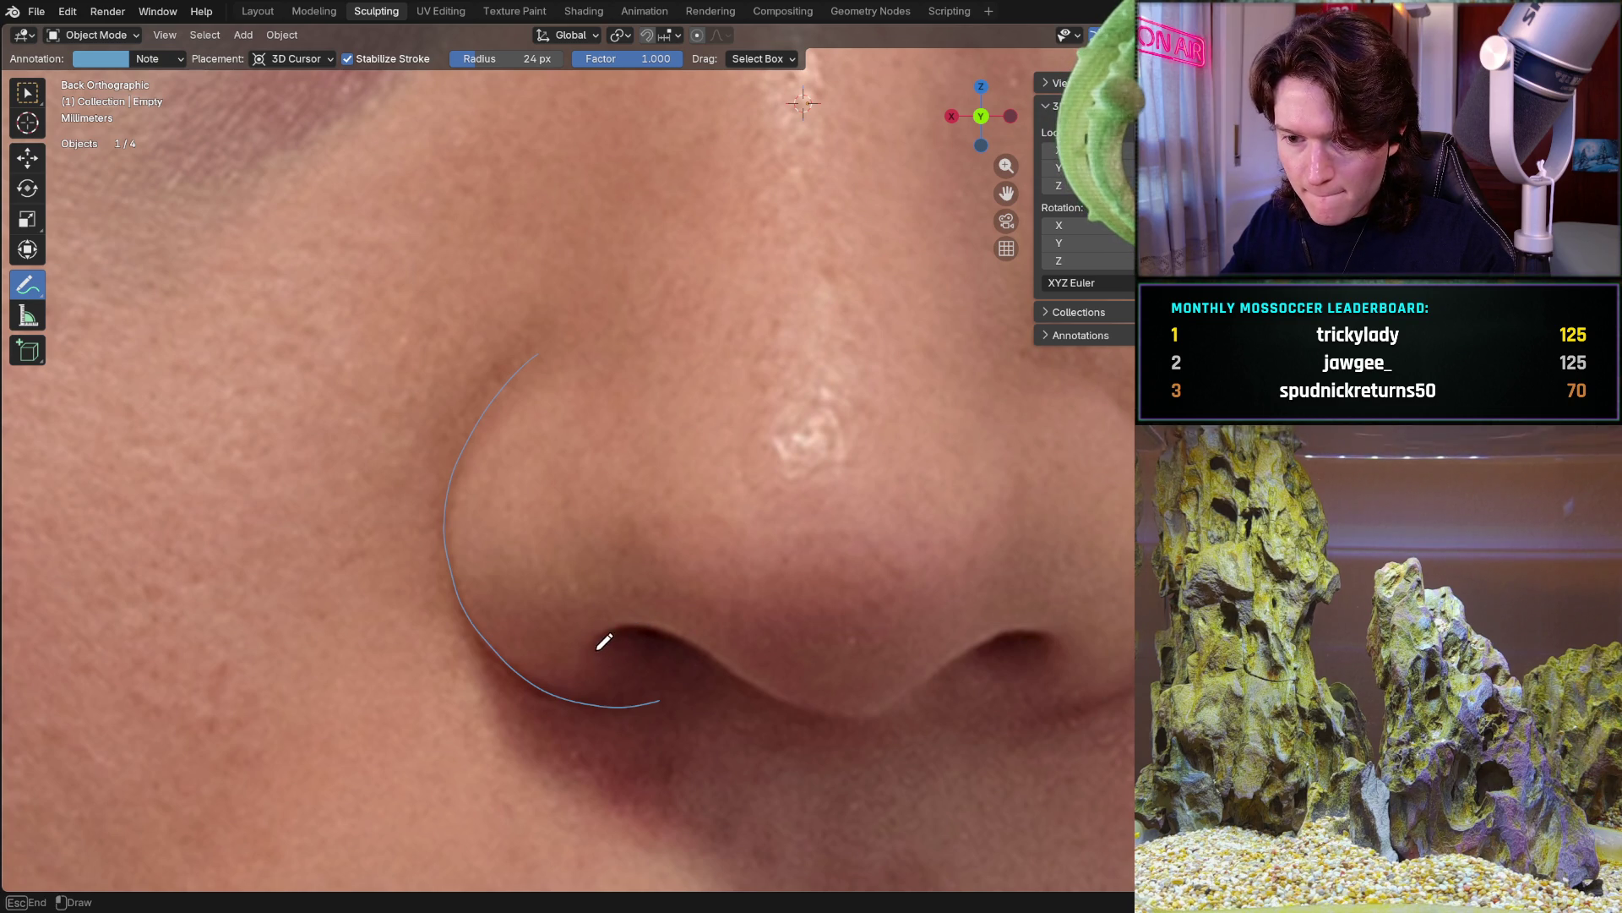
mouse_move(599, 627)
mouse_down()
mouse_move(622, 608)
mouse_move(724, 645)
mouse_up()
key(Escape)
drag(585, 652, 650, 606)
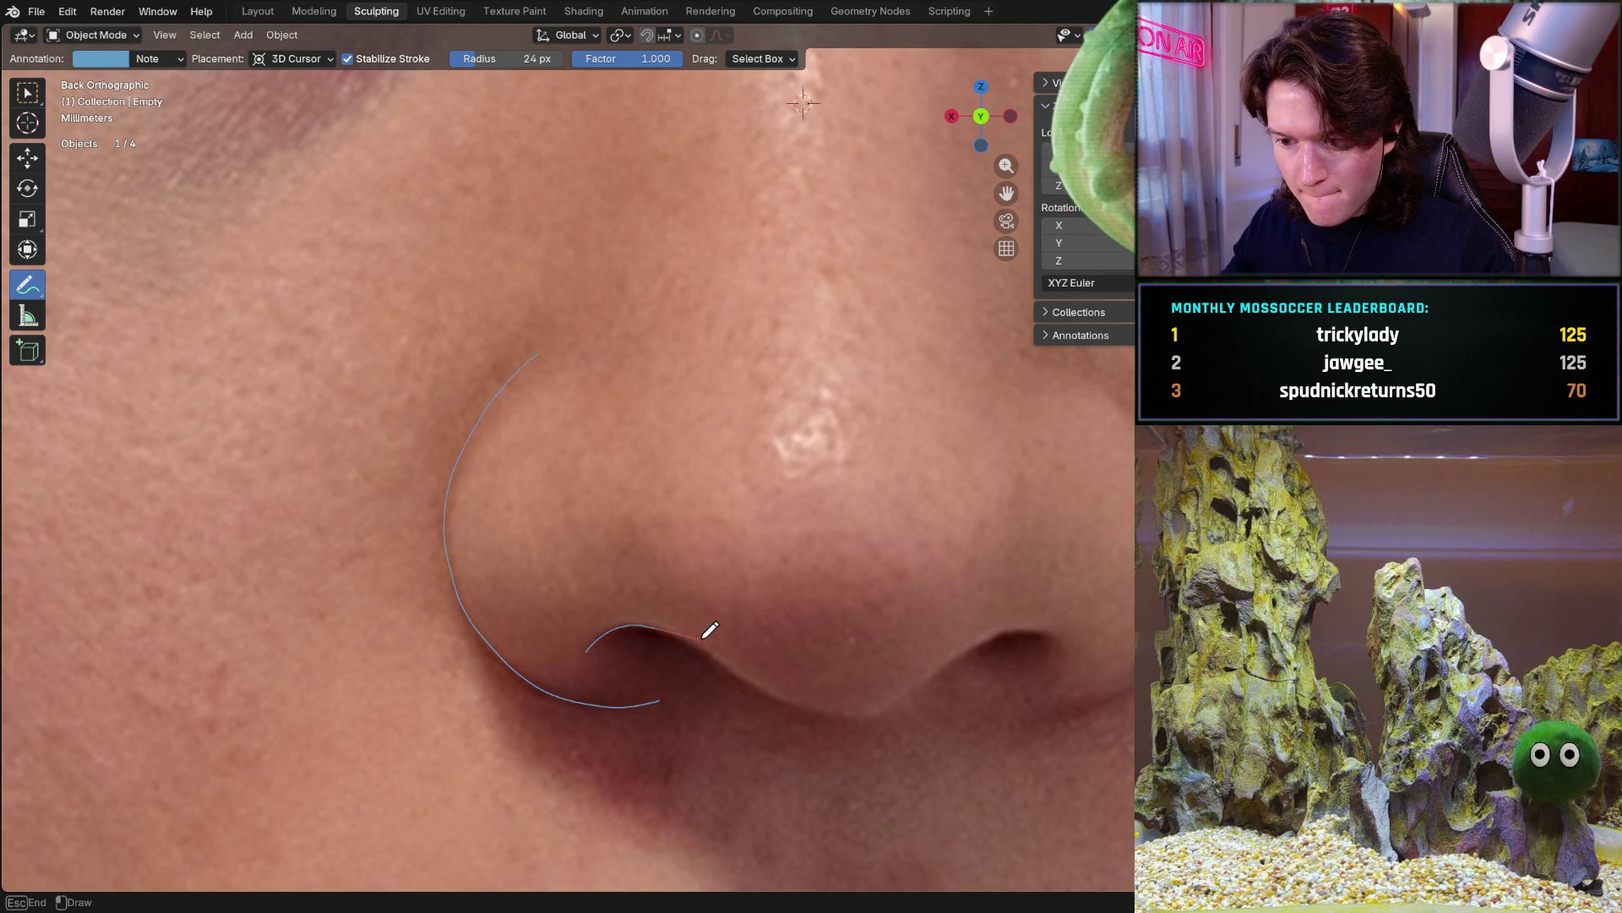
mouse_move(779, 699)
mouse_down()
mouse_move(863, 719)
mouse_move(910, 706)
mouse_up()
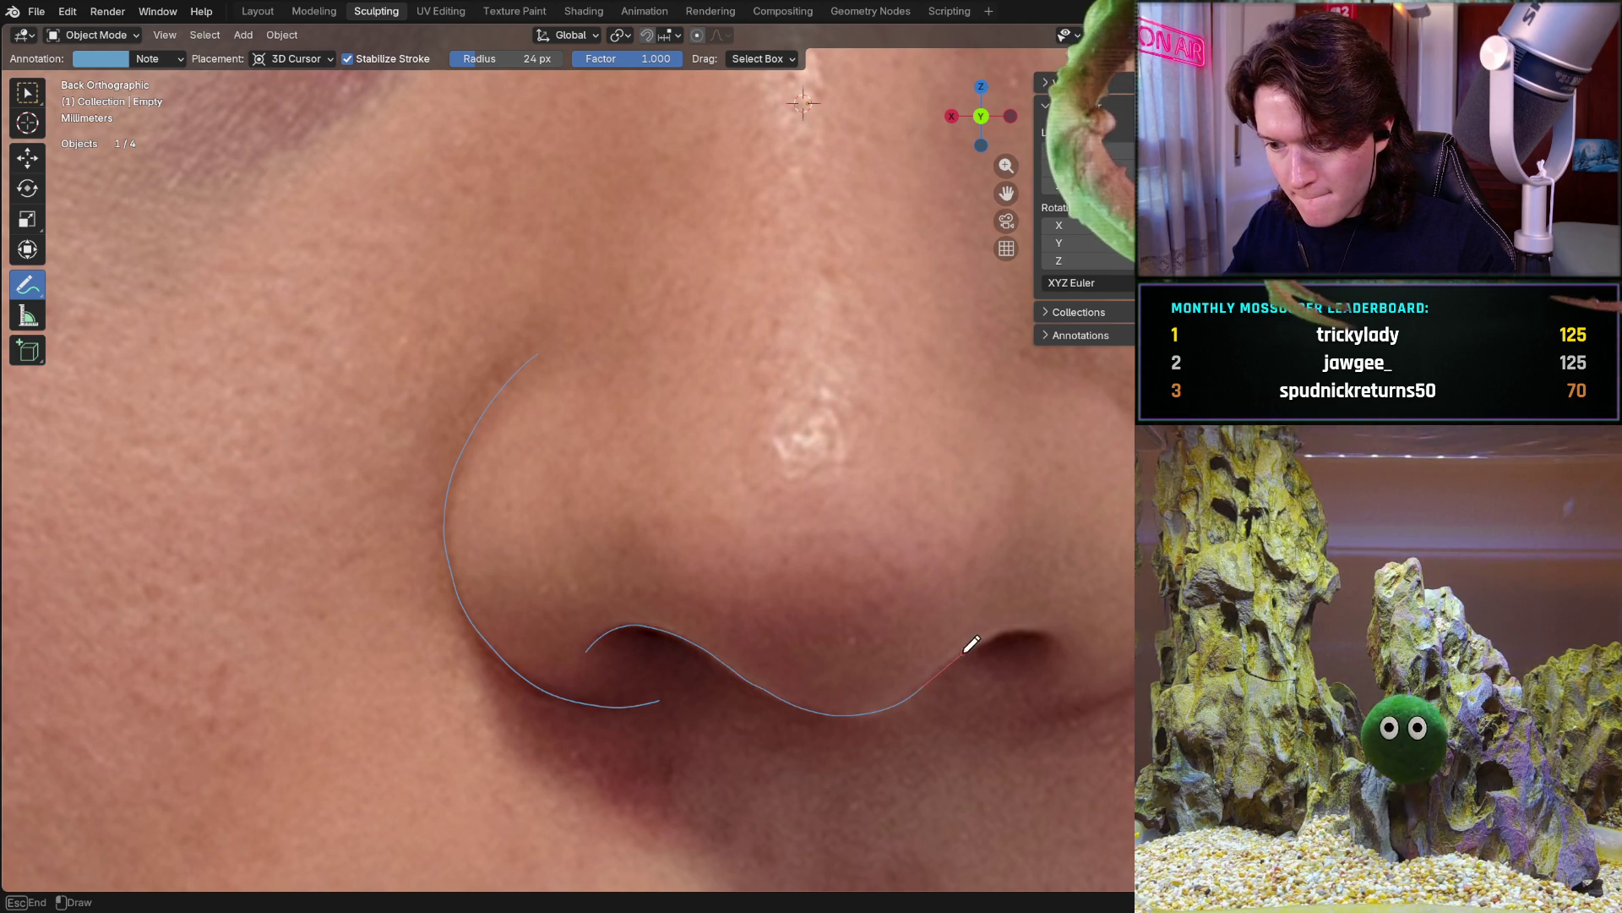
mouse_move(994, 628)
mouse_down()
mouse_move(1075, 627)
mouse_move(1093, 635)
mouse_move(1087, 669)
mouse_up()
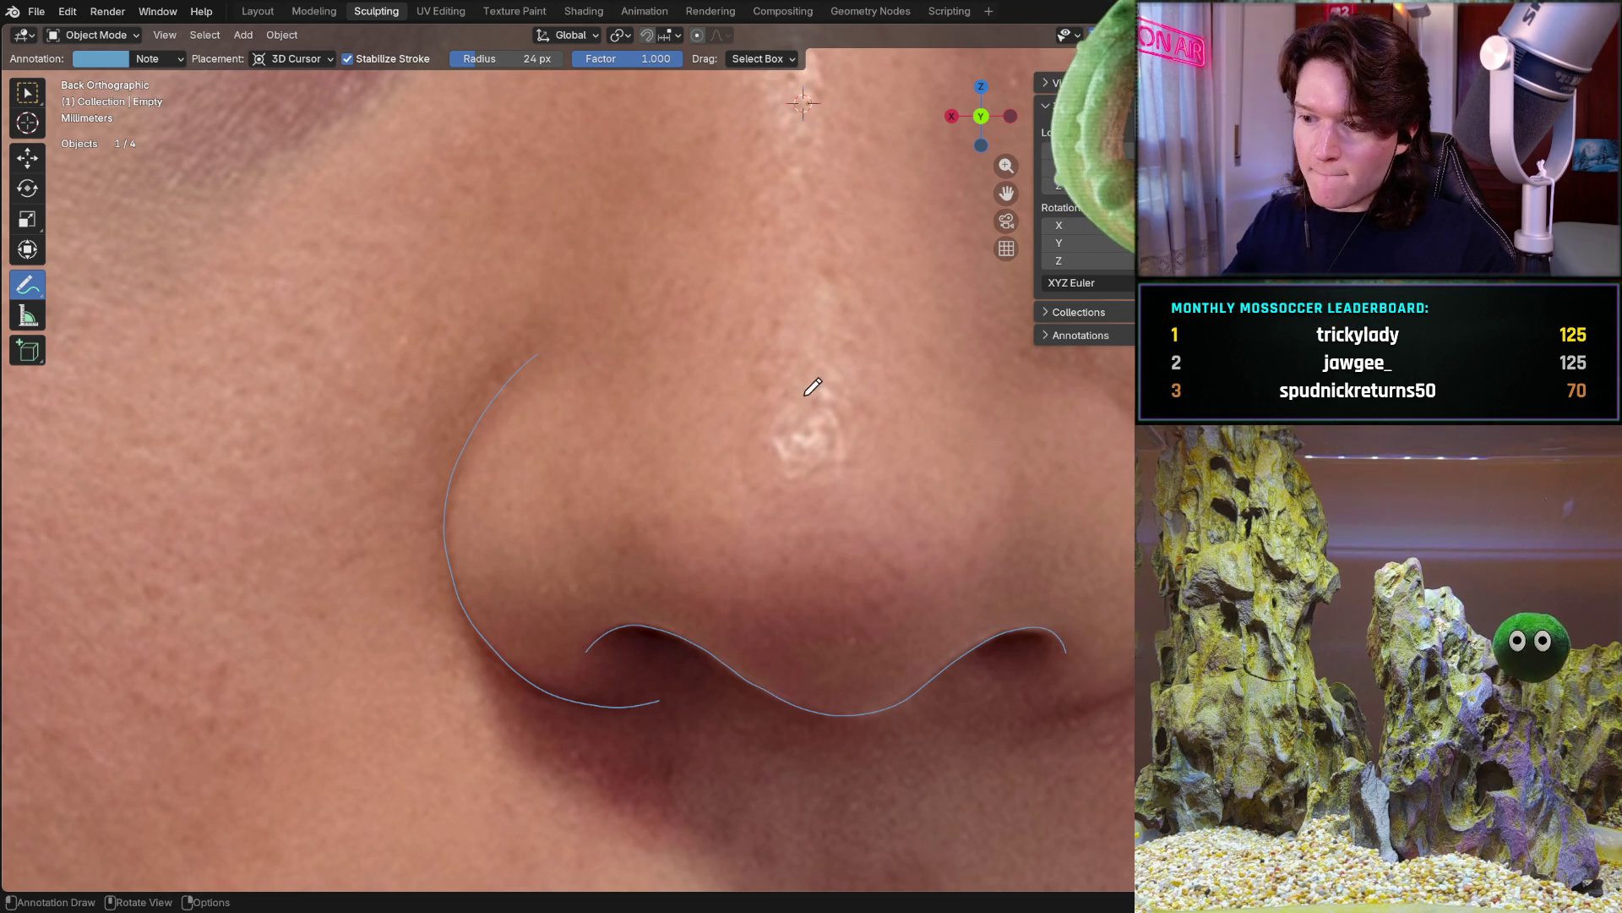
shift+middle_drag(802, 336, 688, 347)
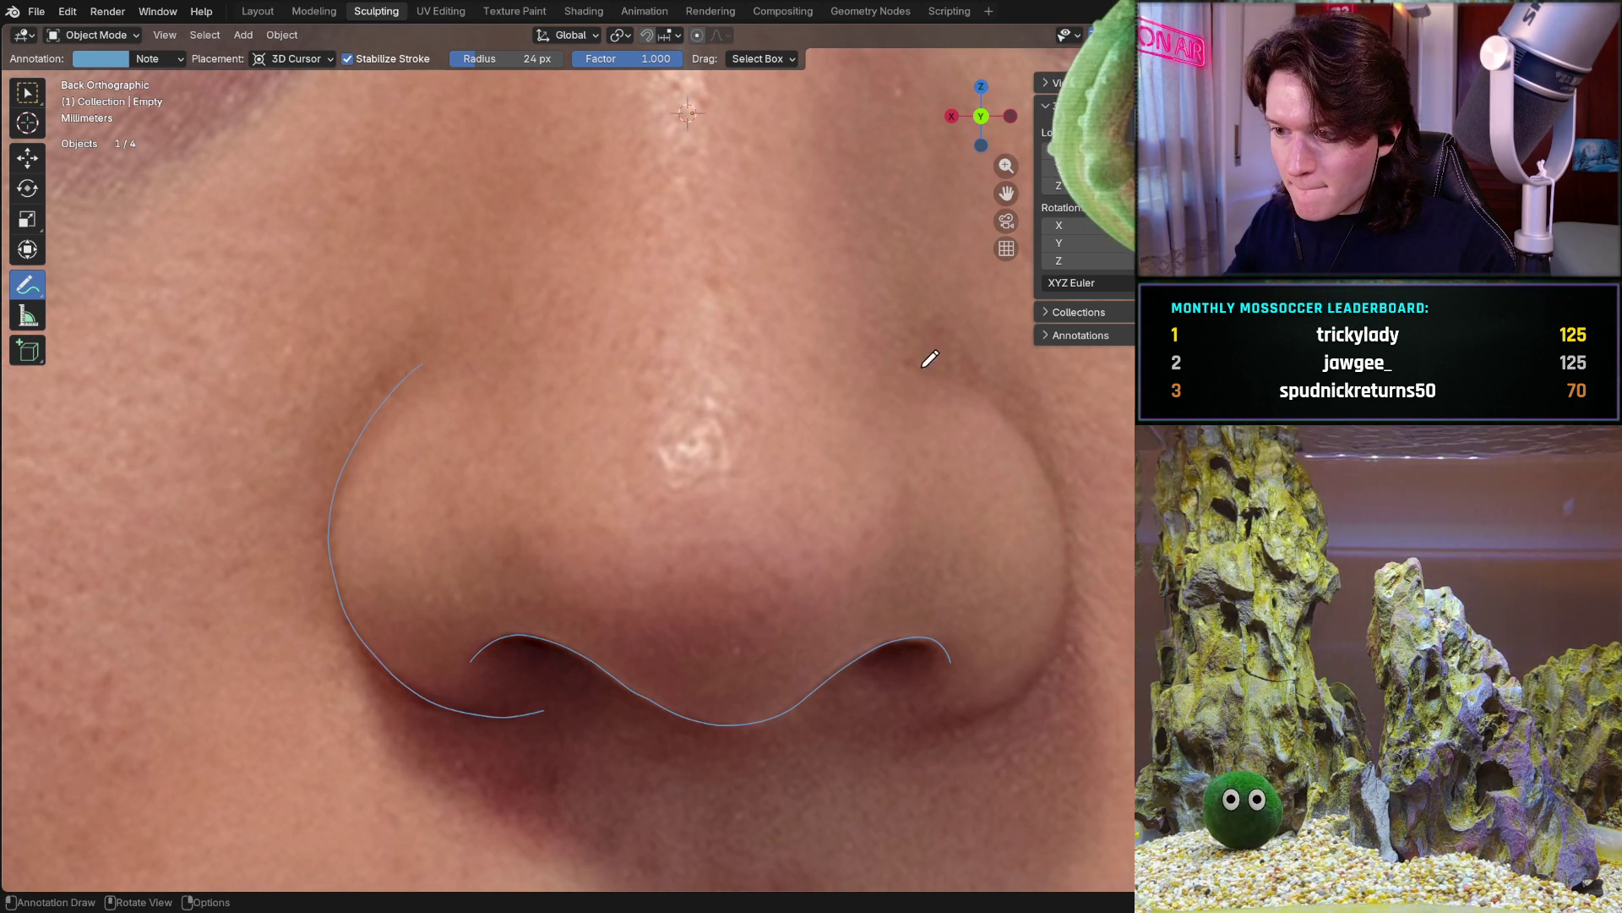
- Outline the right nostril wing, erasing its stray end and redrawing the bottom curve
mouse_move(920, 369)
mouse_down()
mouse_move(1025, 419)
mouse_move(1075, 573)
mouse_move(1061, 536)
mouse_up()
key(ctrl+z)
mouse_move(916, 359)
mouse_down()
mouse_move(996, 384)
mouse_move(1057, 439)
mouse_up()
mouse_move(1066, 499)
mouse_down()
mouse_move(1075, 622)
mouse_move(1025, 695)
mouse_move(971, 732)
mouse_move(893, 746)
mouse_up()
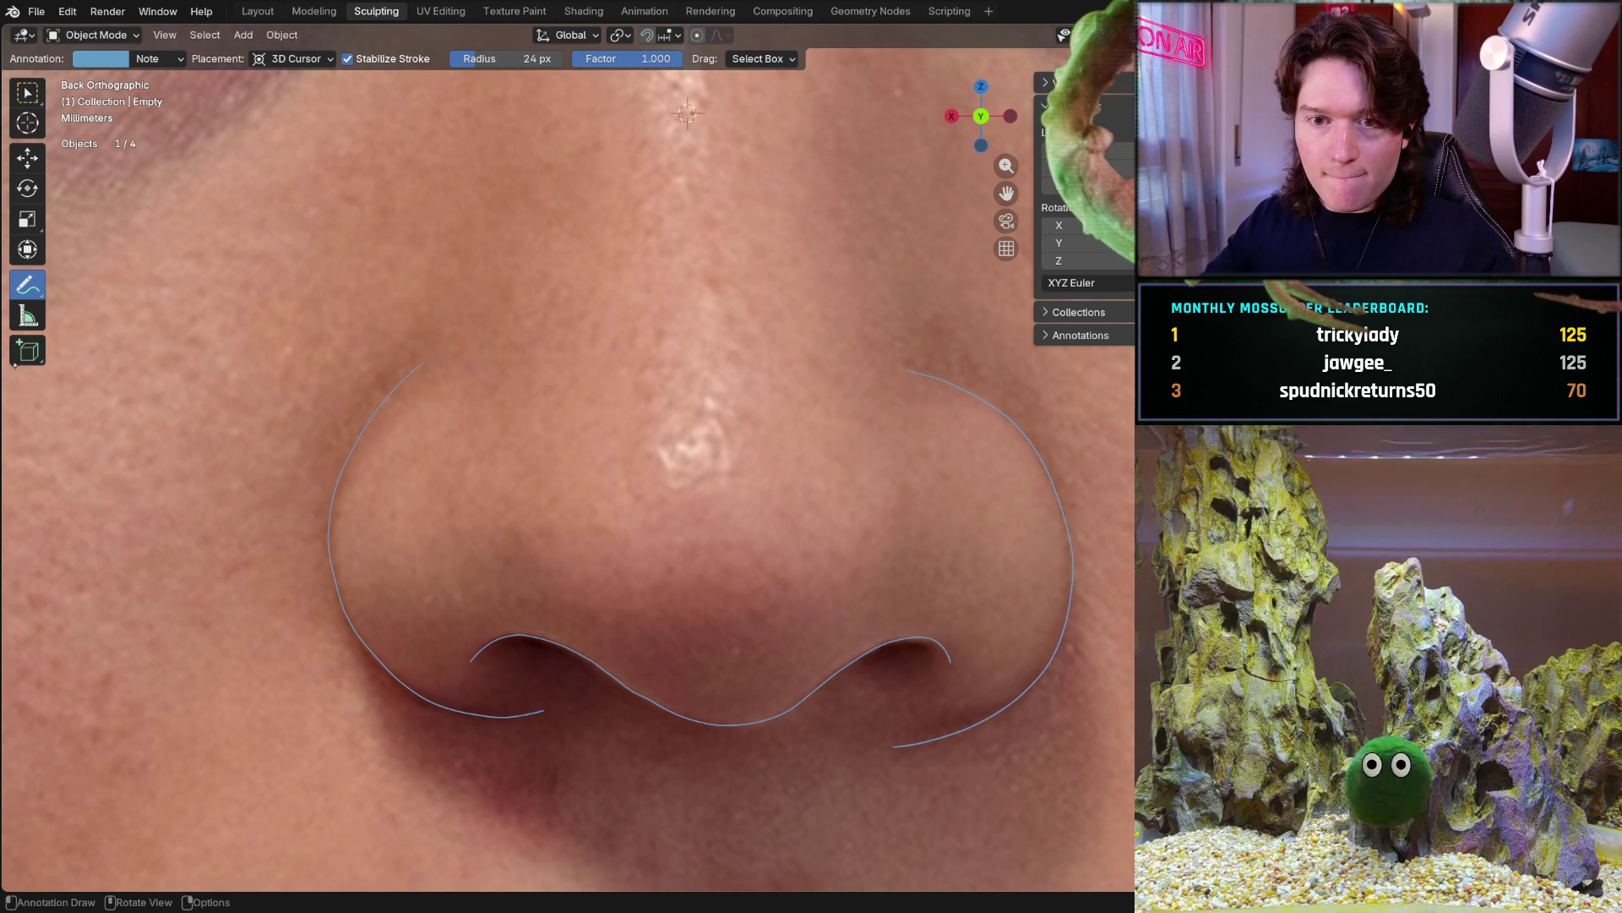
mouse_move(27, 285)
mouse_down()
mouse_move(76, 327)
mouse_move(101, 398)
mouse_up()
drag(839, 767, 887, 776)
drag(978, 755, 980, 742)
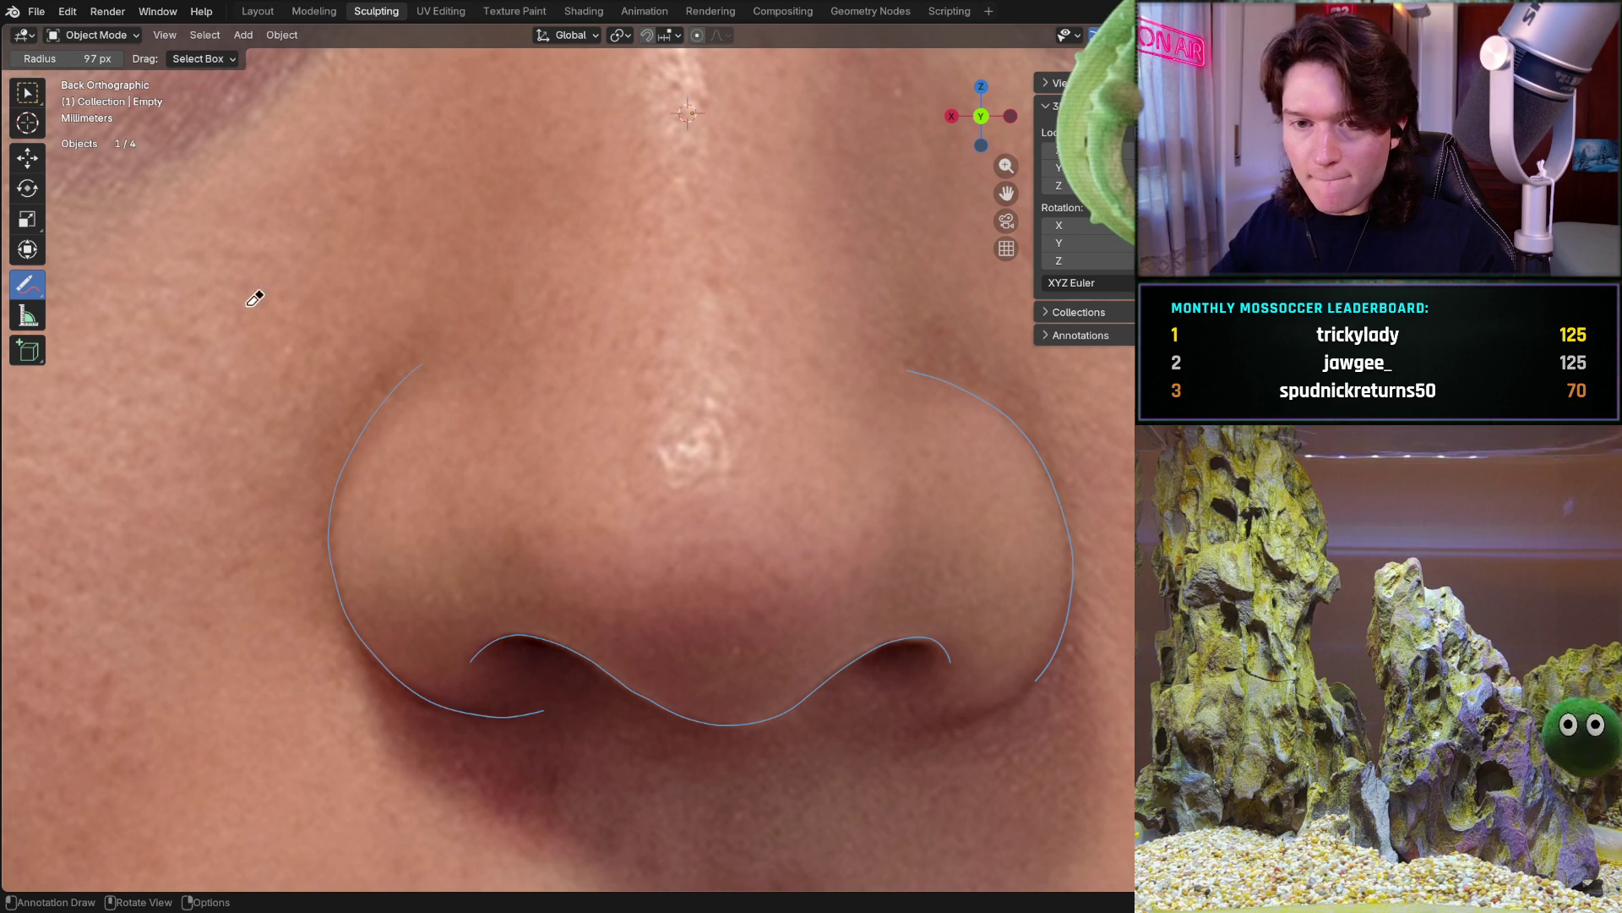
mouse_move(27, 285)
mouse_down()
mouse_move(93, 355)
mouse_move(93, 291)
mouse_up()
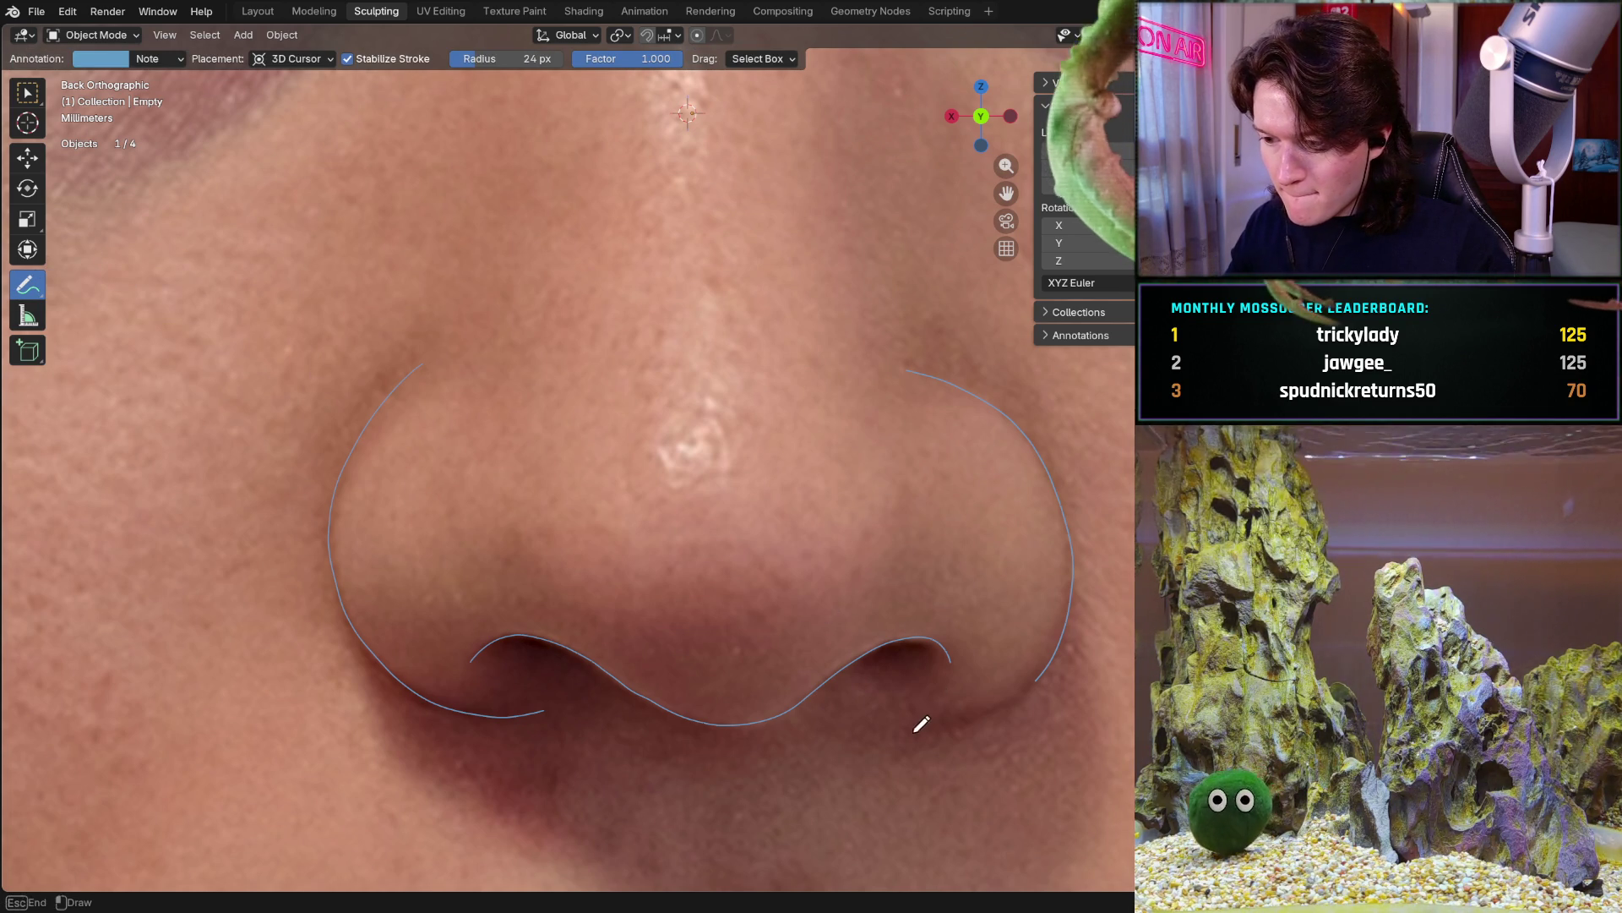
mouse_move(921, 724)
mouse_down()
mouse_move(1025, 711)
mouse_move(1054, 672)
mouse_up()
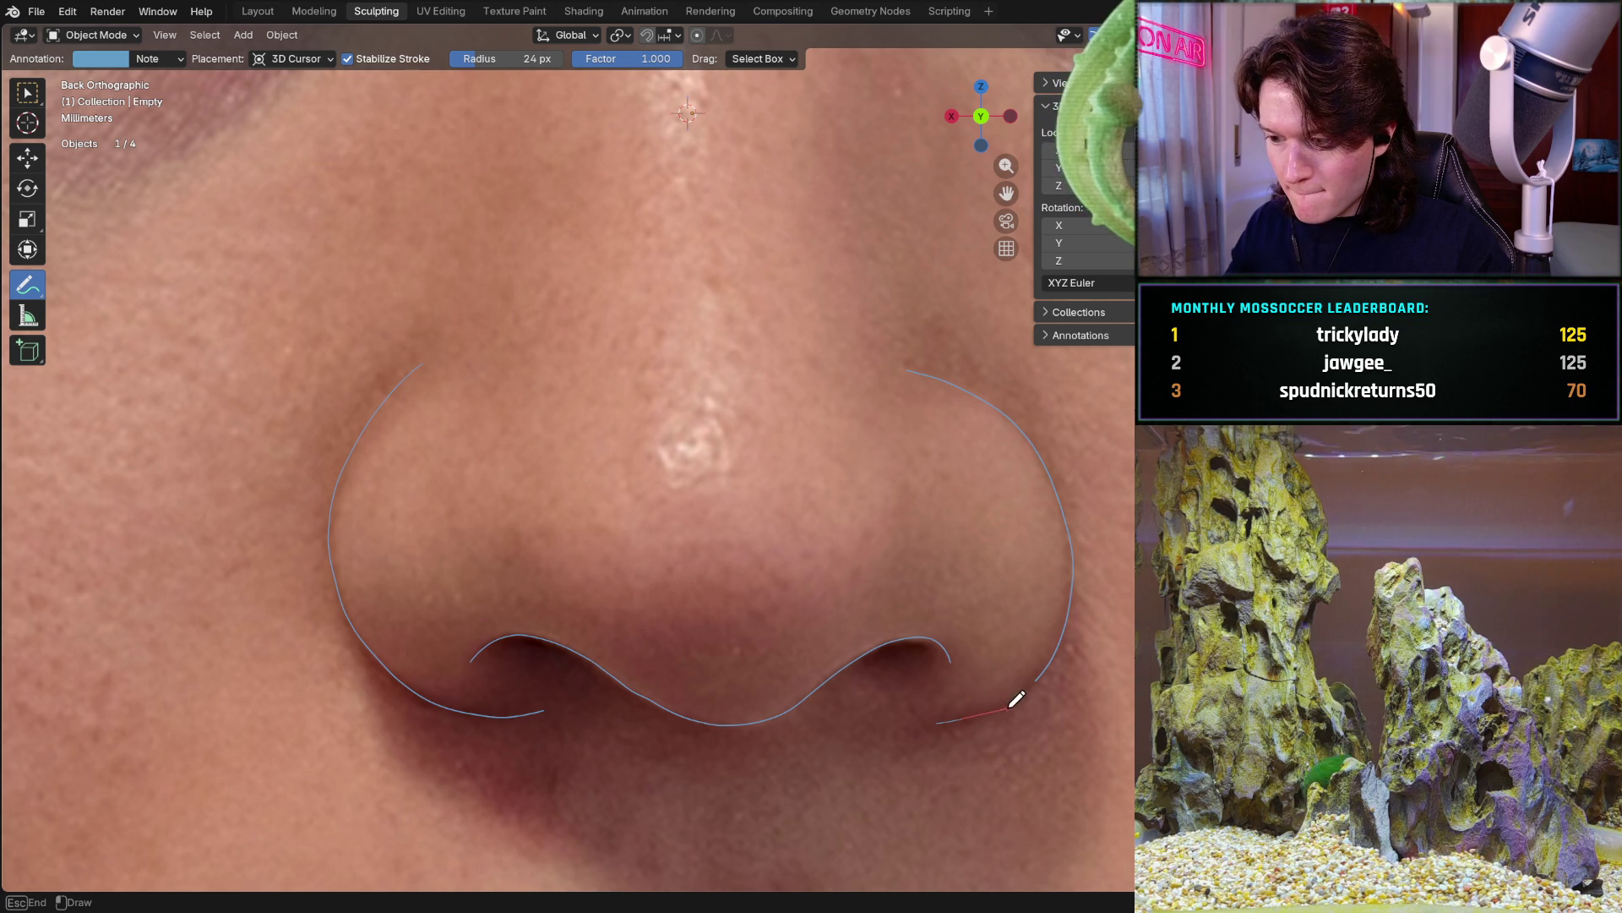
drag(1013, 700, 1048, 672)
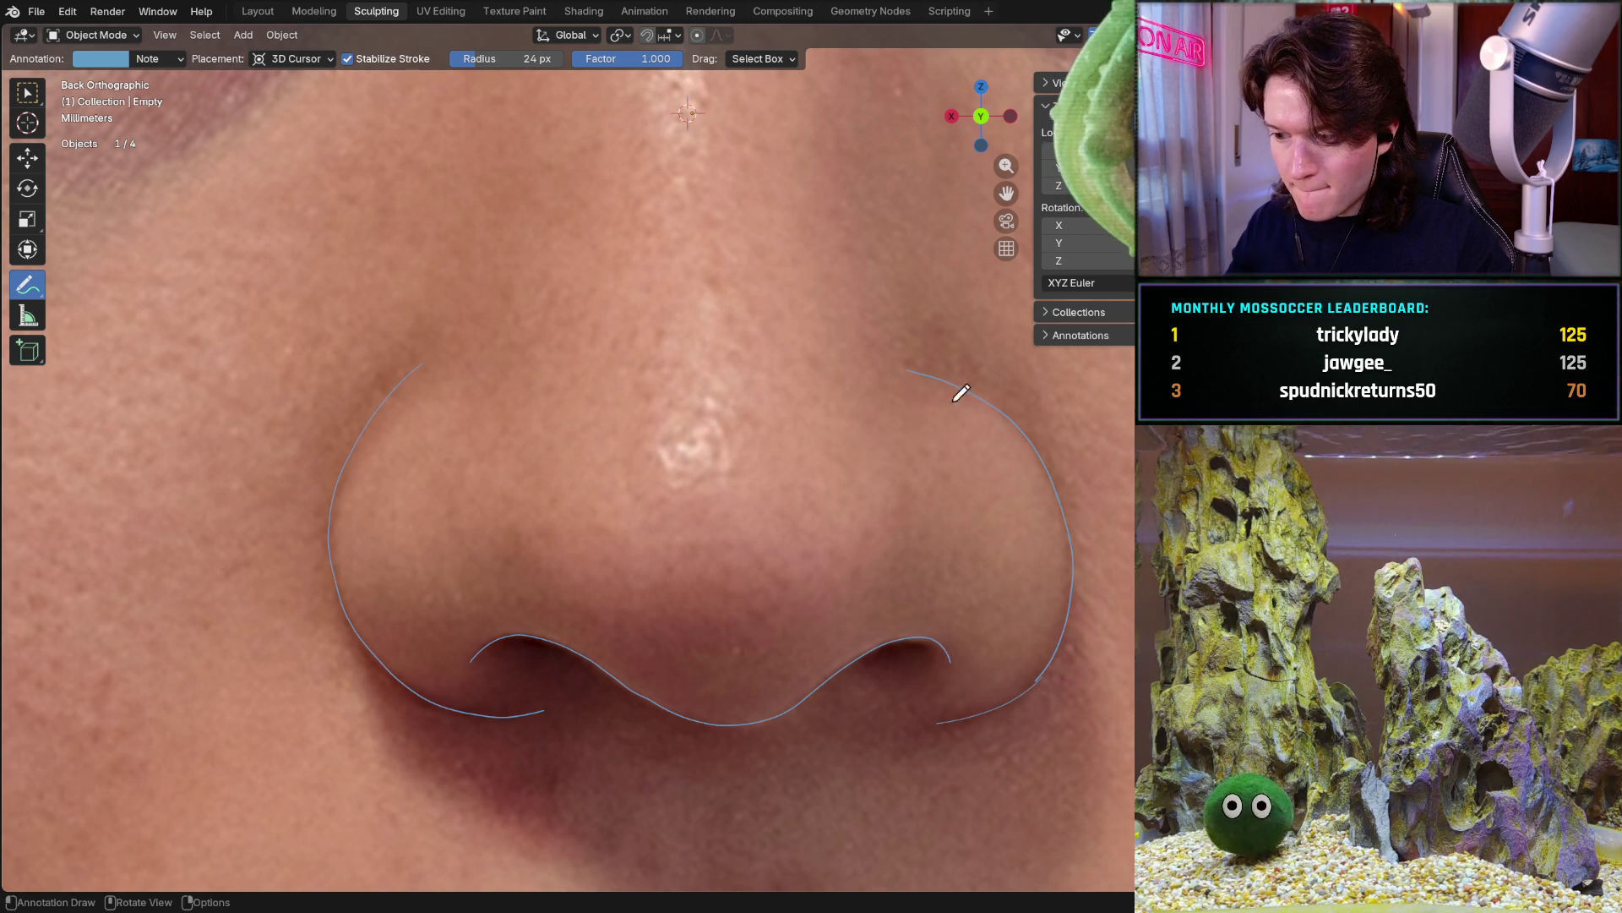
scroll(757, 456, down, 4)
shift+middle_drag(703, 344, 678, 585)
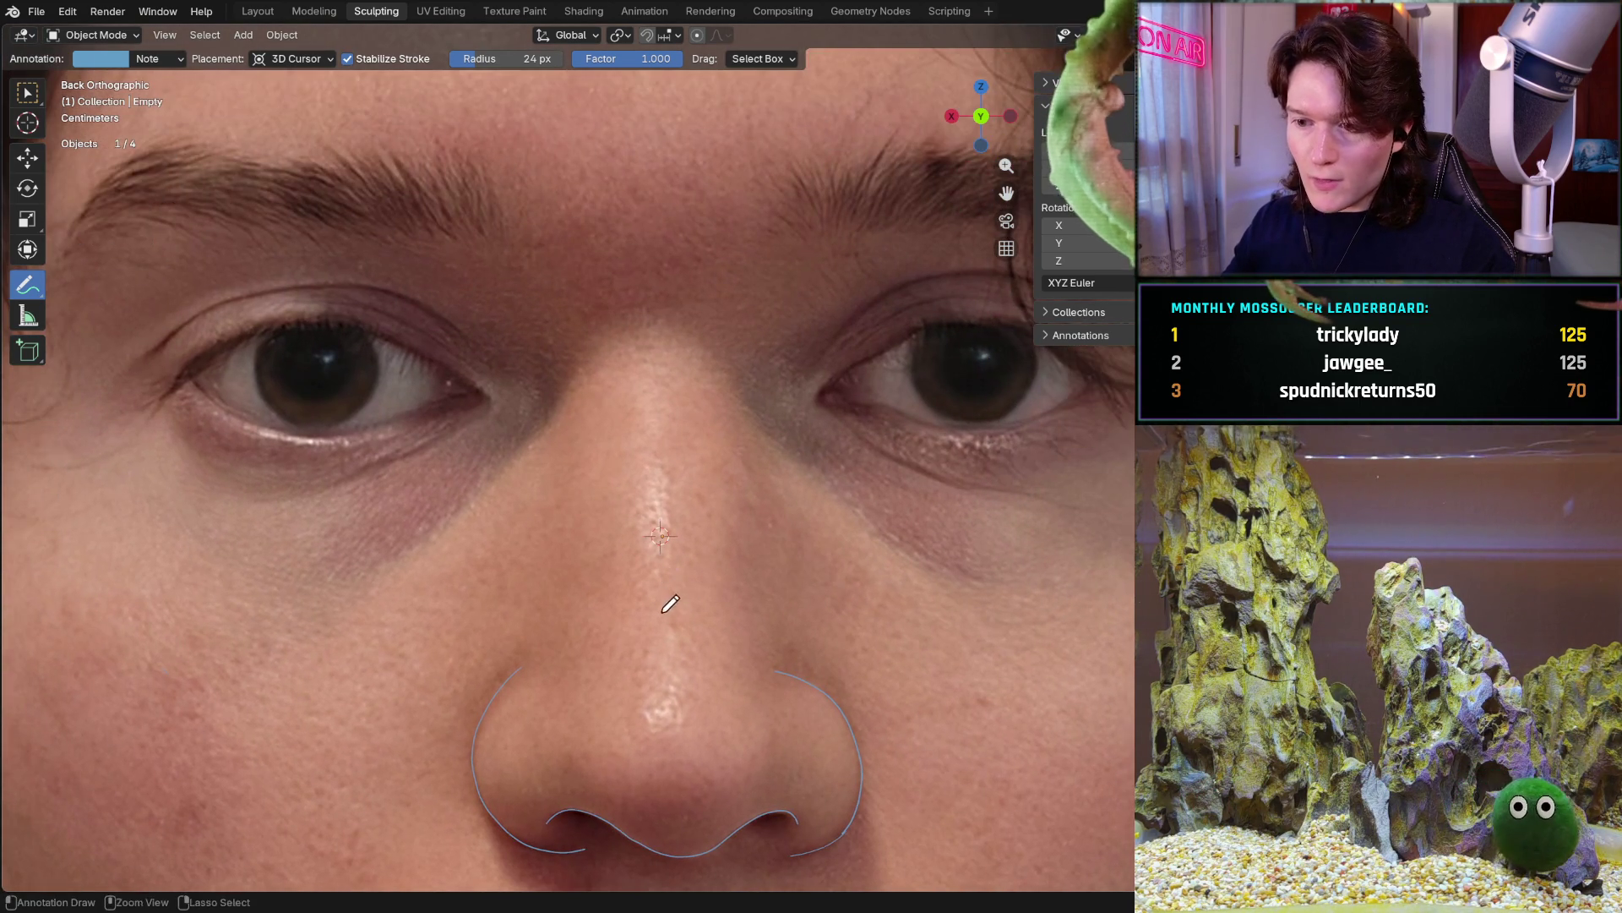
- Draw two vertical annotation lines down the left and right sides of the nose bridge
scroll(670, 609, up, 2)
scroll(656, 425, up, 1)
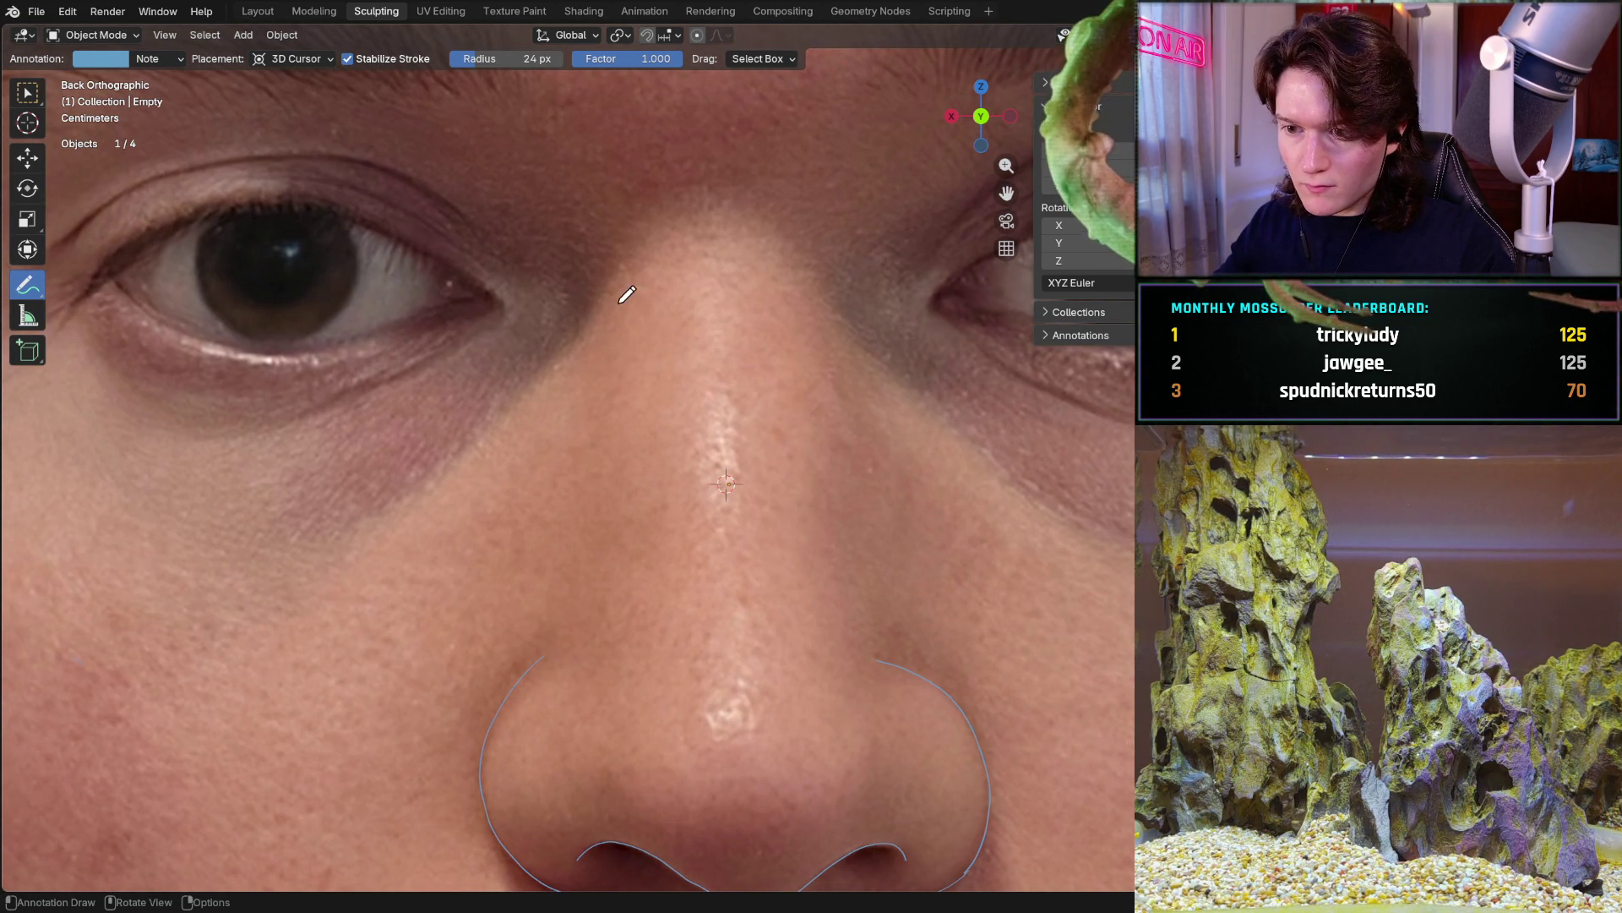
drag(655, 261, 665, 302)
drag(656, 360, 661, 462)
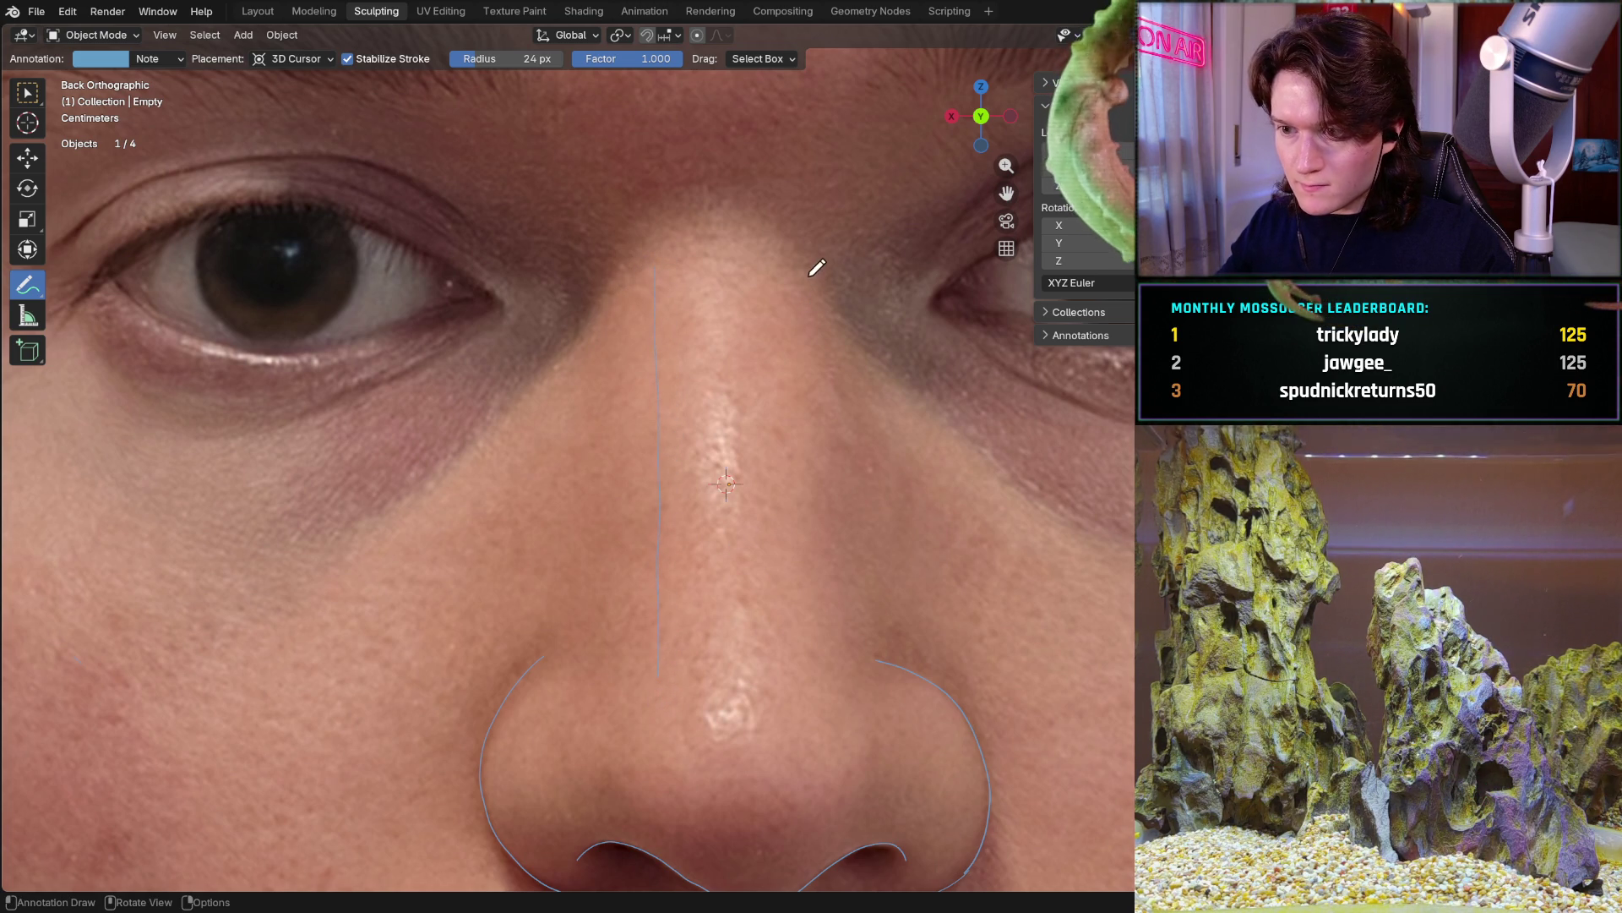
drag(803, 279, 829, 707)
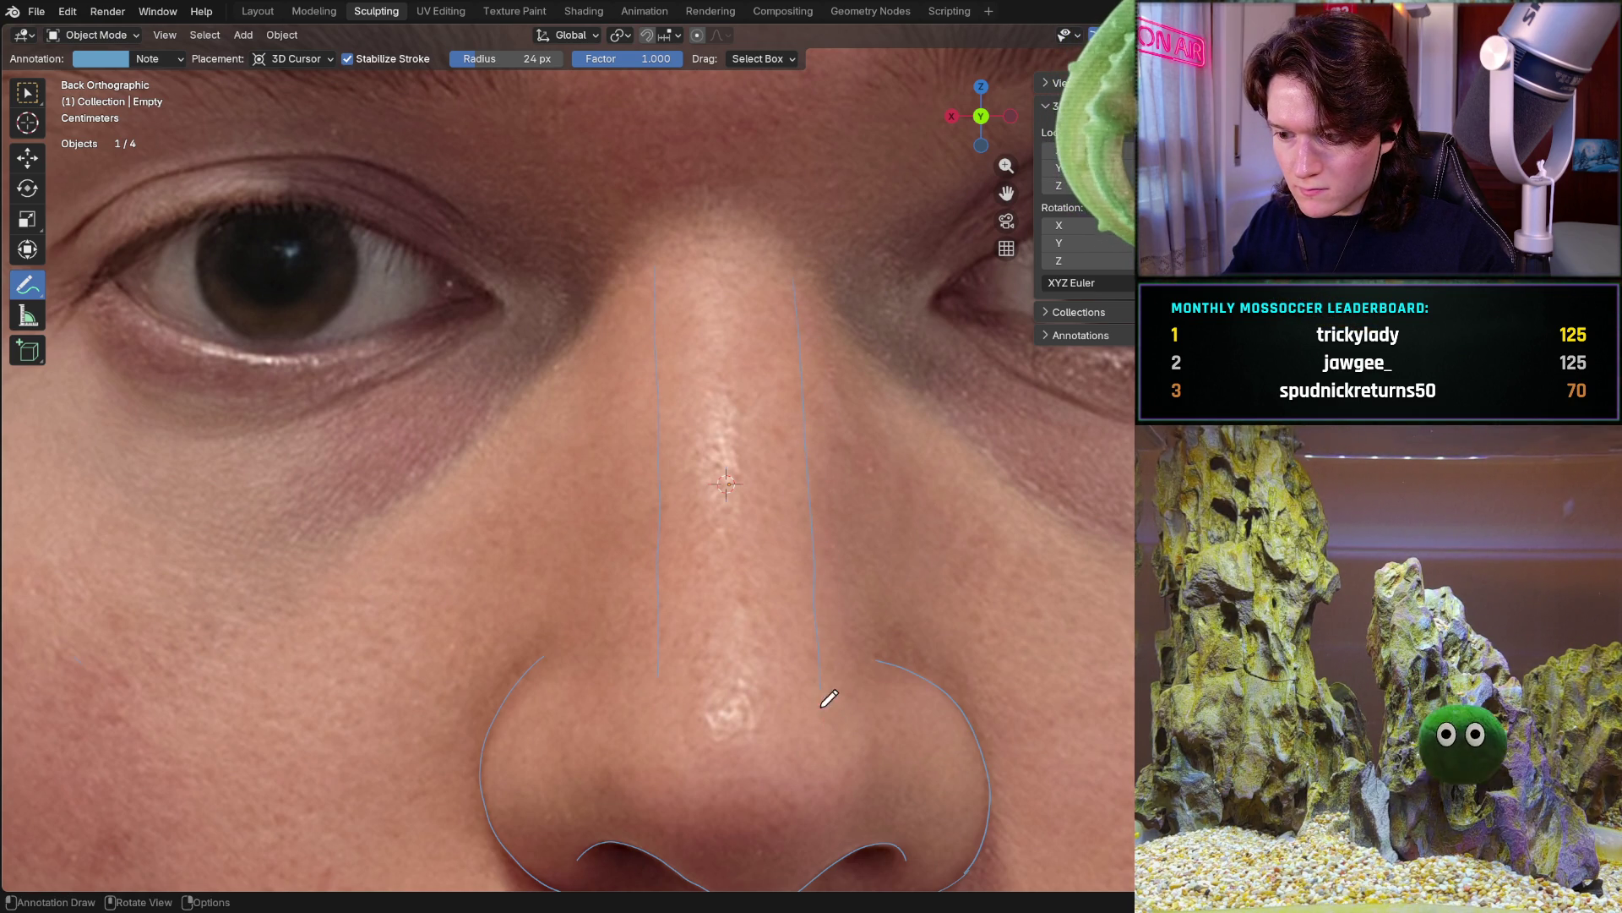
- Erase a stray stroke, then draw a curve over the top of the nose bridge toward the right eye
click(27, 285)
click(110, 391)
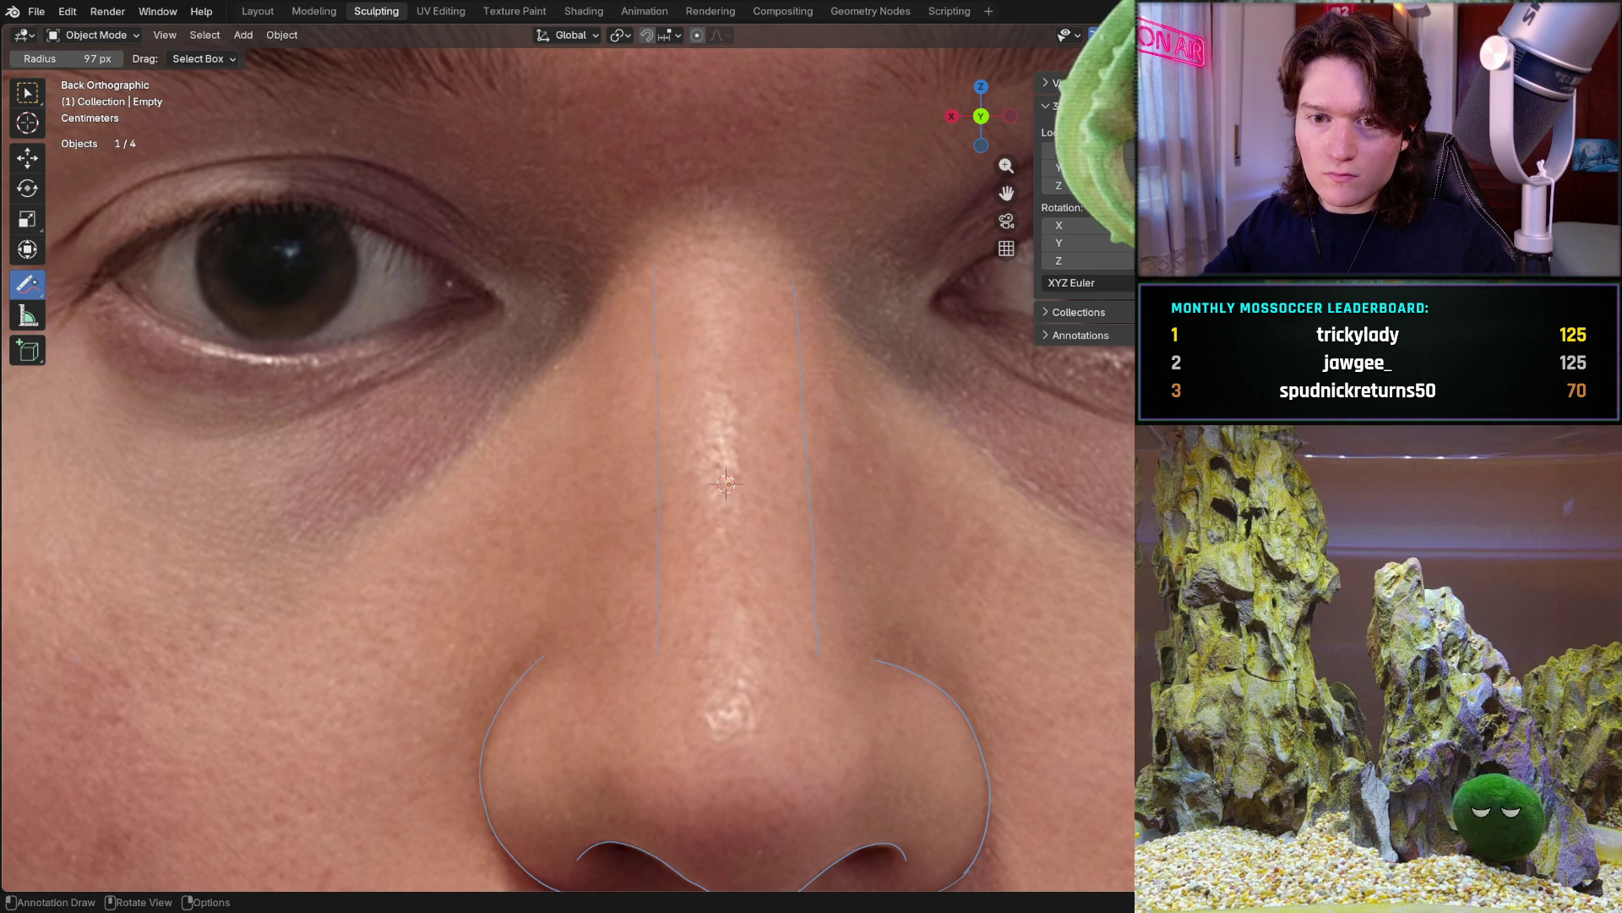
drag(27, 284, 27, 287)
click(76, 290)
shift+middle_drag(604, 275, 552, 437)
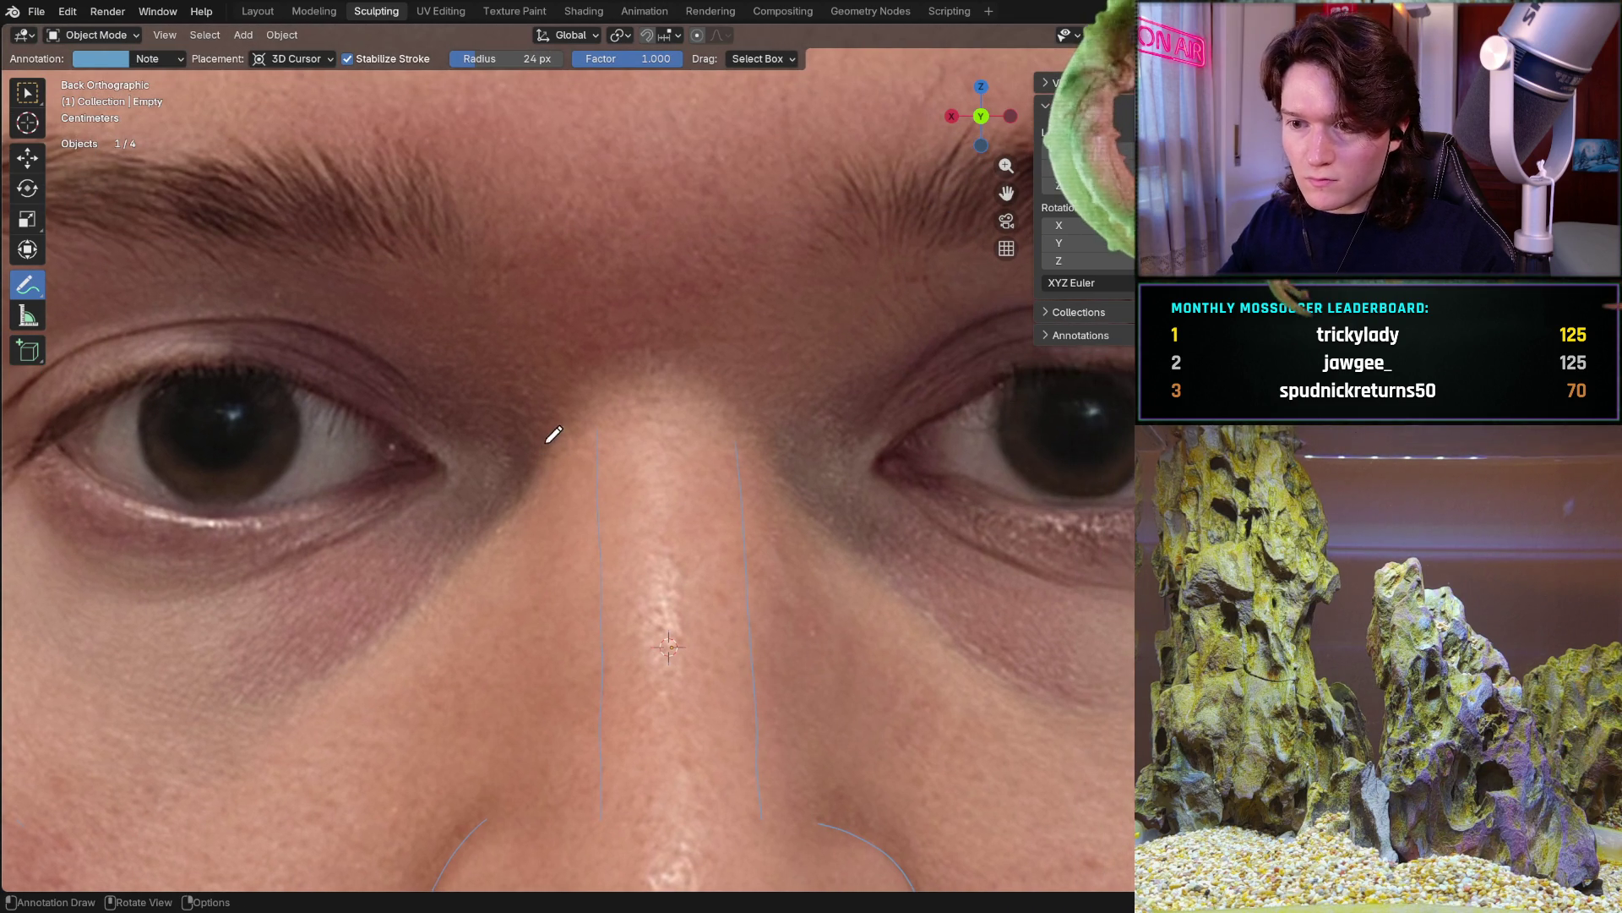
drag(562, 435, 617, 380)
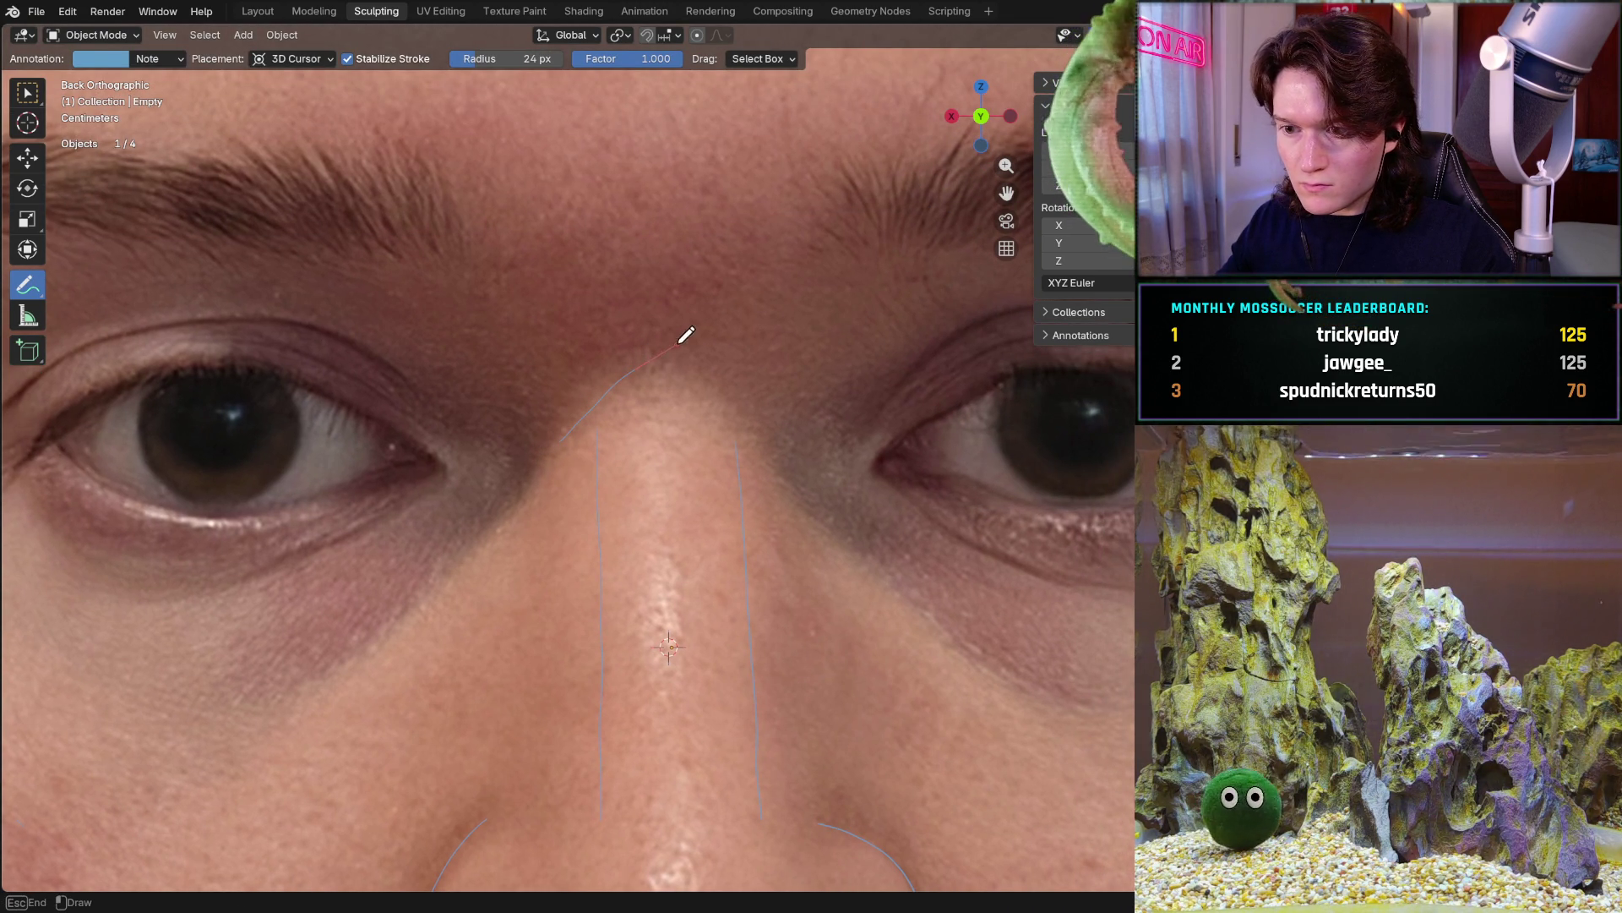
drag(780, 439, 807, 464)
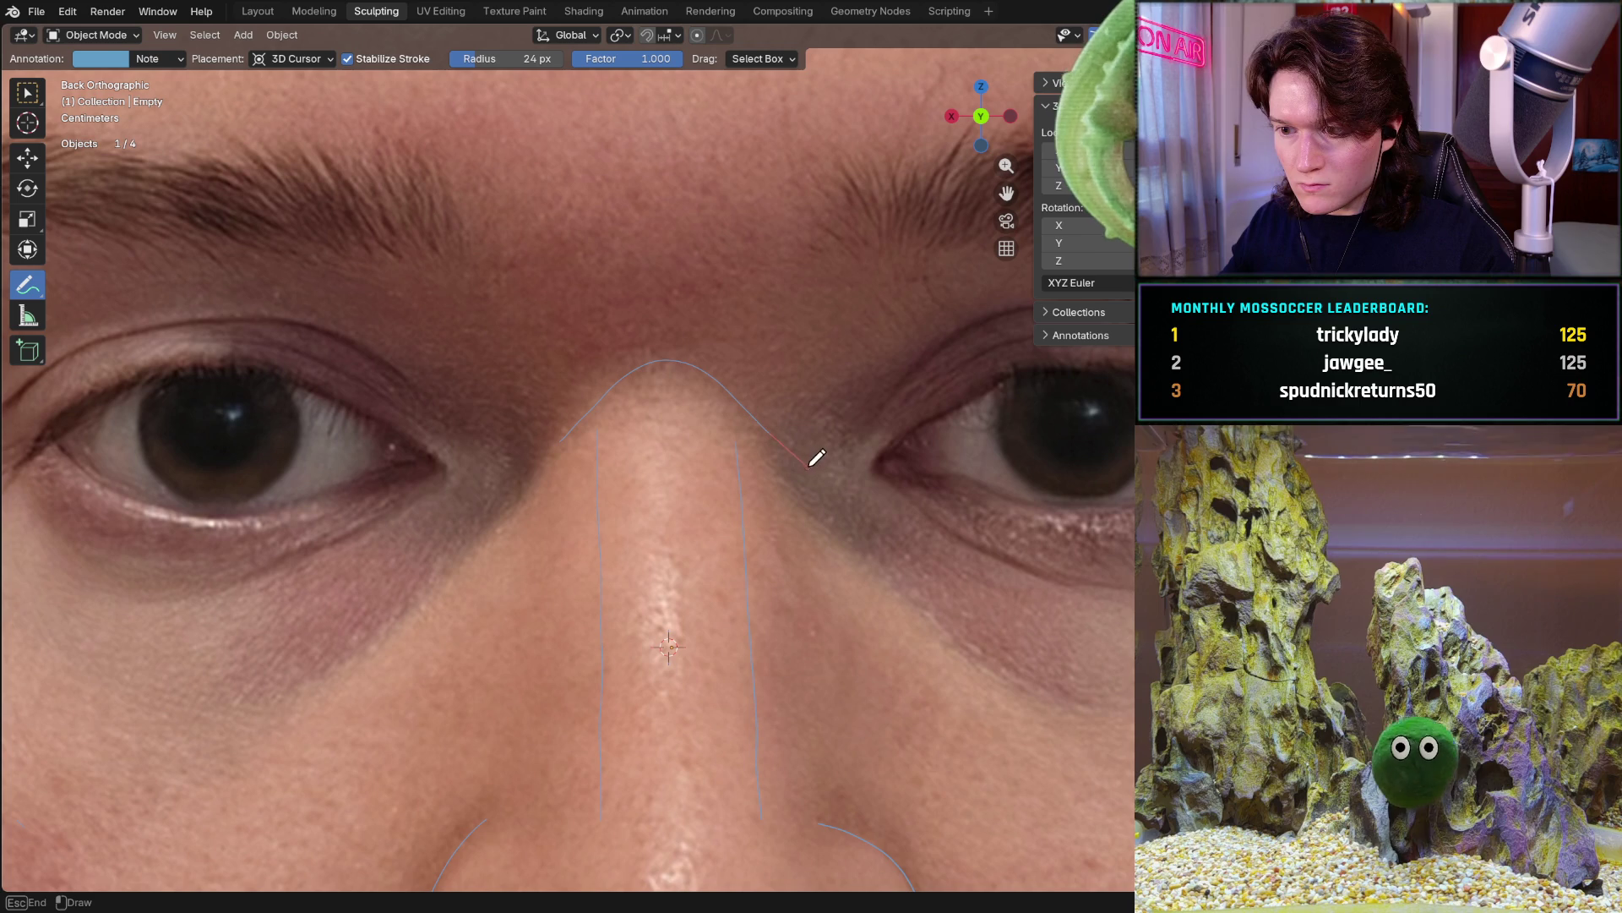
mouse_move(675, 310)
ctrl+middle_down()
mouse_move(648, 388)
mouse_move(636, 373)
ctrl+middle_up()
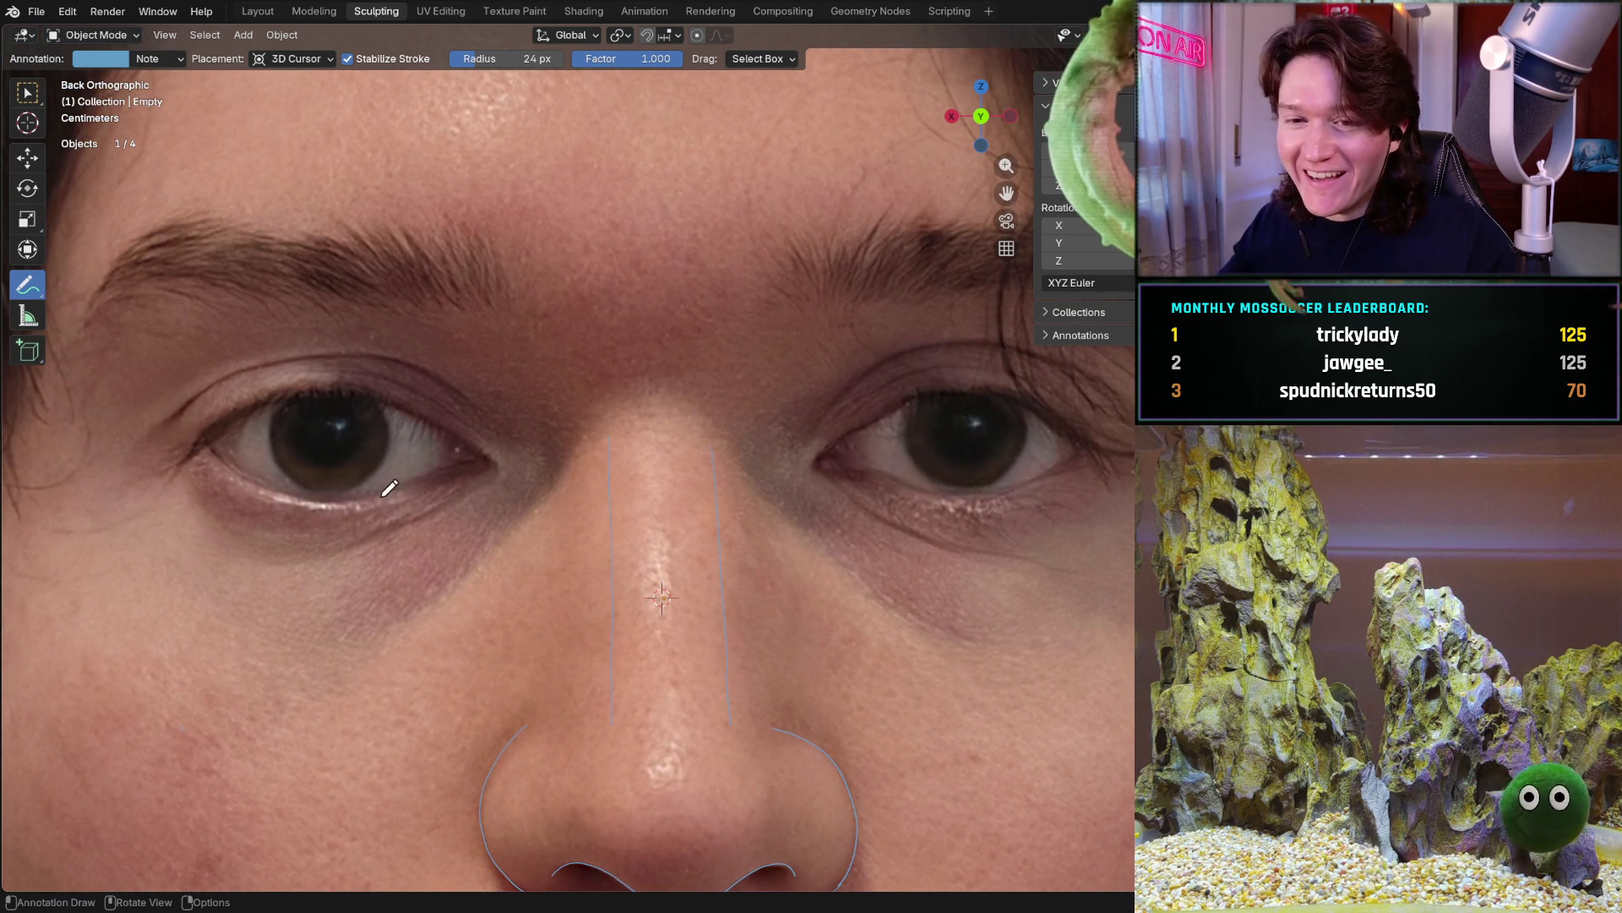
- Erase the arc across the top of the nose bridge and return to freehand Annotate
click(42, 282)
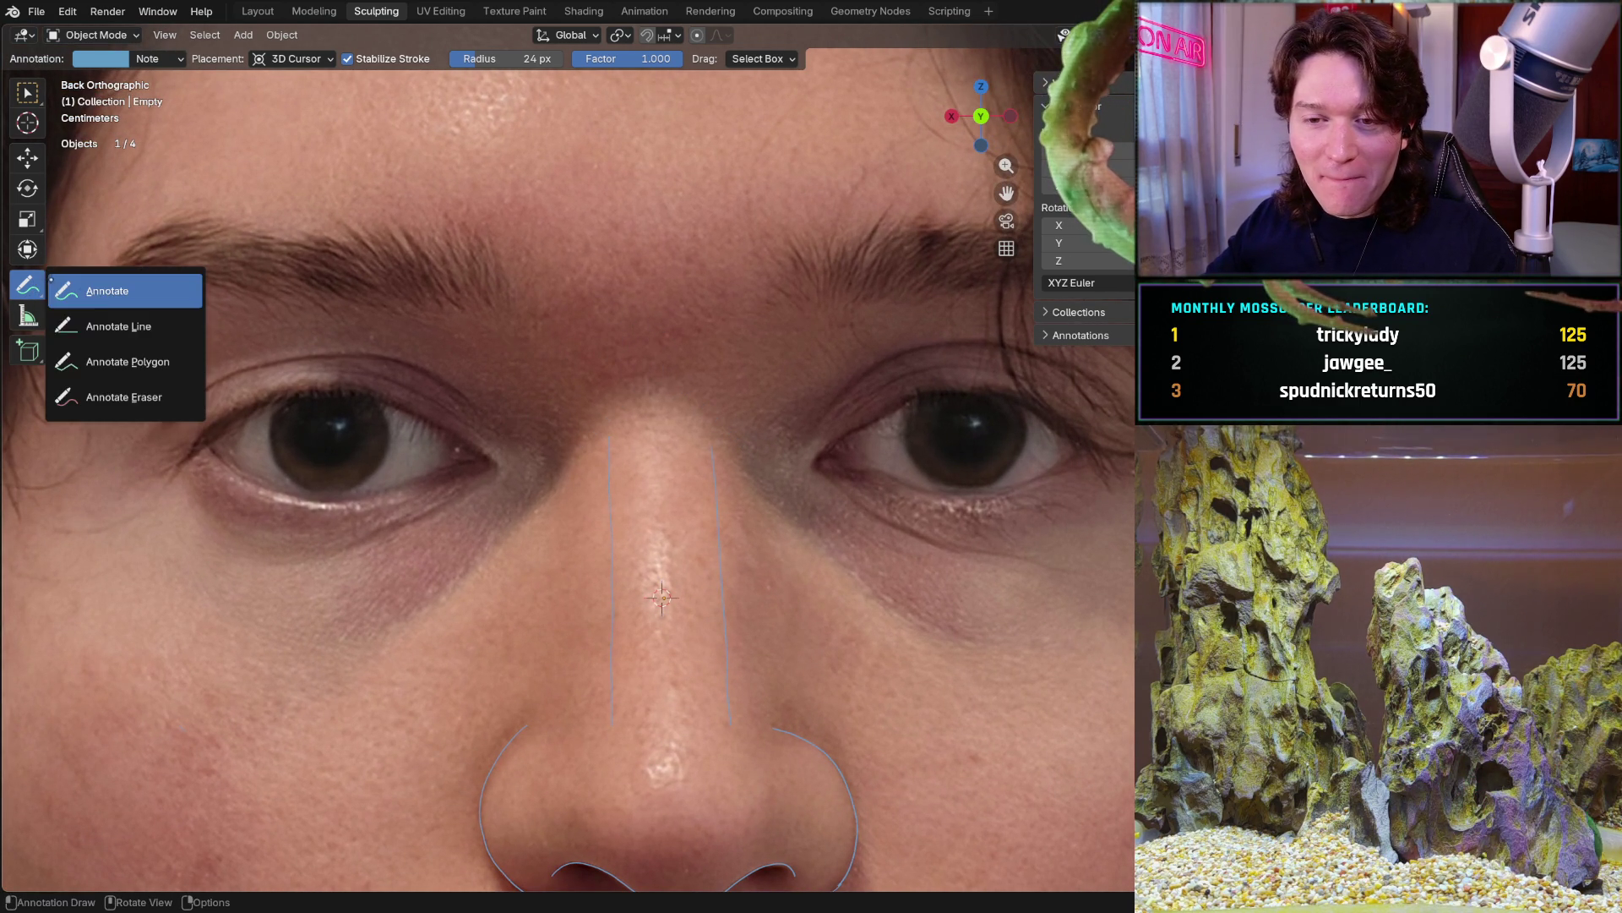
click(124, 397)
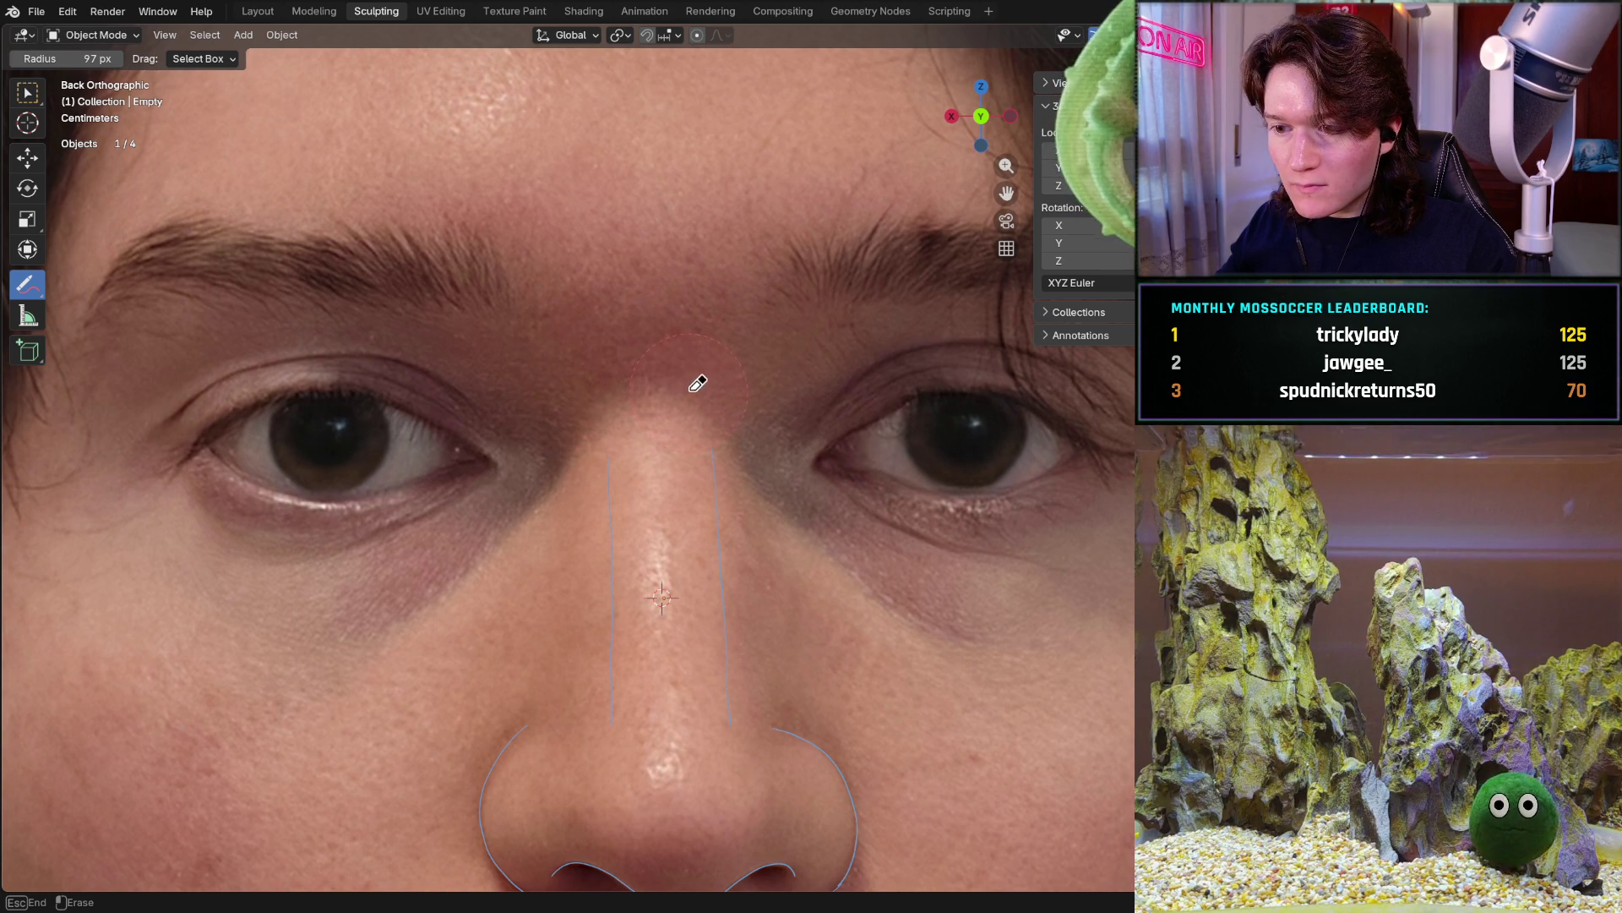
click(38, 287)
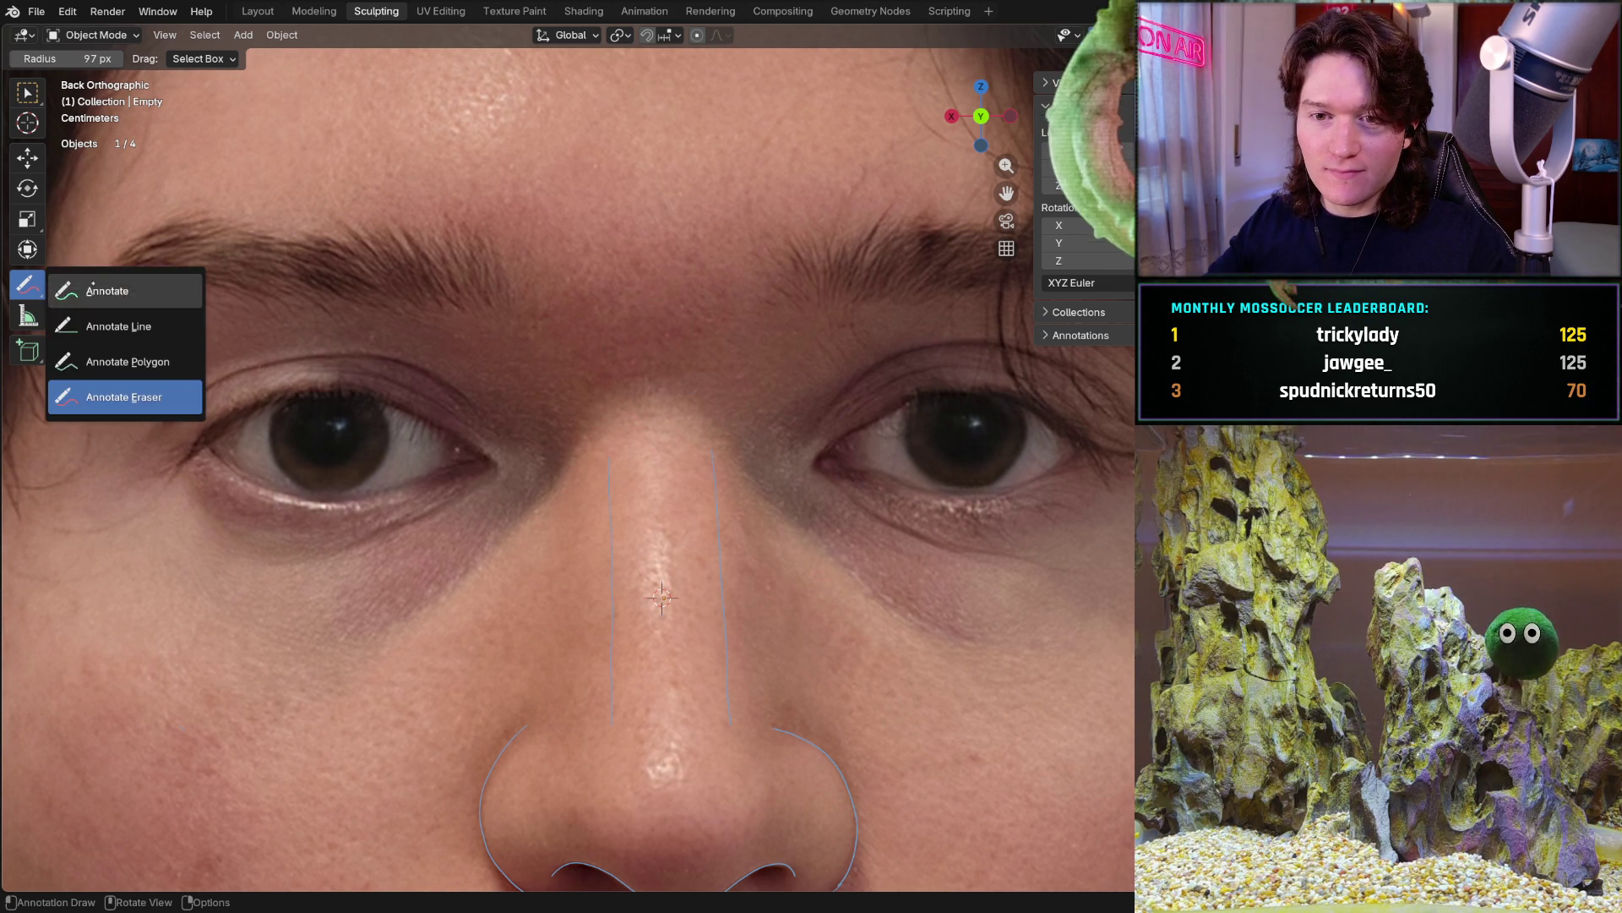
click(84, 283)
ctrl+middle_drag(252, 430, 298, 344)
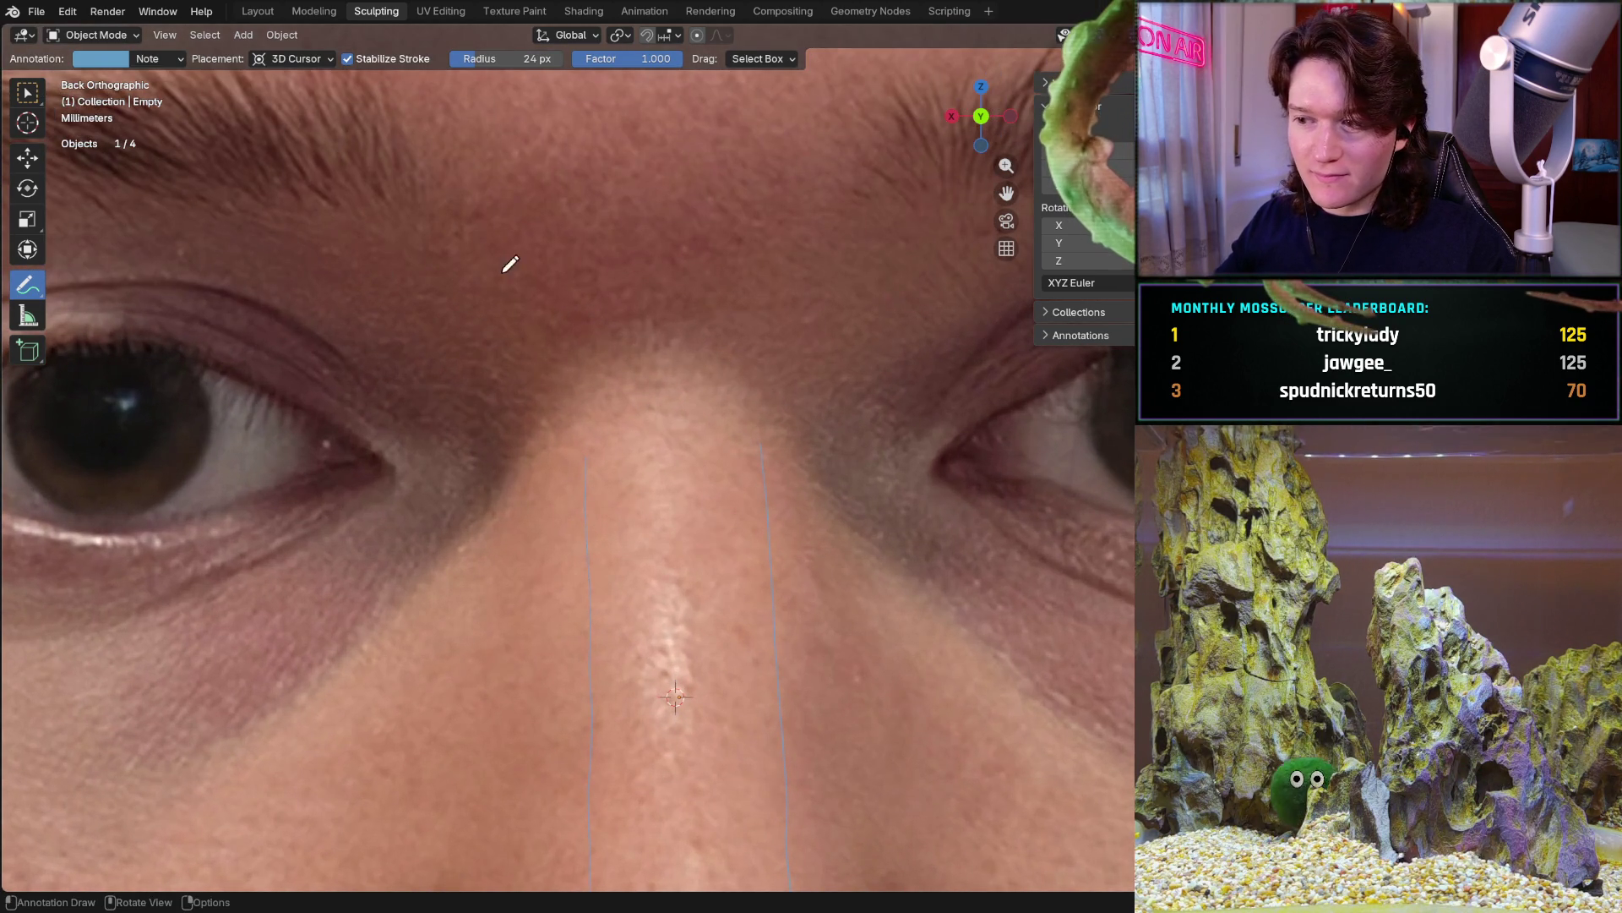
- Trace the upper eyelid to the outer corner and the lower eyelid to the eye corner
scroll(445, 380, down, 5)
scroll(445, 381, up, 6)
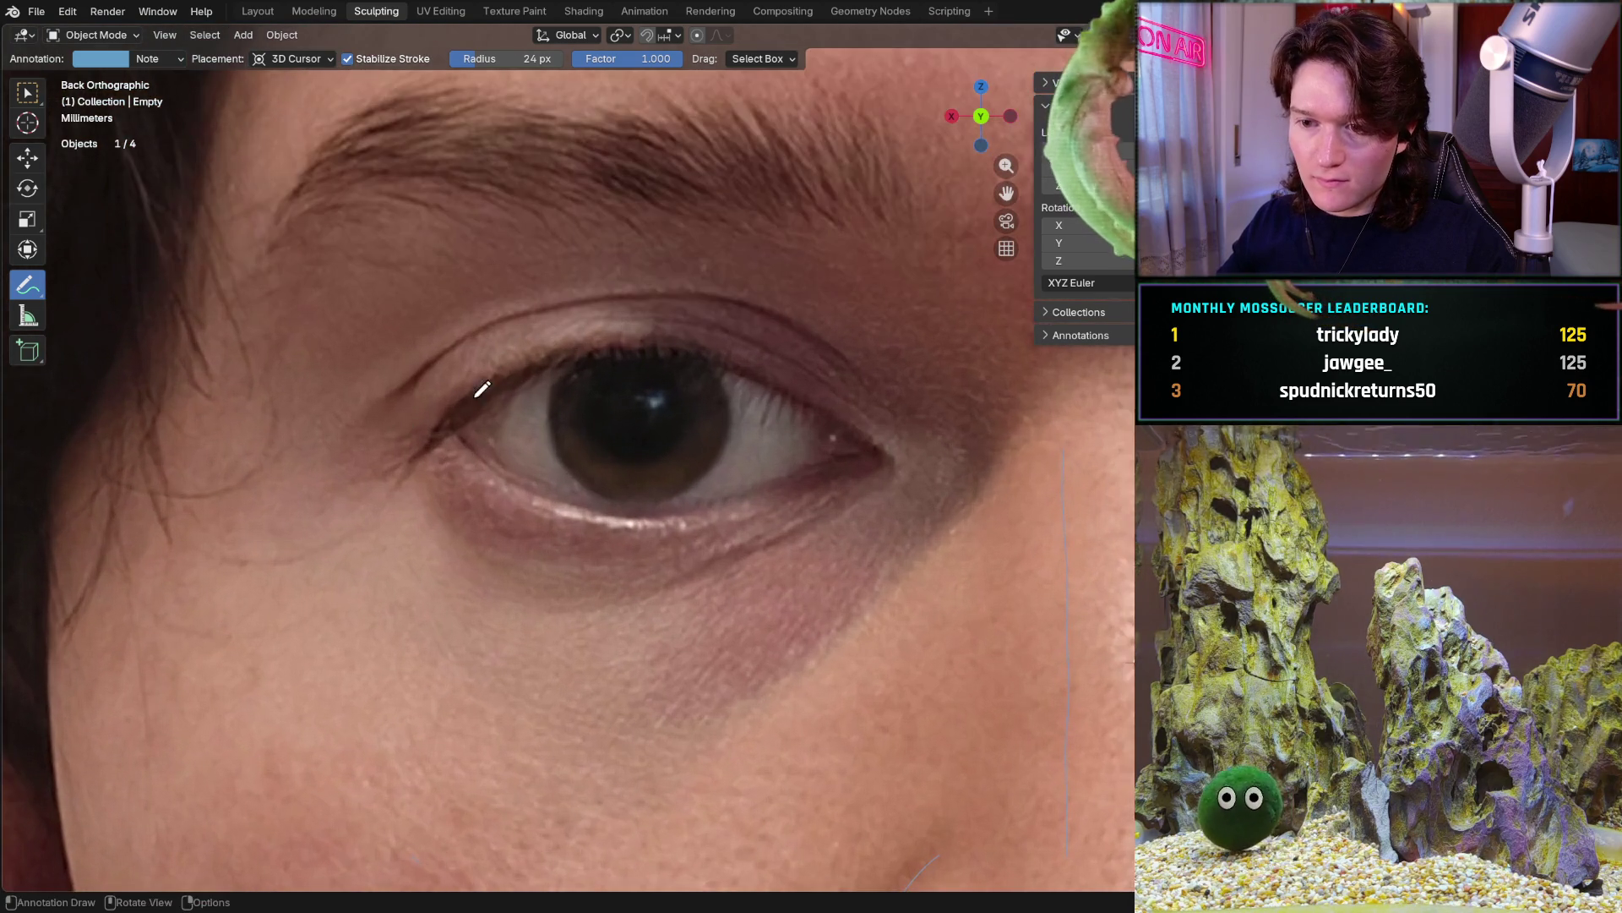
scroll(471, 380, up, 3)
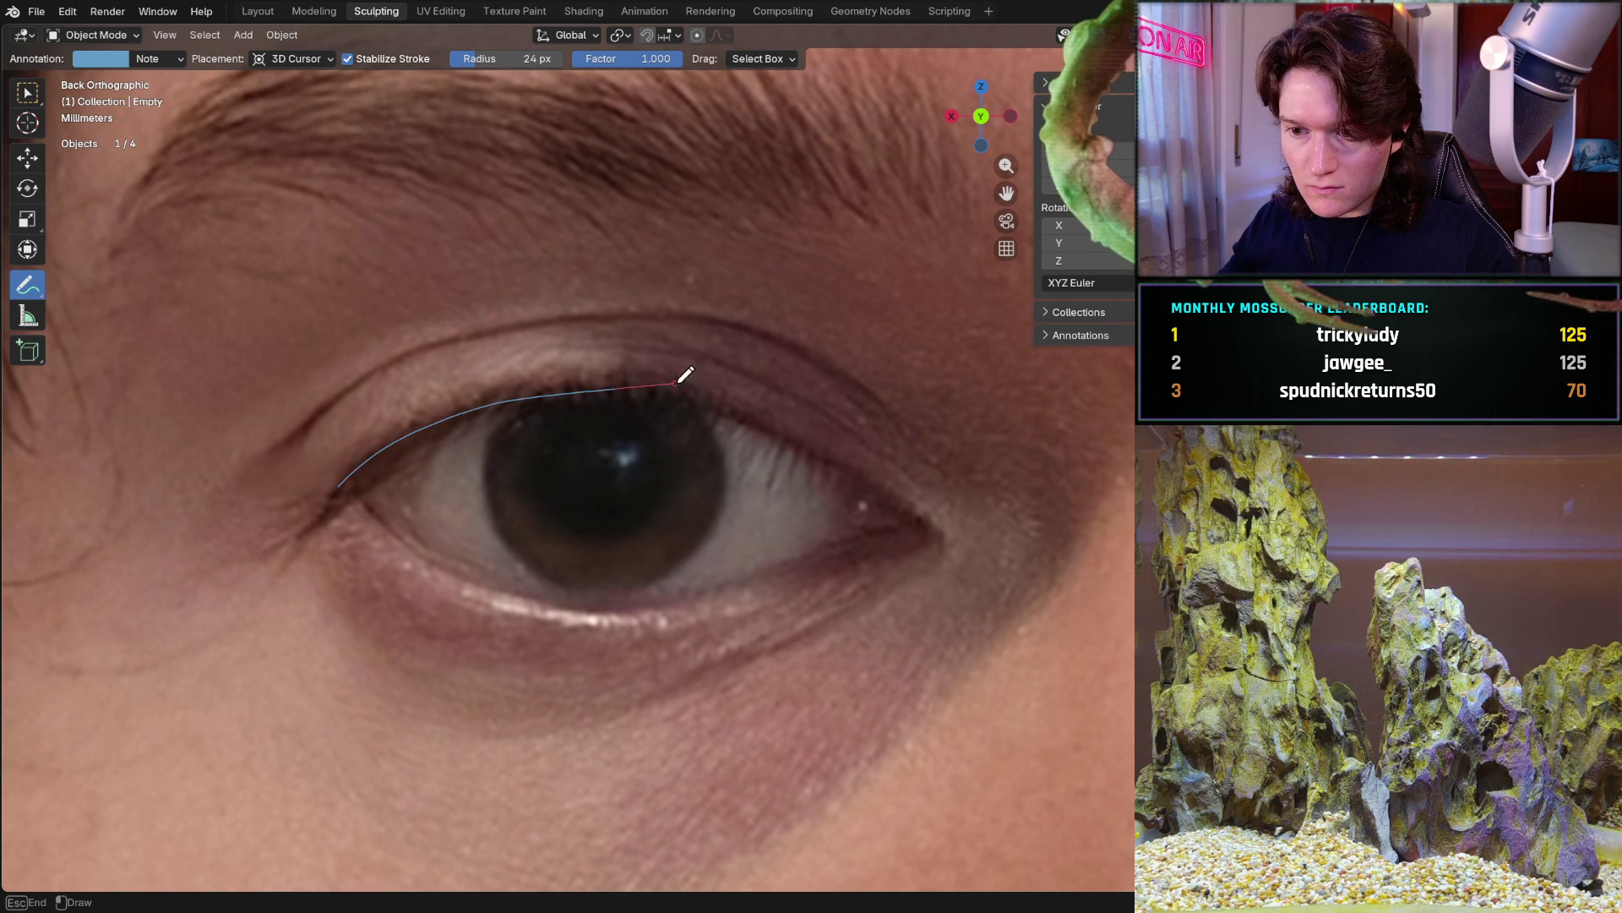
drag(727, 399, 940, 533)
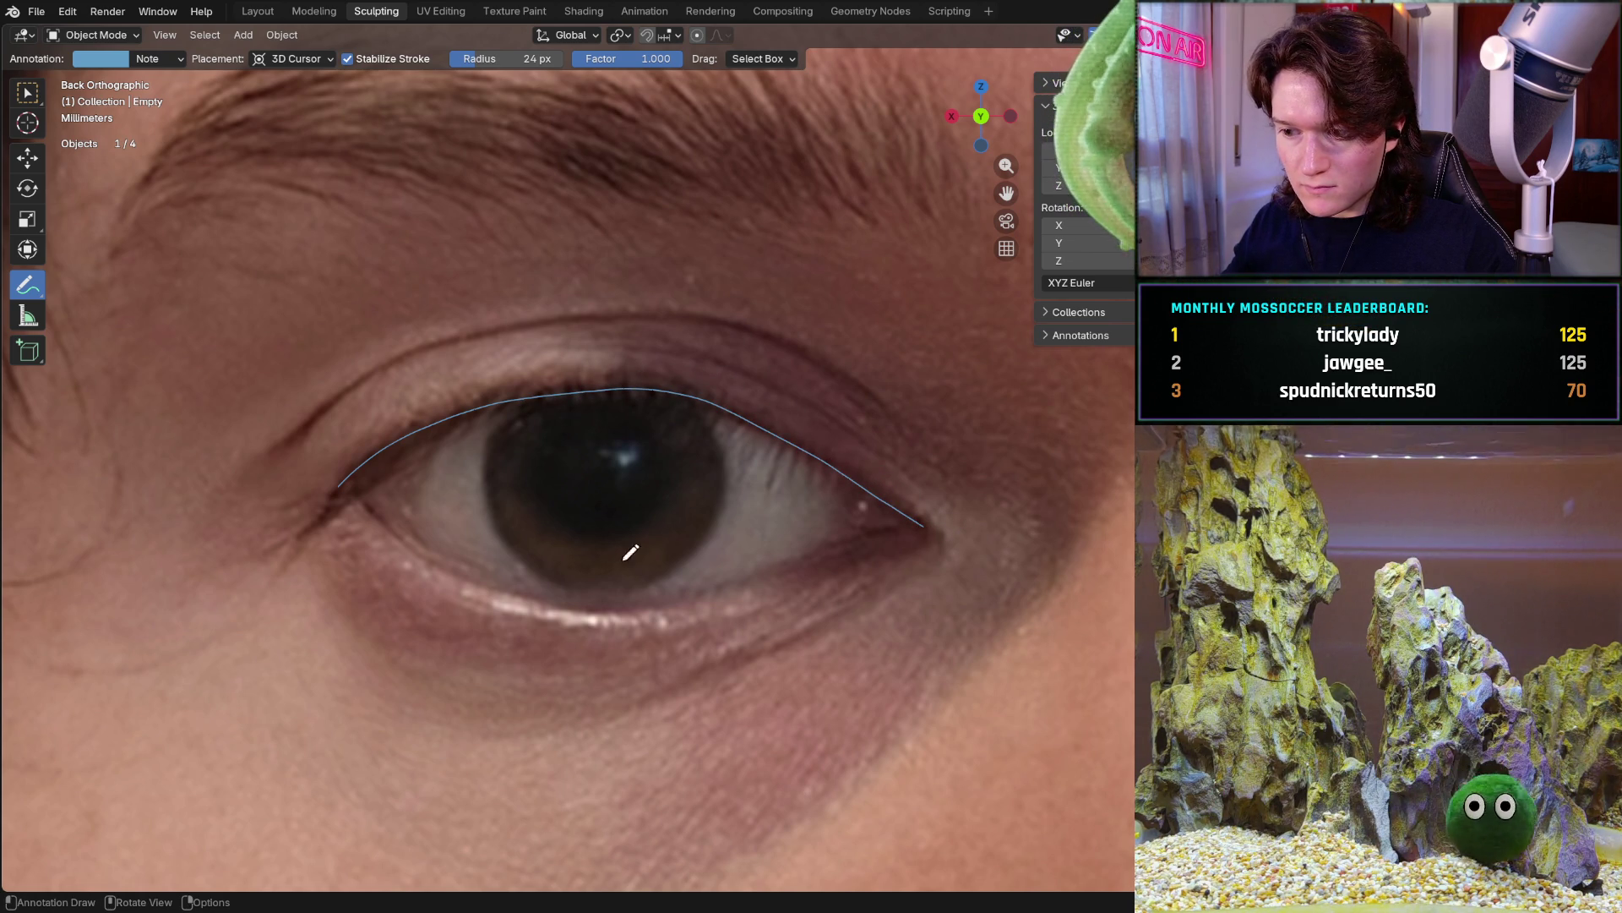
mouse_move(350, 480)
mouse_down()
mouse_move(498, 596)
mouse_move(551, 592)
mouse_up()
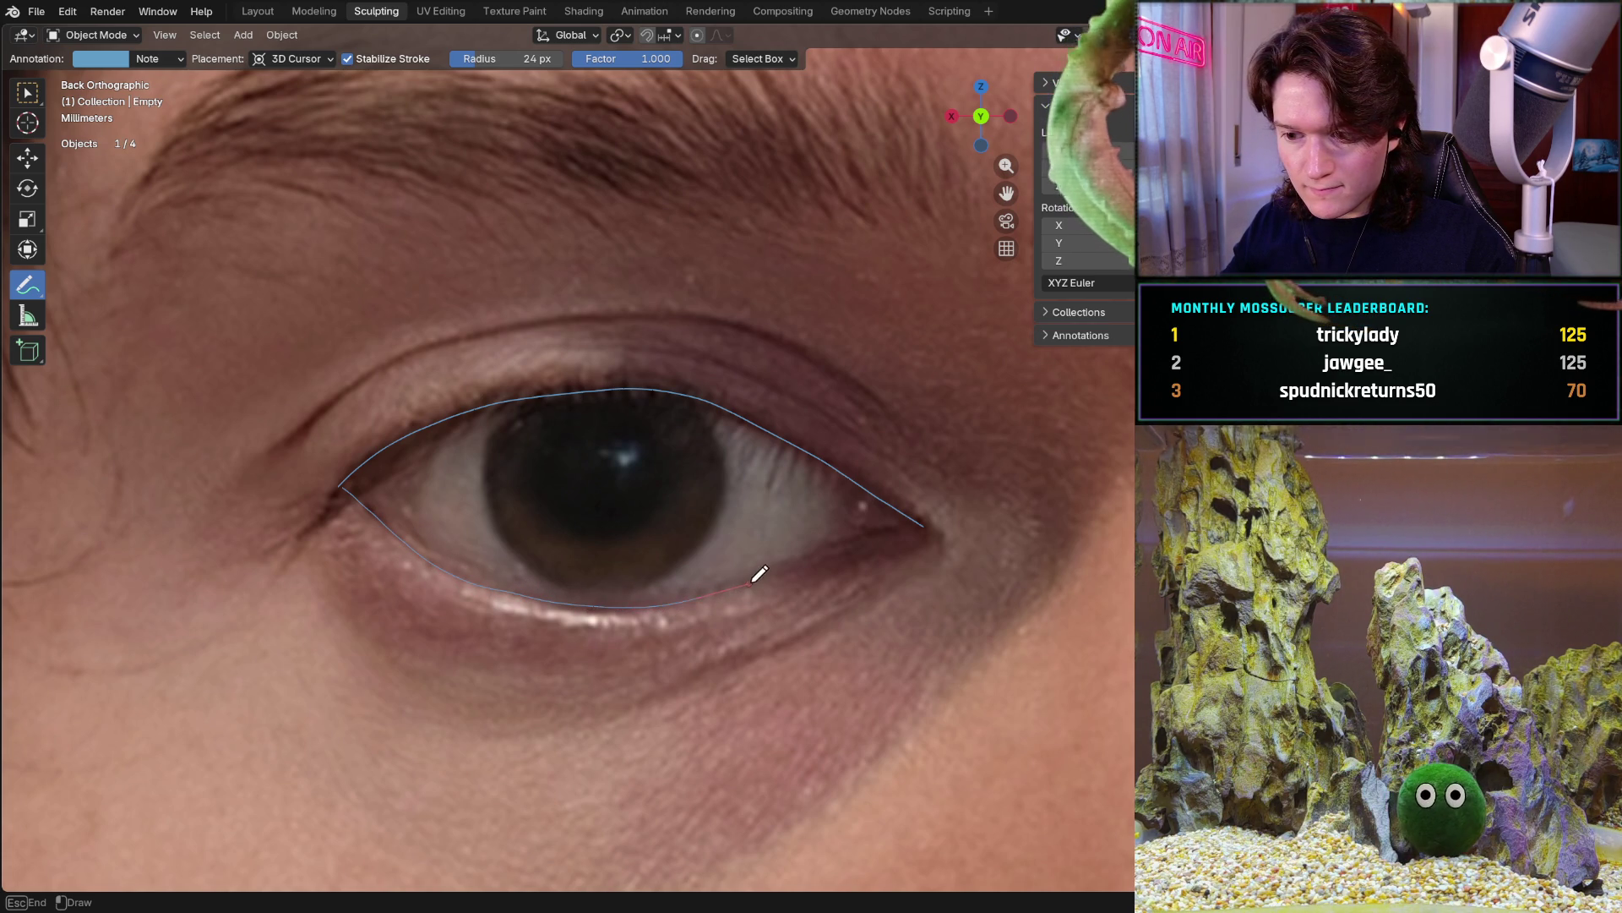
drag(902, 523, 923, 525)
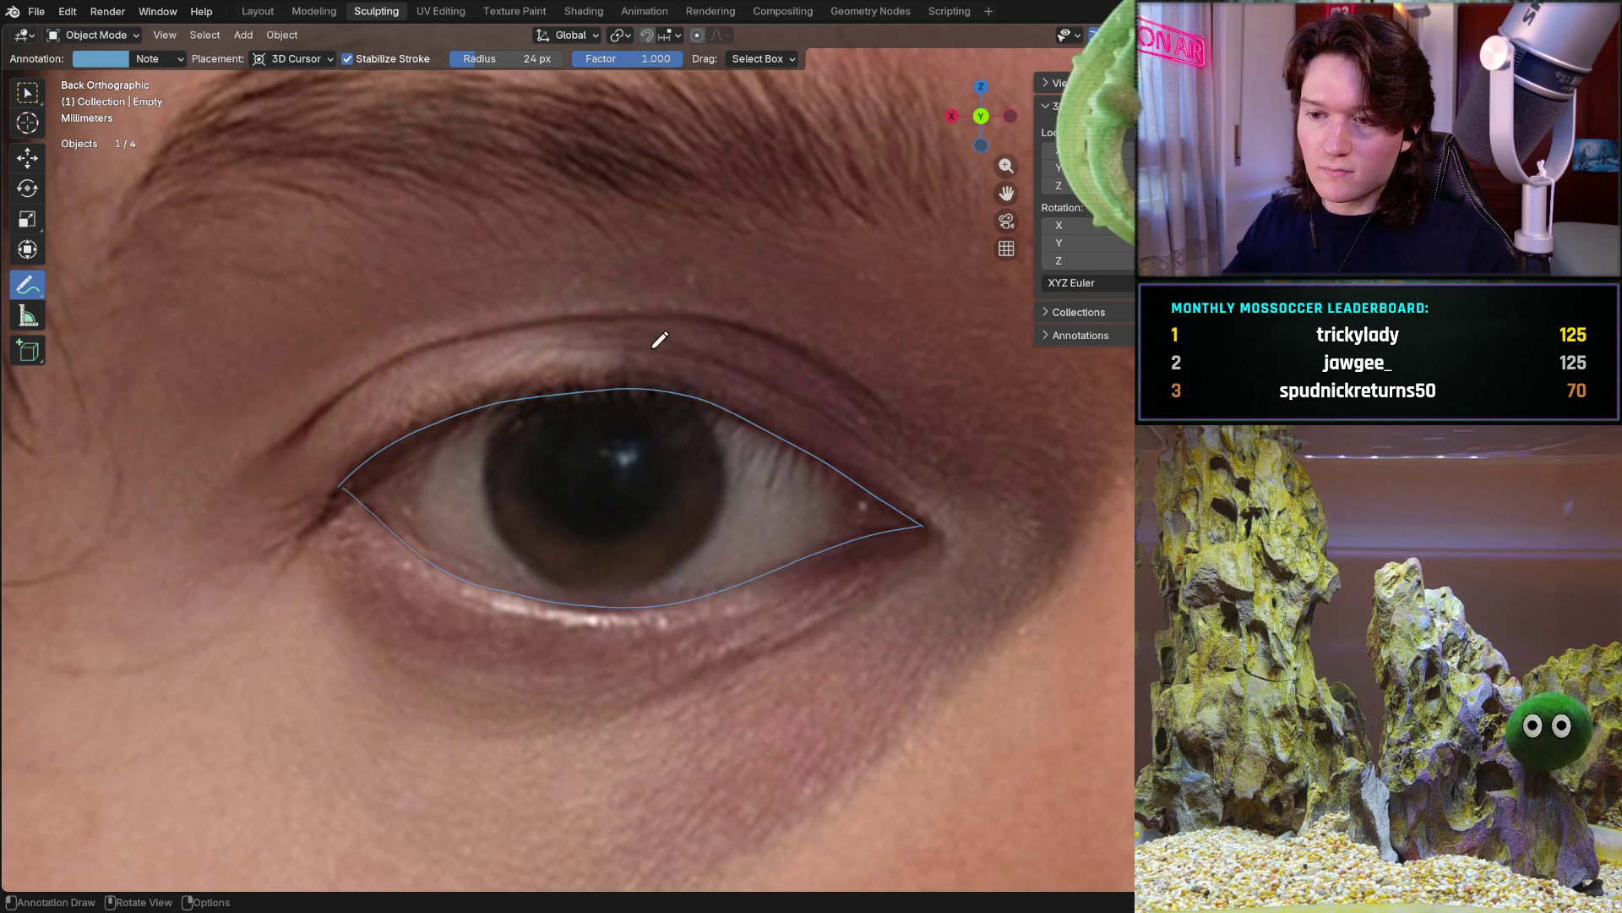
- Erase the inner part of the upper-lid line with Annotate Eraser
scroll(634, 386, down, 7)
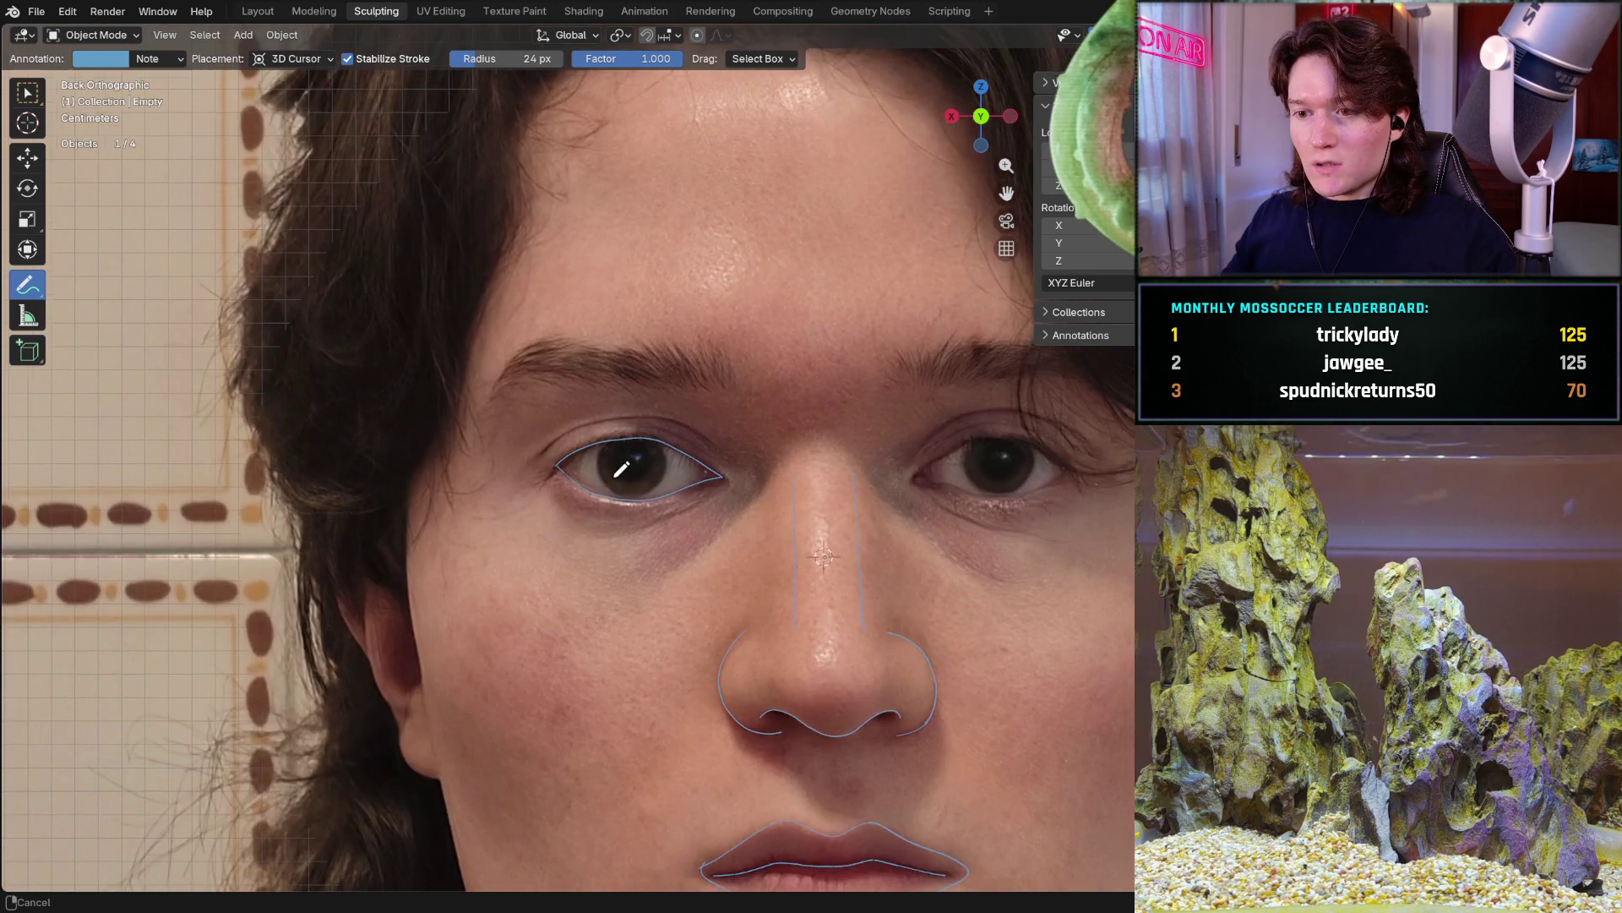
scroll(583, 440, up, 7)
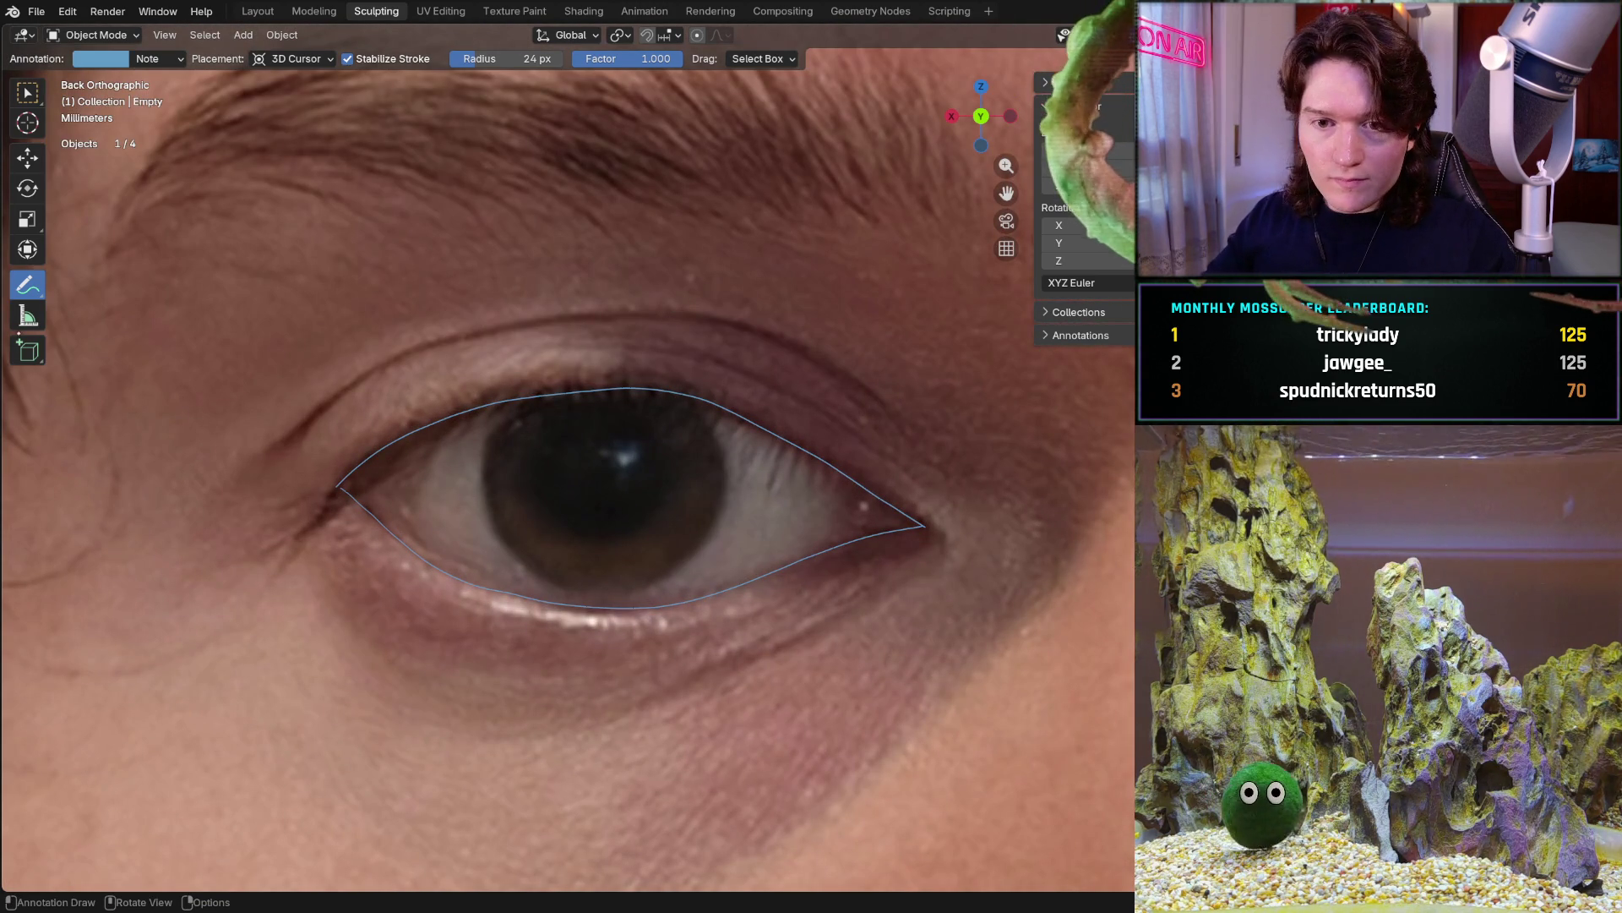
drag(27, 285, 151, 368)
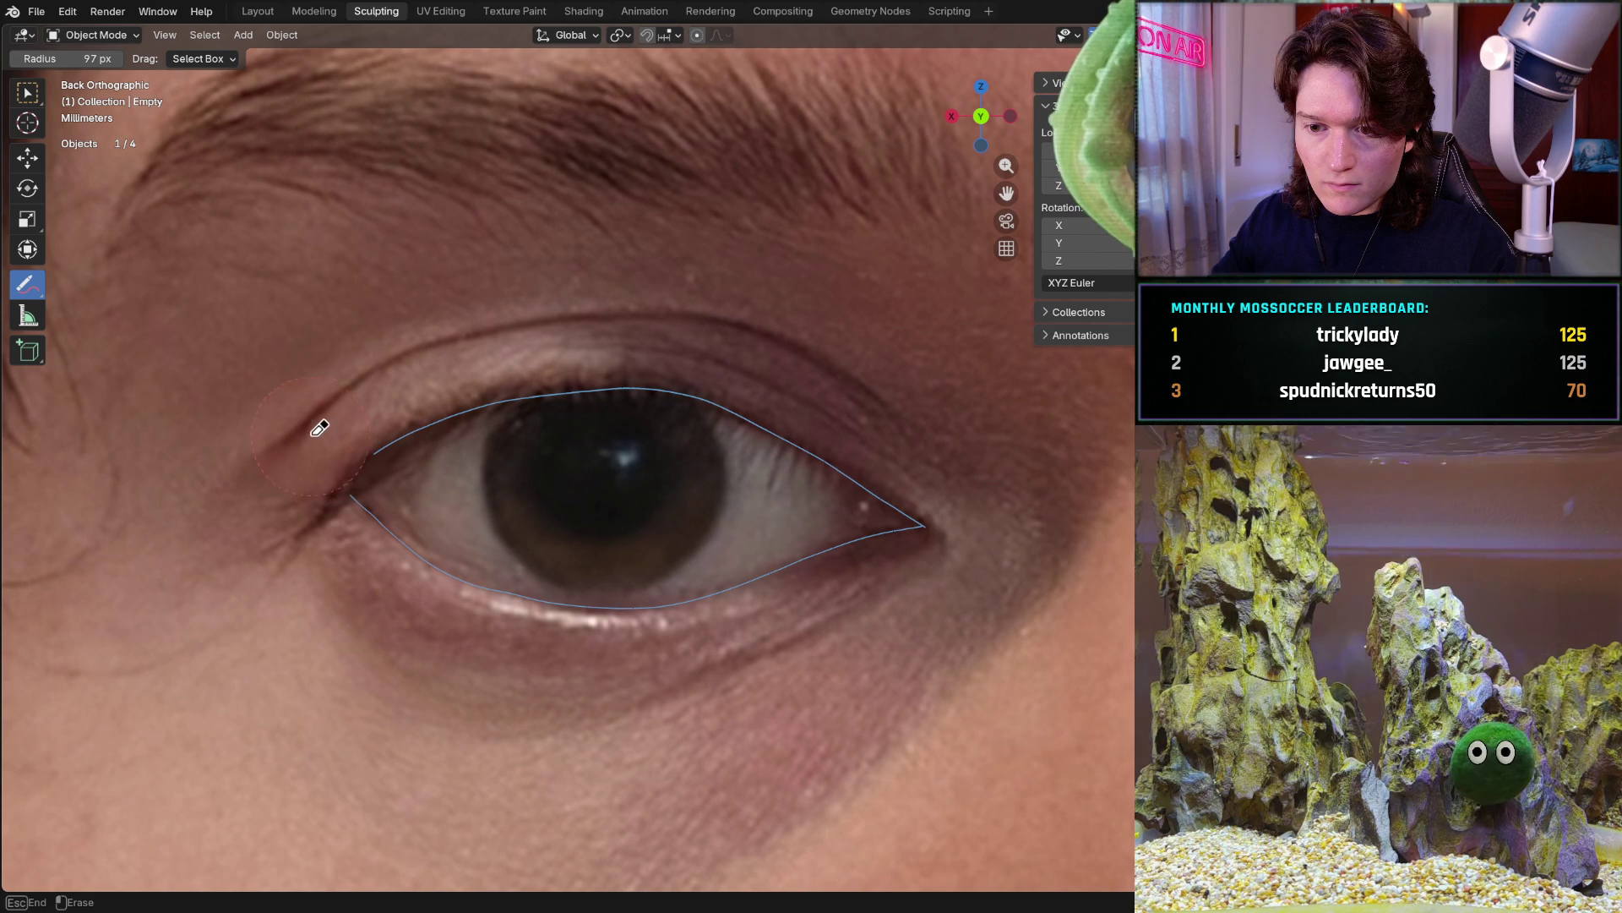
mouse_move(582, 372)
mouse_down()
mouse_move(786, 388)
mouse_move(684, 354)
mouse_up()
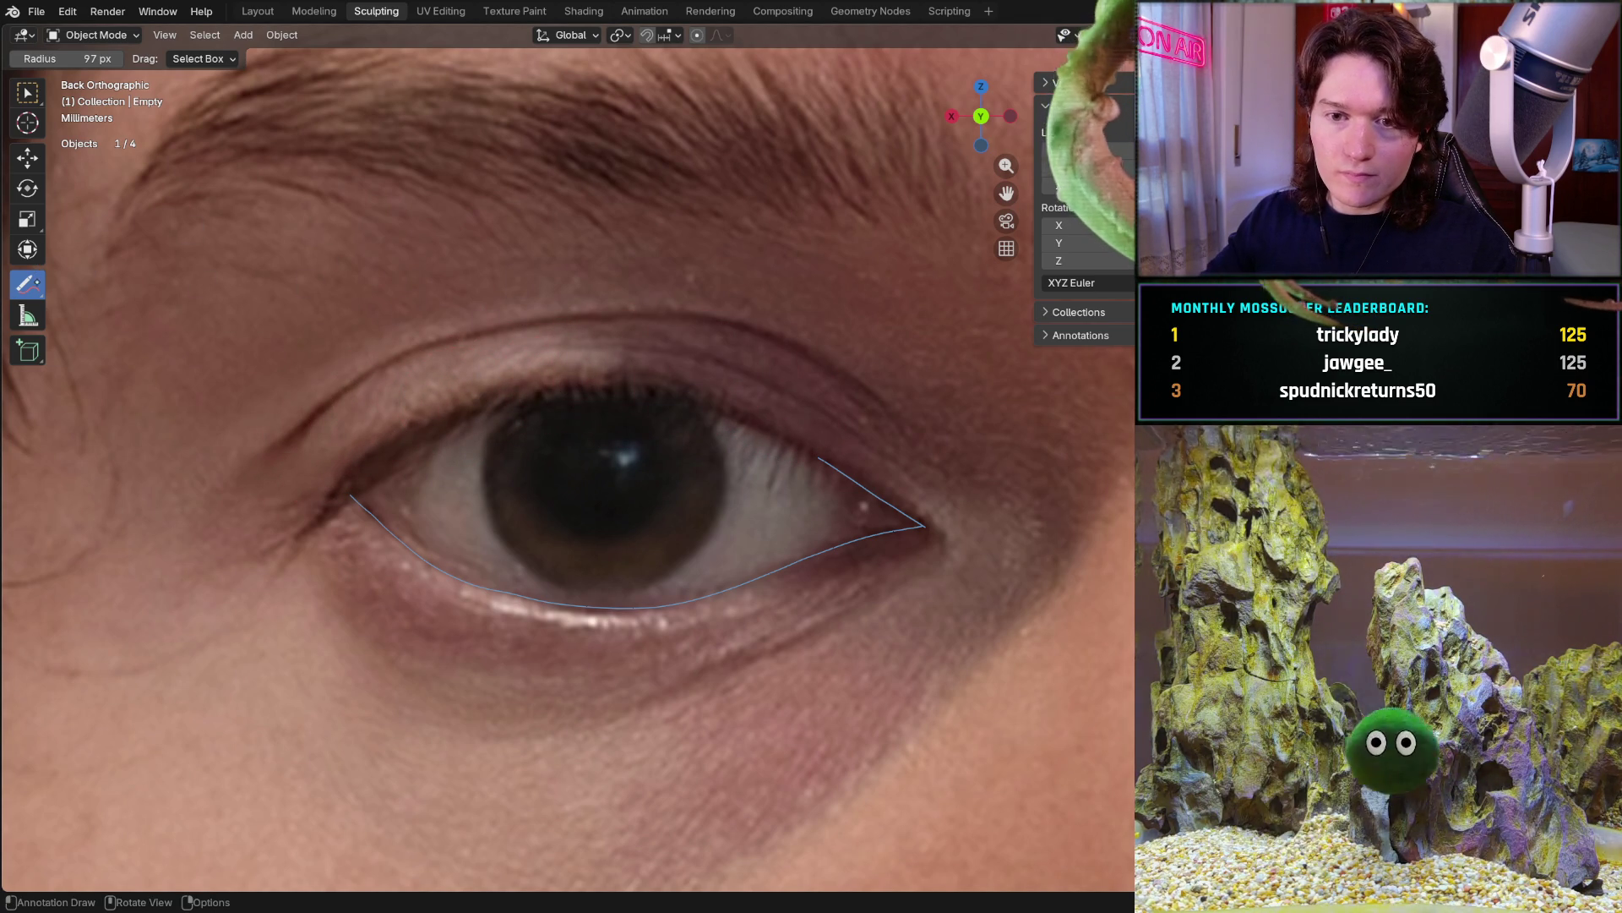
- Back in freehand Annotate, redraw the upper-lid line from the inner eye corner
drag(27, 284, 116, 309)
click(116, 311)
drag(27, 284, 93, 311)
click(93, 287)
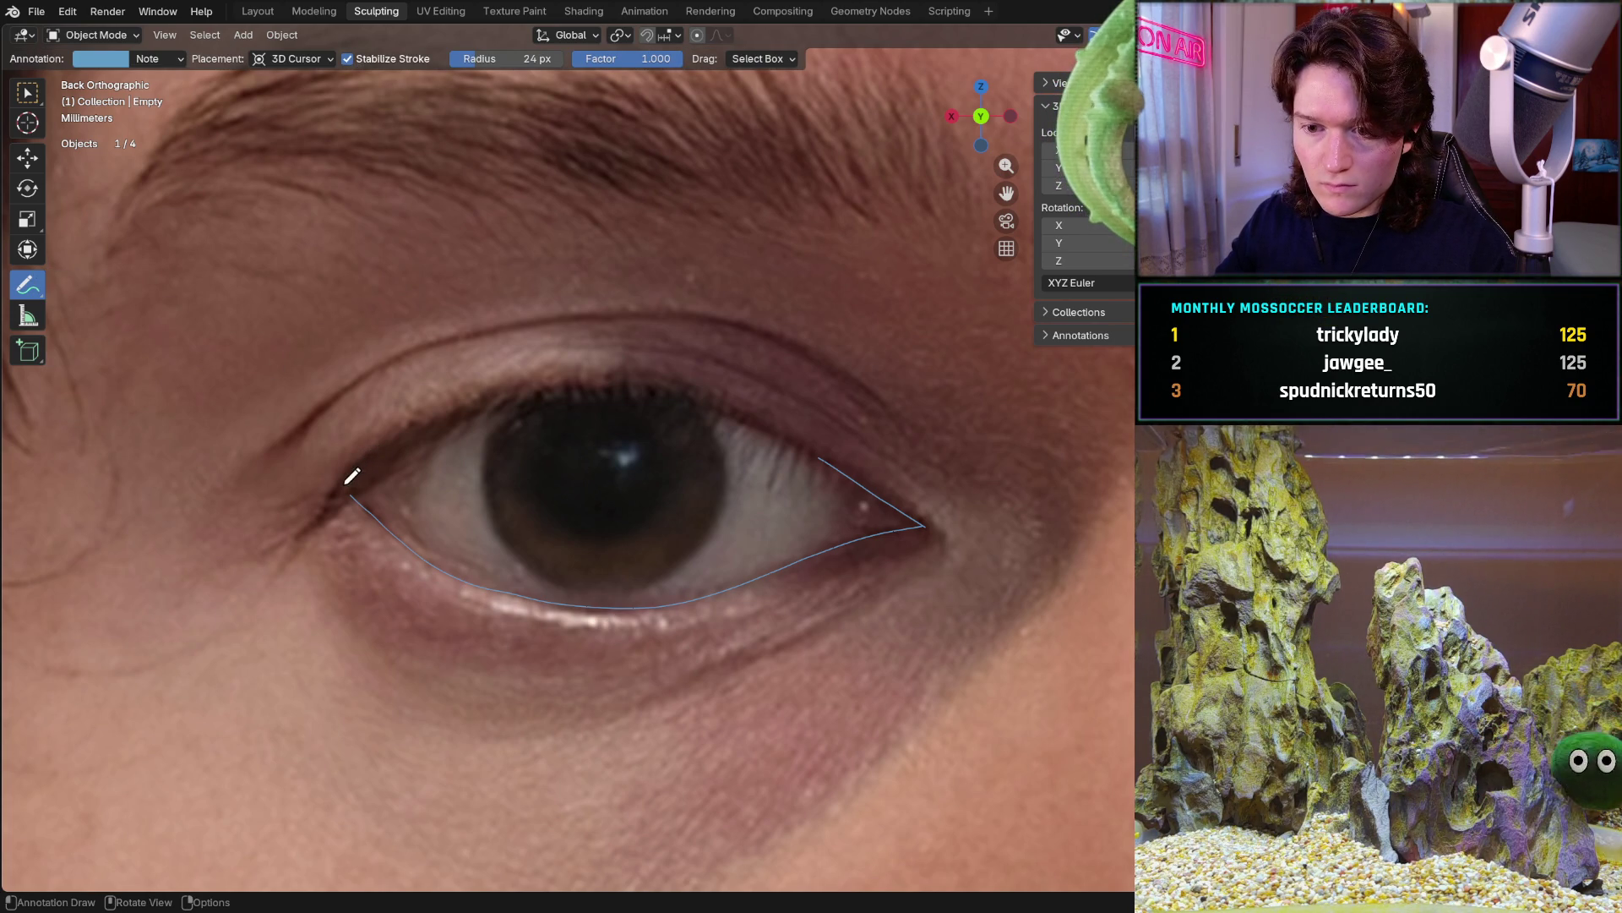
mouse_move(372, 457)
mouse_down()
mouse_move(487, 393)
mouse_move(666, 376)
mouse_up()
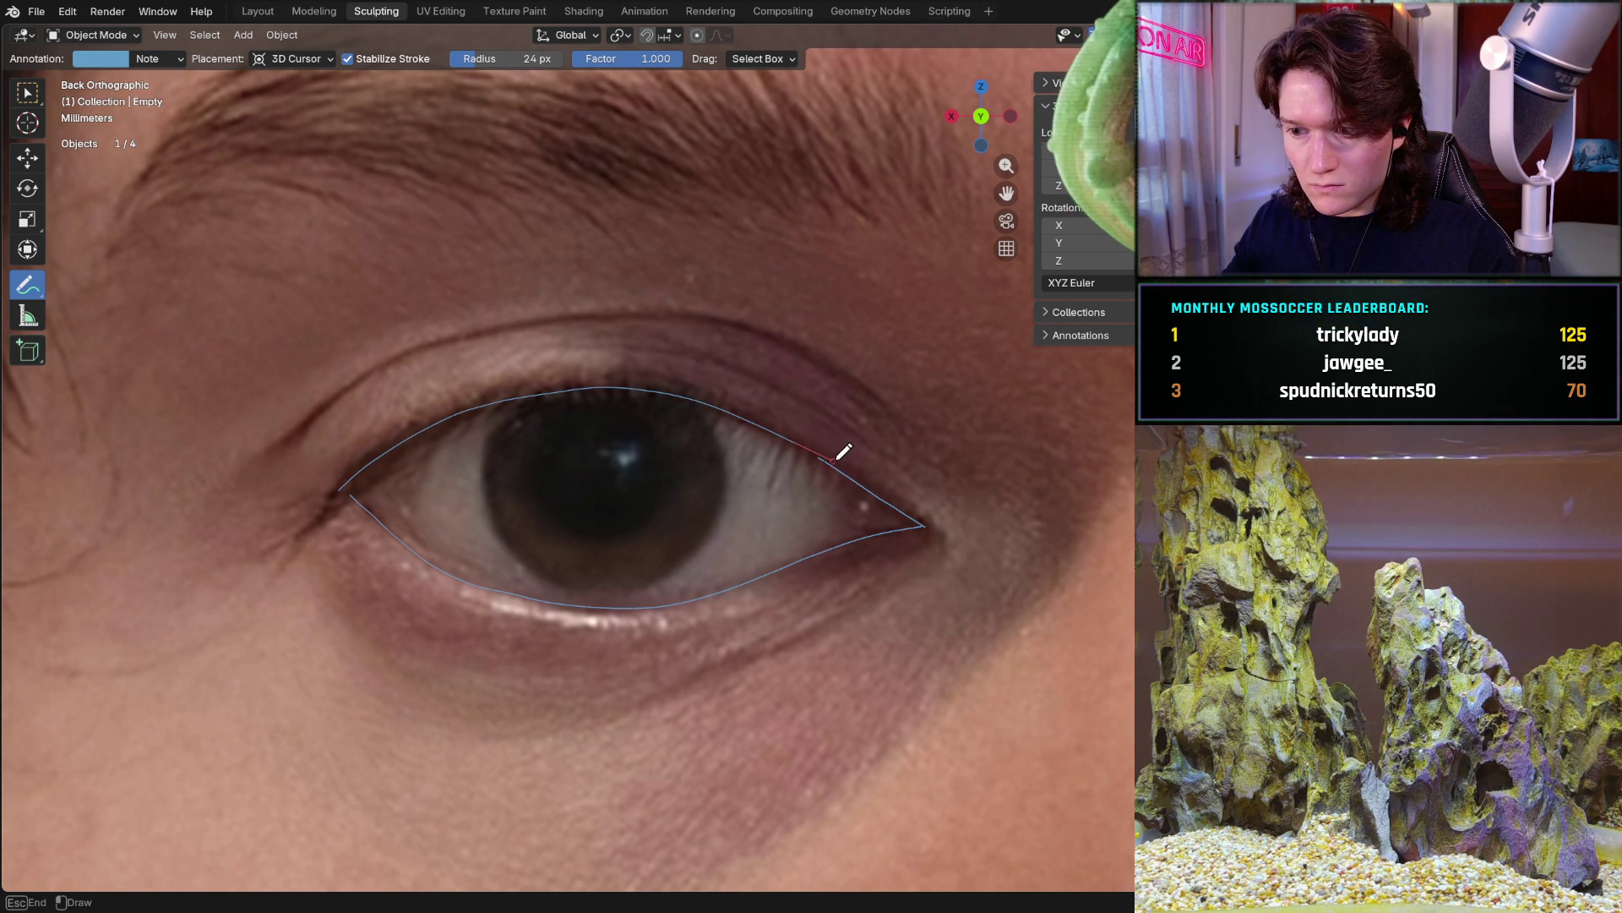
scroll(741, 280, down, 5)
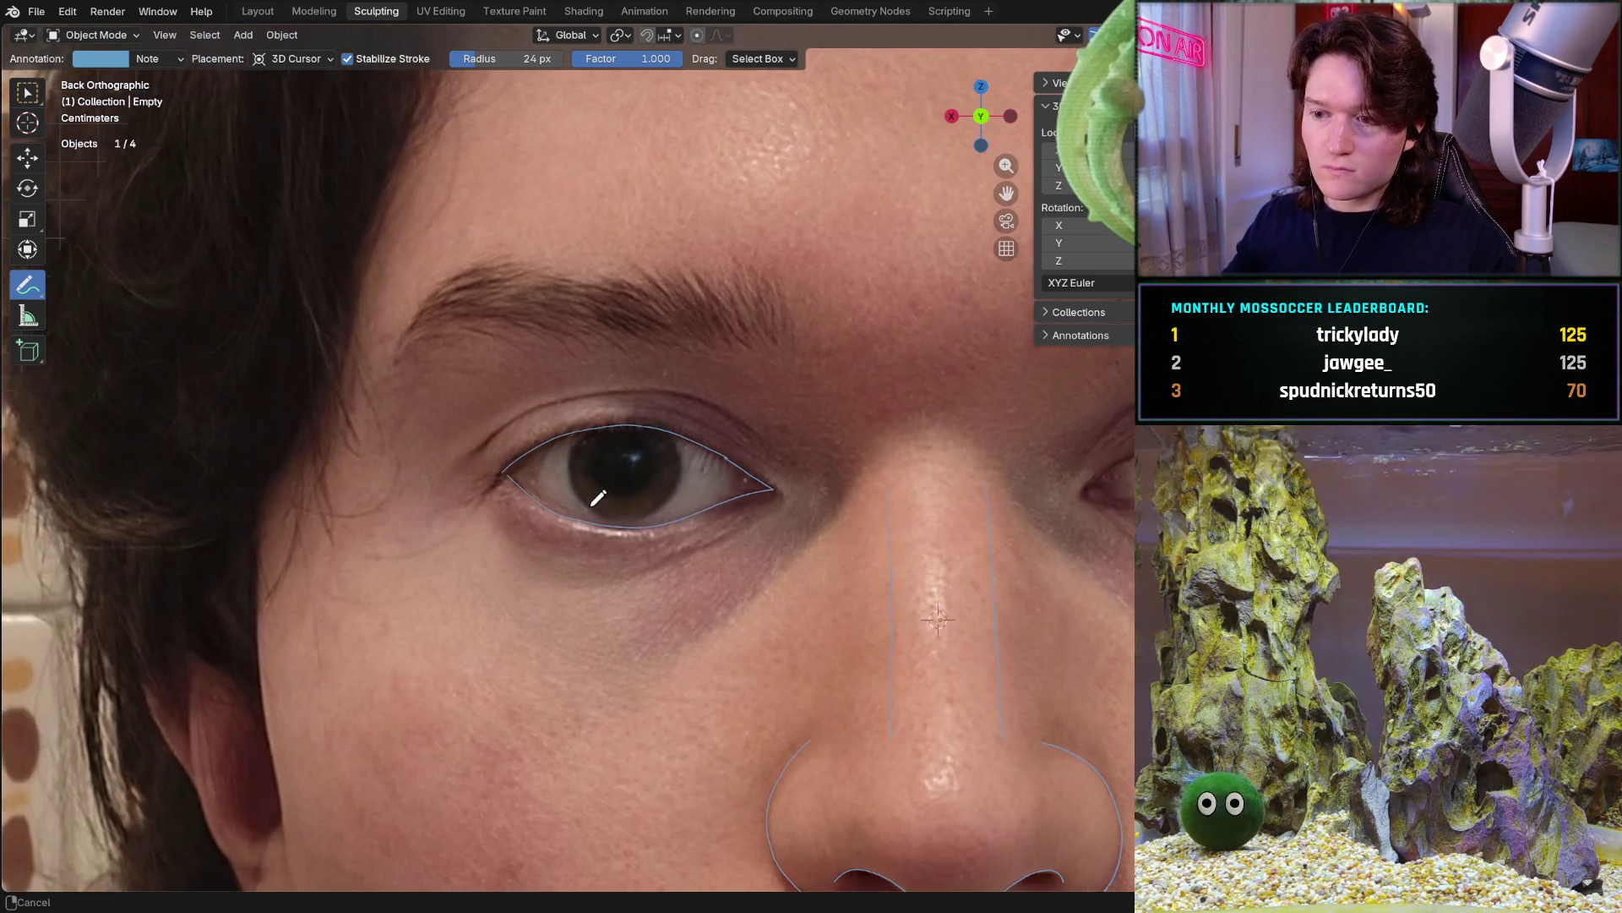
scroll(480, 452, up, 2)
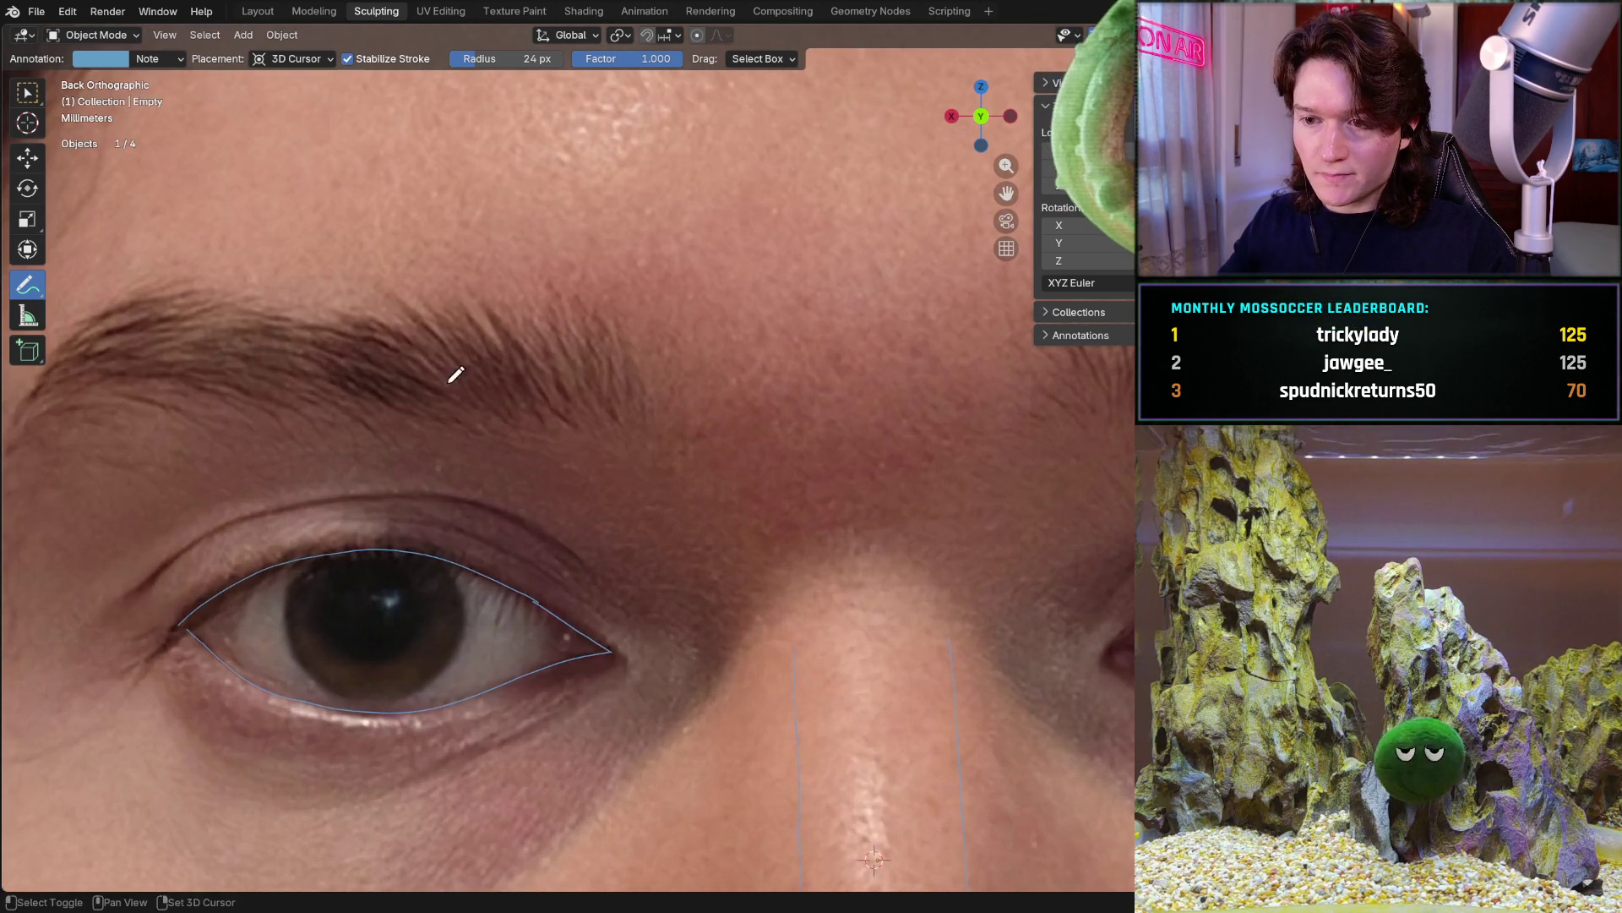
- Trace the eyelid crease above the upper lid in three strokes, arching to the outer eye corner
shift+middle_drag(456, 372, 743, 369)
scroll(516, 513, up, 3)
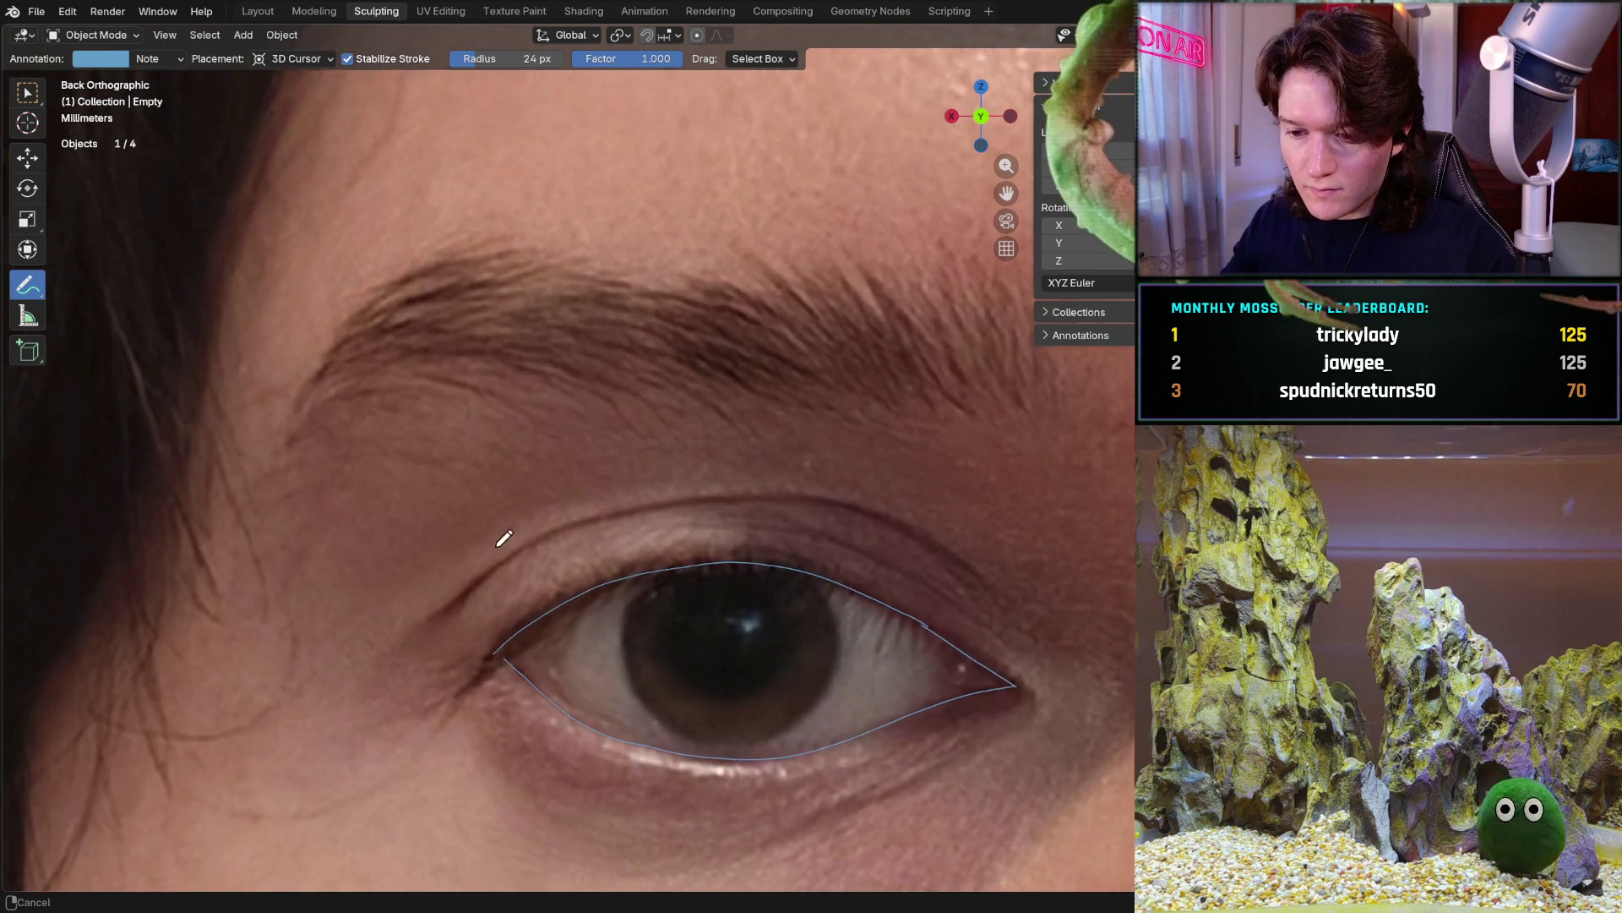
shift+middle_drag(489, 500, 475, 369)
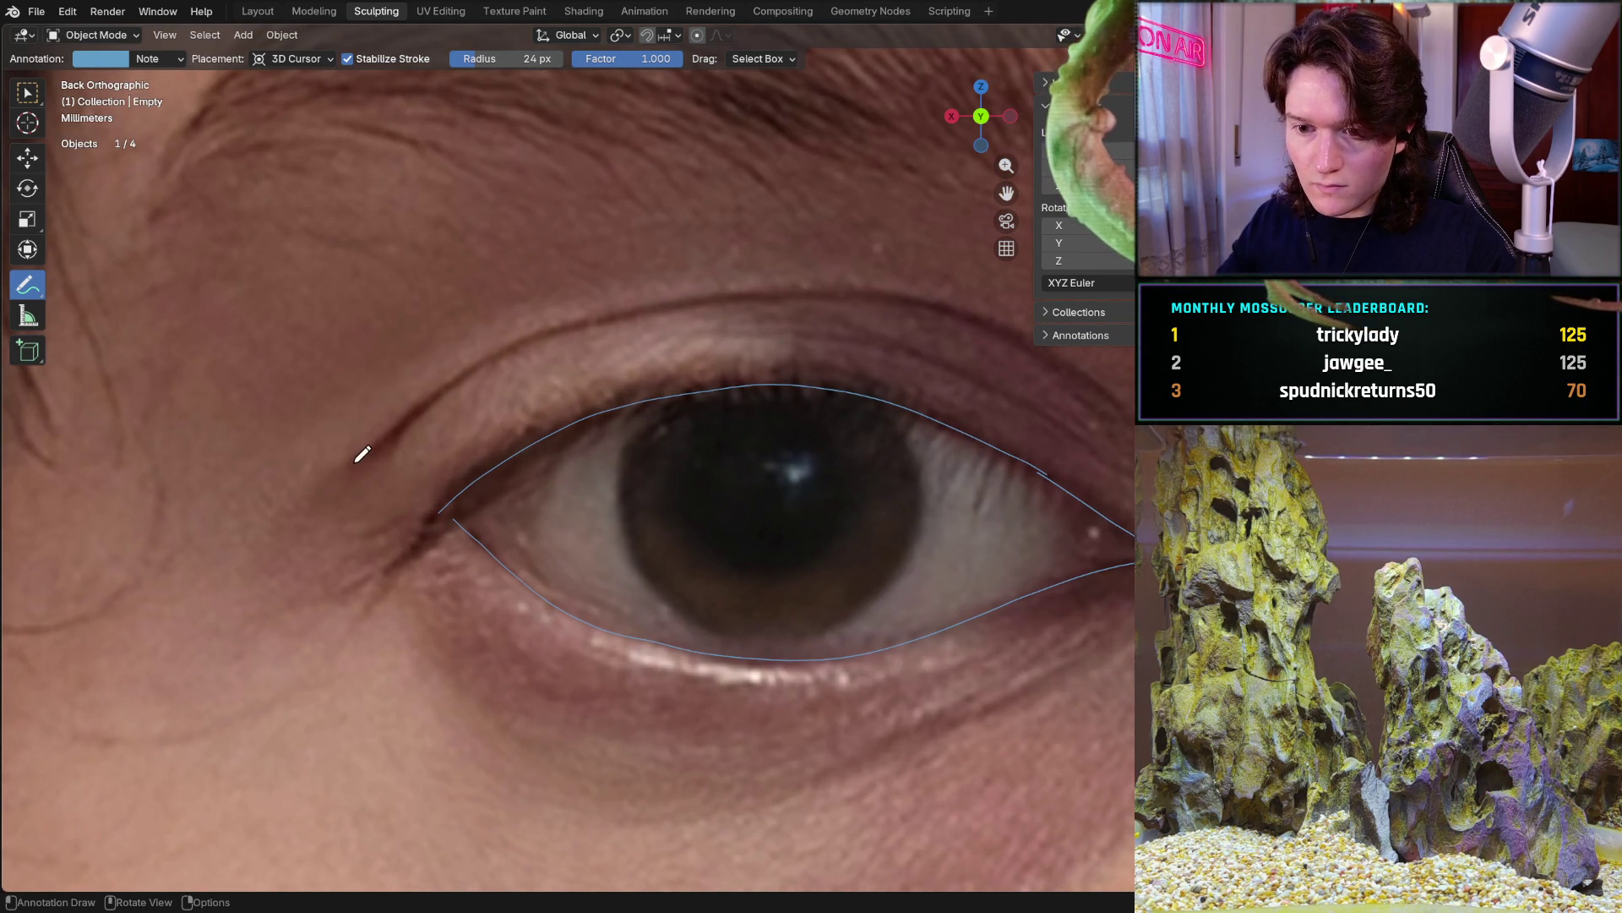
mouse_move(357, 466)
mouse_down()
mouse_move(525, 336)
mouse_move(719, 296)
mouse_up()
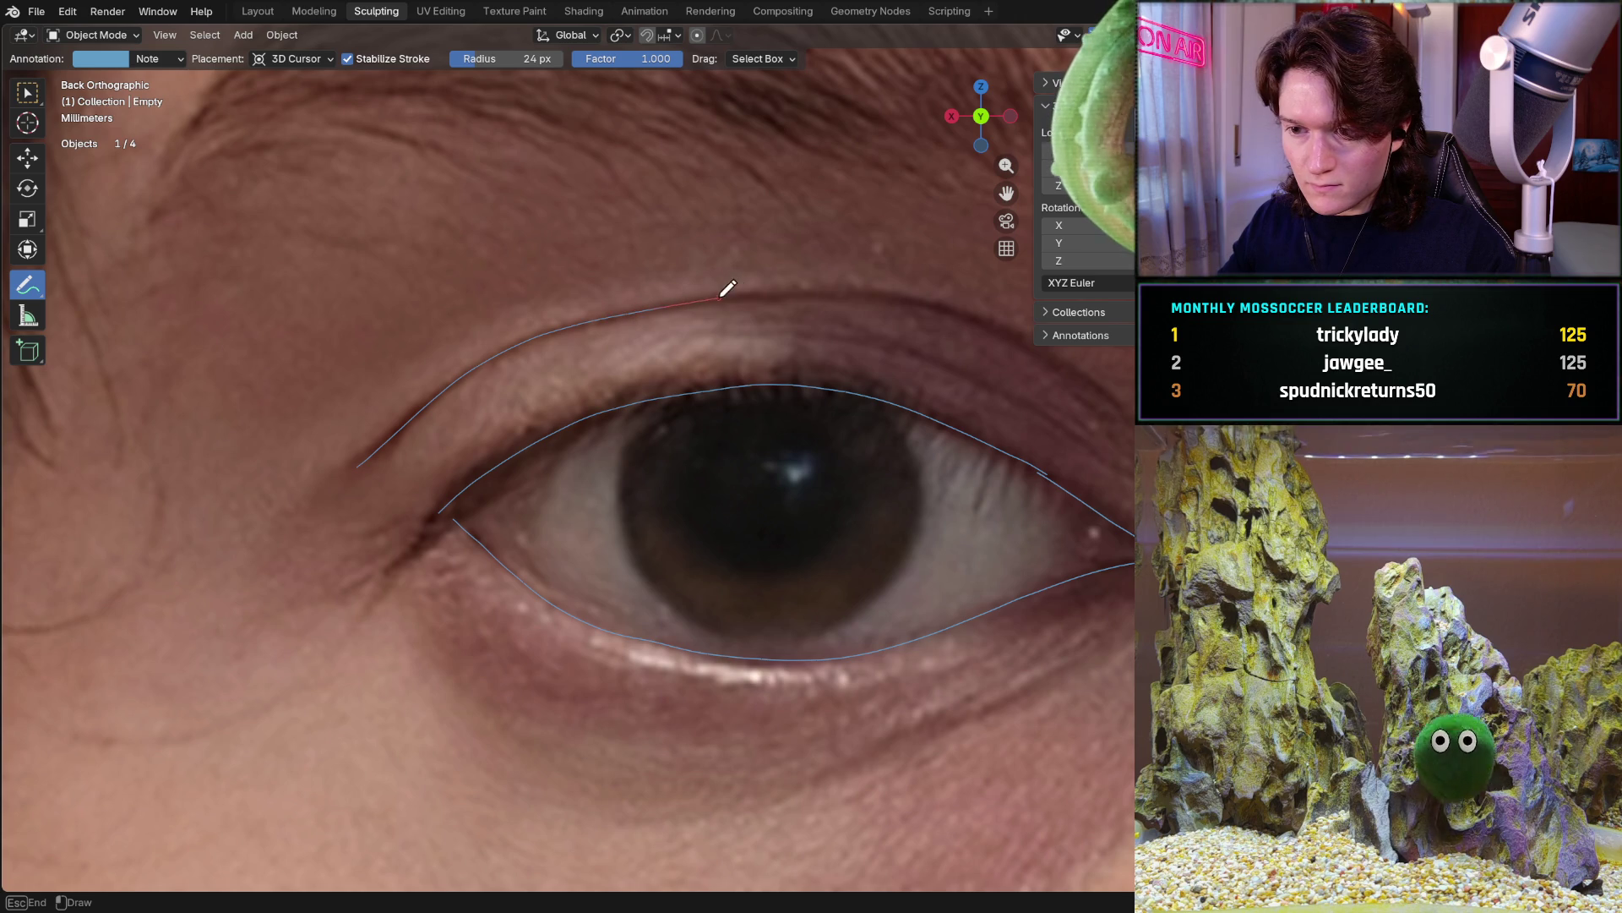
mouse_move(896, 300)
mouse_down()
mouse_move(976, 306)
mouse_move(1038, 338)
mouse_up()
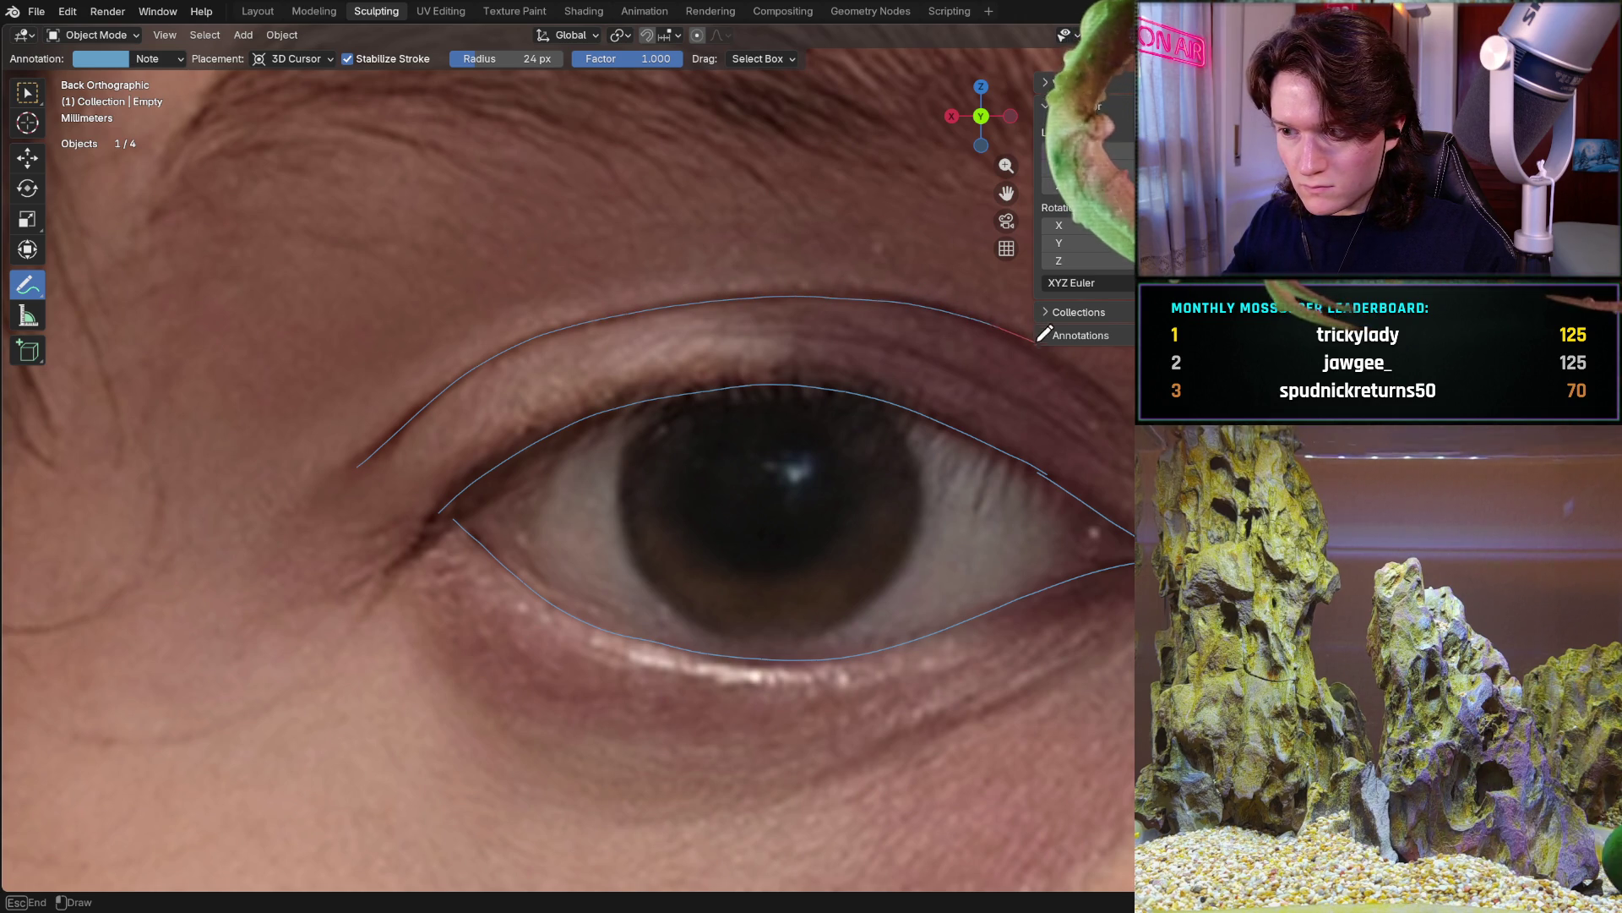
drag(1119, 378, 1134, 420)
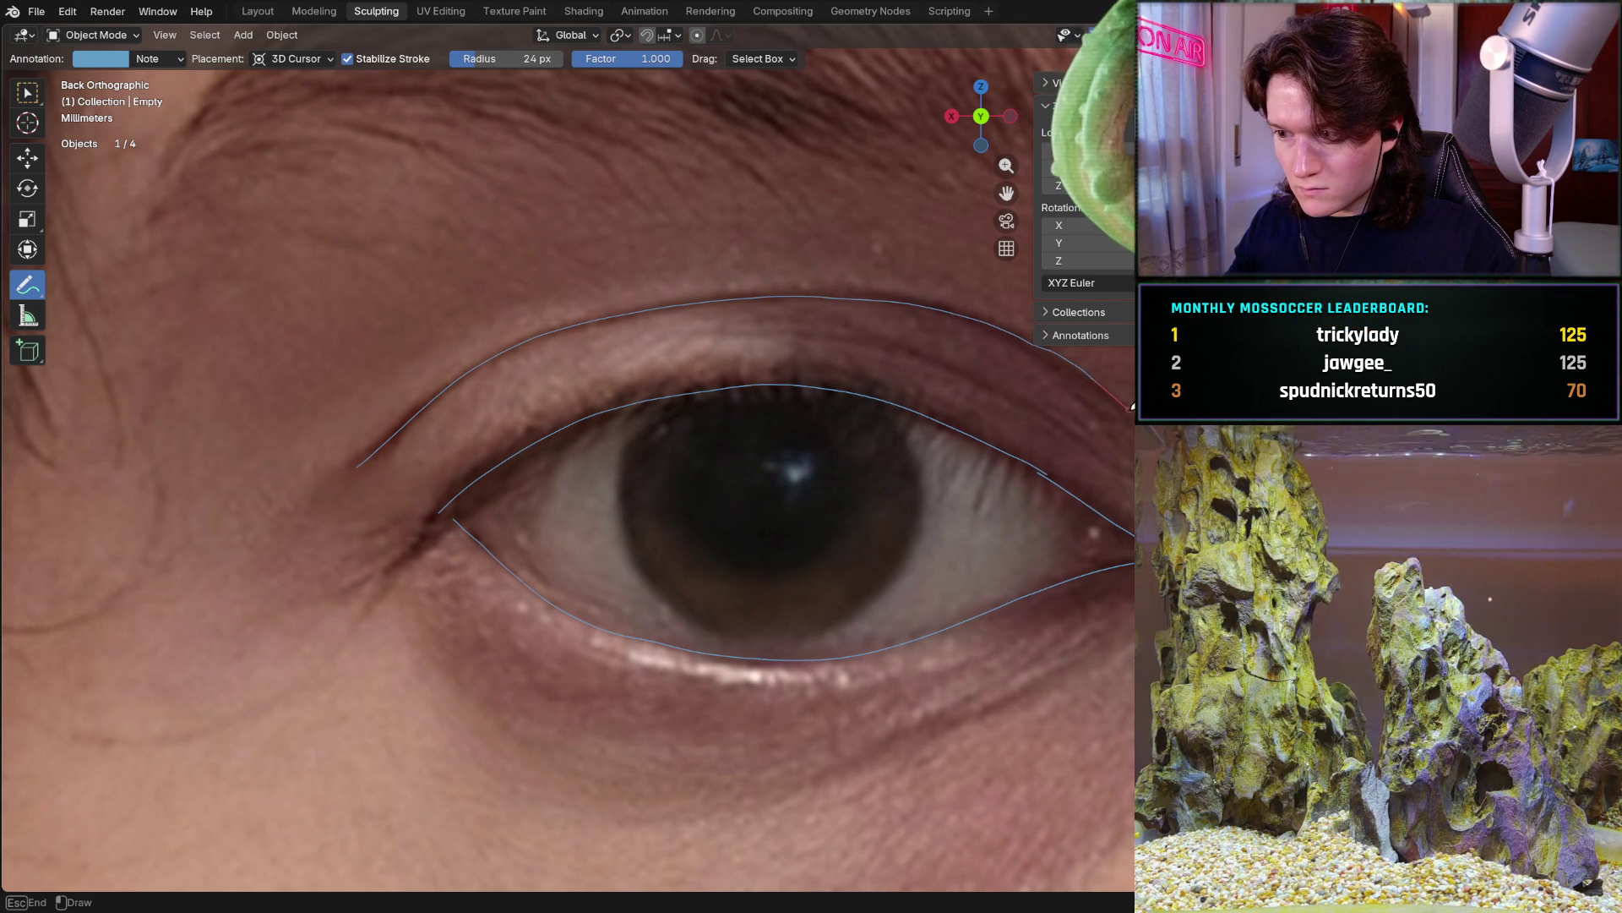
scroll(970, 423, down, 5)
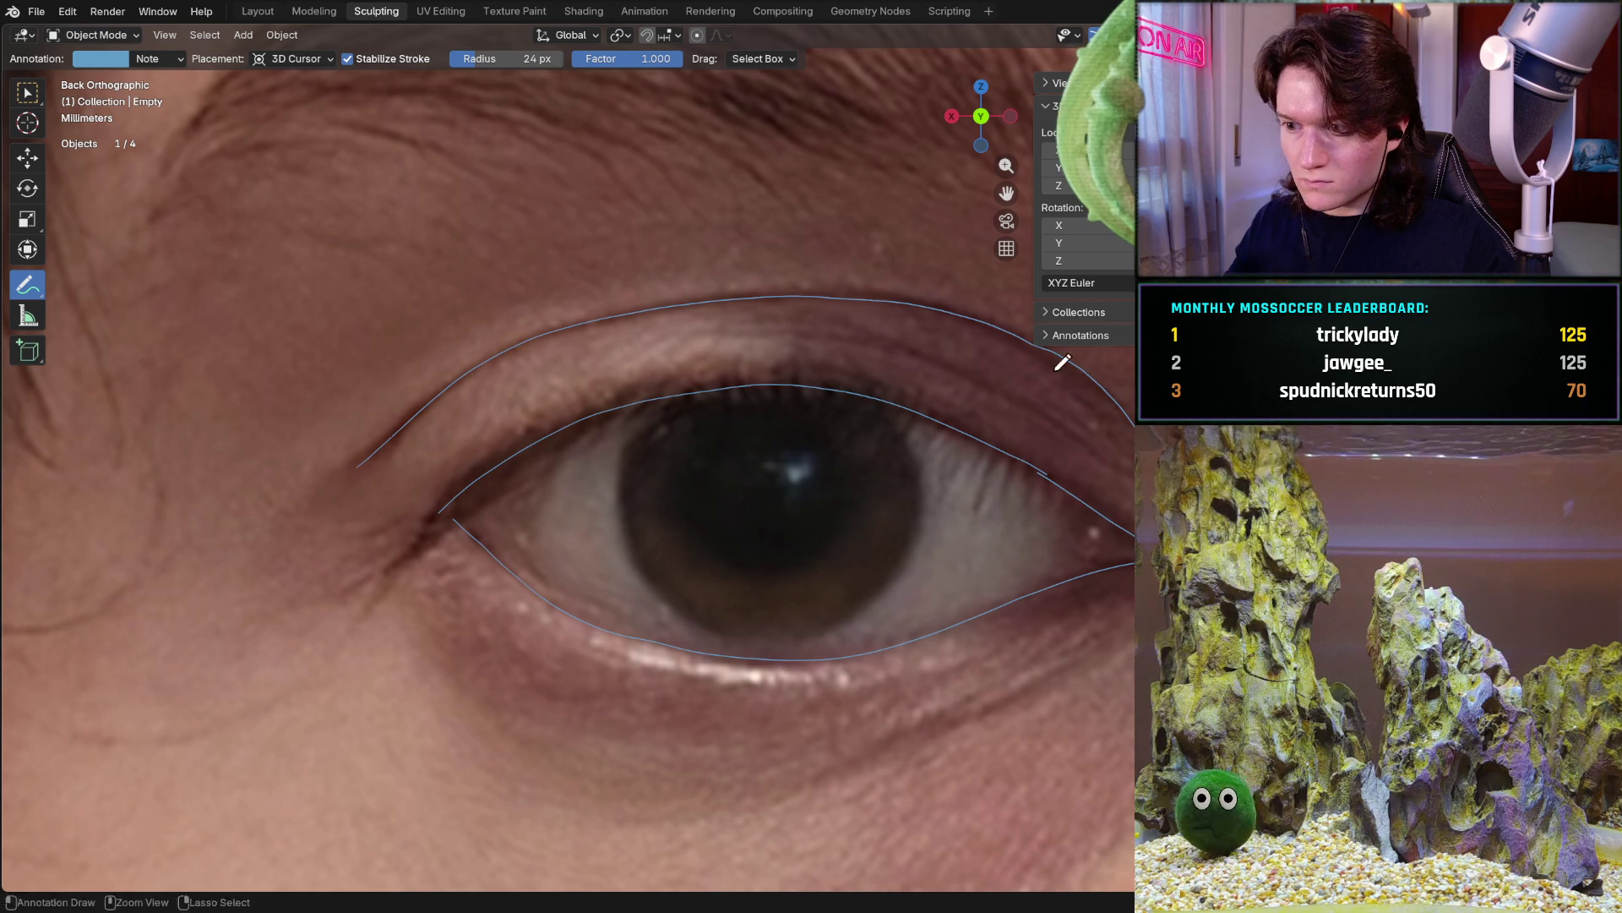
scroll(682, 377, up, 3)
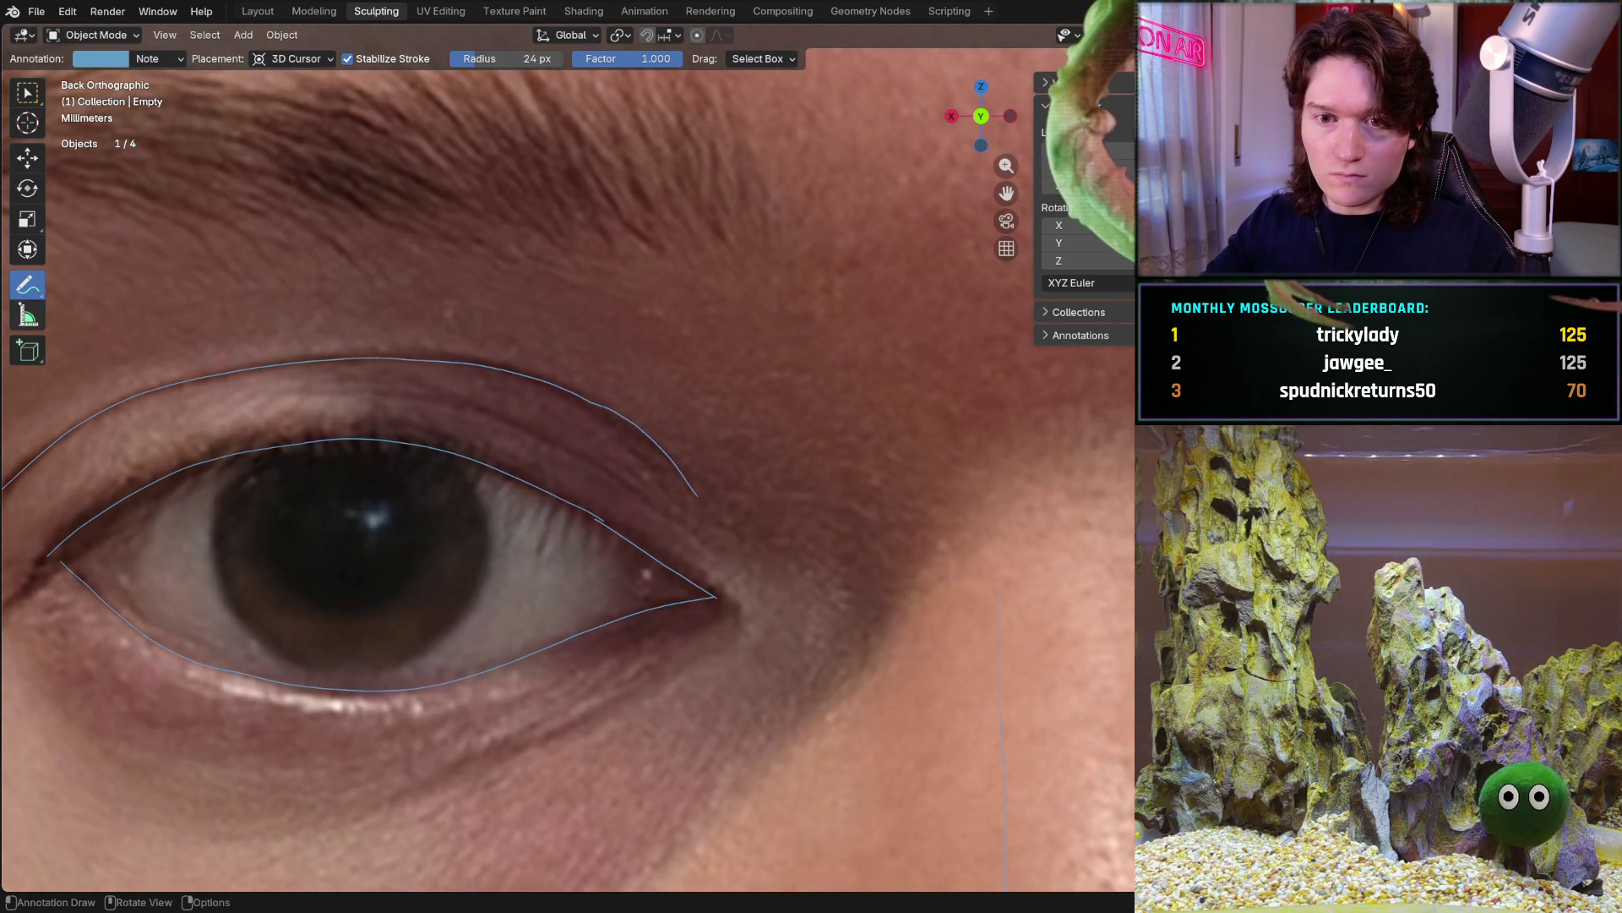
drag(28, 285, 92, 395)
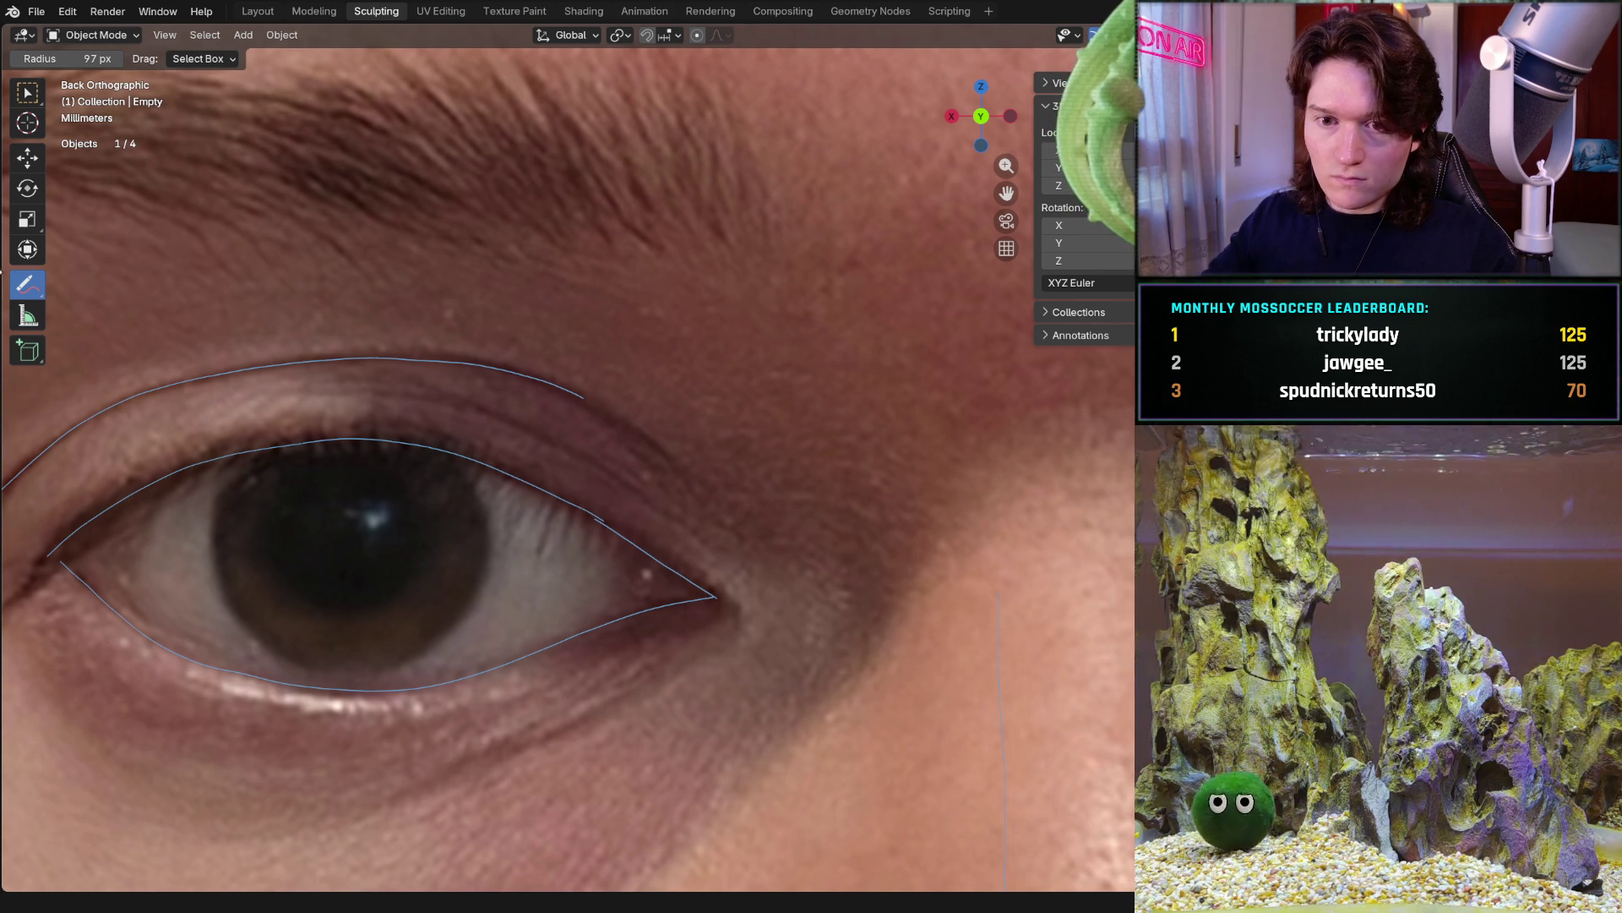
drag(28, 285, 103, 291)
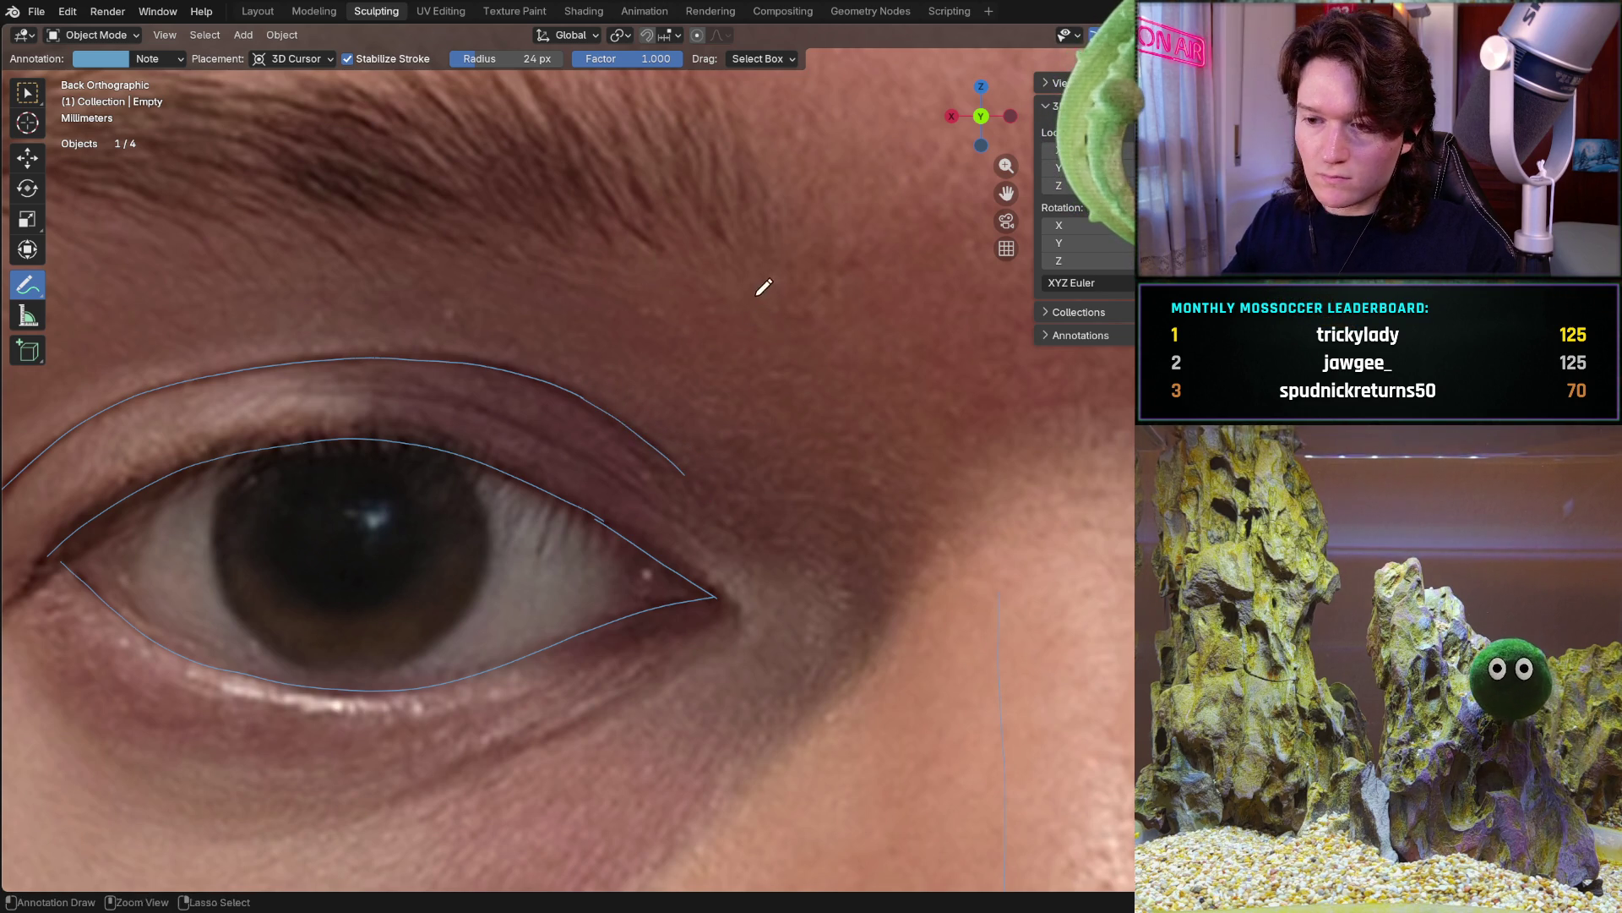
scroll(768, 285, down, 8)
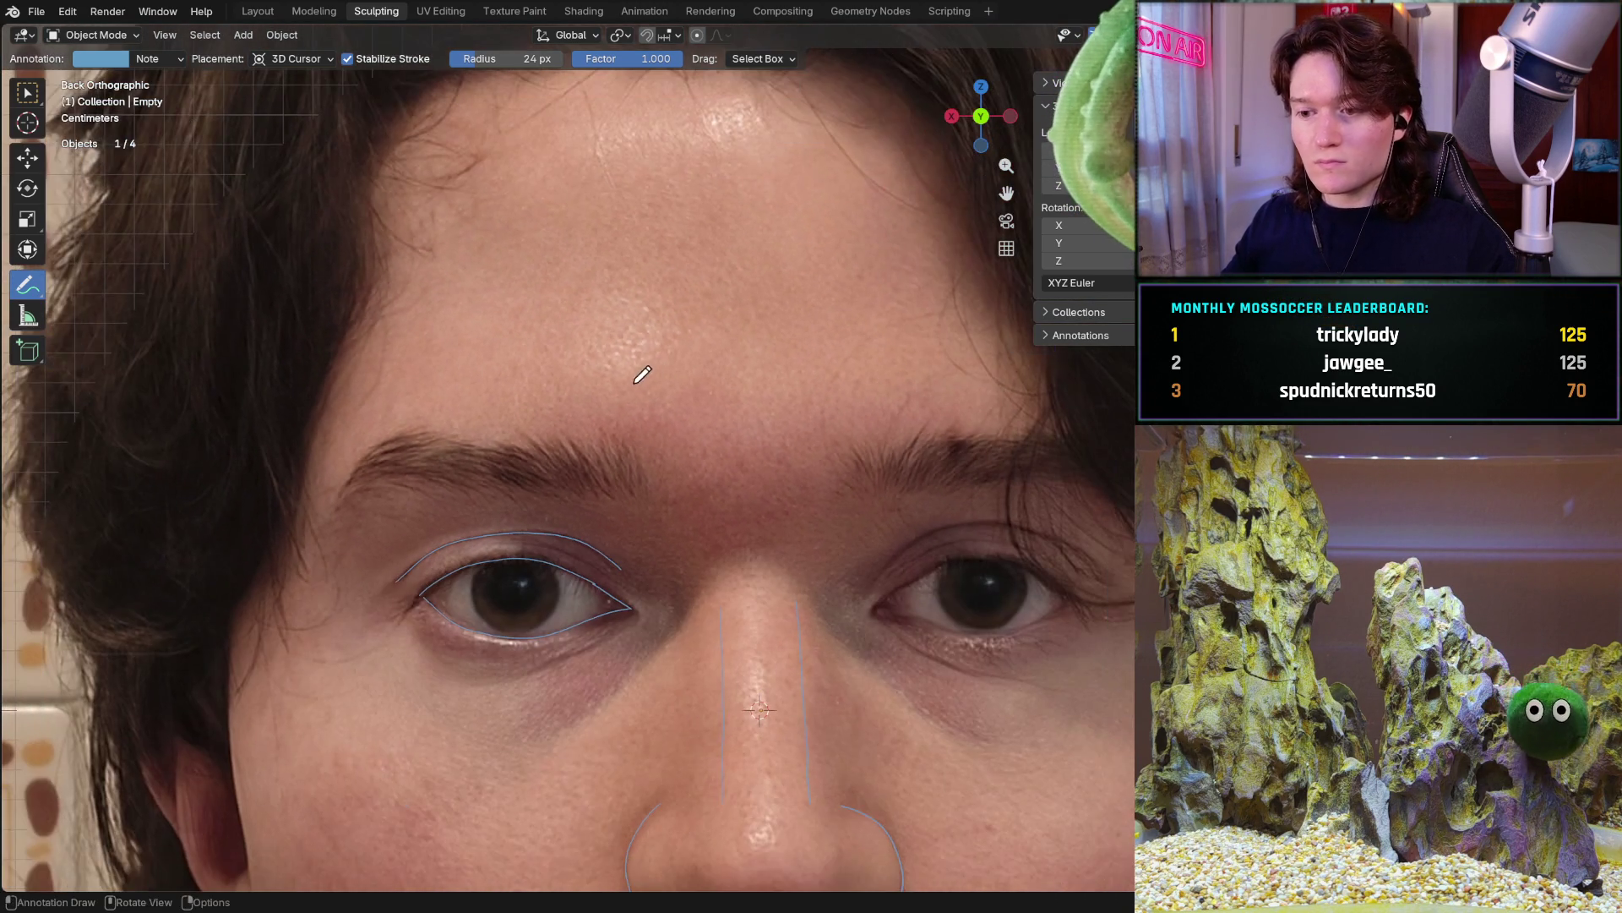
- Frame the right cheek and jawline in a close-up view of the face photo
scroll(617, 435, up, 7)
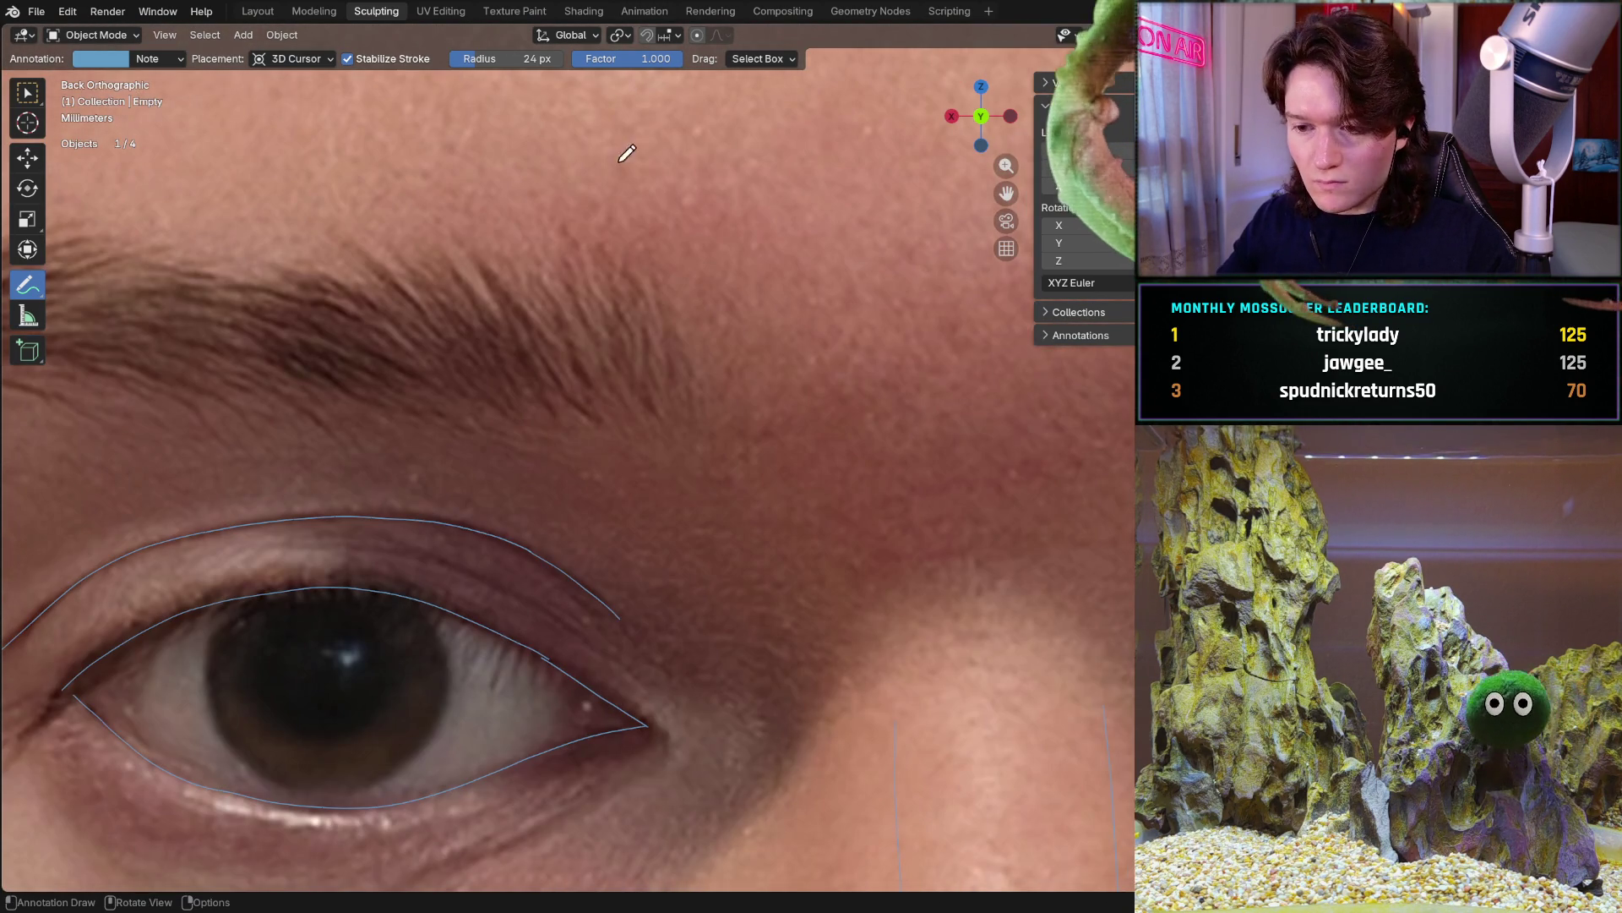
scroll(567, 480, down, 8)
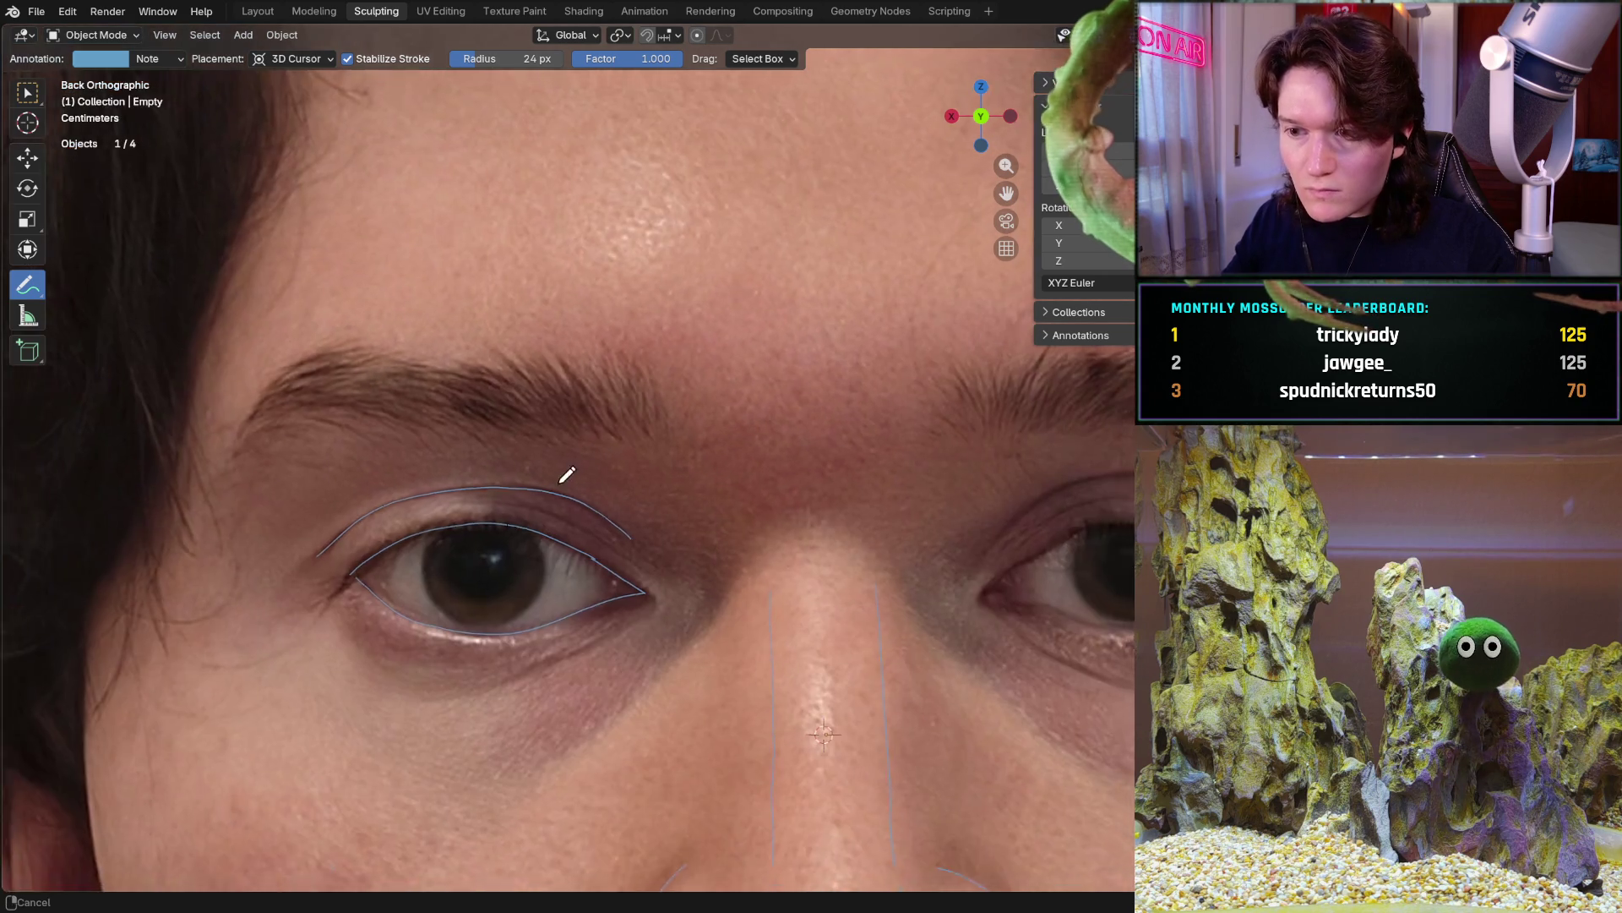
shift+scroll(562, 473, down, 5)
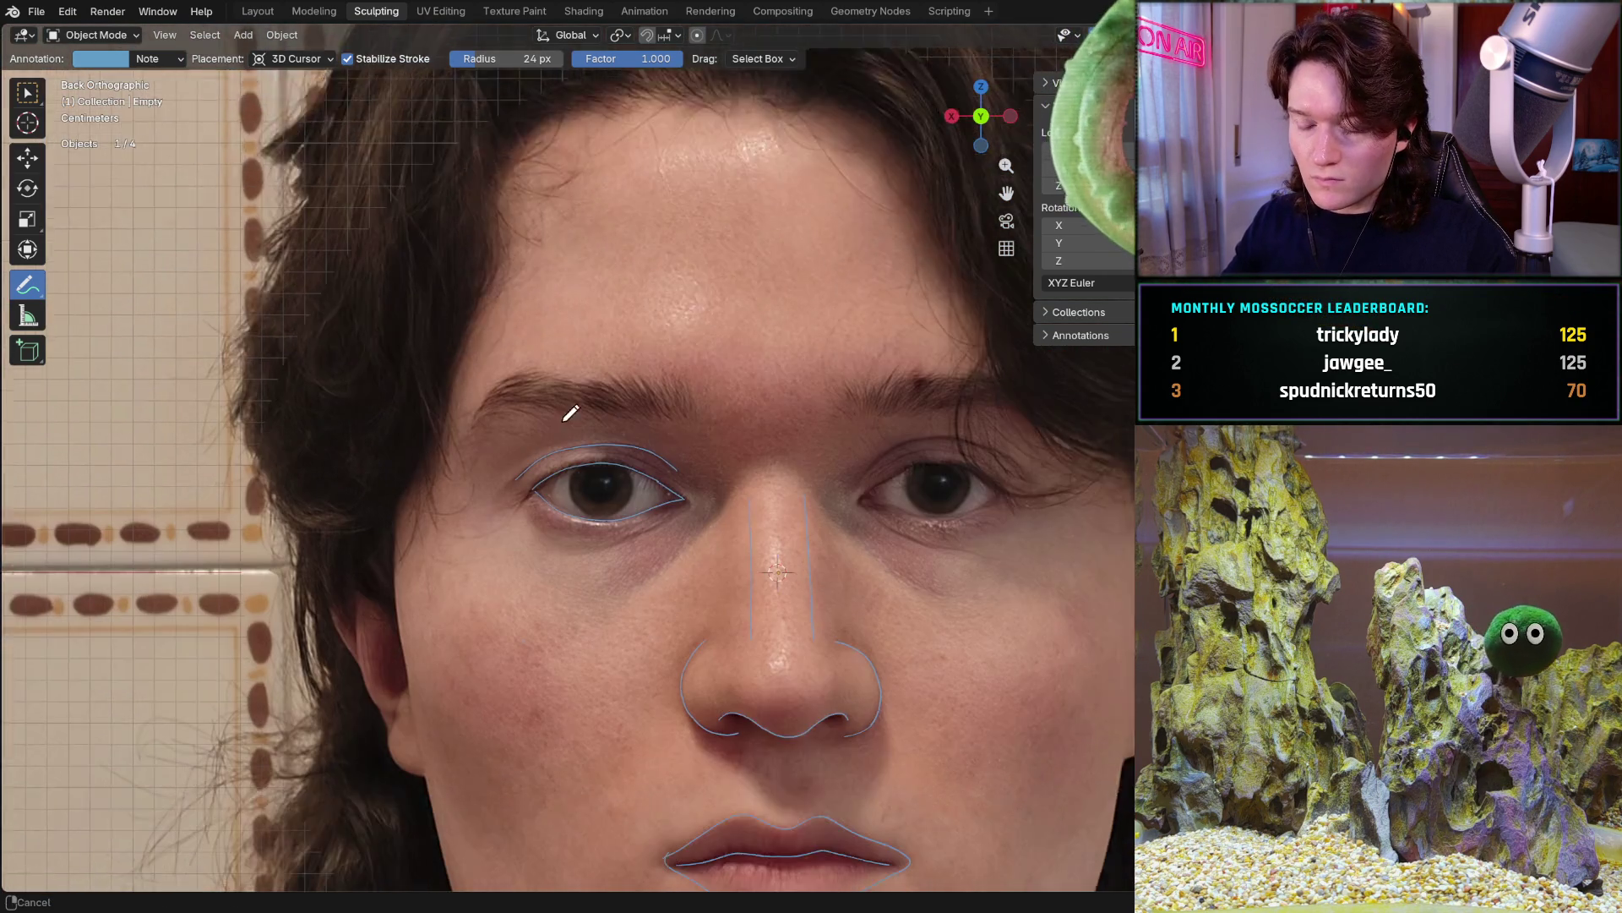
shift+middle_drag(562, 446, 649, 379)
scroll(649, 379, up, 5)
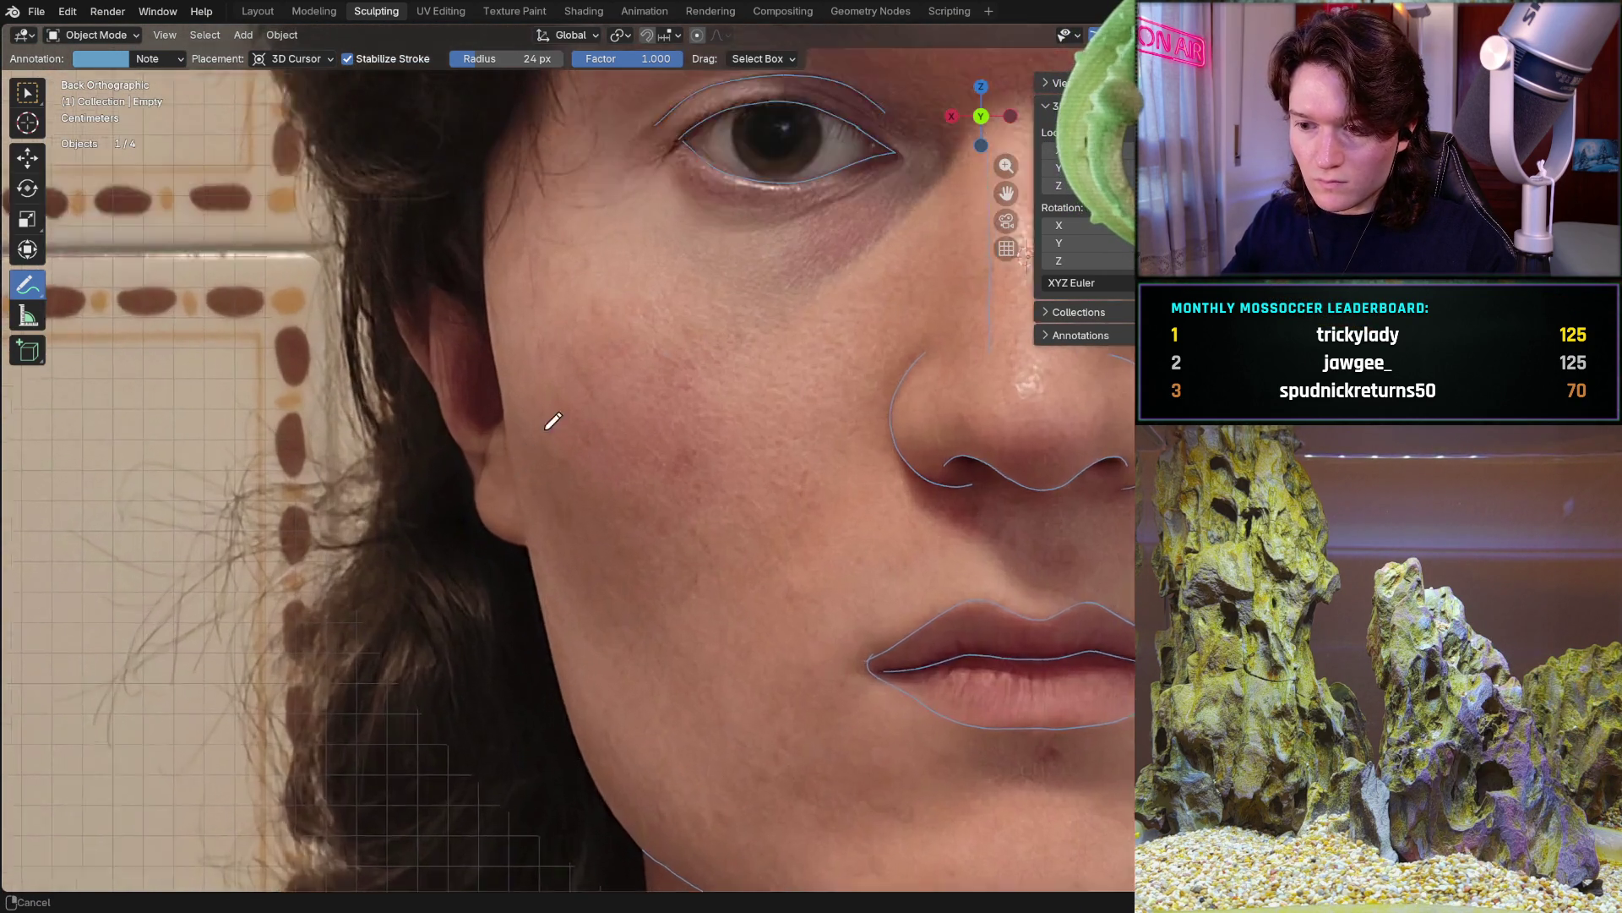
shift+middle_drag(511, 481, 641, 490)
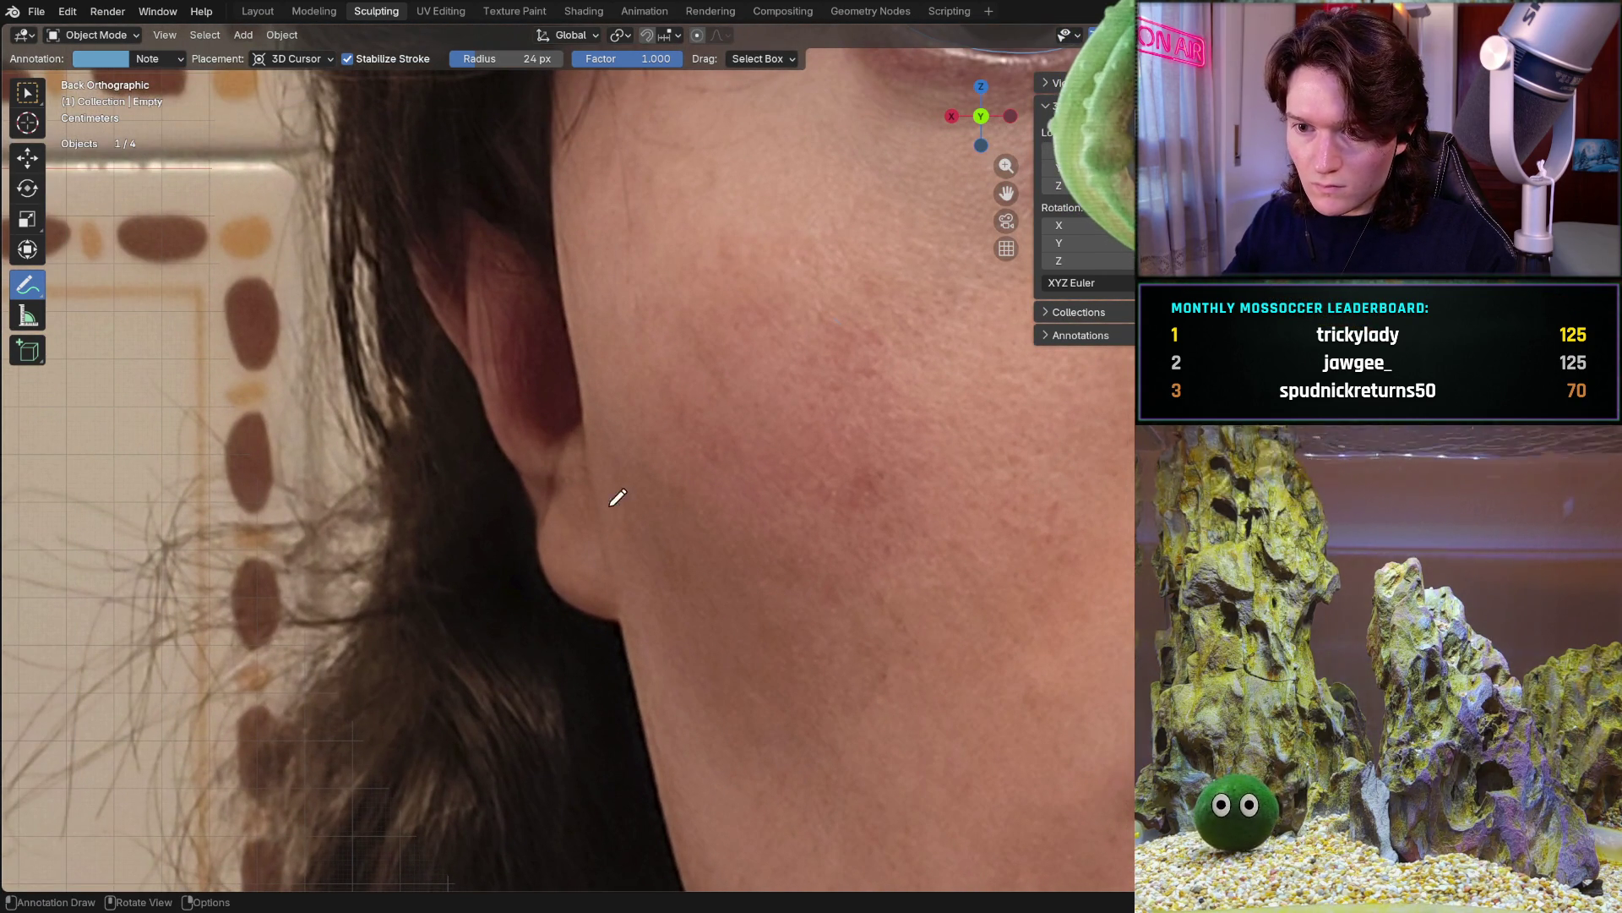
mouse_move(616, 609)
ctrl+middle_down()
mouse_move(605, 404)
mouse_move(681, 393)
ctrl+middle_up()
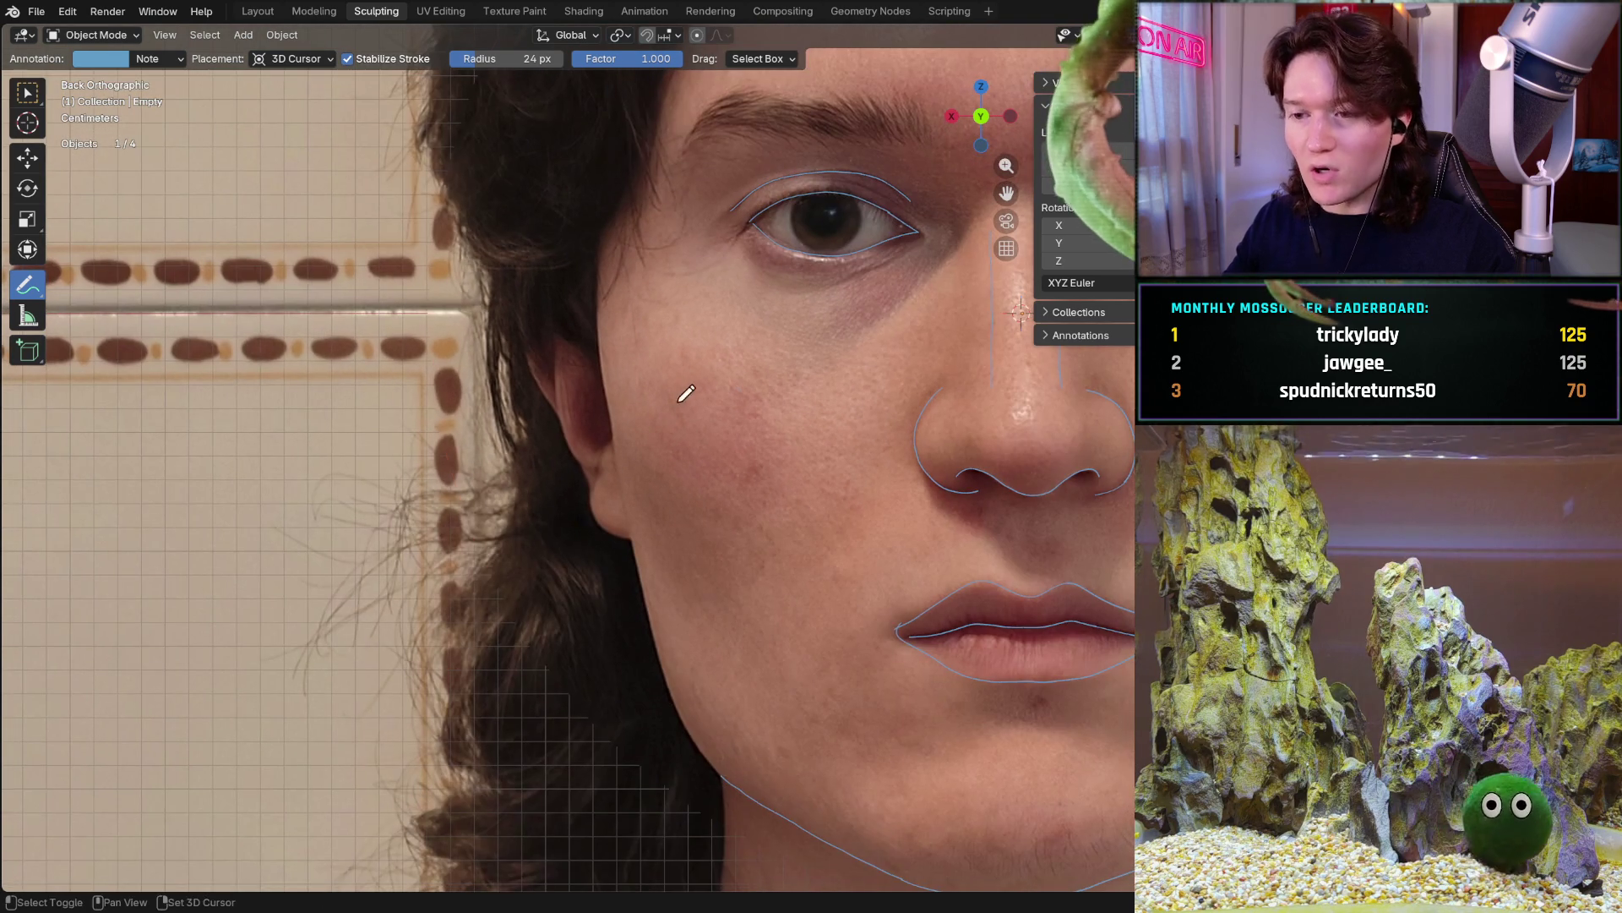
shift+middle_drag(788, 371, 485, 478)
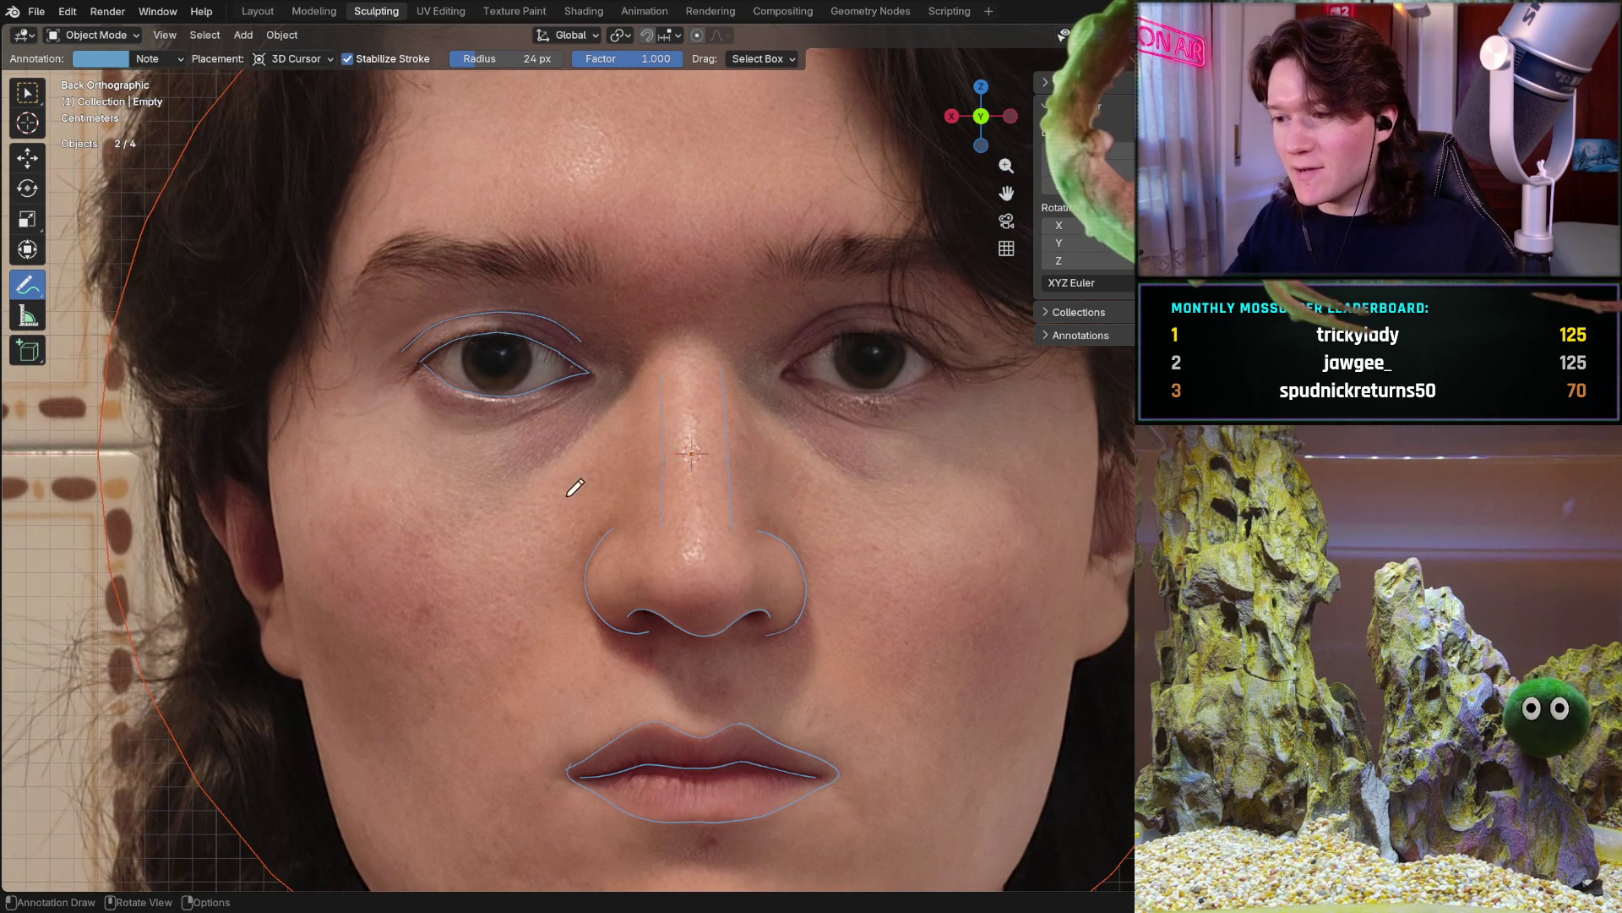
shift+middle_drag(682, 415, 420, 404)
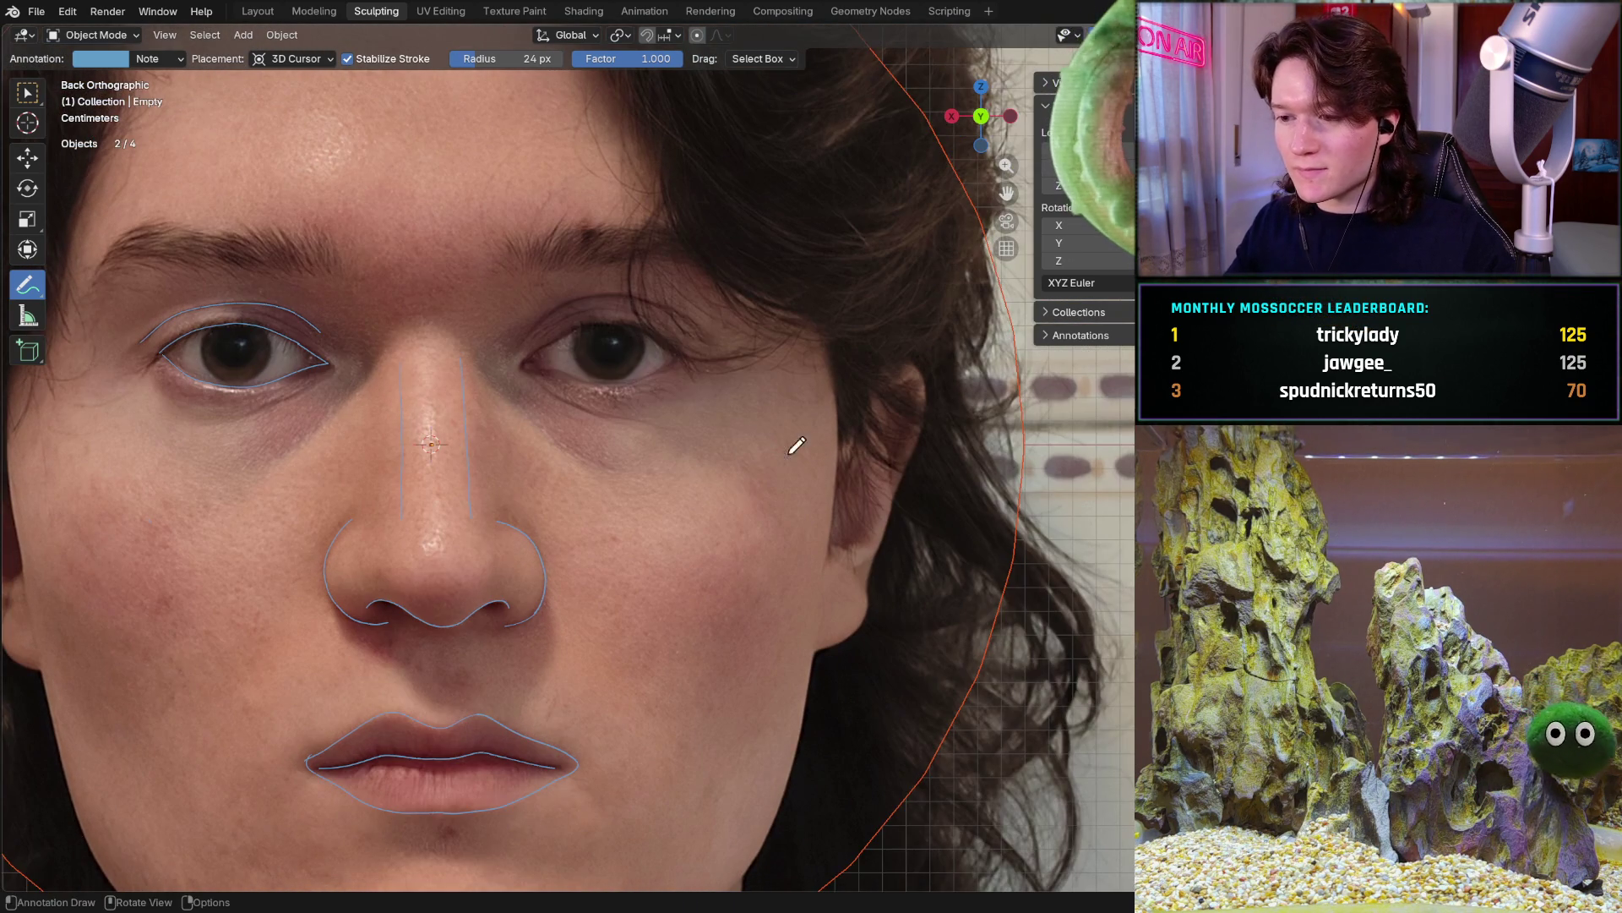
mouse_move(871, 483)
ctrl+middle_down()
mouse_move(898, 463)
mouse_move(859, 416)
mouse_move(651, 428)
ctrl+middle_up()
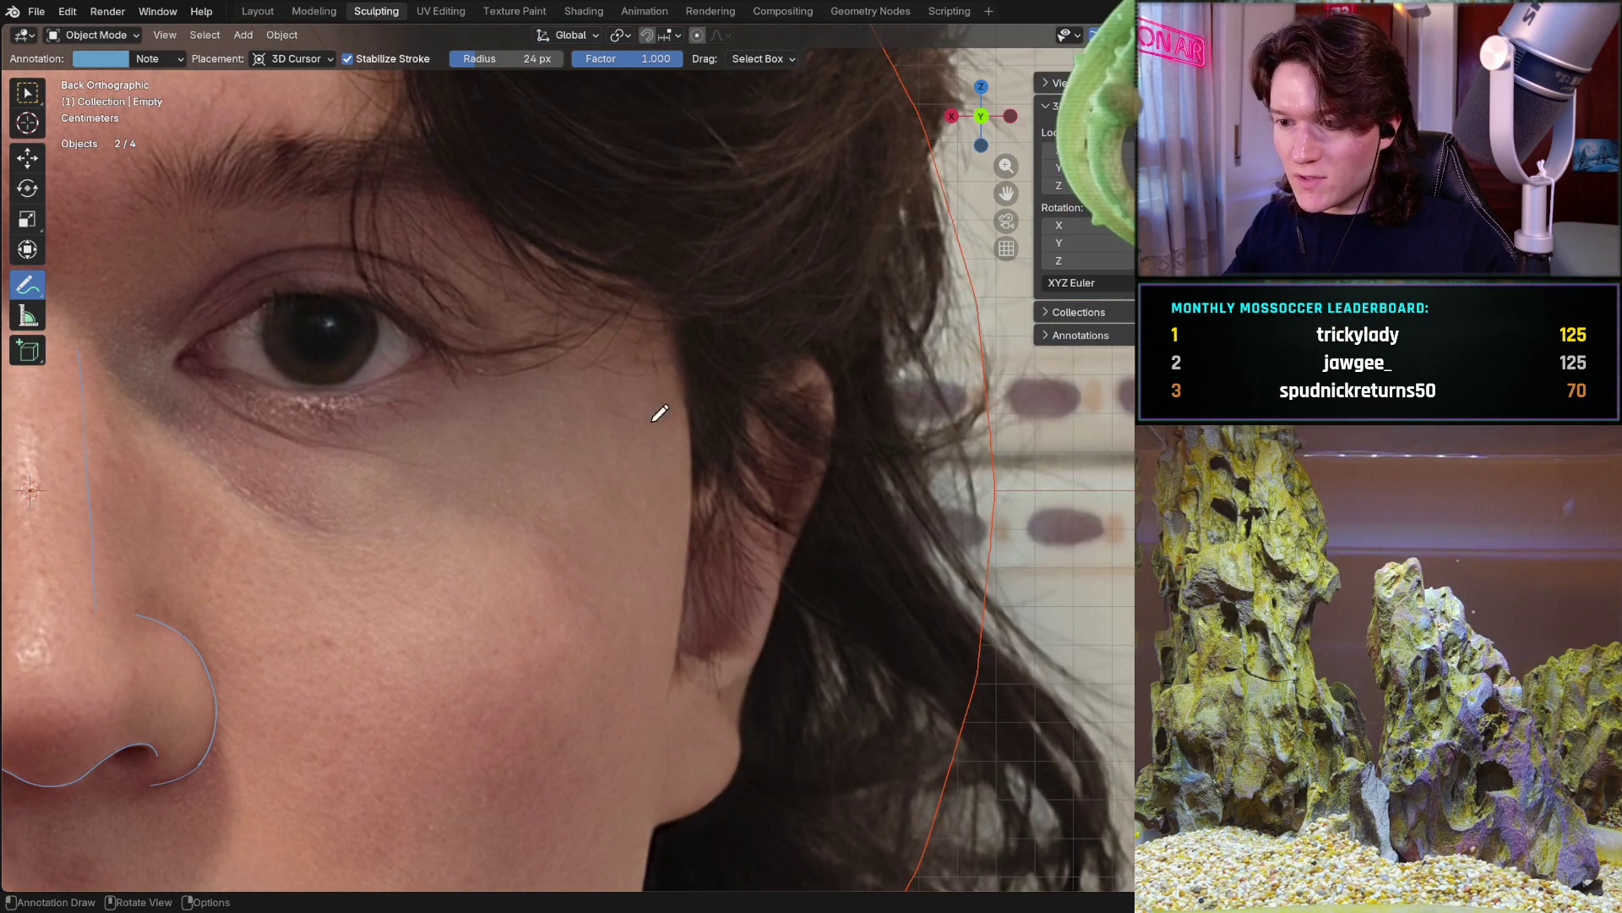
mouse_move(671, 326)
ctrl+middle_down()
mouse_move(507, 517)
mouse_move(826, 372)
mouse_move(535, 371)
ctrl+middle_up()
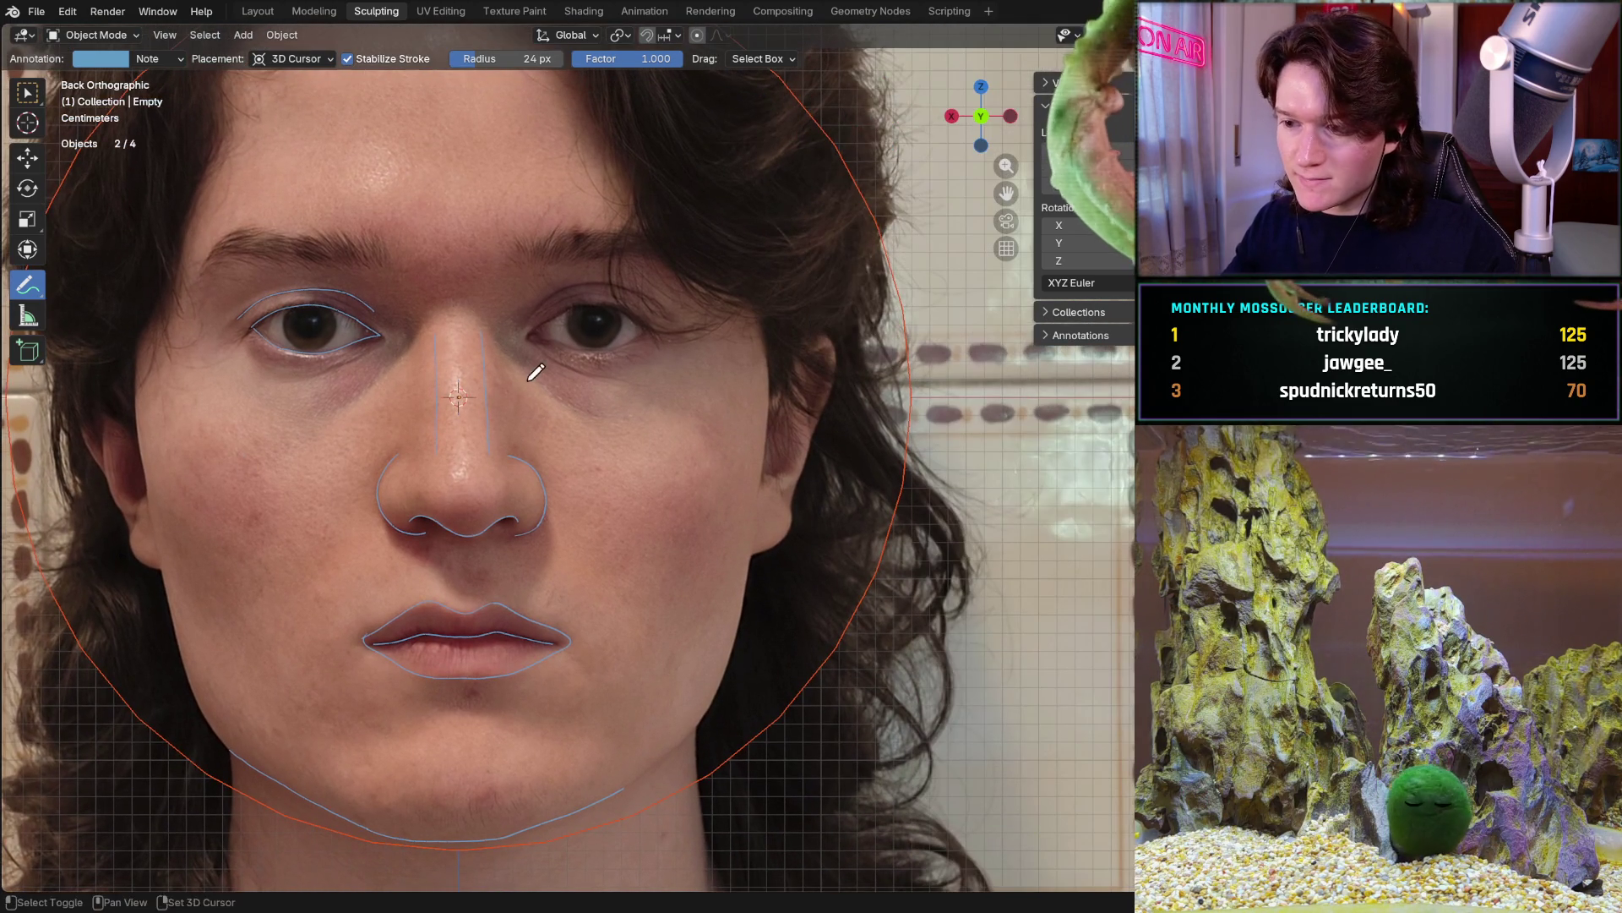
mouse_move(740, 480)
ctrl+middle_down()
mouse_move(768, 490)
mouse_move(768, 425)
mouse_move(662, 474)
mouse_move(732, 479)
mouse_move(561, 409)
mouse_move(610, 512)
ctrl+middle_up()
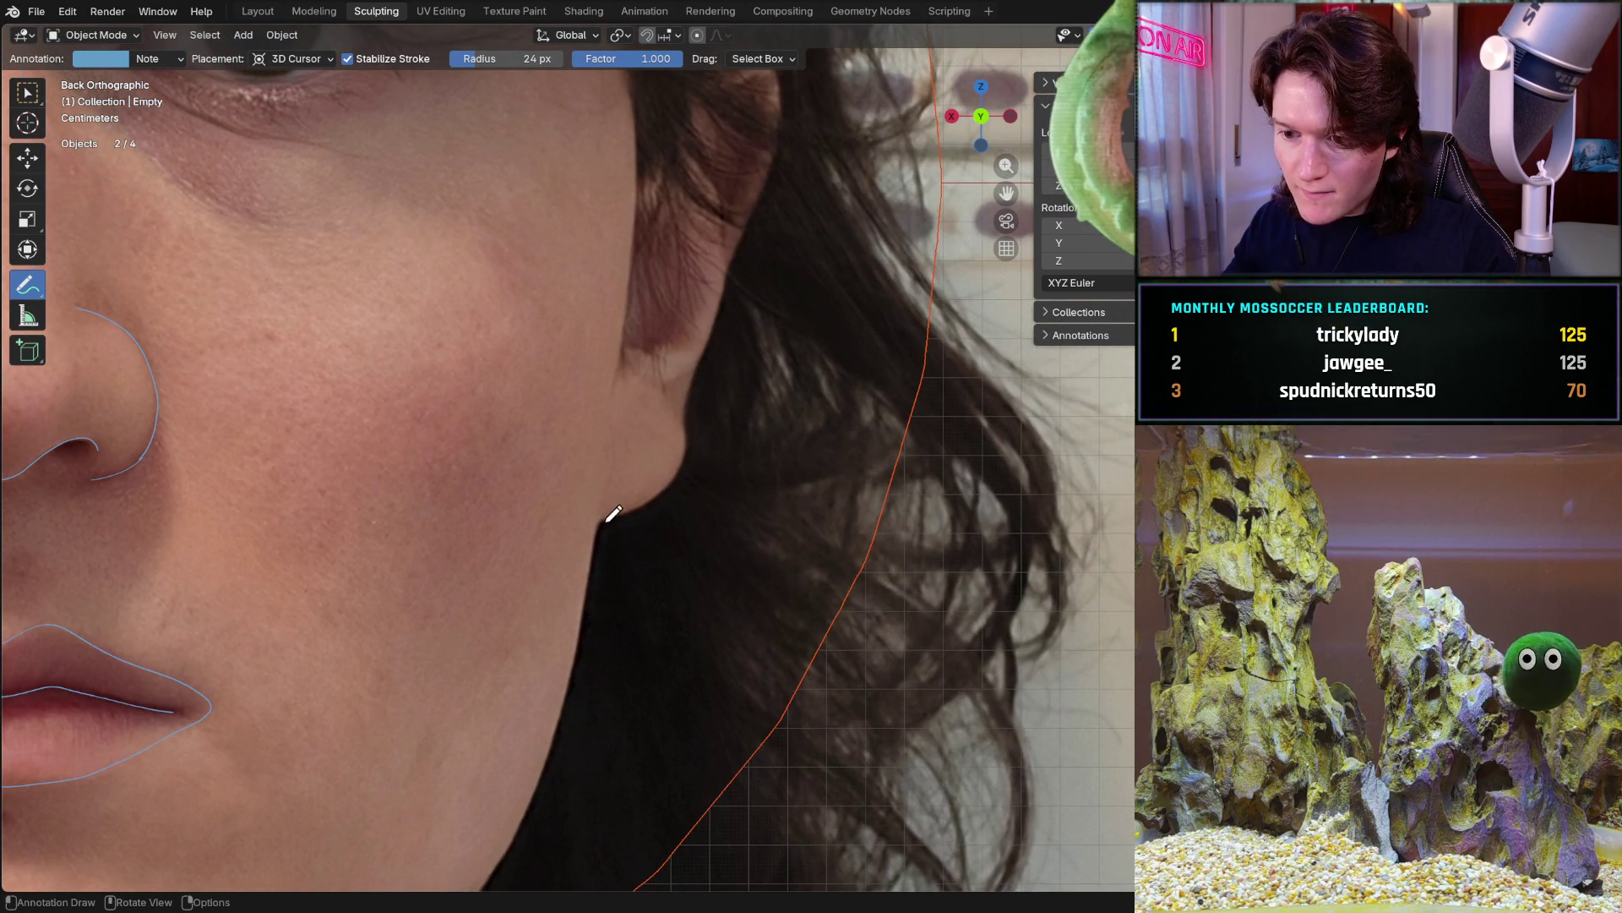
- Draw the jaw line from below the ear up along the cheek edge toward the ear
mouse_move(617, 505)
mouse_down()
mouse_move(602, 503)
mouse_move(639, 496)
mouse_up()
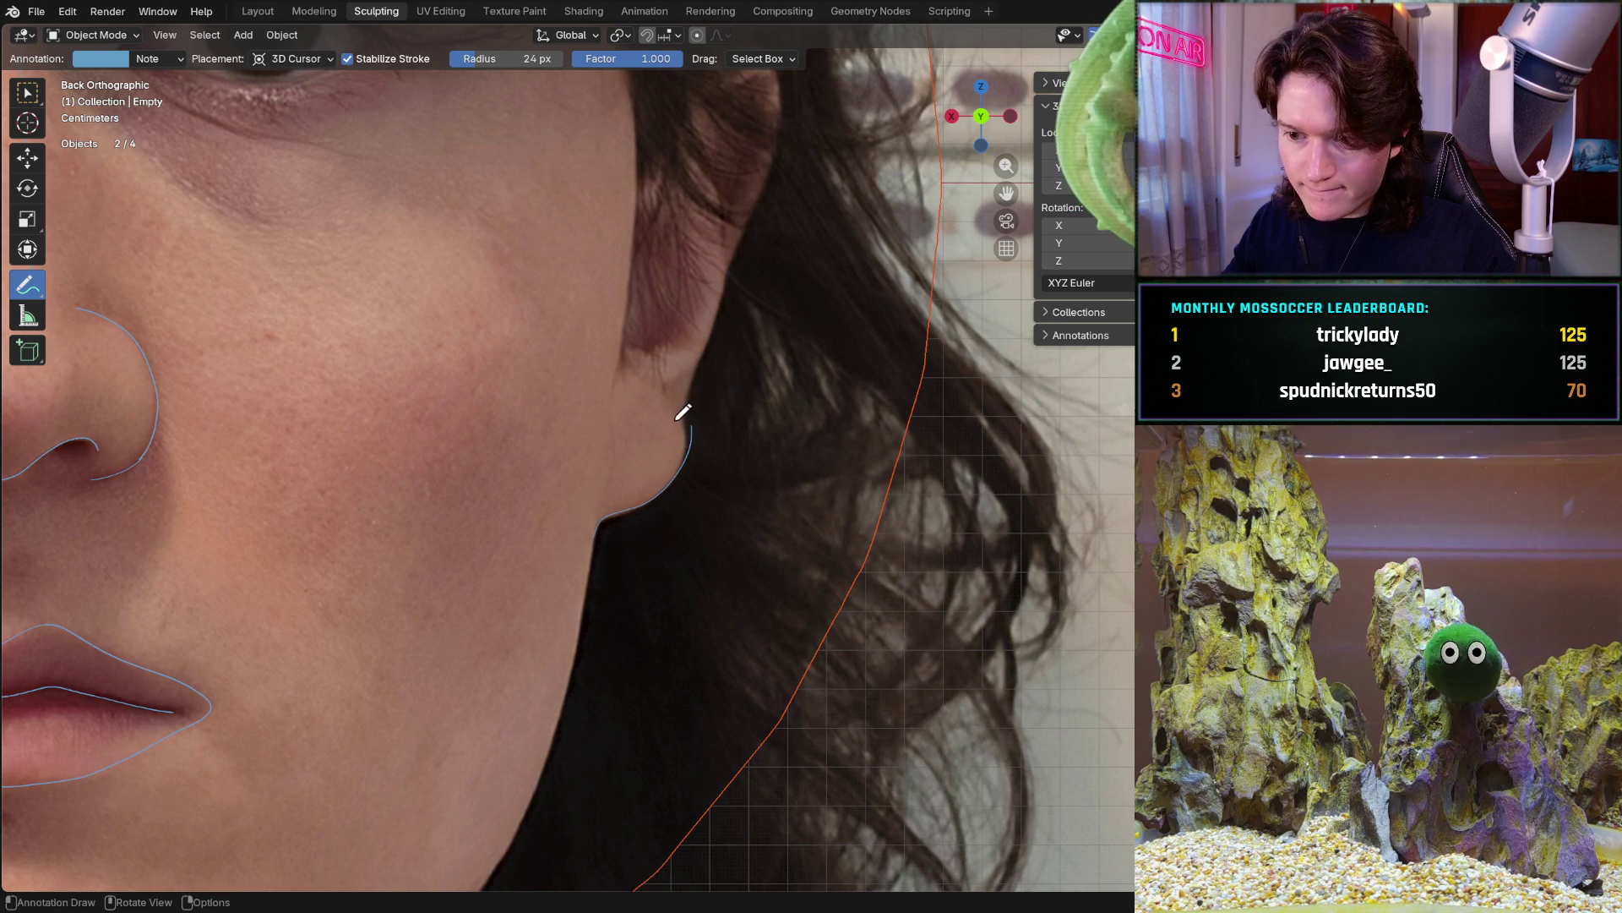
key(ctrl)
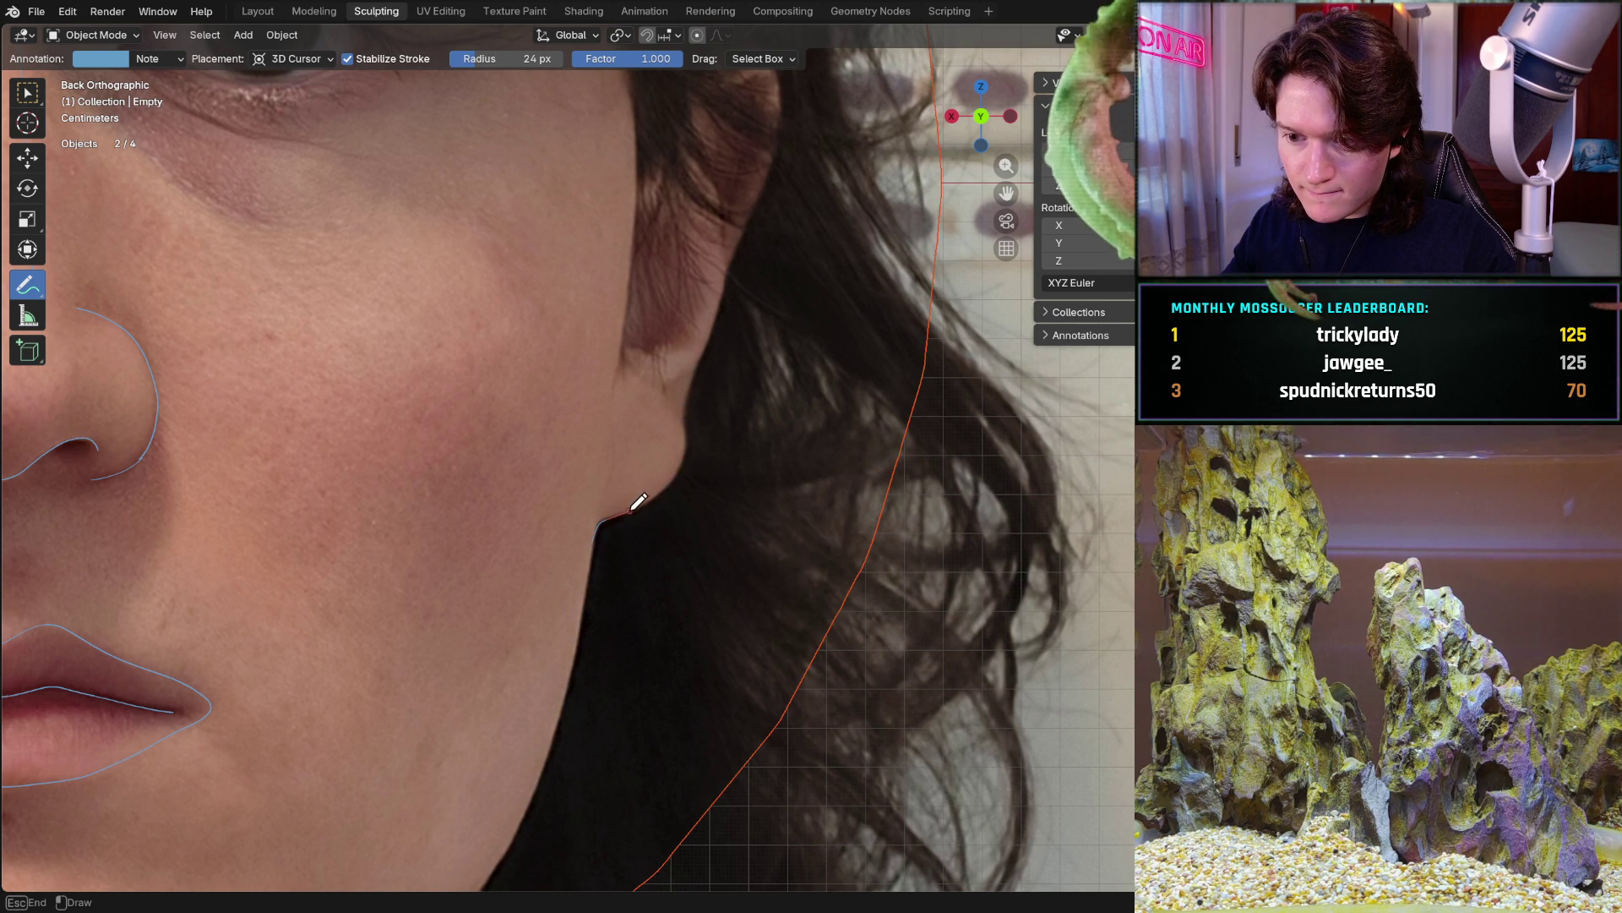
mouse_move(650, 497)
mouse_down()
mouse_move(694, 453)
mouse_move(695, 378)
mouse_move(762, 212)
mouse_up()
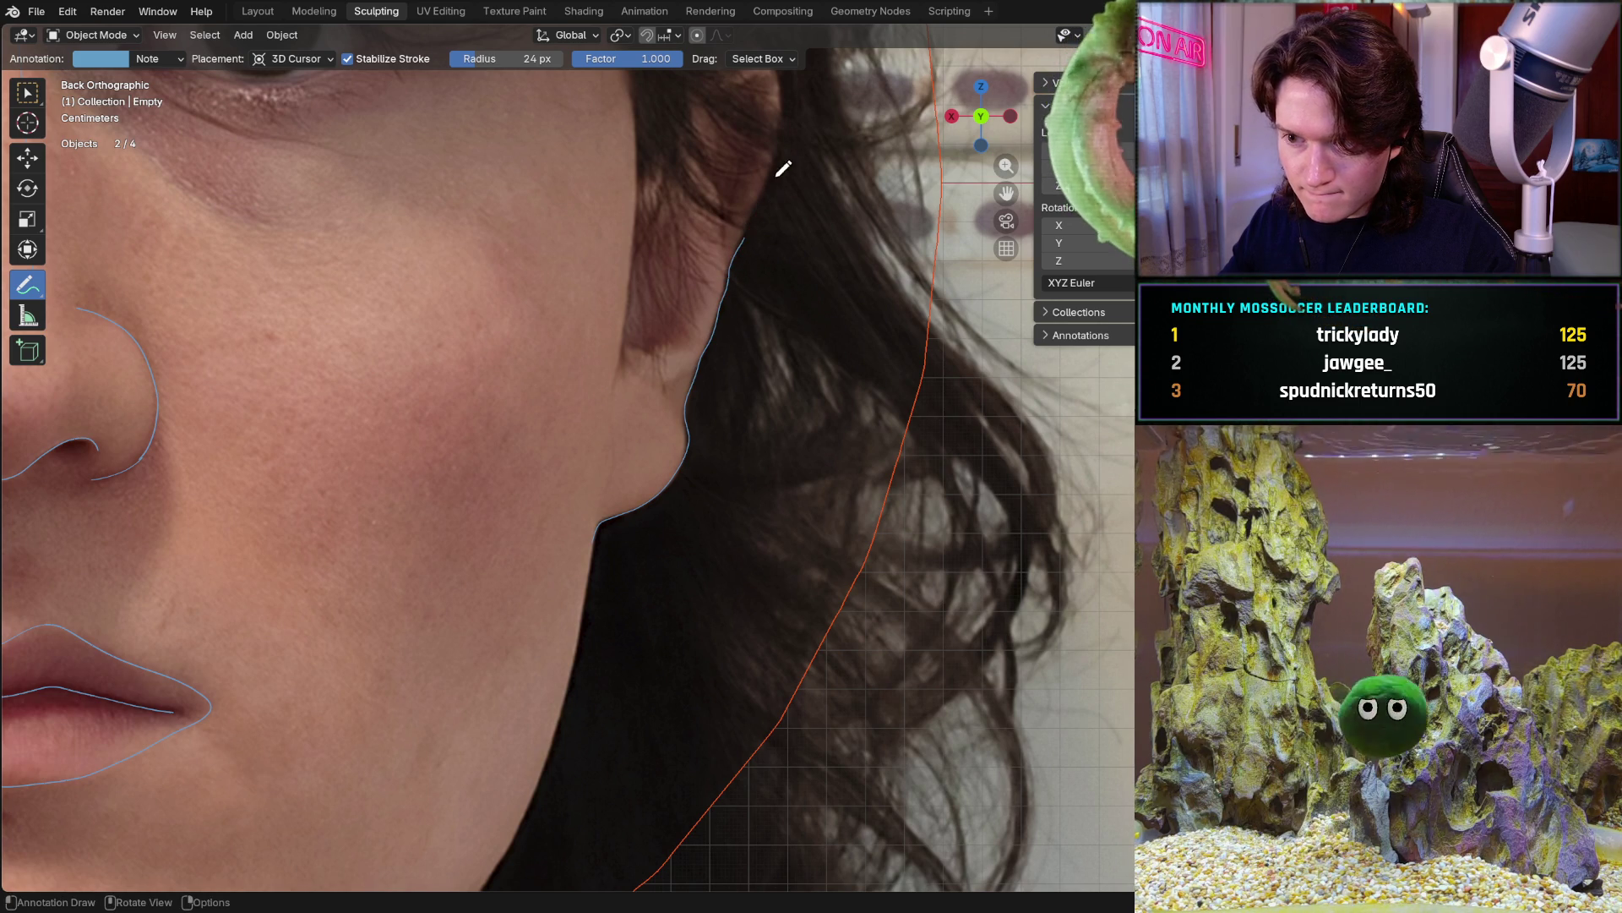
shift+middle_drag(772, 196, 699, 449)
- Start the ear outline where the jaw line ends and trace it up the ear's edge
scroll(698, 362, up, 3)
scroll(698, 362, up, 1)
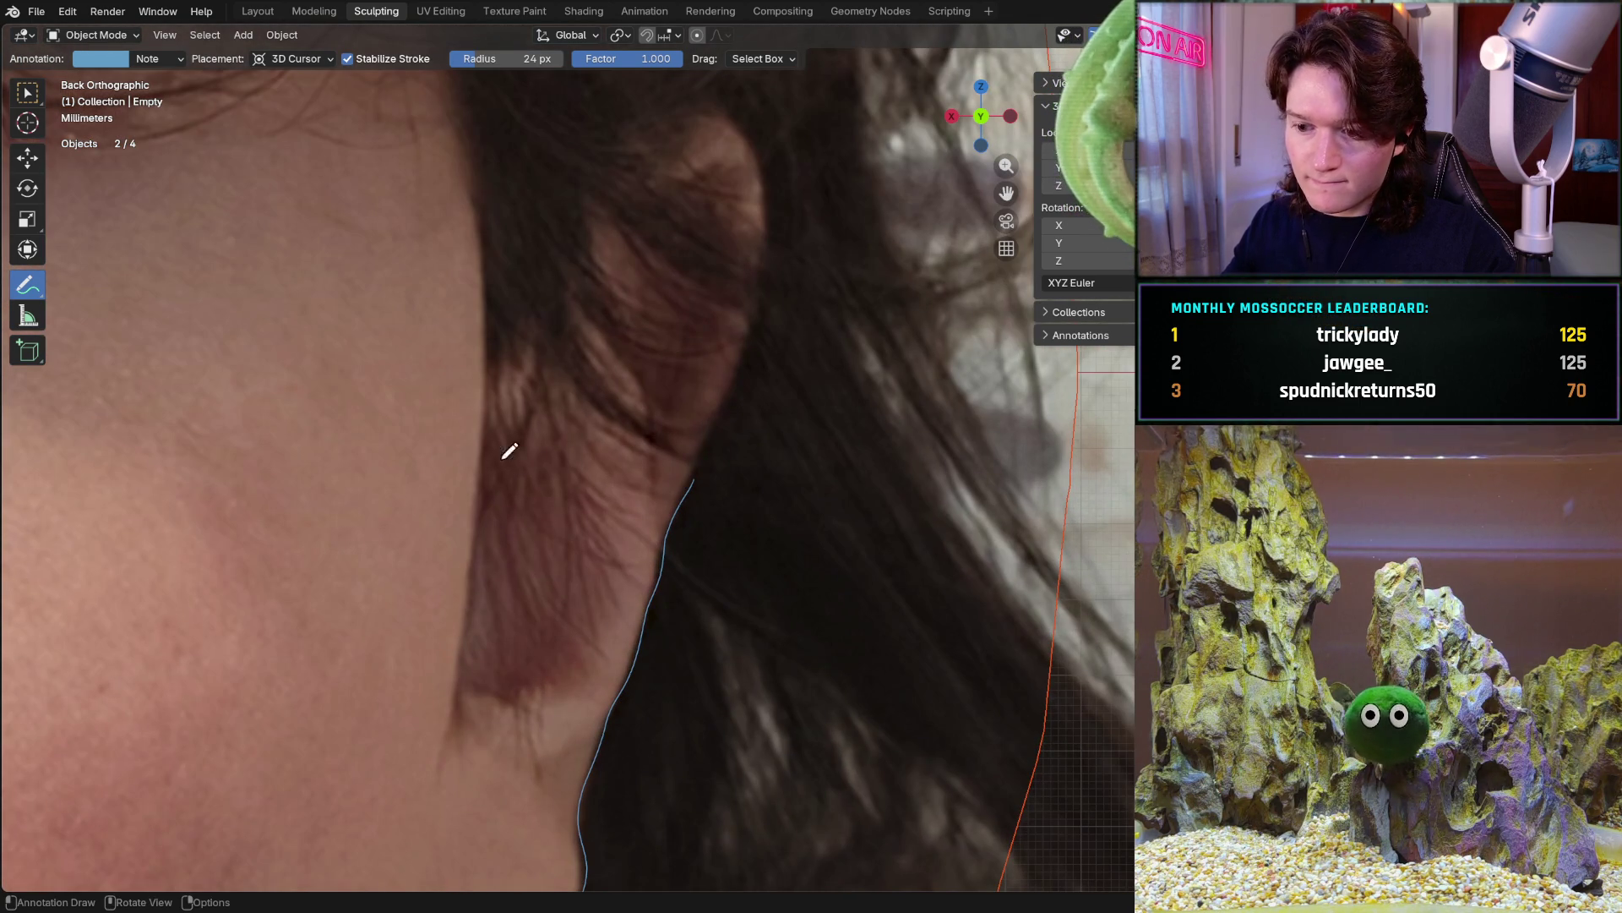
mouse_move(27, 284)
mouse_down()
mouse_move(84, 298)
mouse_move(84, 411)
mouse_up()
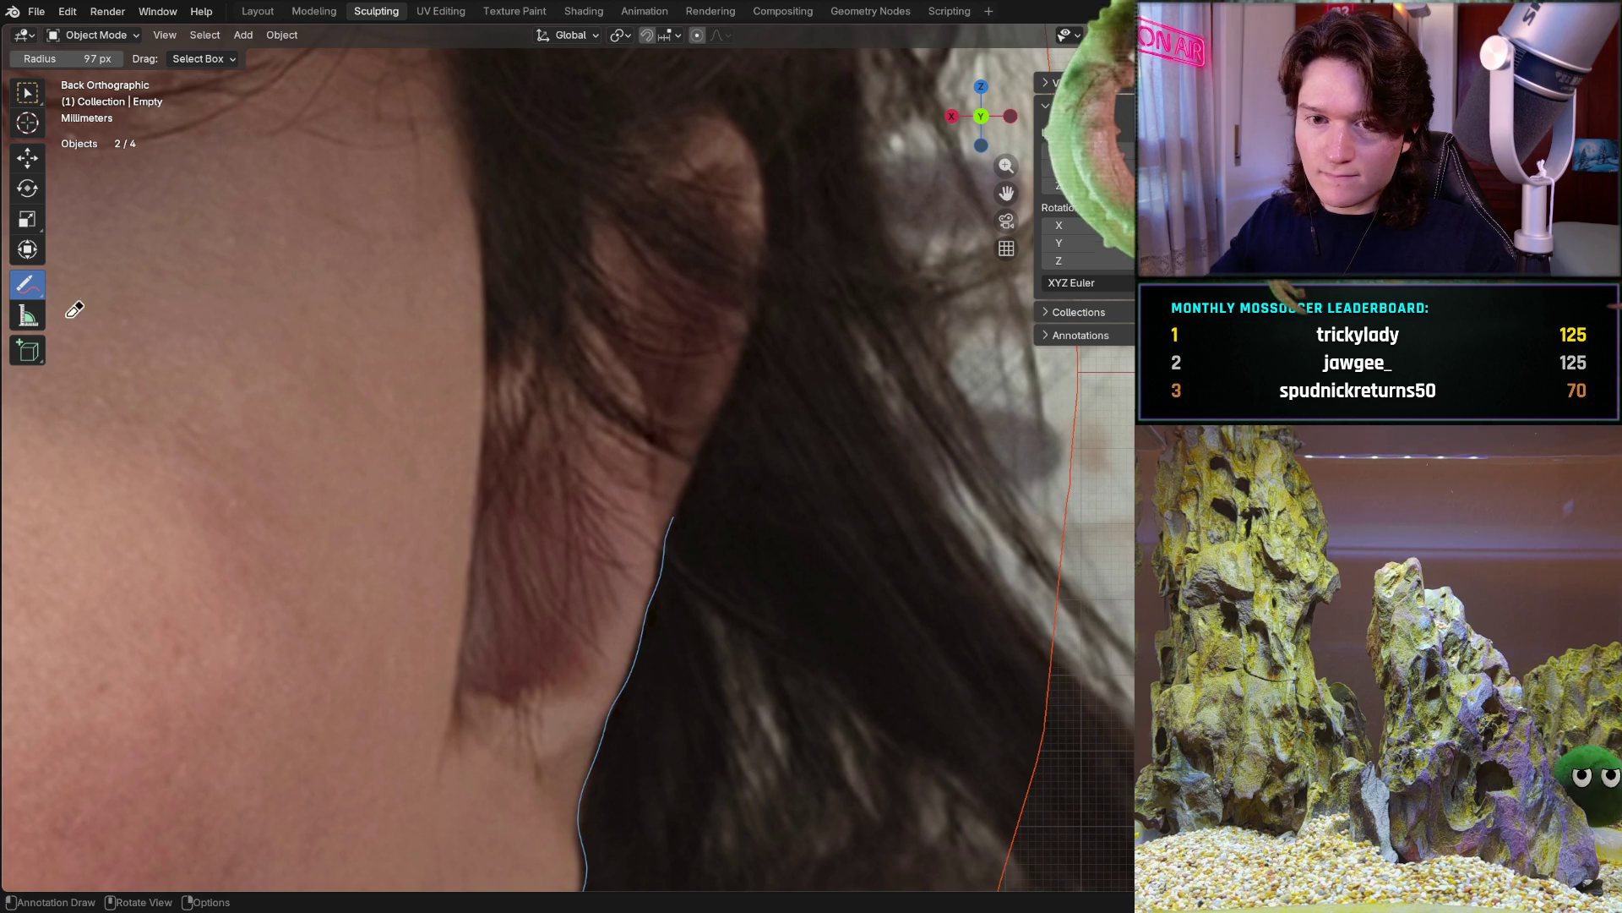
drag(27, 285, 138, 278)
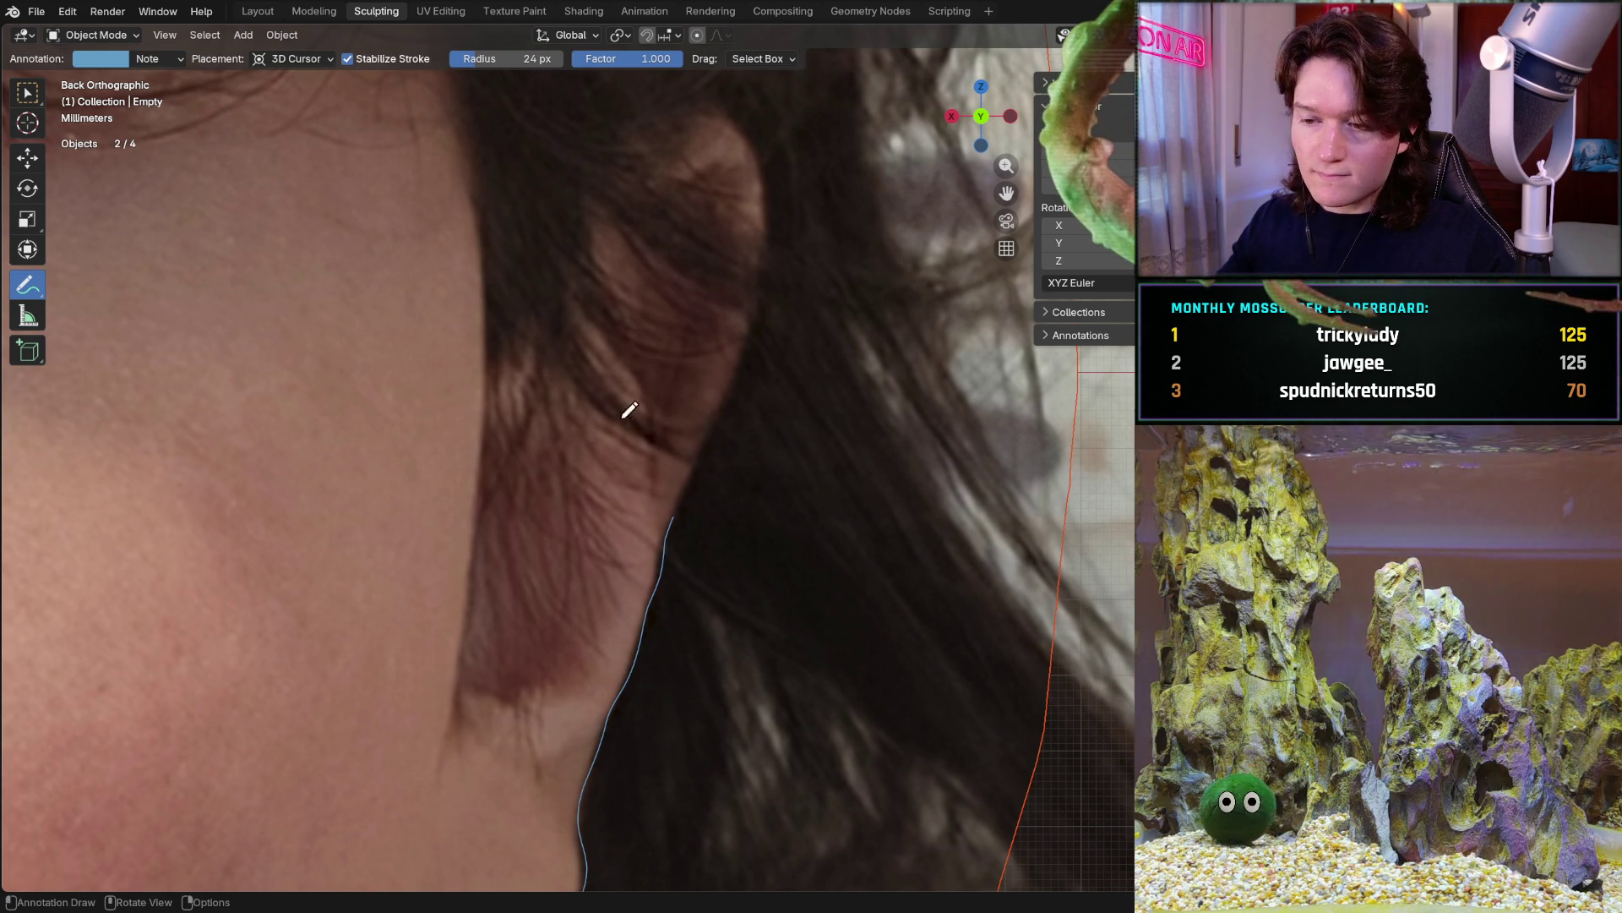
mouse_move(674, 507)
mouse_down()
mouse_move(706, 478)
mouse_move(678, 497)
mouse_move(699, 455)
mouse_up()
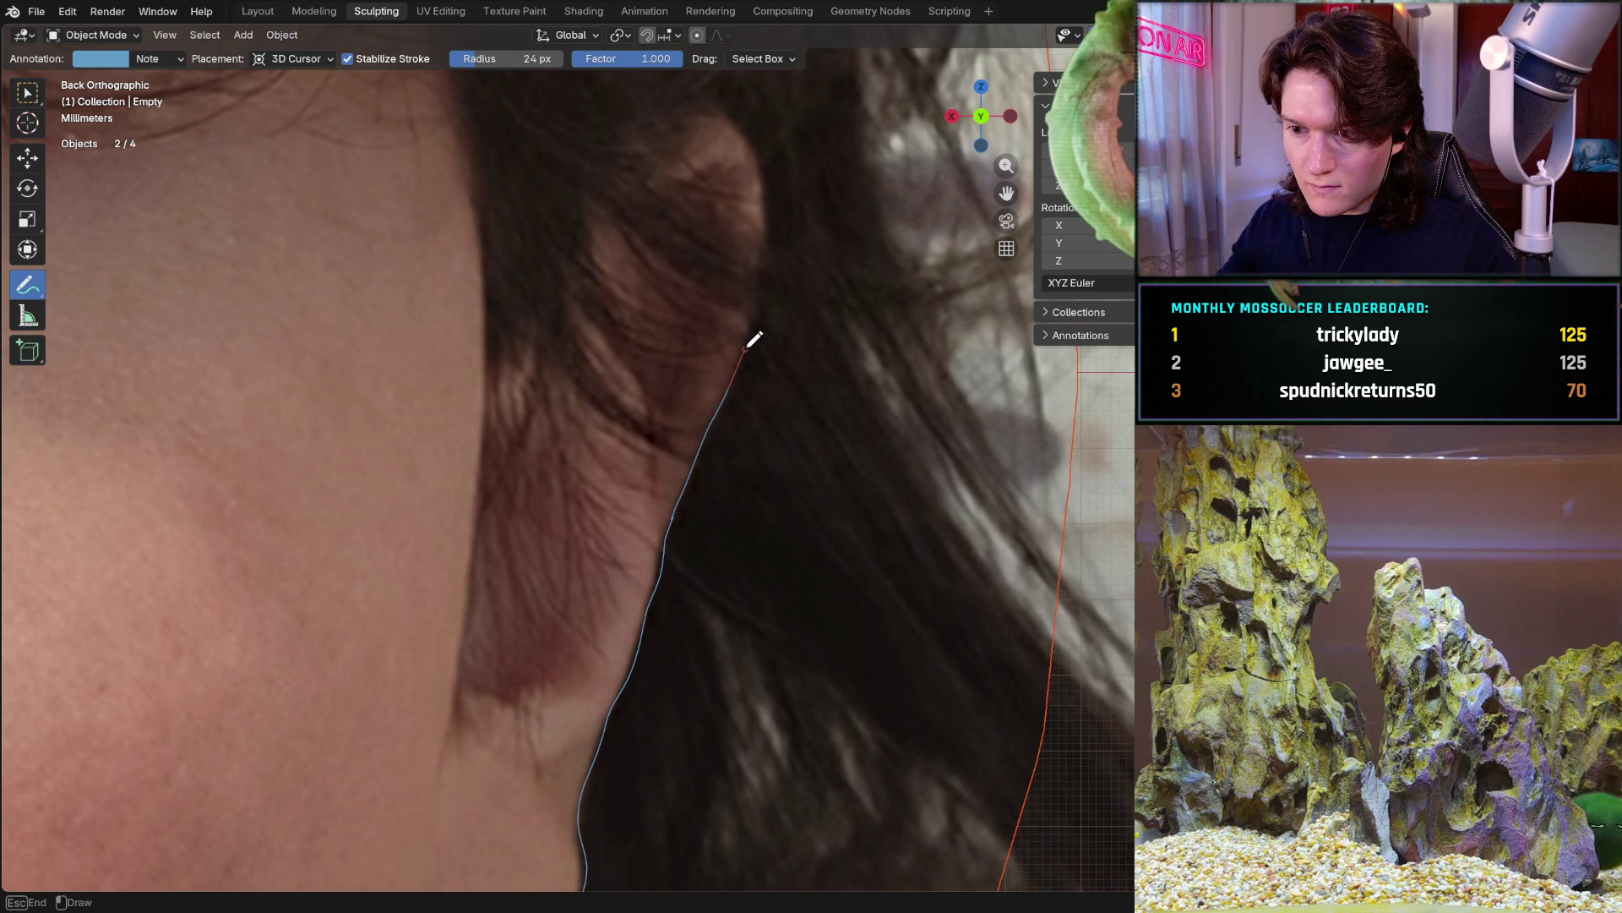
mouse_move(757, 303)
mouse_down()
mouse_move(769, 195)
mouse_move(748, 122)
mouse_move(734, 101)
mouse_move(636, 111)
mouse_move(589, 151)
mouse_move(495, 326)
mouse_move(484, 418)
mouse_up()
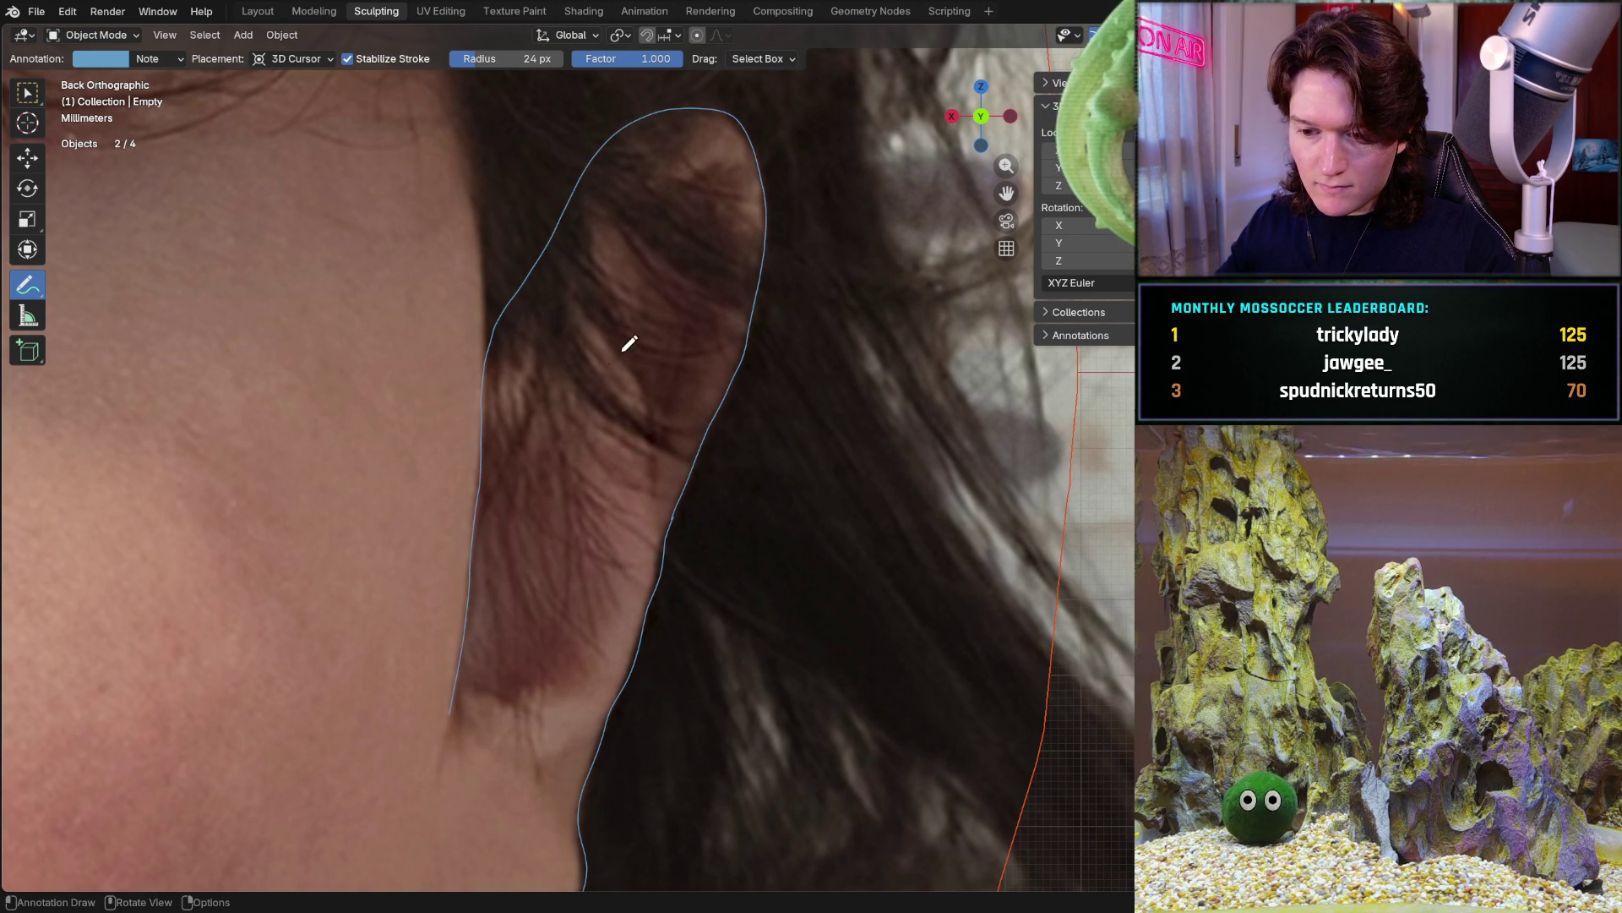
- Erase the faulty upper-left part of the ear outline and return to Annotate
scroll(617, 355, down, 5)
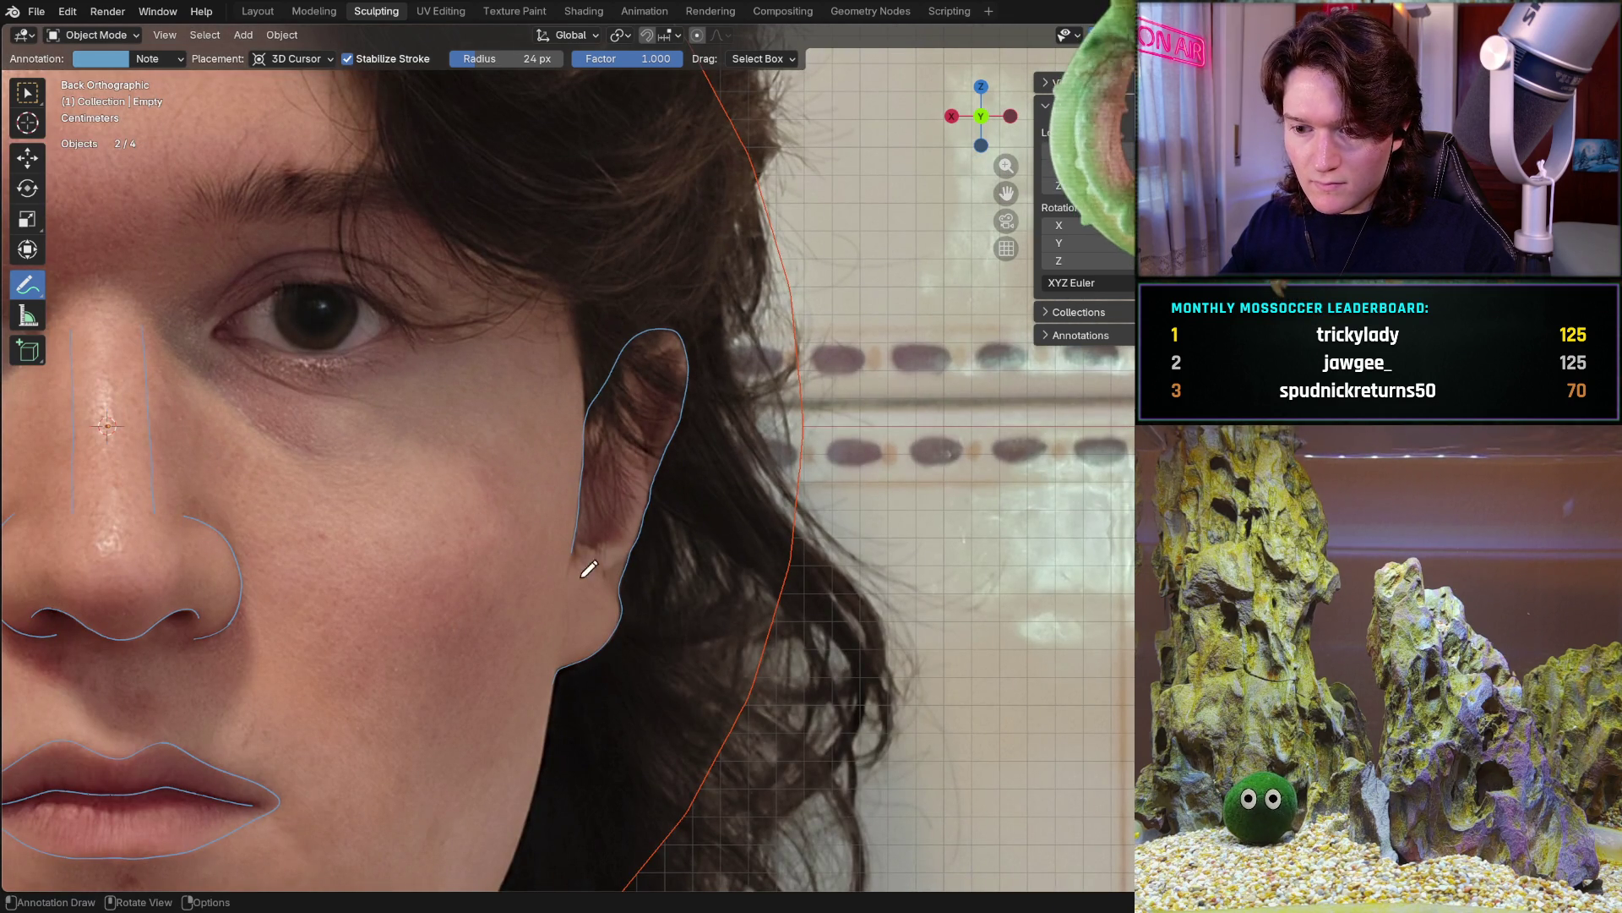
scroll(595, 563, up, 5)
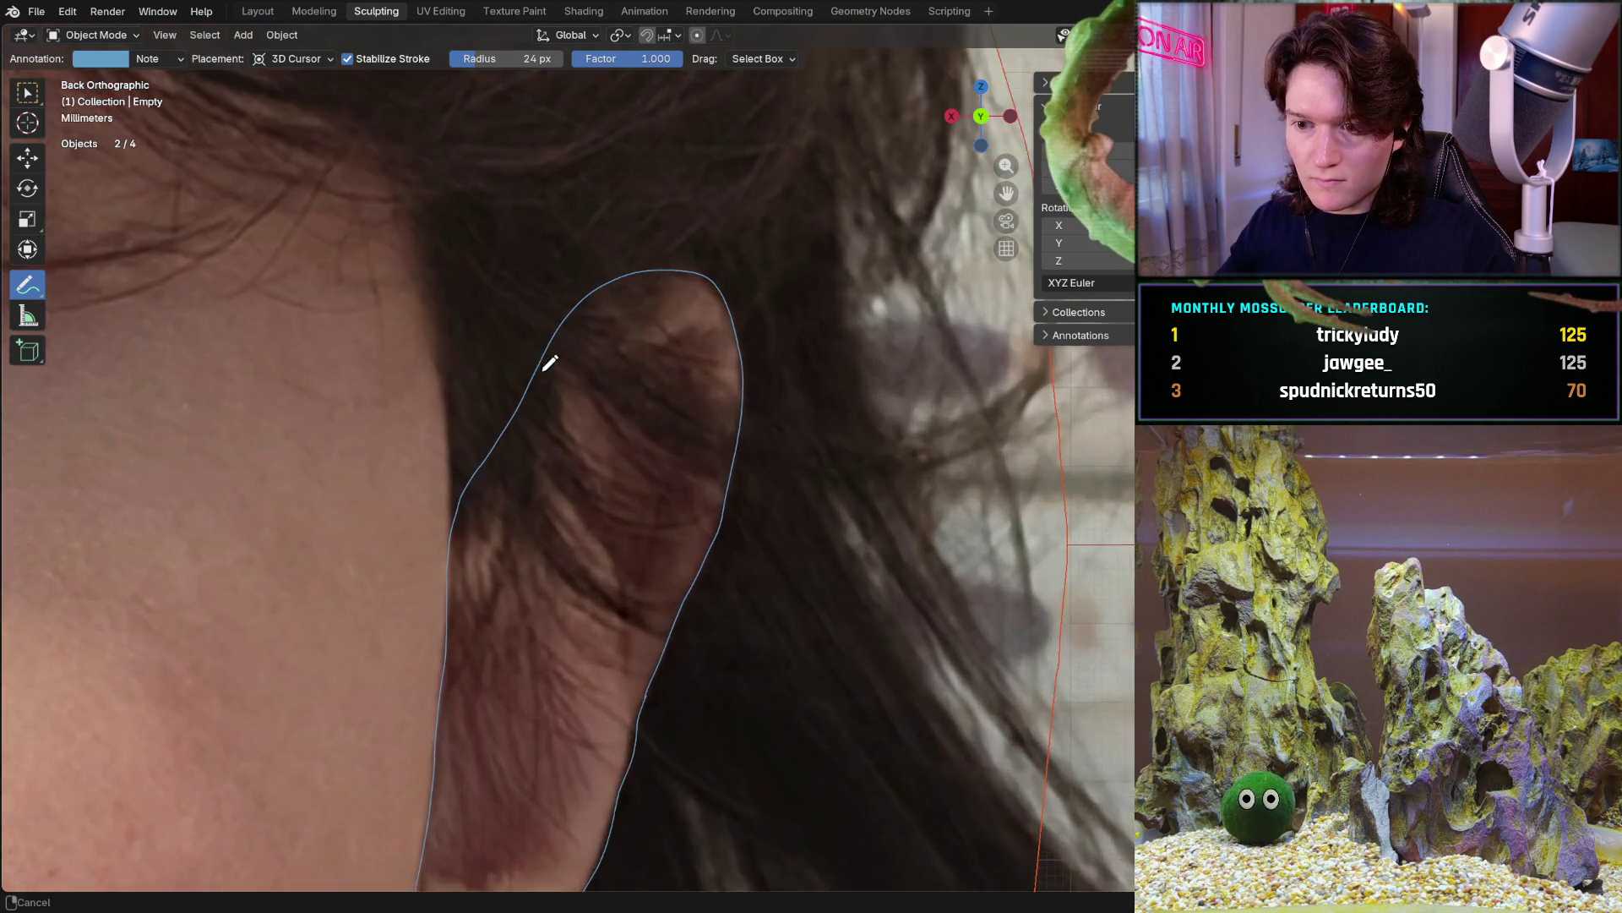
scroll(549, 369, up, 2)
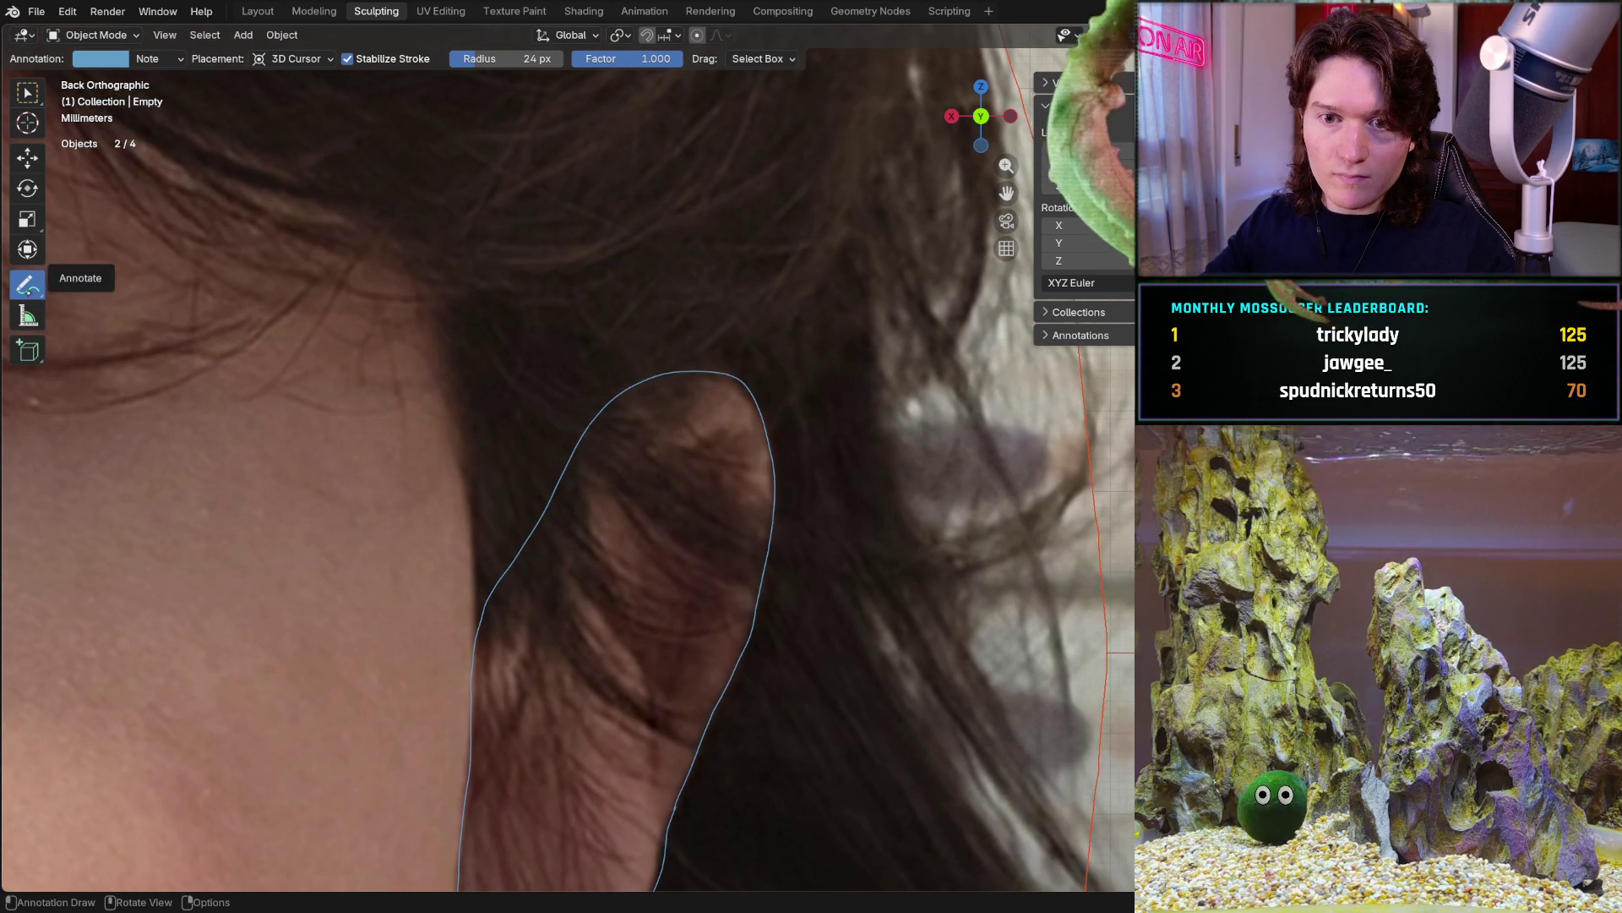
drag(27, 284, 93, 391)
mouse_move(540, 468)
mouse_down()
mouse_move(580, 475)
mouse_move(543, 561)
mouse_move(543, 465)
mouse_move(580, 405)
mouse_move(529, 460)
mouse_move(529, 566)
mouse_up()
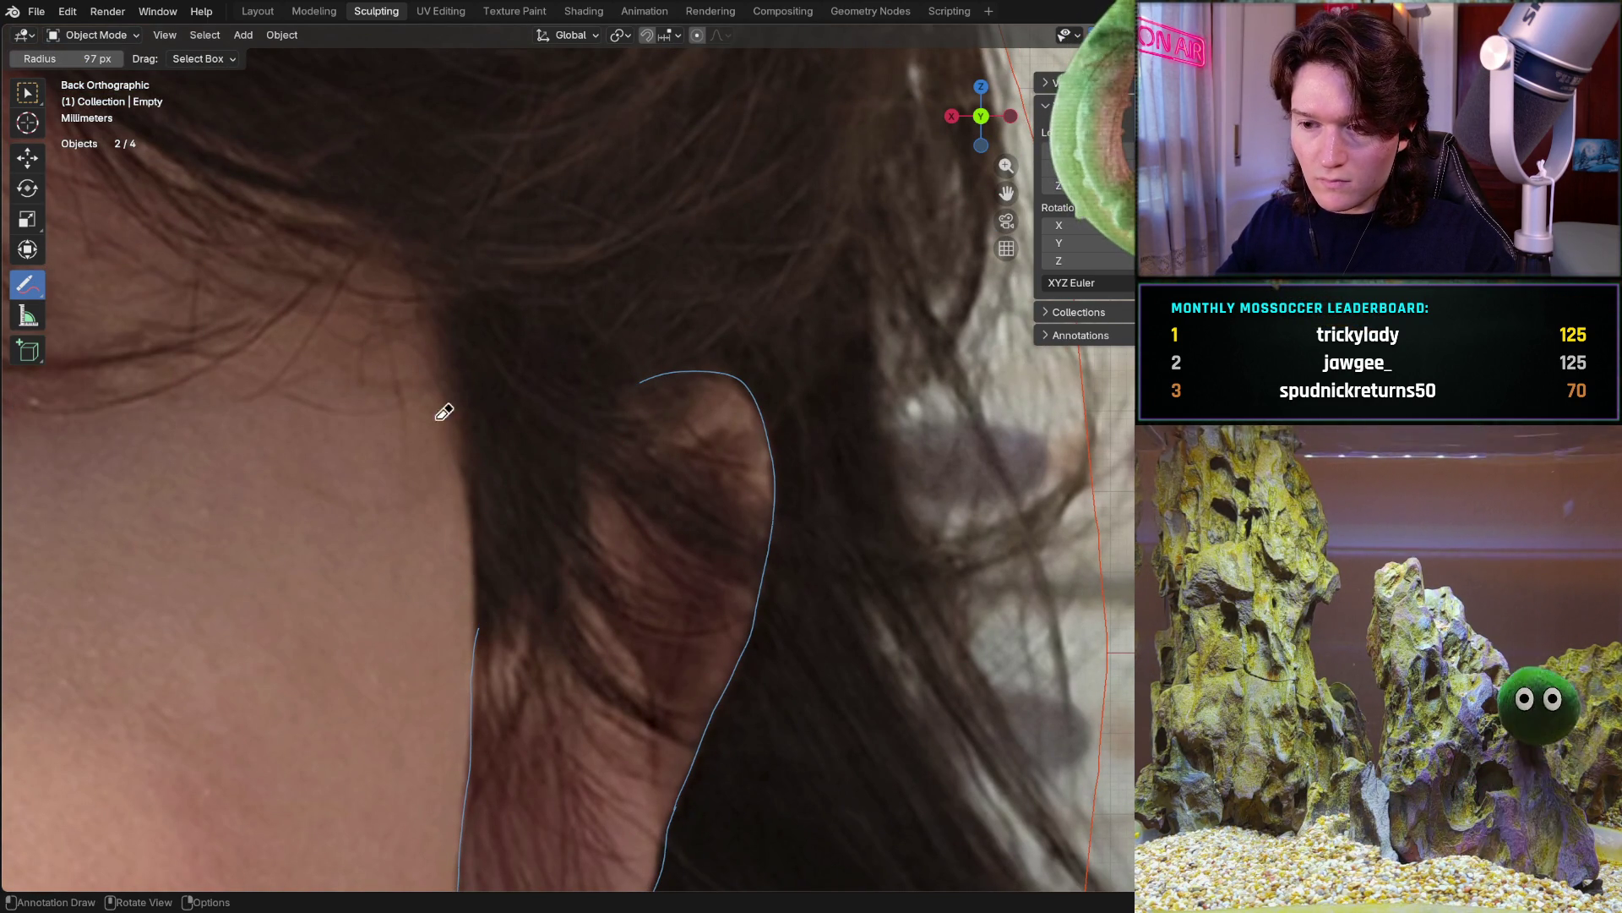
drag(27, 285, 93, 290)
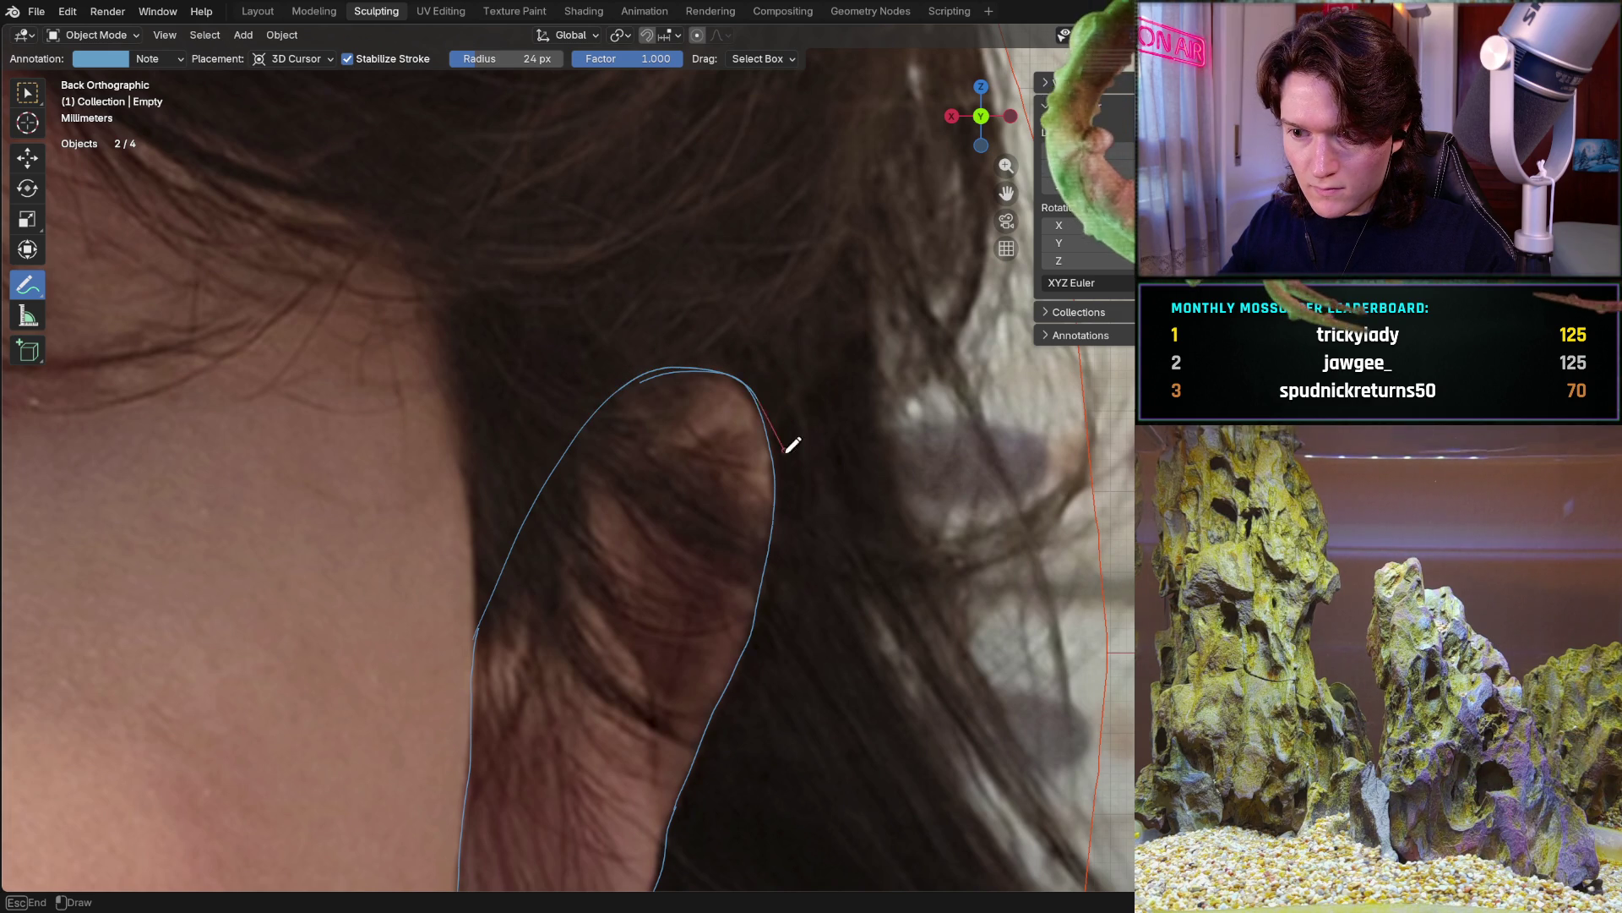
- Redraw the upper-left edge of the ear outline so it arches over the ear top
scroll(759, 274, down, 10)
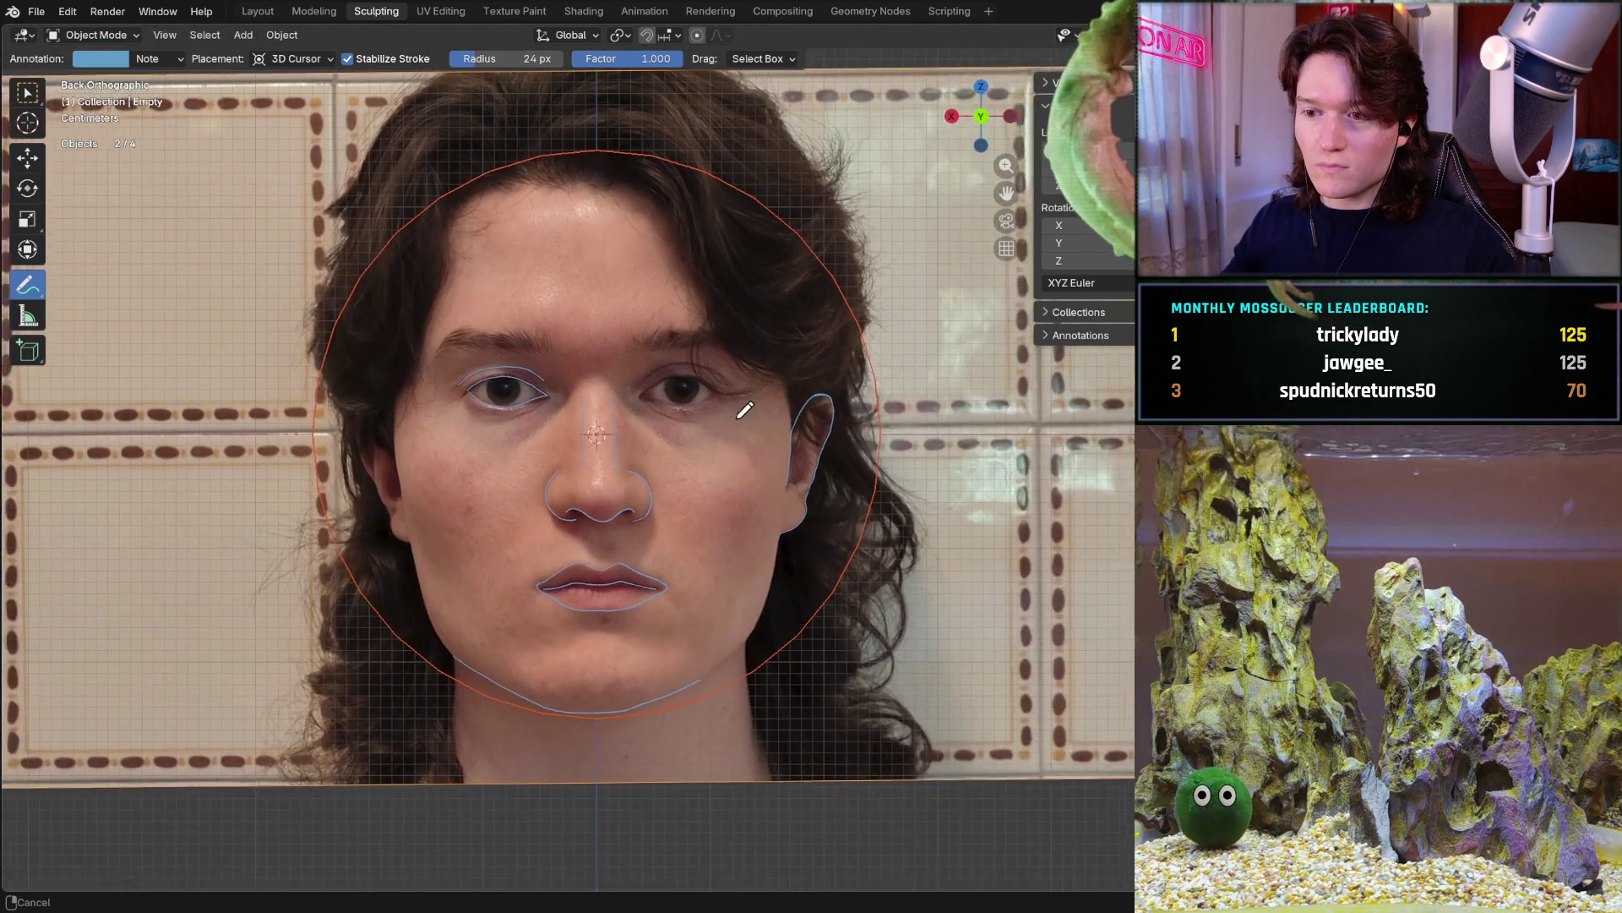
shift+middle_drag(744, 410, 748, 392)
shift+middle_drag(756, 277, 452, 359)
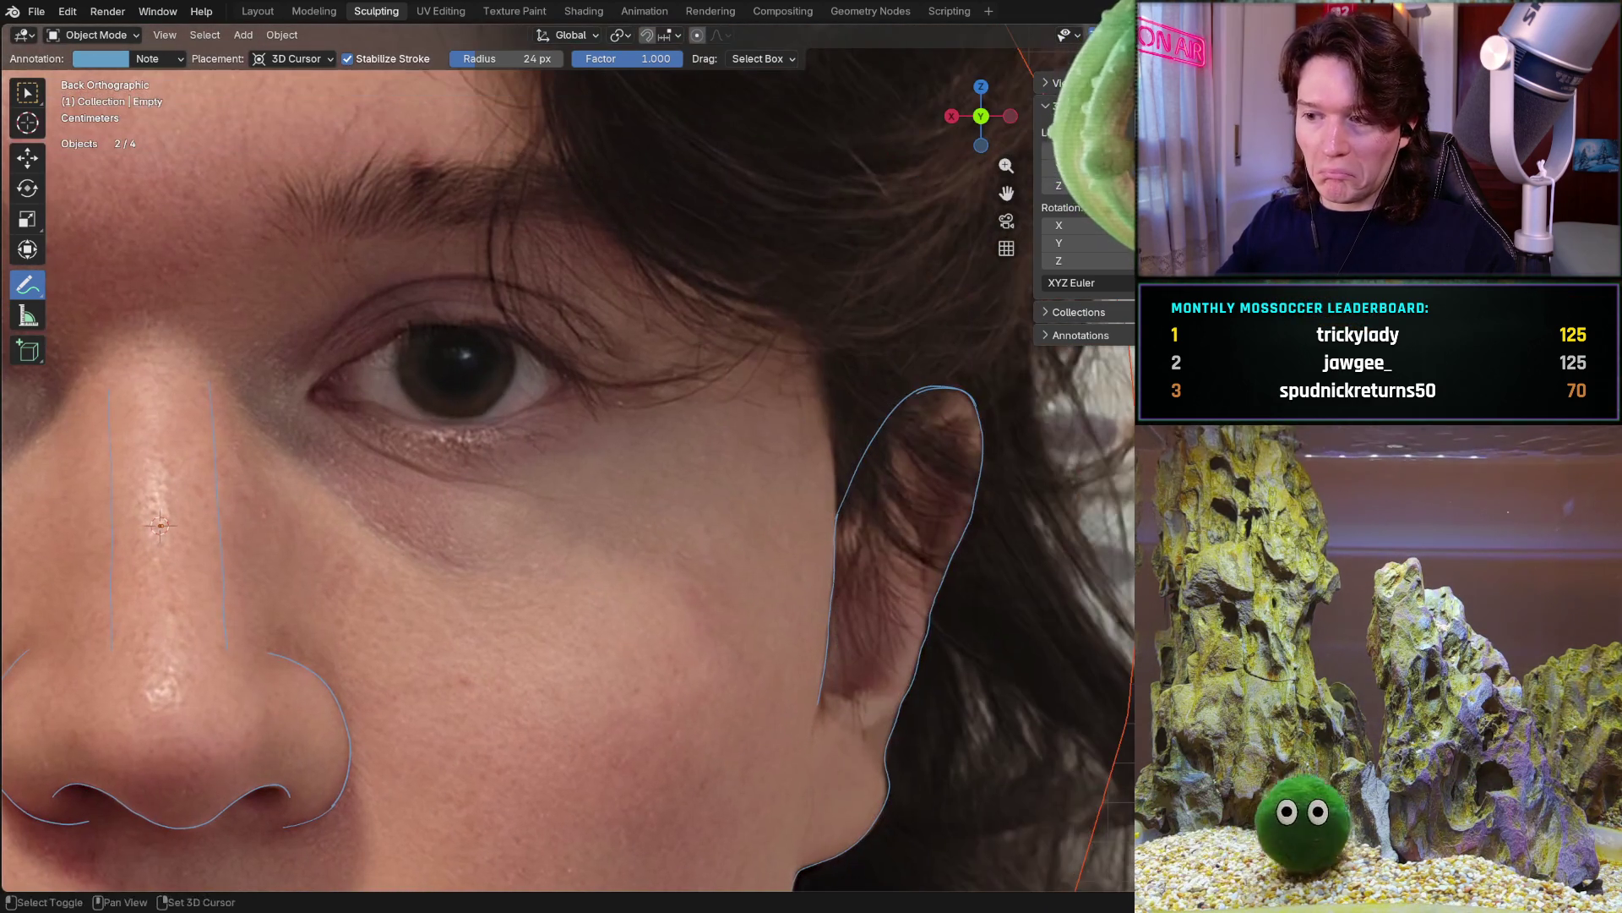
shift+middle_drag(836, 392, 601, 421)
scroll(600, 421, up, 4)
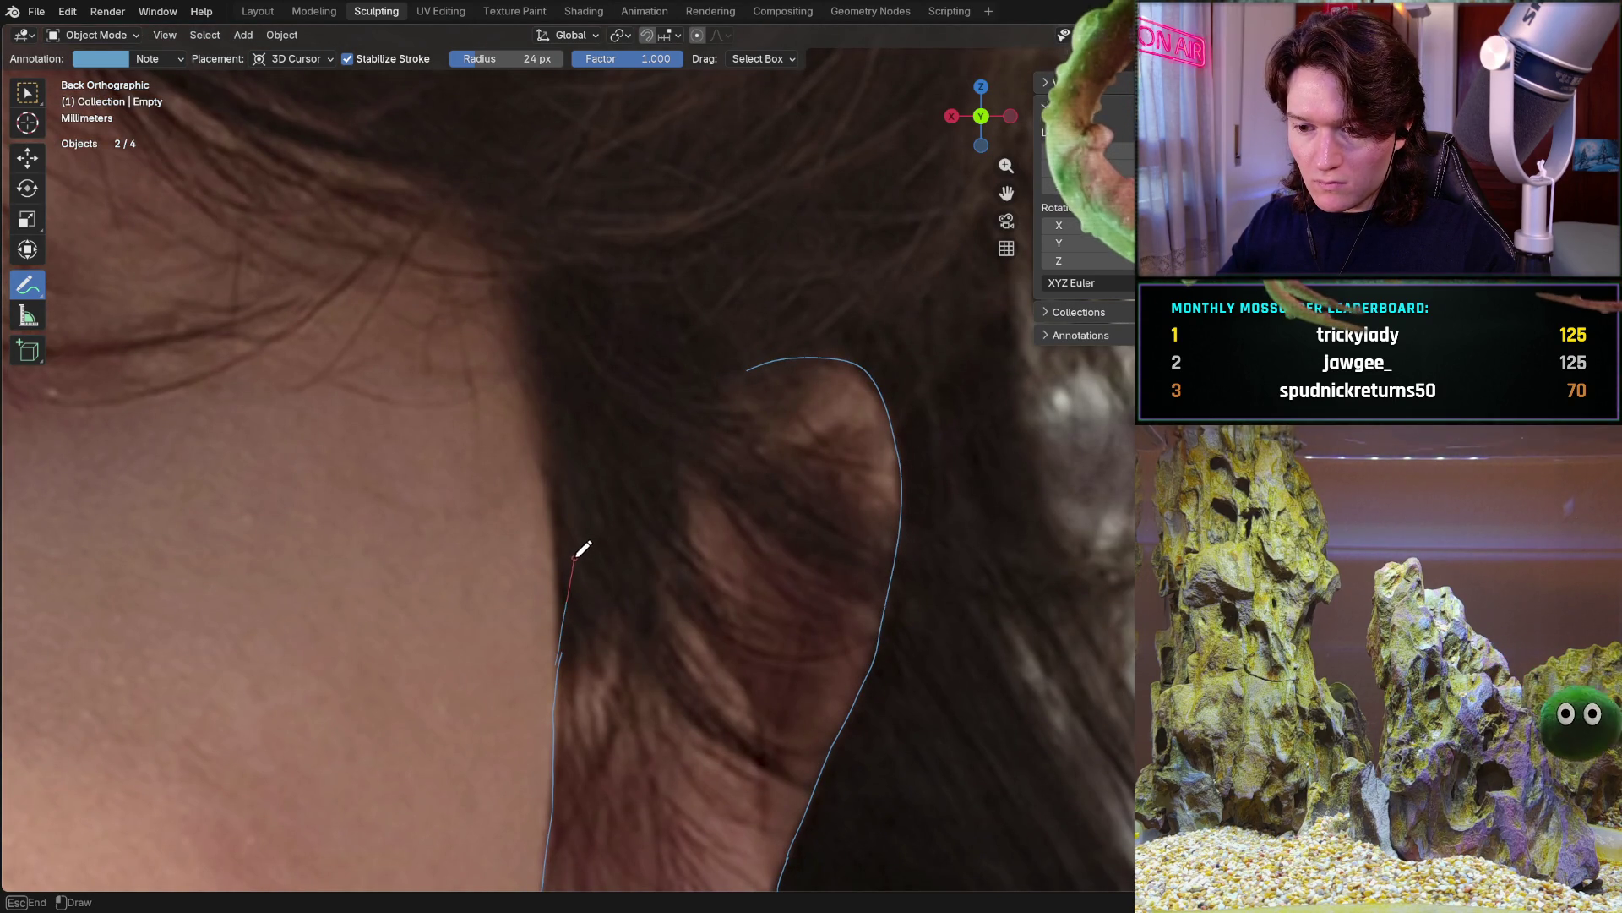
mouse_move(614, 463)
mouse_down()
mouse_move(659, 395)
mouse_move(728, 340)
mouse_move(818, 332)
mouse_up()
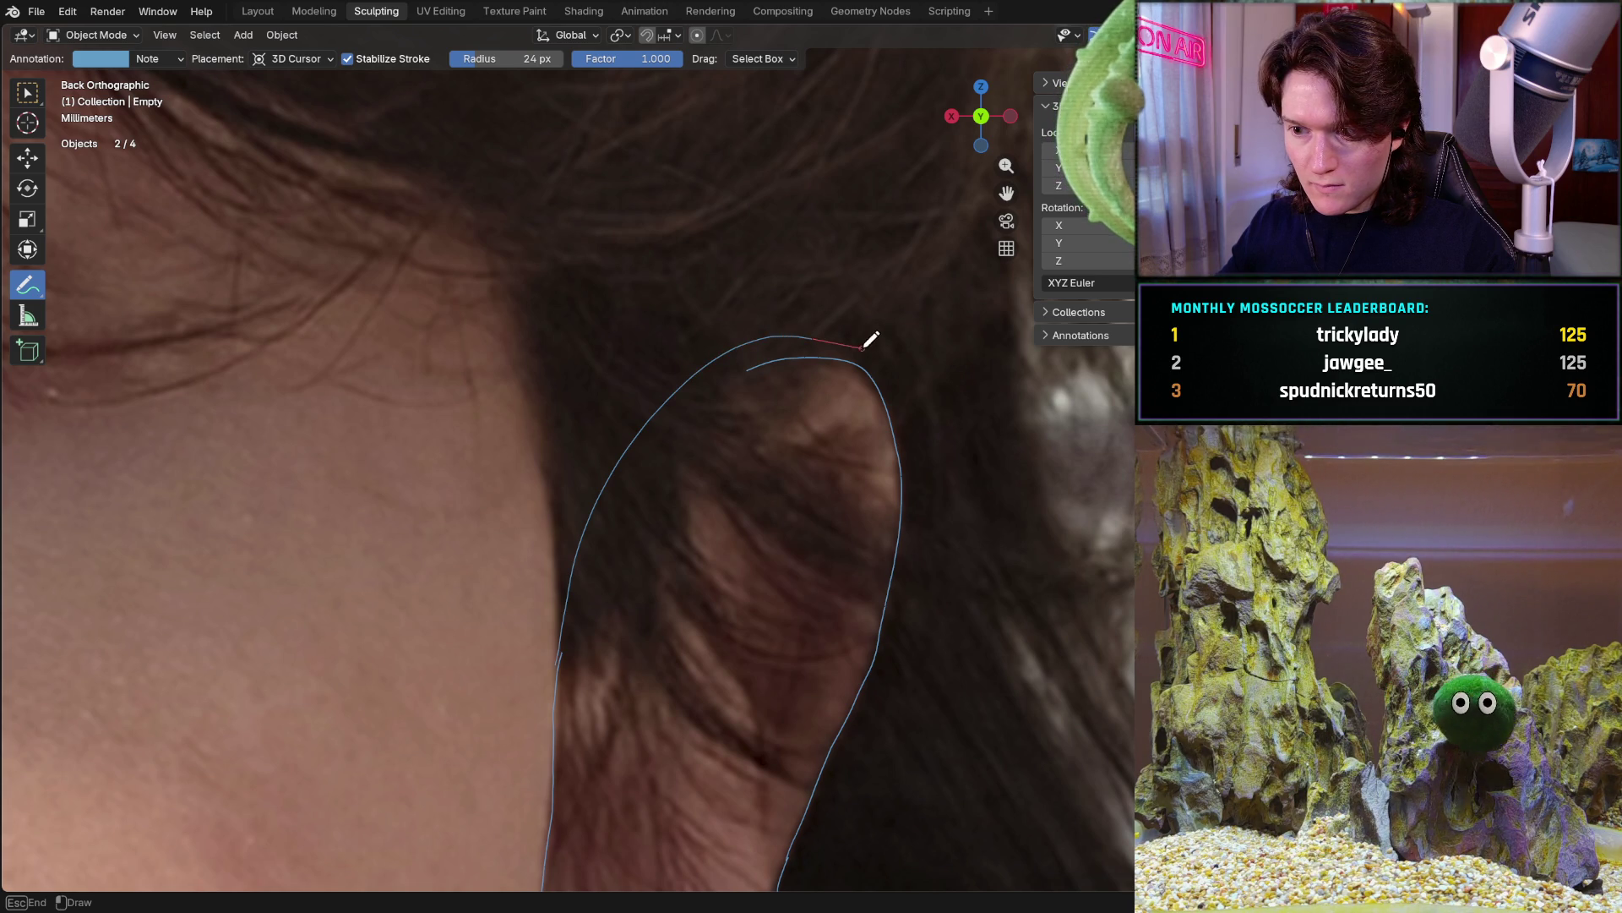
ctrl+middle_drag(861, 272, 860, 380)
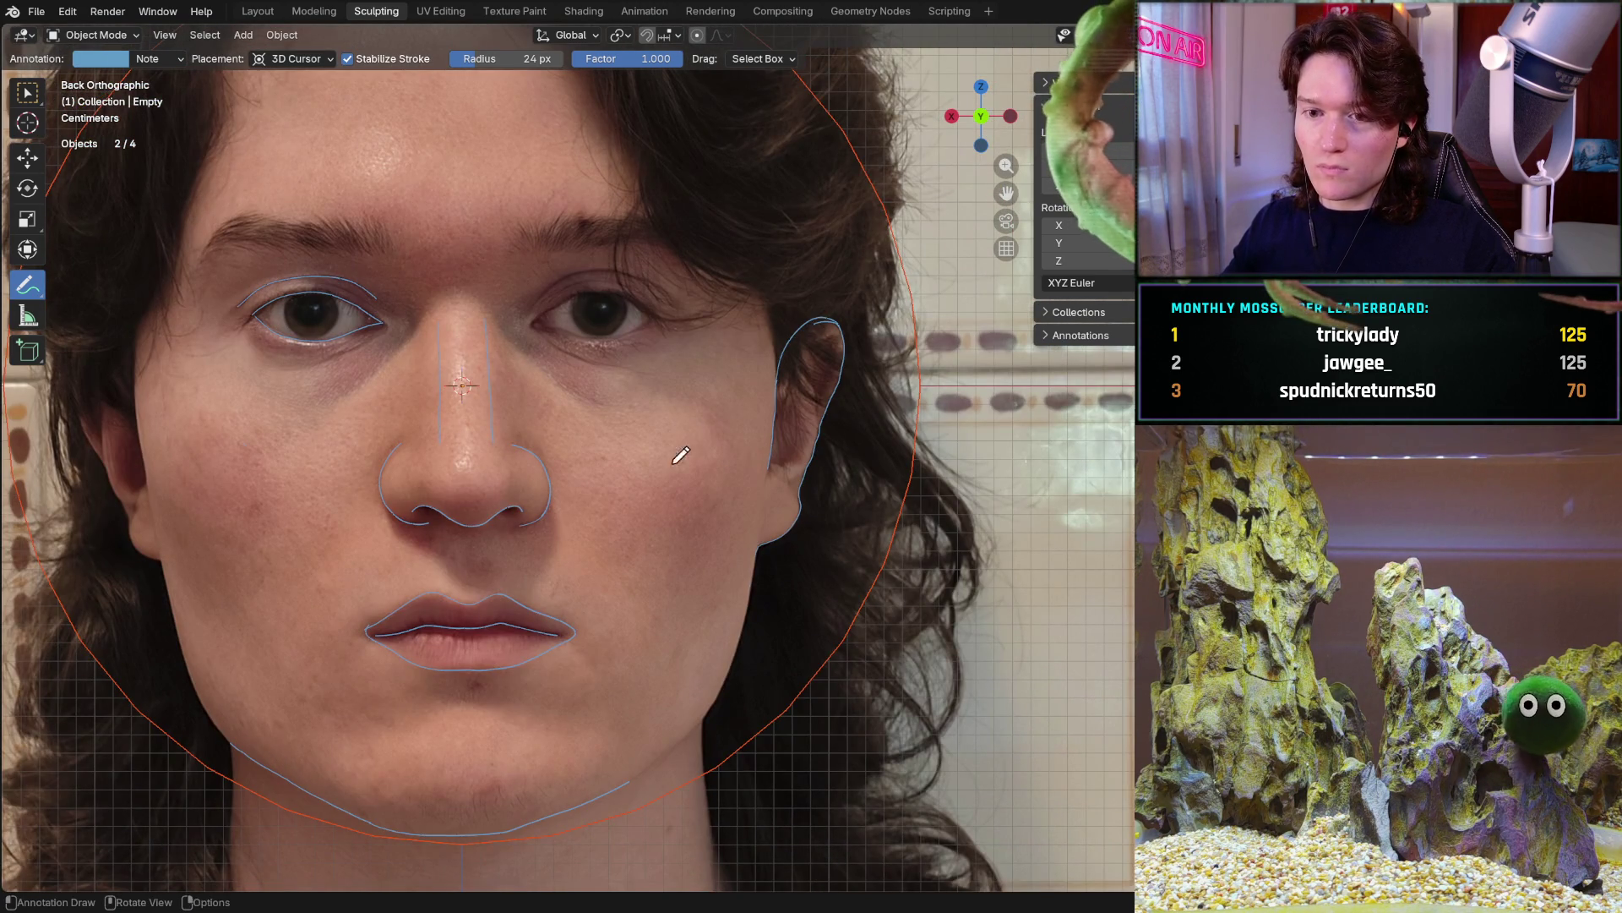
- Frame the jaw on the other side of the face in a close-up view
scroll(651, 423, down, 2)
mouse_move(656, 318)
shift+middle_down()
mouse_move(597, 388)
mouse_move(663, 425)
shift+middle_up()
scroll(664, 424, up, 3)
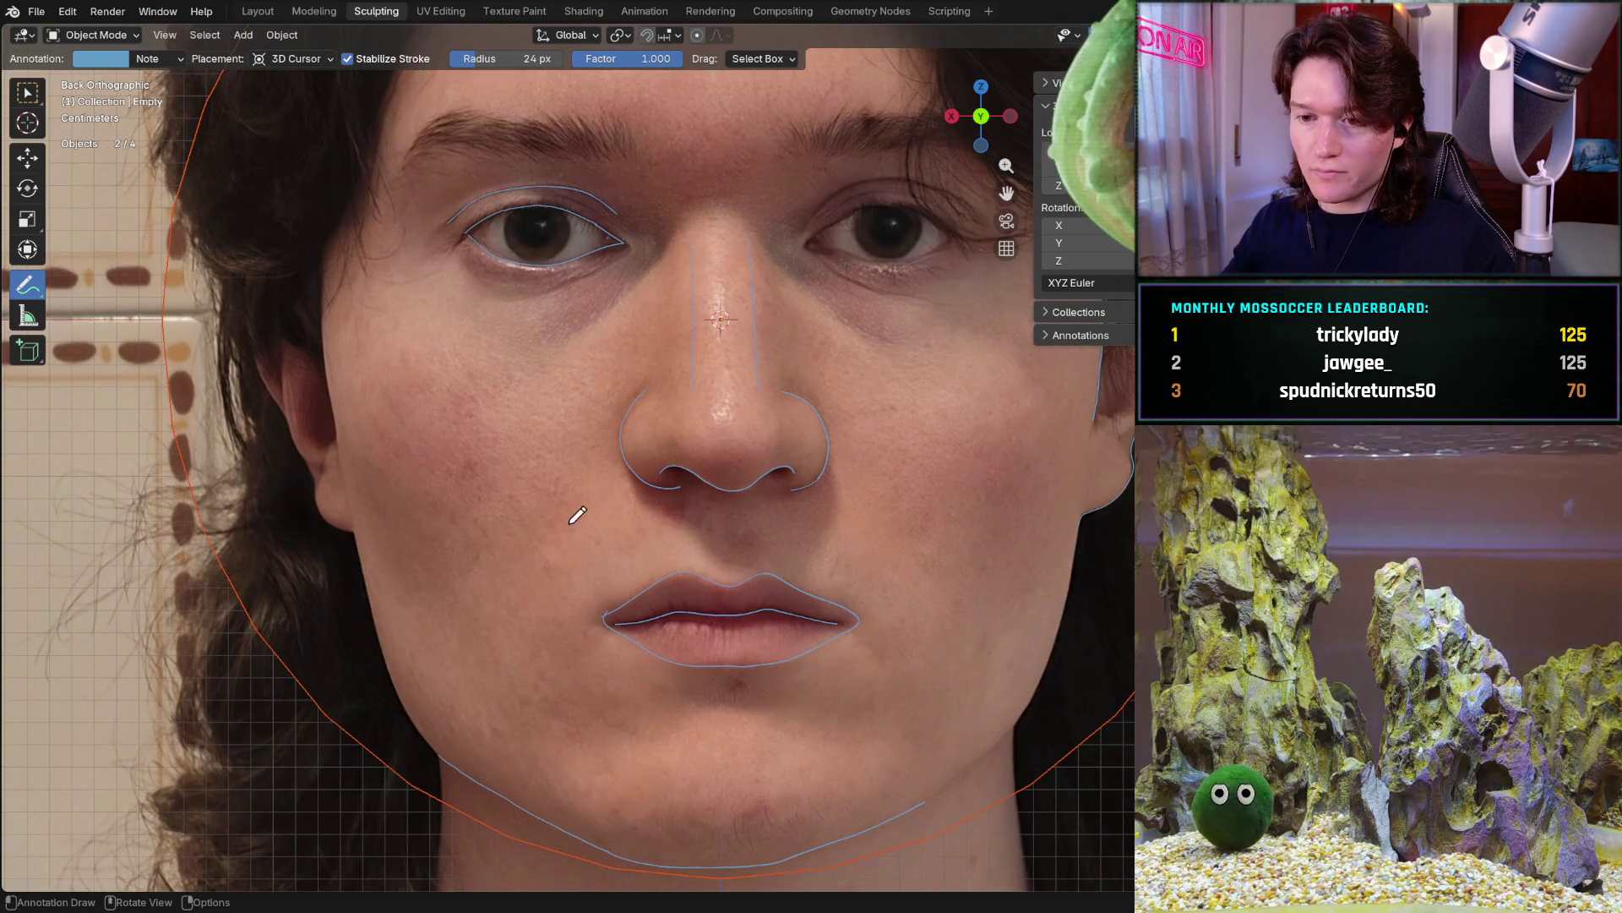
scroll(499, 507, up, 3)
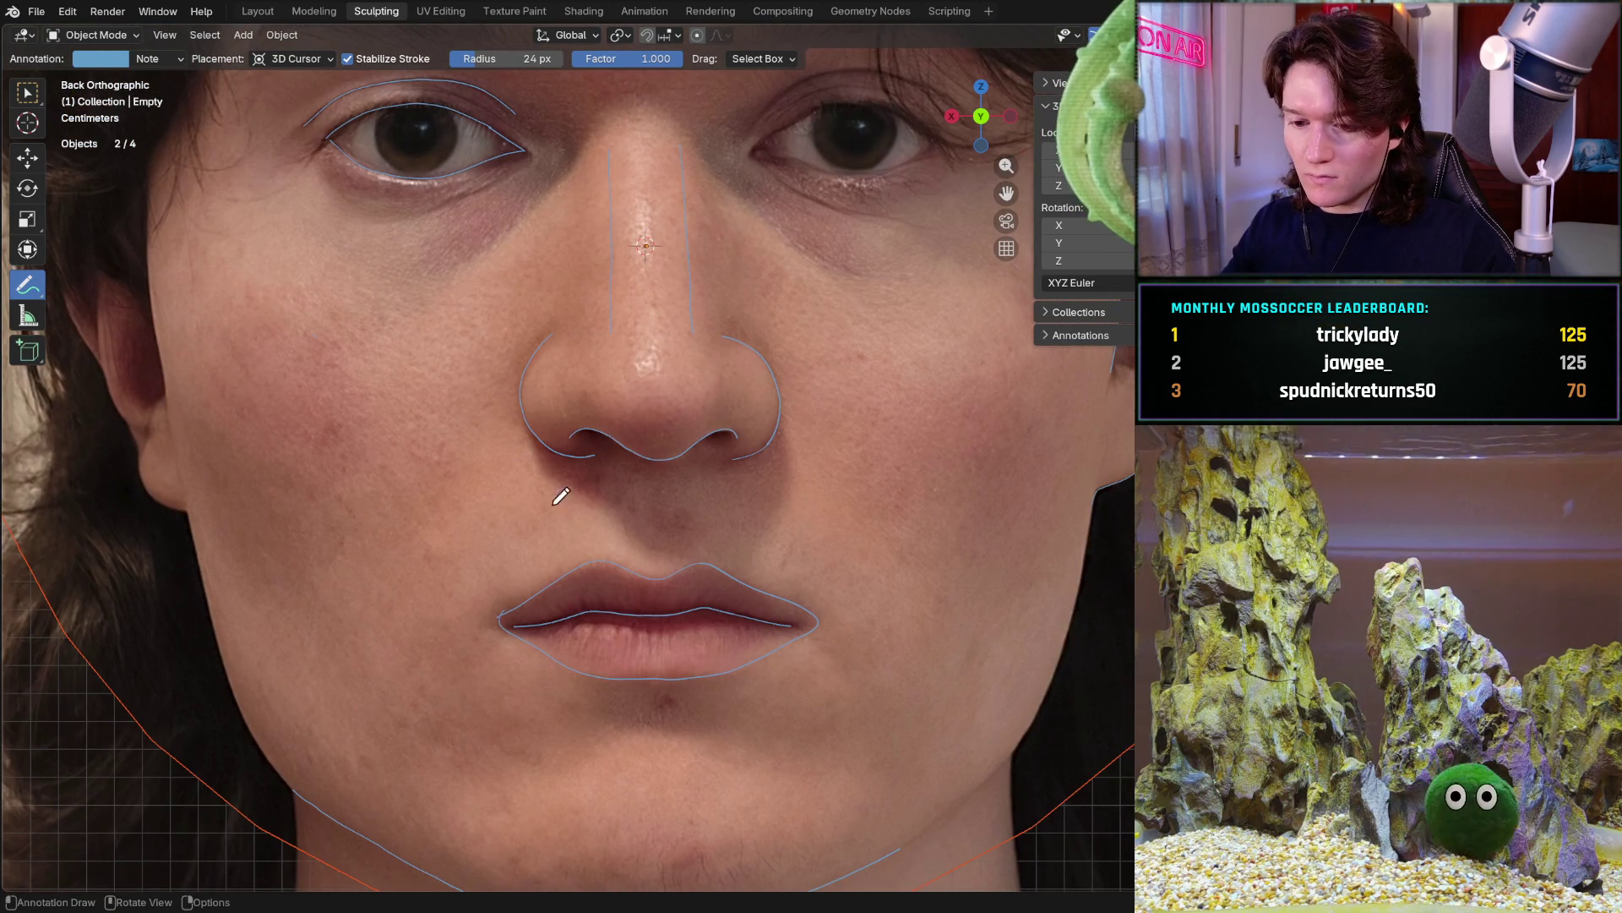
scroll(563, 483, down, 2)
shift+middle_drag(453, 536, 620, 409)
scroll(620, 408, up, 2)
scroll(543, 502, down, 5)
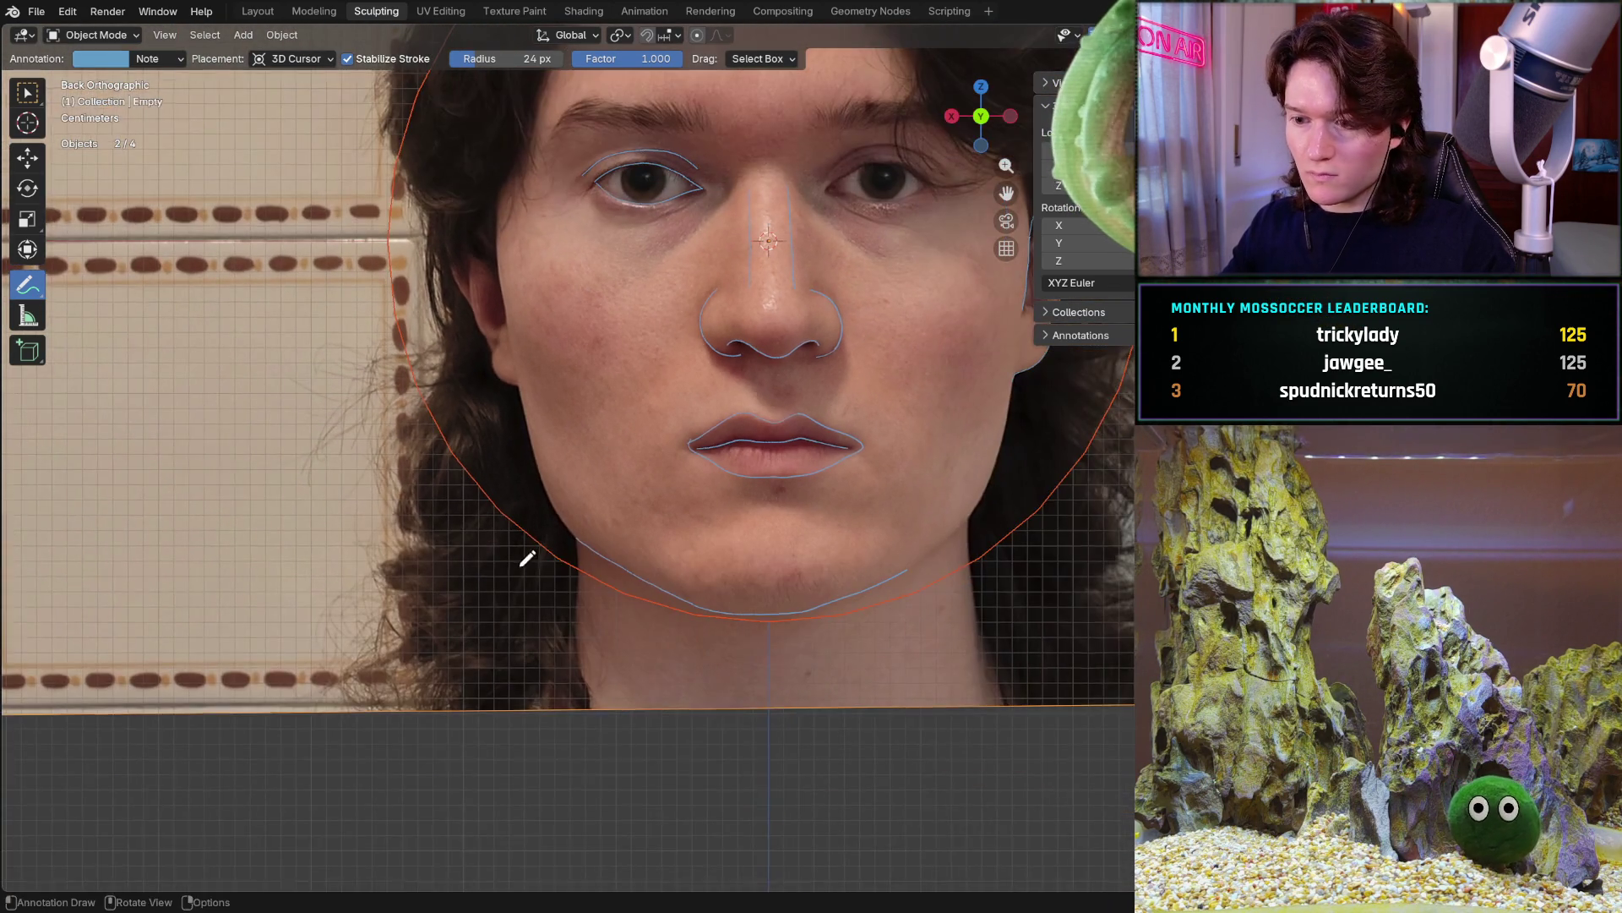
scroll(536, 496, up, 2)
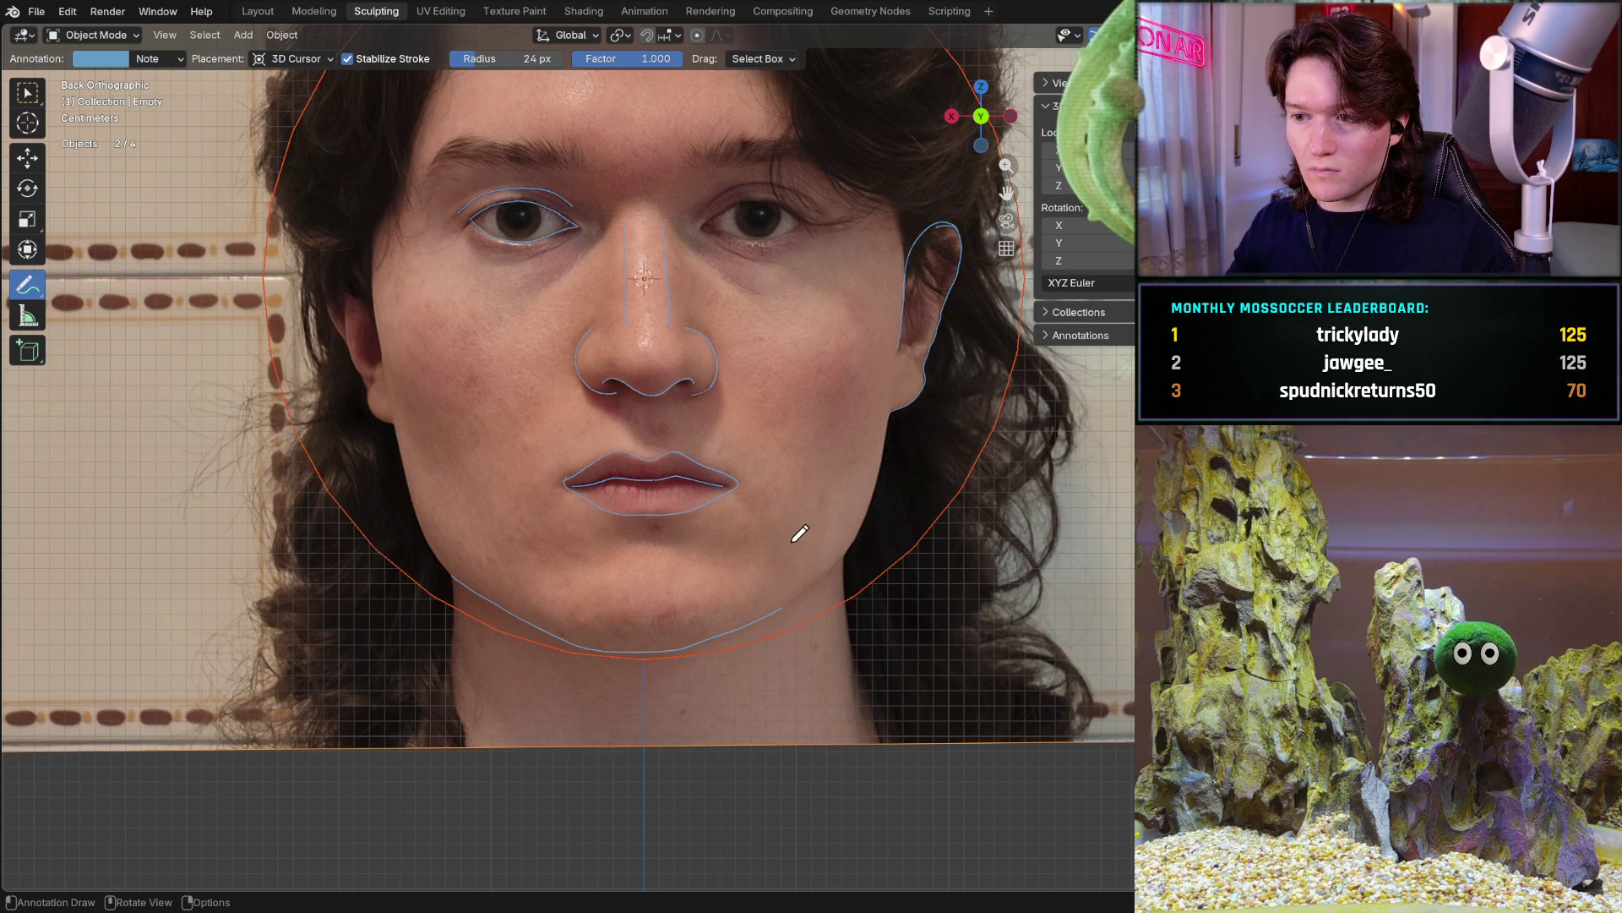
shift+middle_drag(646, 414, 736, 418)
scroll(515, 416, up, 7)
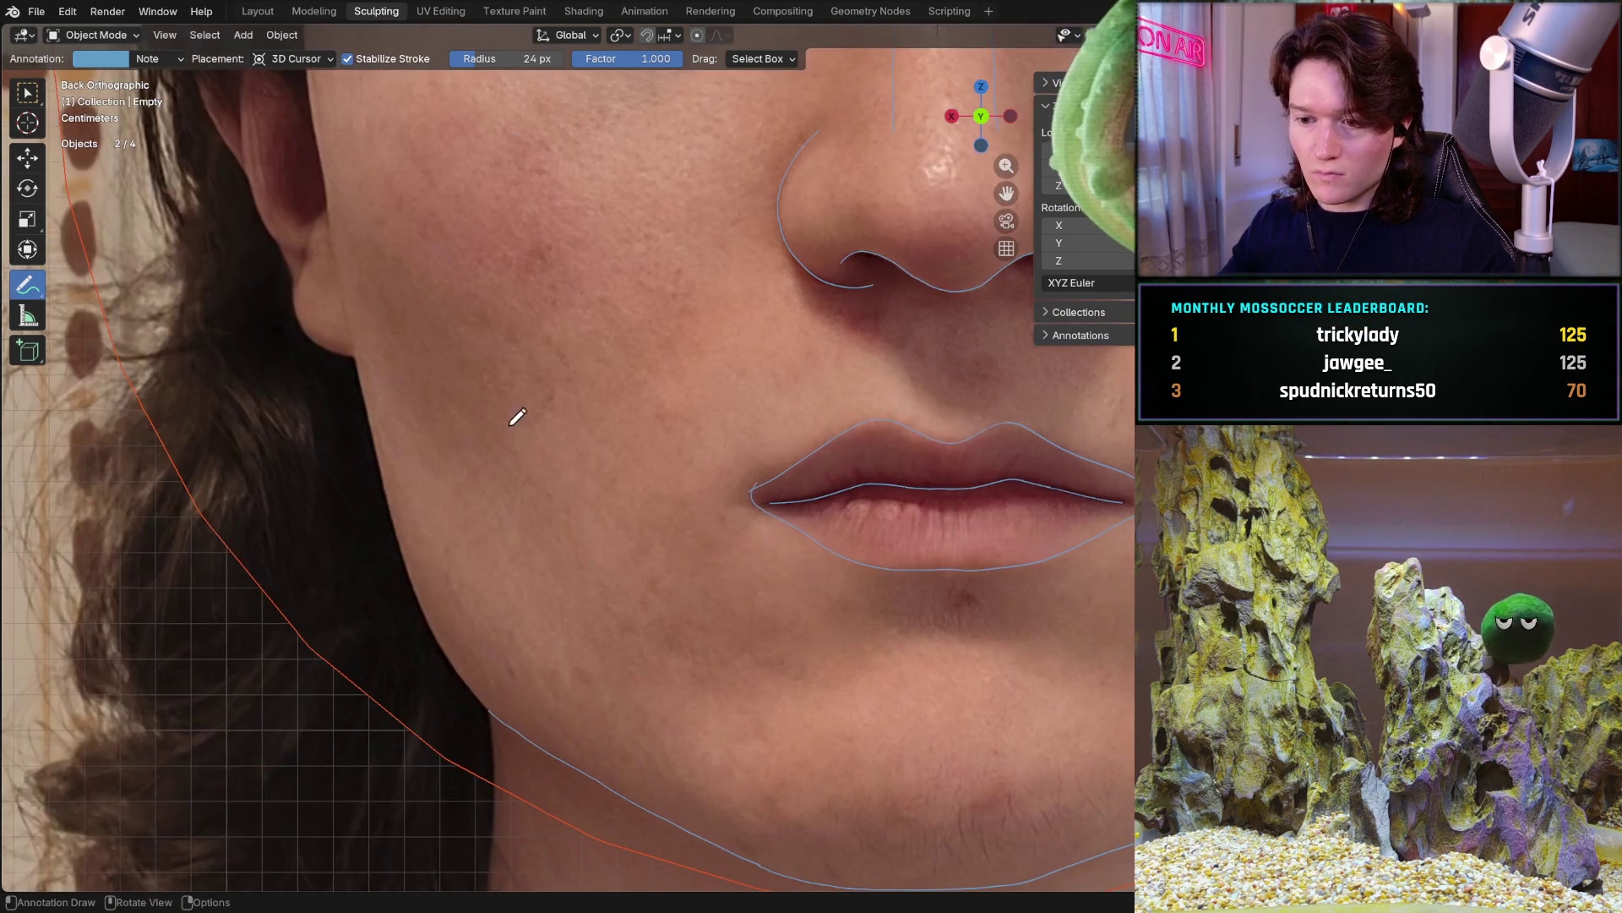
ctrl+middle_drag(504, 474, 494, 545)
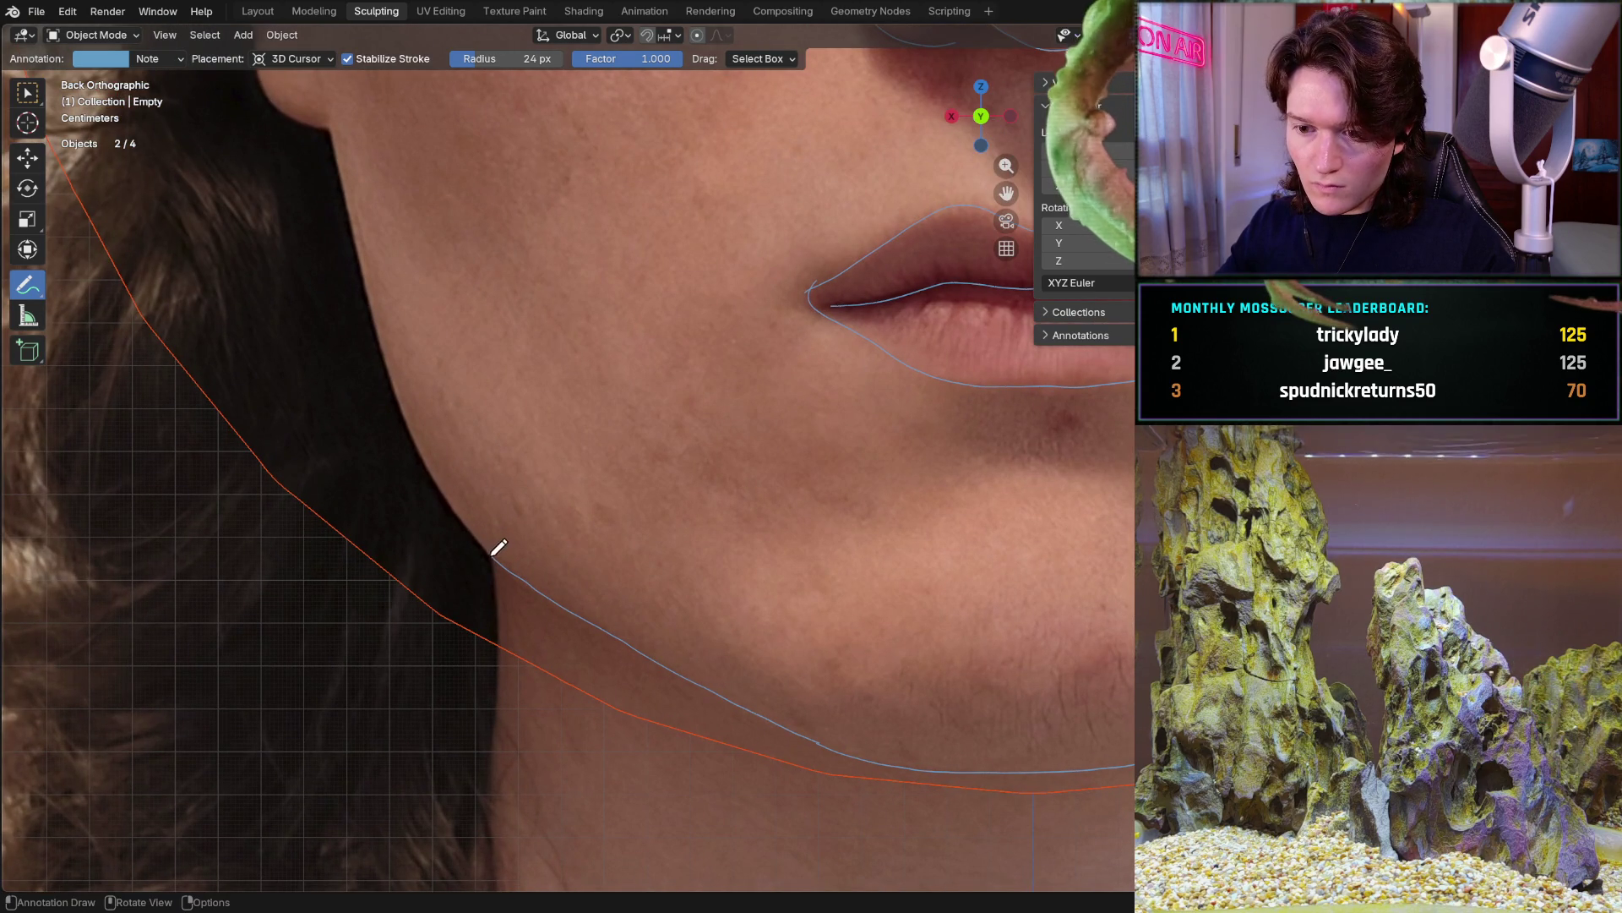
- Draw the jaw line from its end up the cheek toward the ear in three strokes
drag(497, 546, 418, 423)
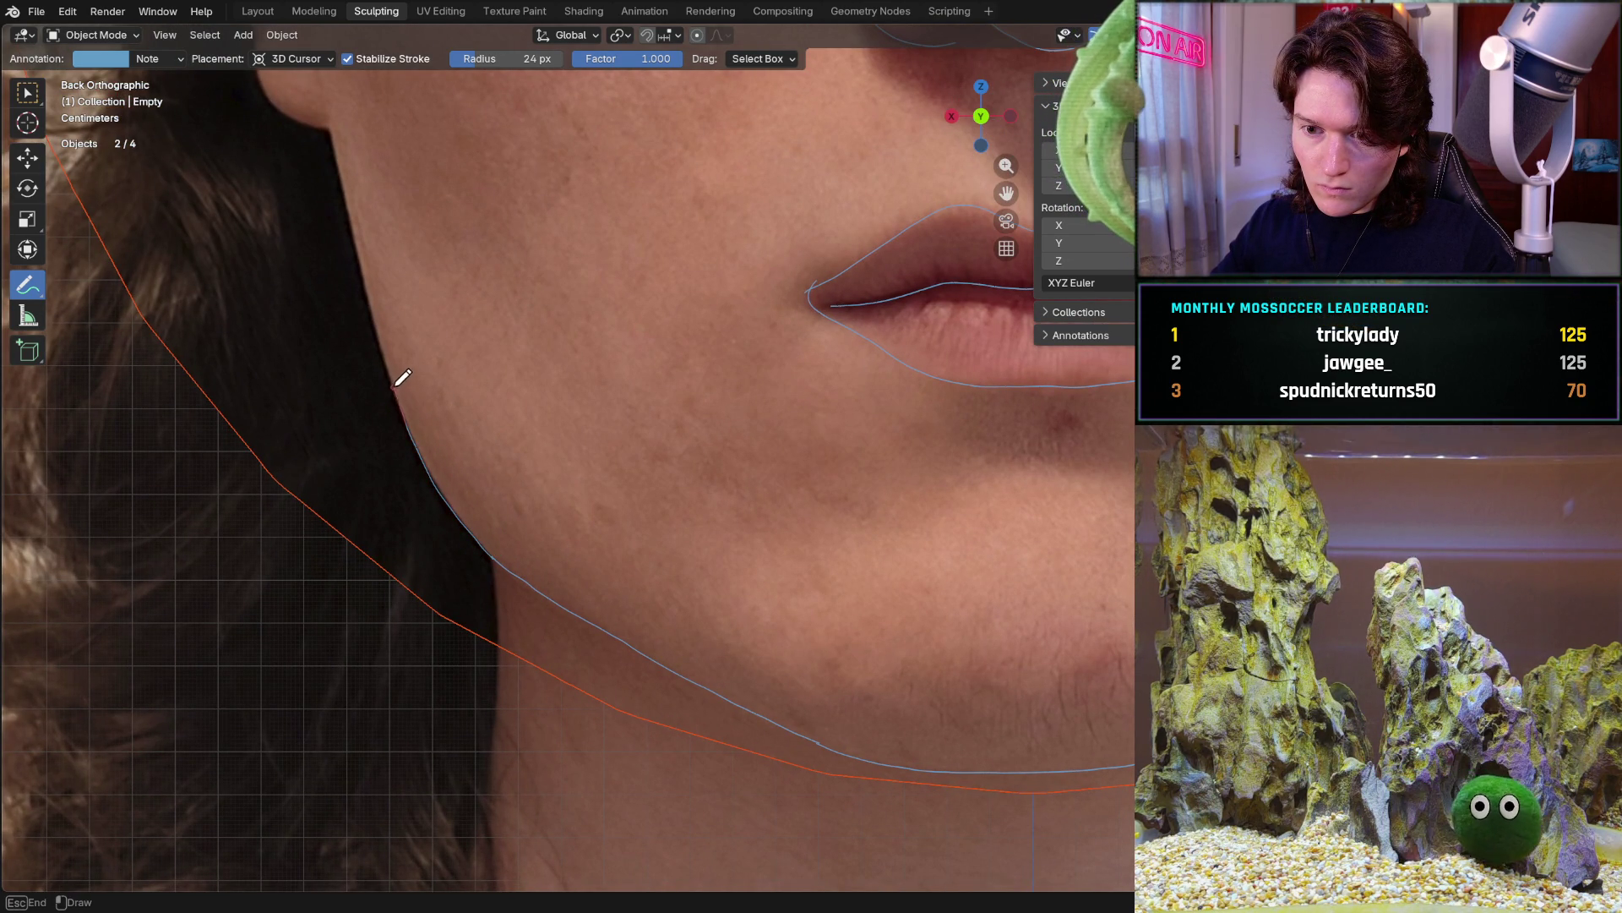
drag(377, 337, 374, 302)
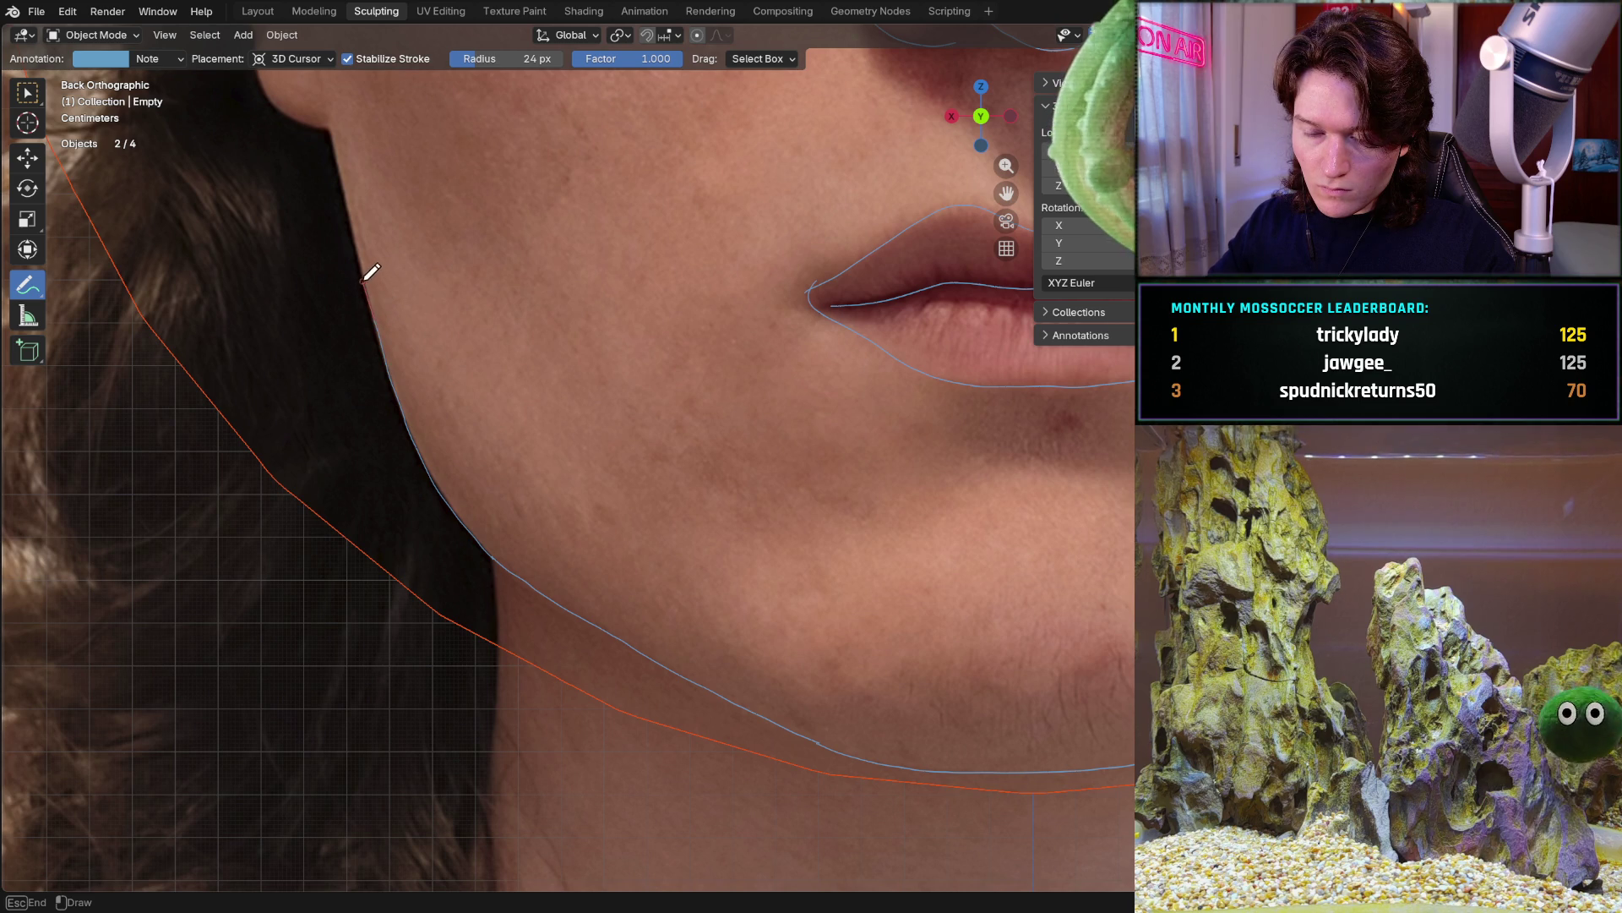
drag(350, 161, 333, 79)
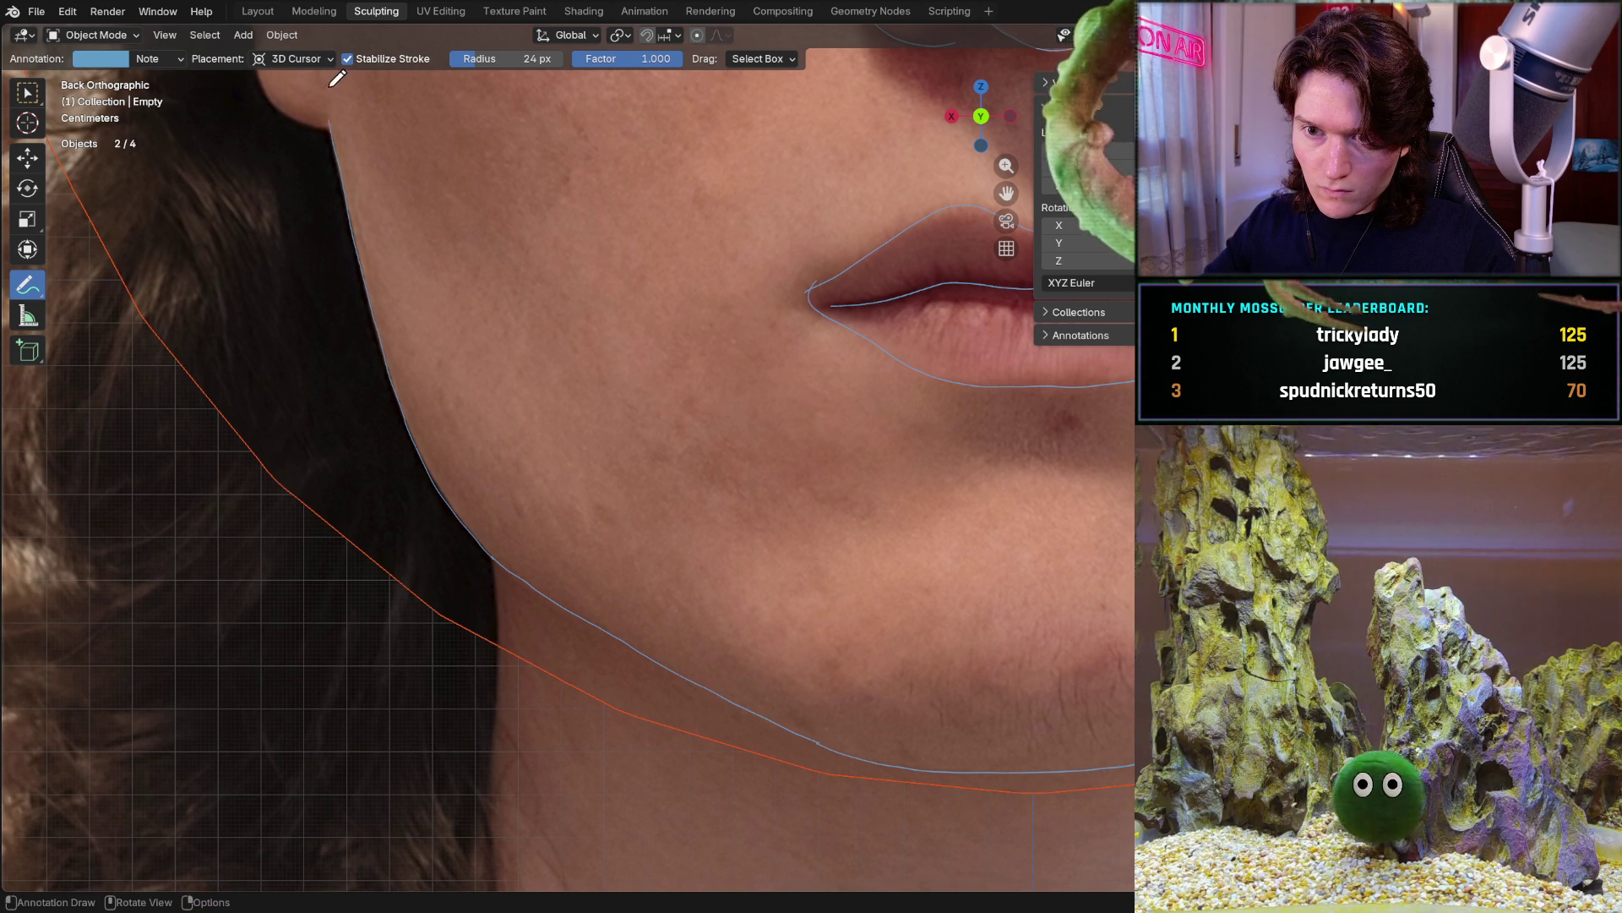
scroll(387, 156, down, 8)
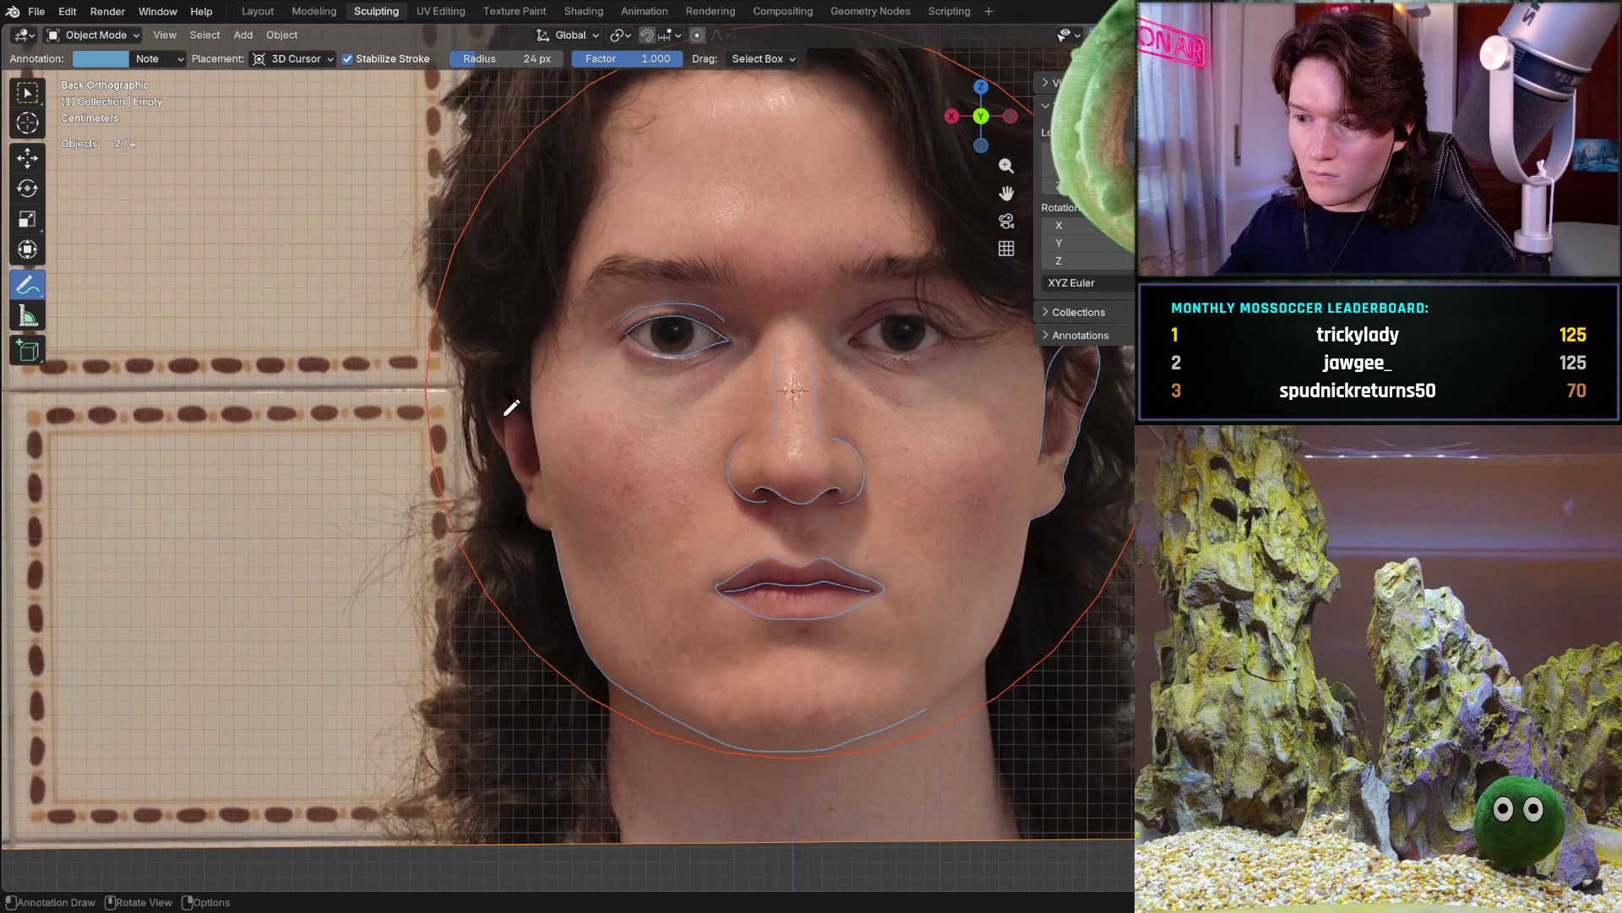
scroll(515, 412, up, 8)
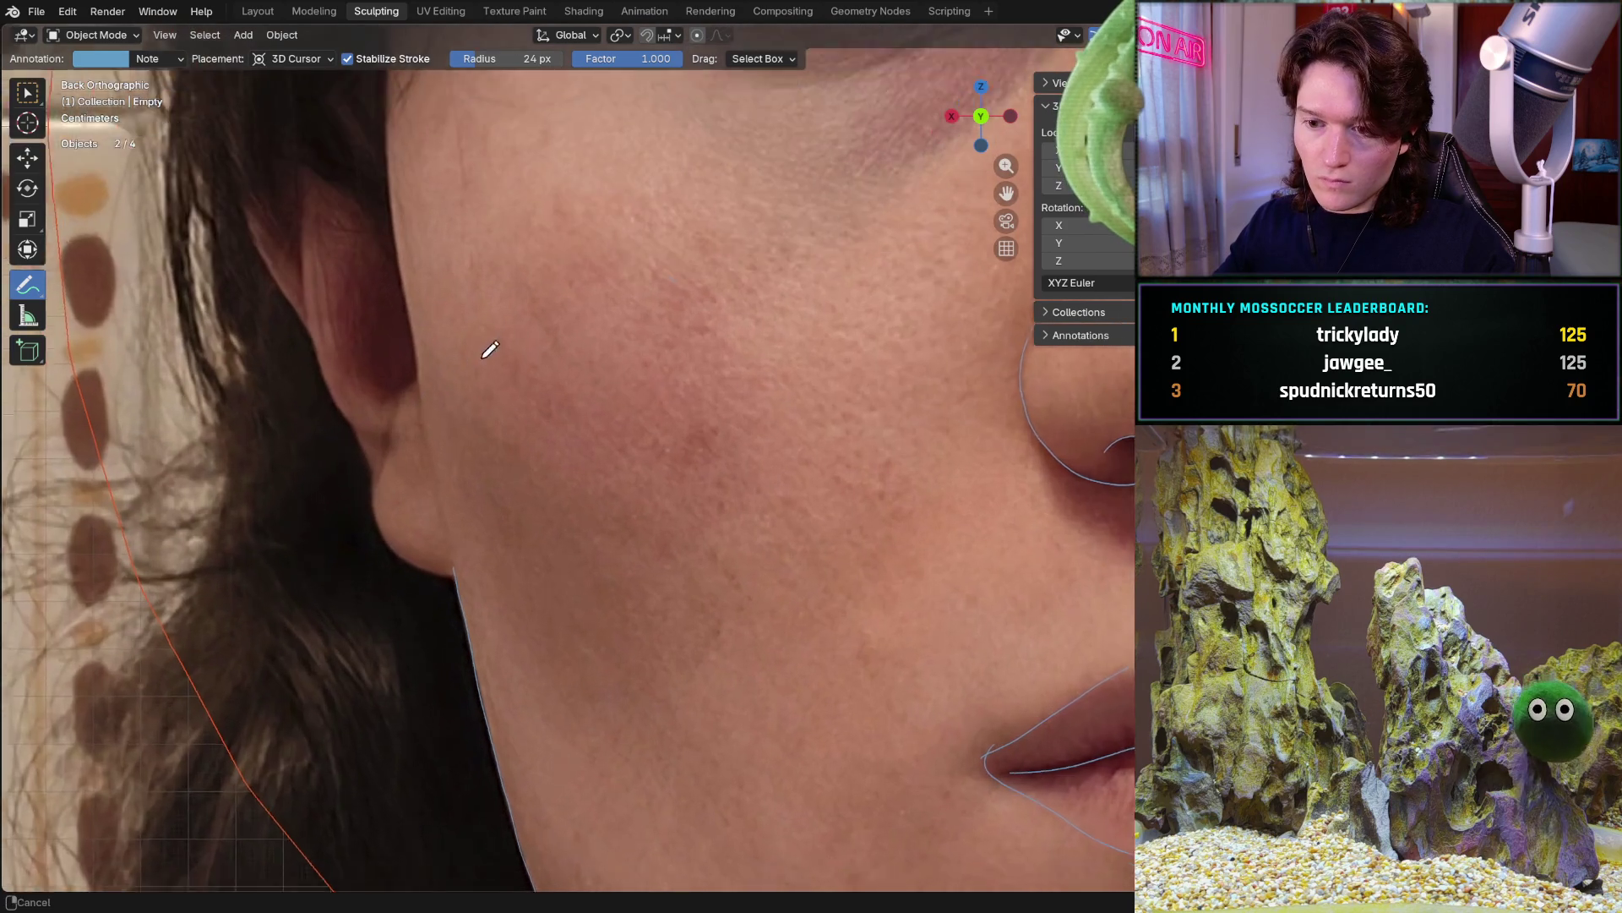
- Cancel a stray stroke and place jaw-line points from below the earlobe up toward the ear
scroll(490, 349, up, 4)
mouse_move(522, 659)
mouse_down()
mouse_move(492, 561)
mouse_move(543, 597)
mouse_move(524, 666)
mouse_up()
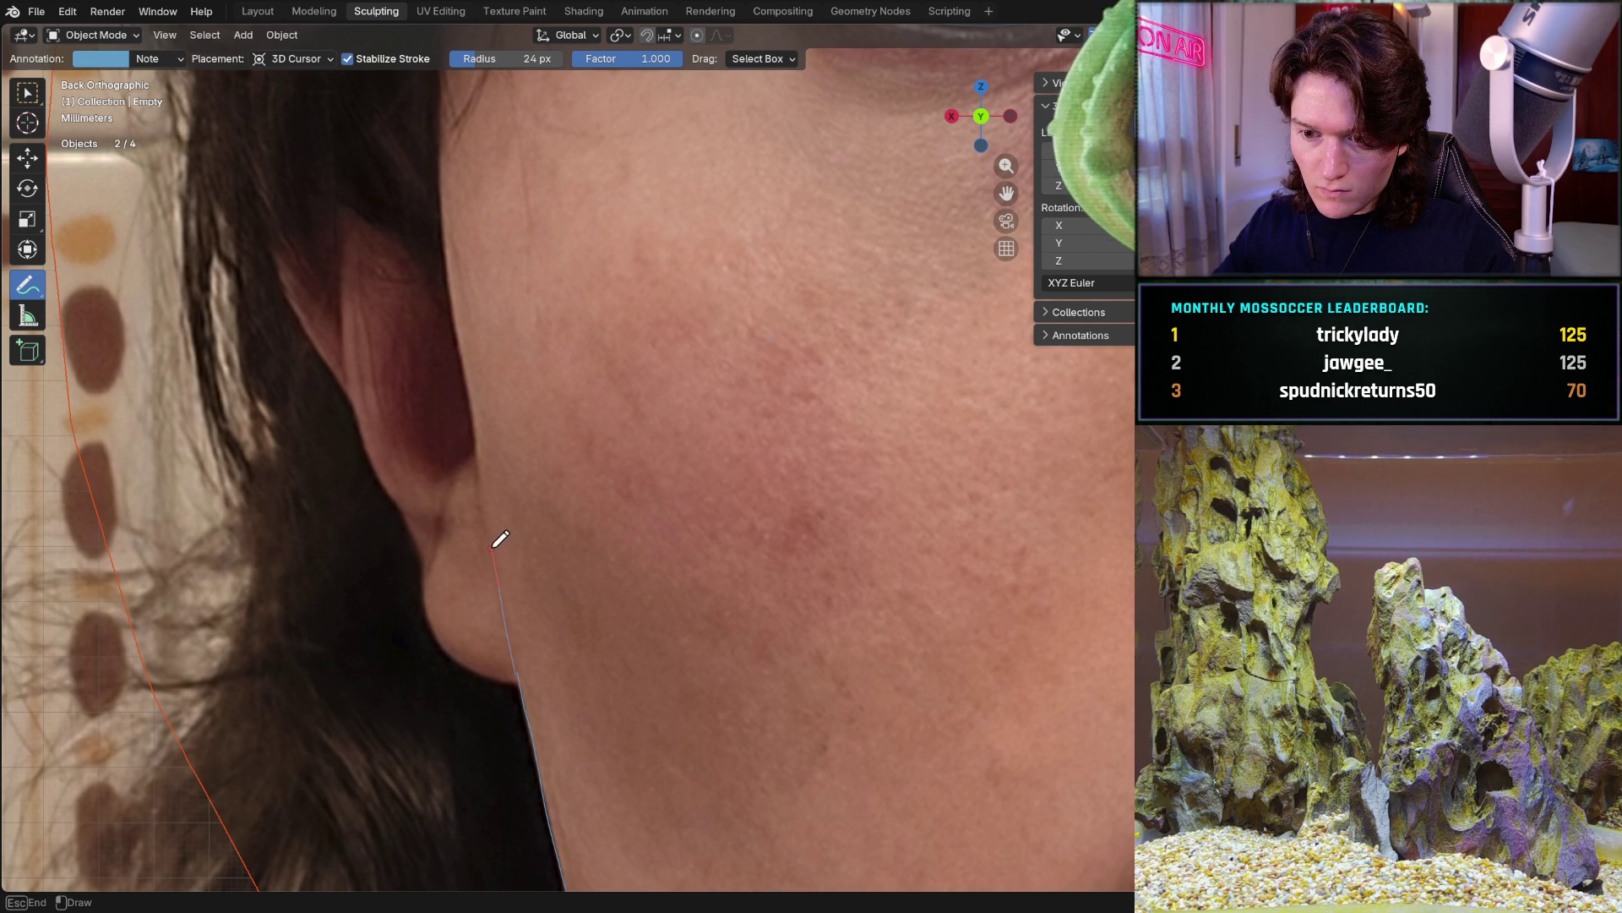
key(Escape)
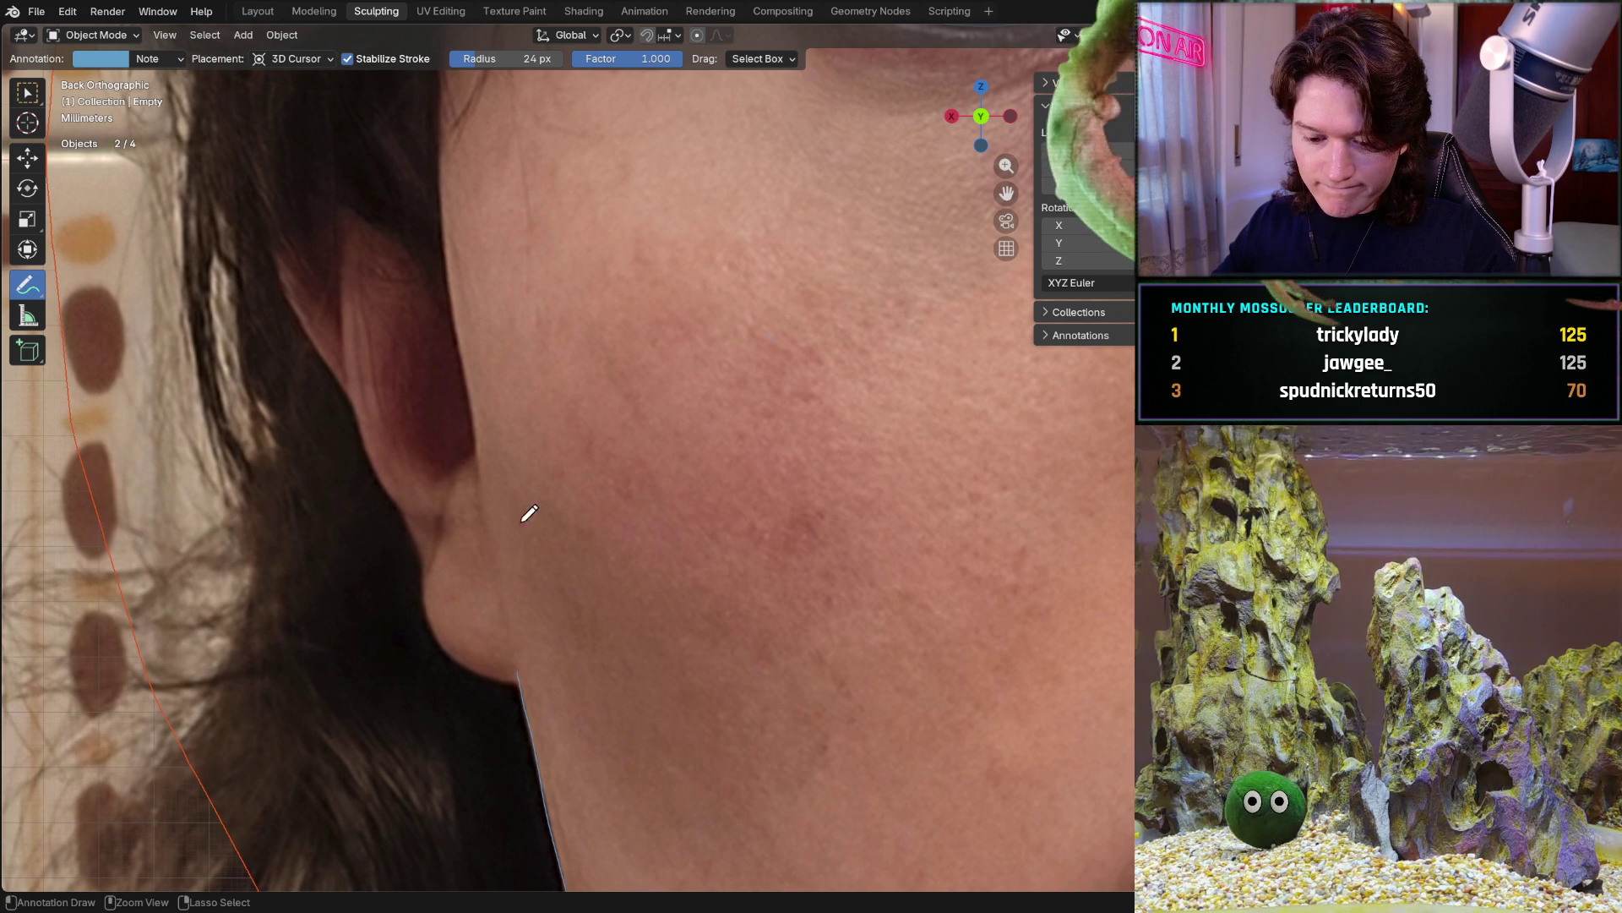
scroll(498, 617, up, 3)
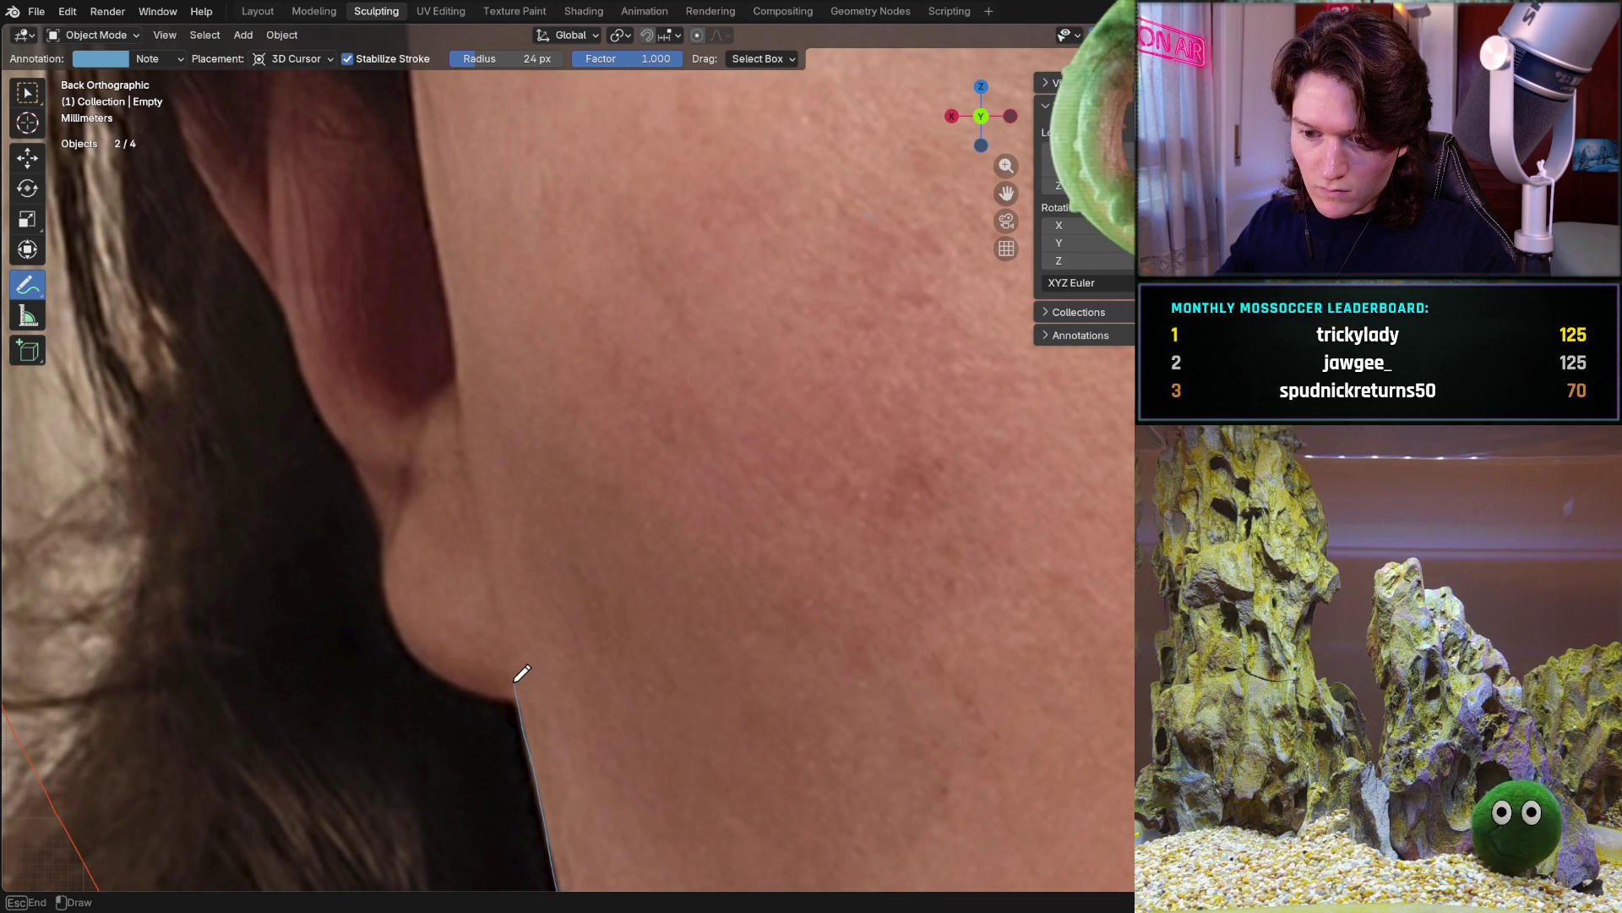
click(505, 620)
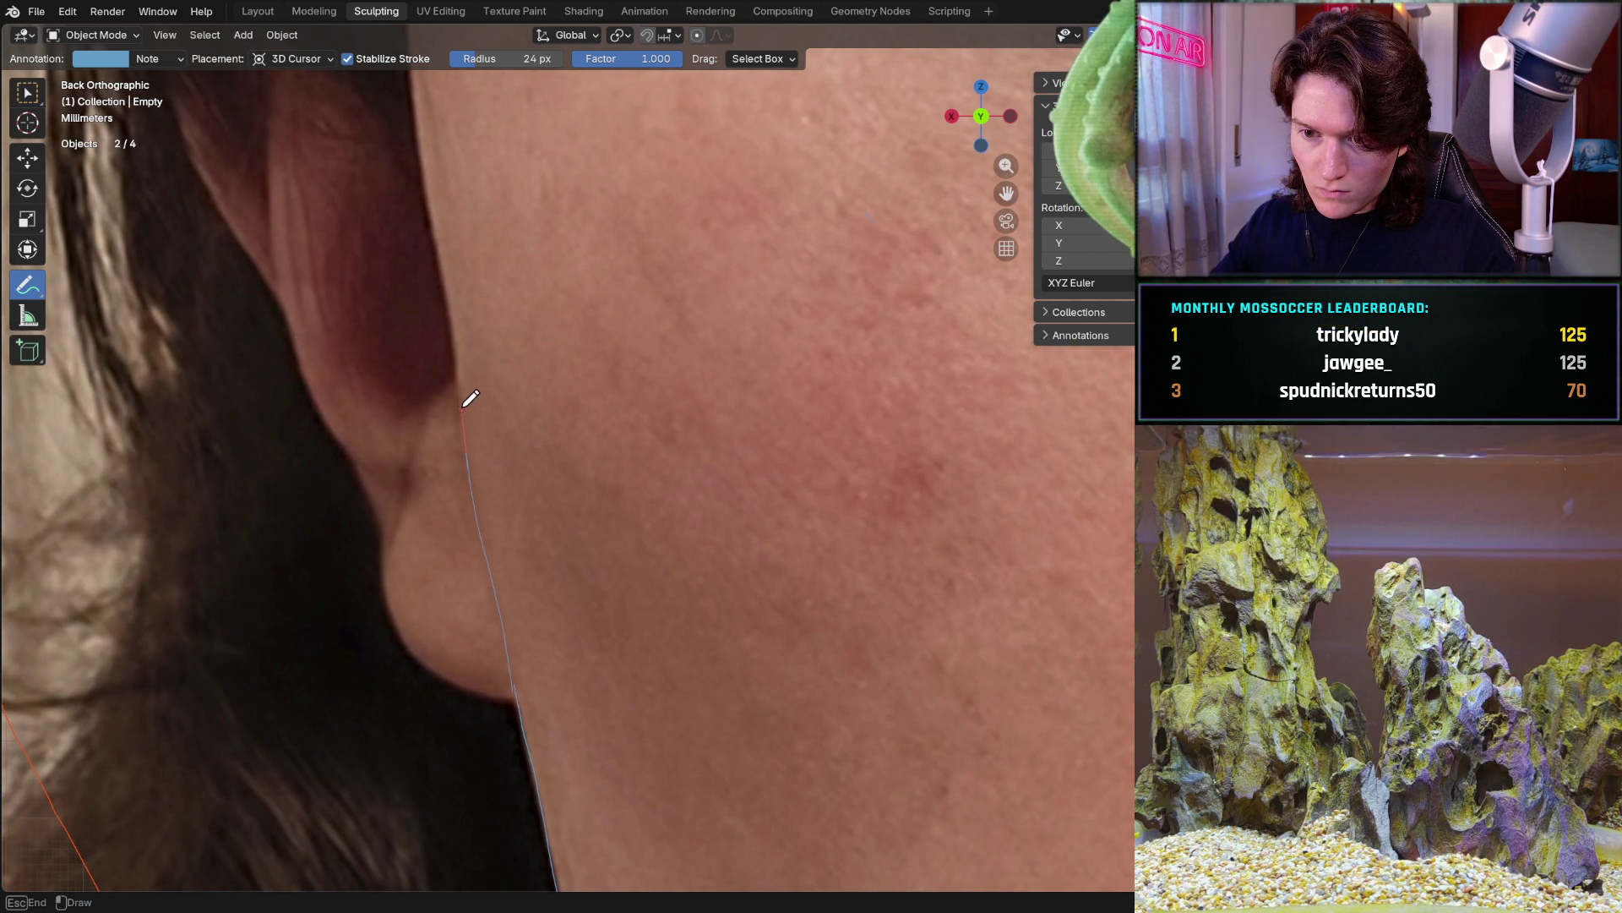
click(453, 331)
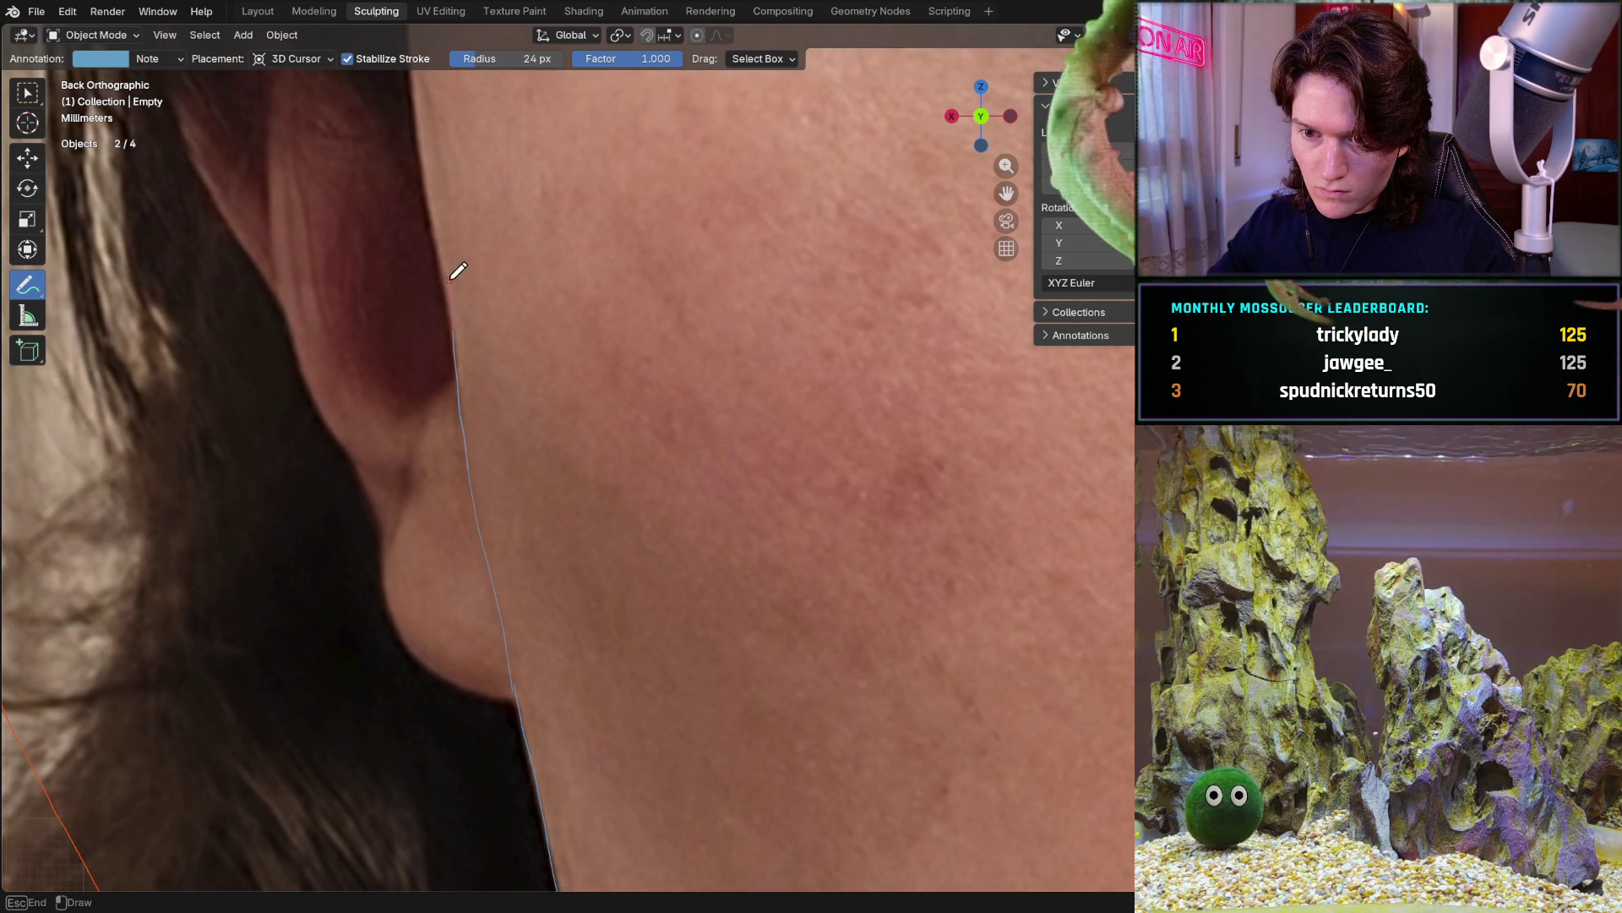
click(431, 207)
key(Escape)
- Undo the upper jaw stroke and redraw the jaw line from the ear down toward the neck
drag(413, 109, 421, 156)
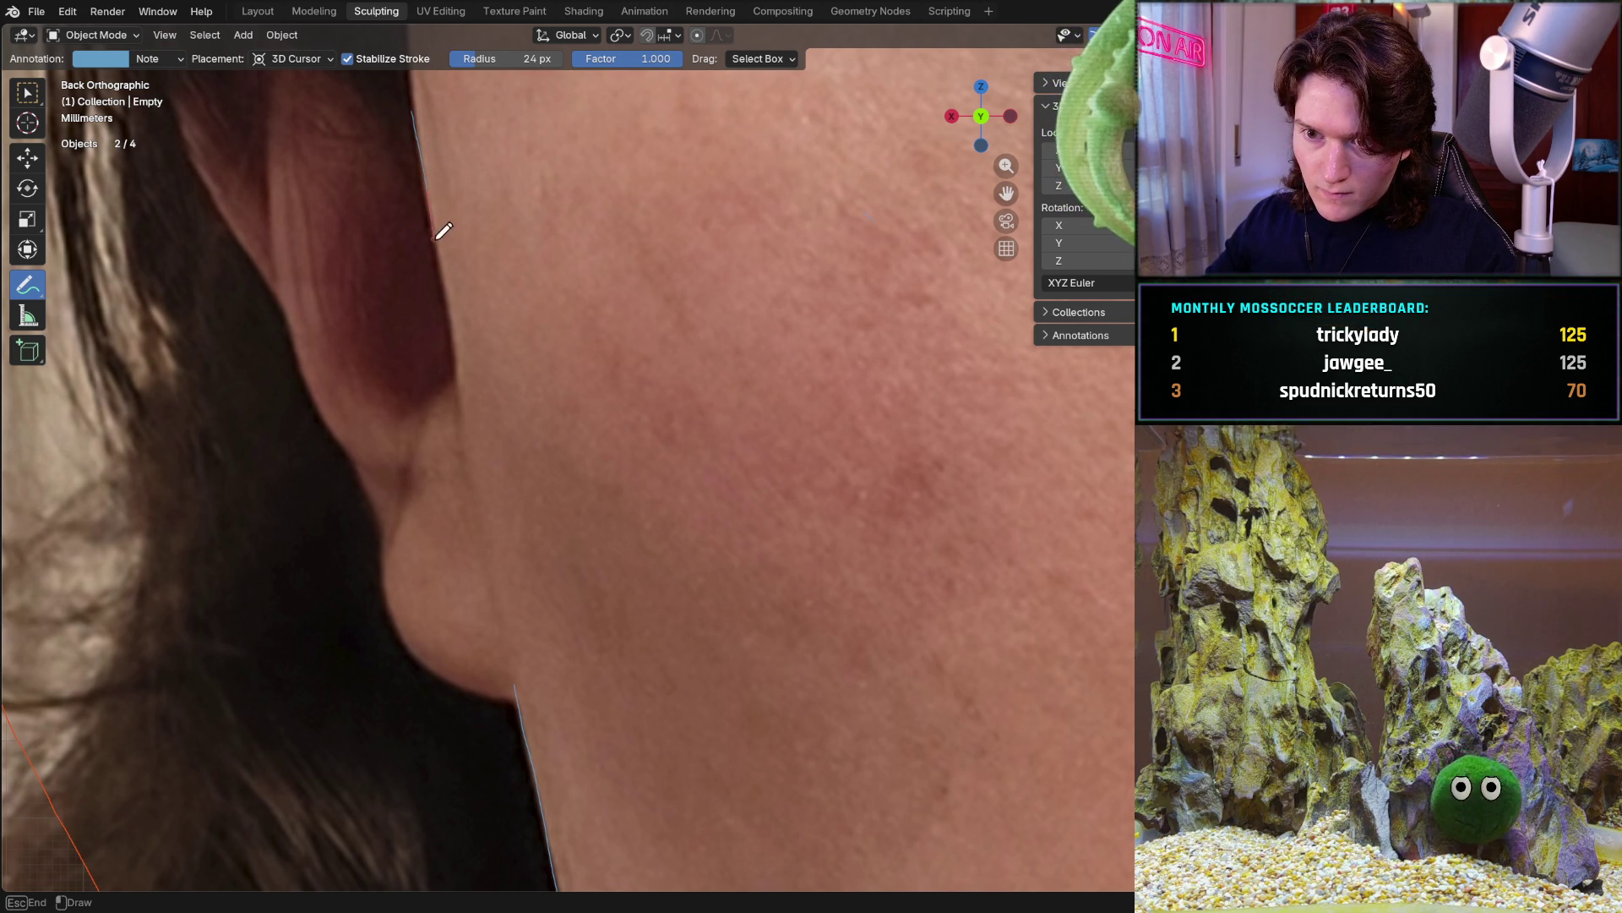
key(ctrl+z)
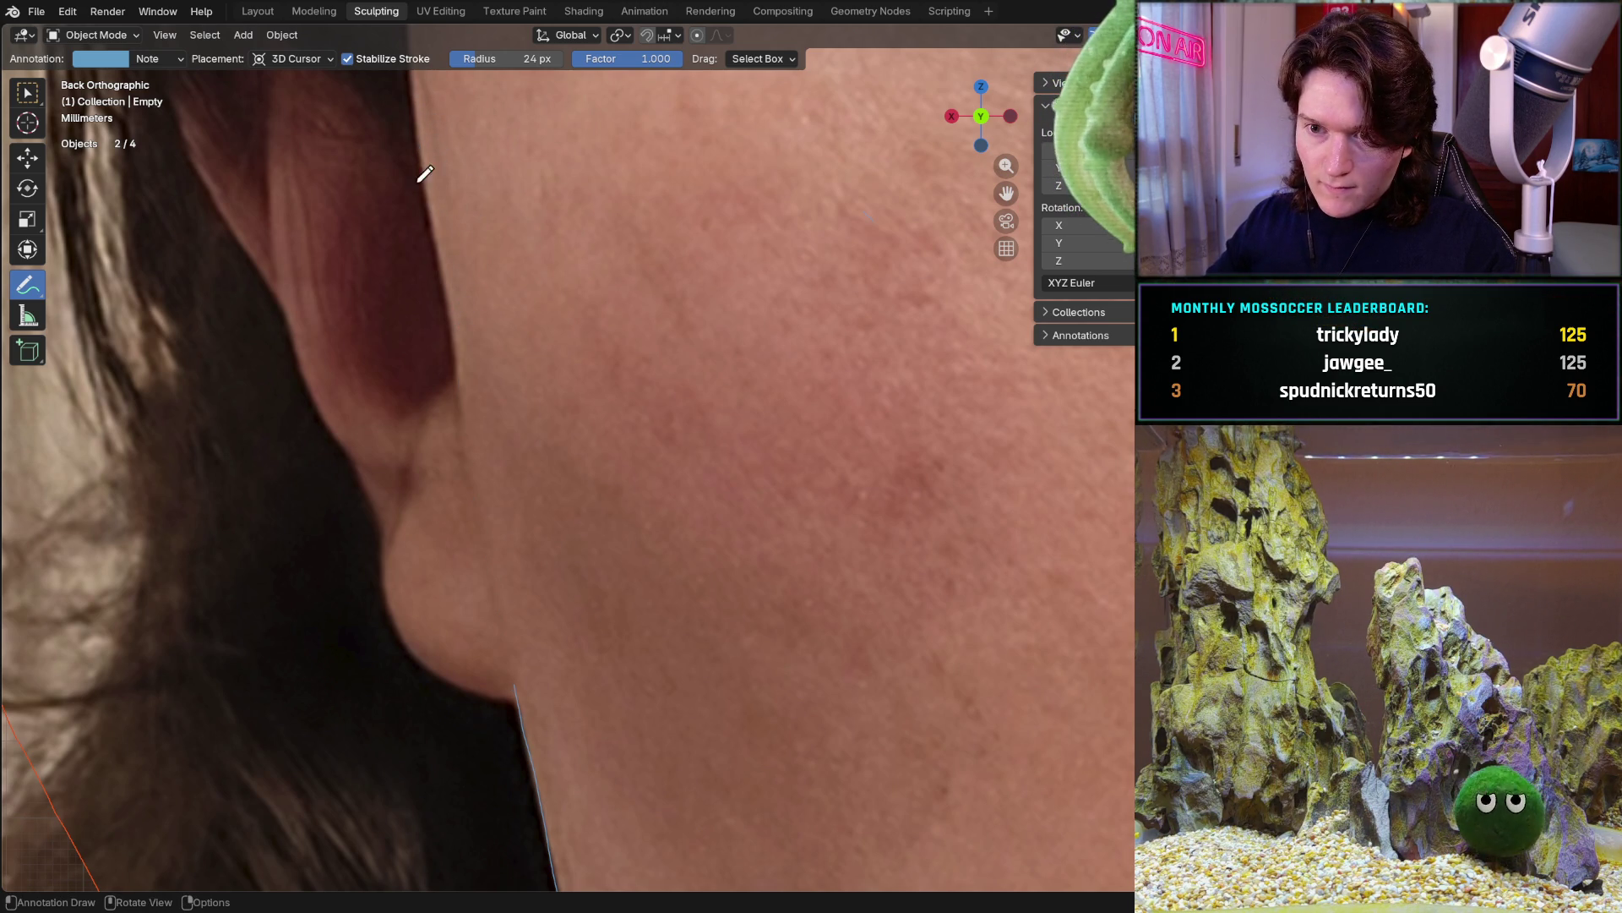
drag(432, 213, 450, 291)
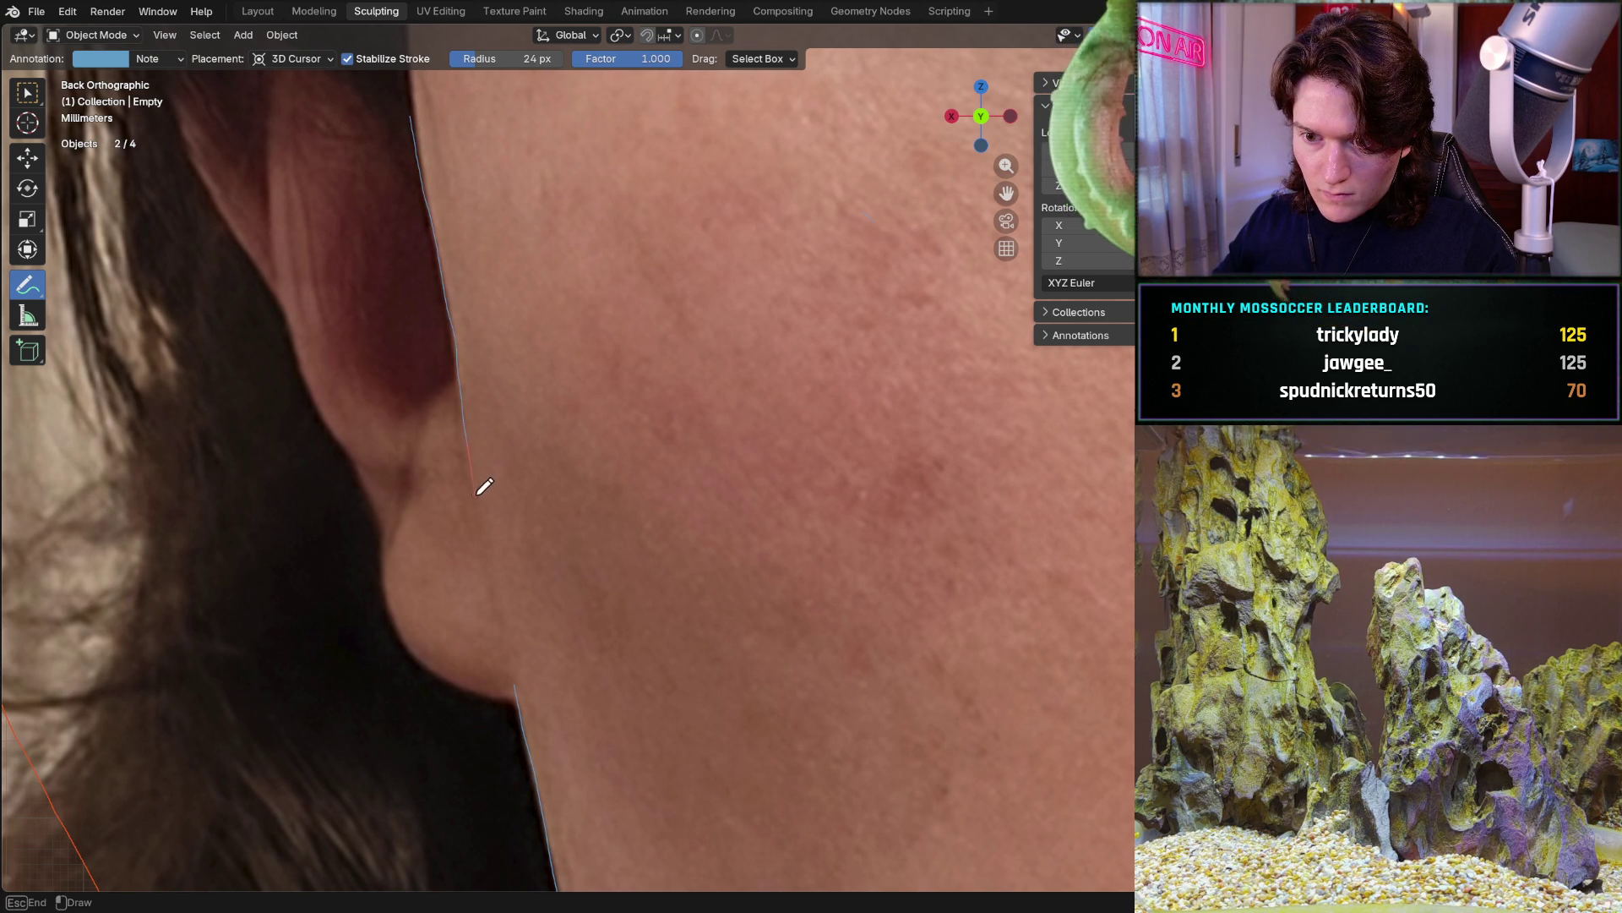
drag(500, 519, 538, 731)
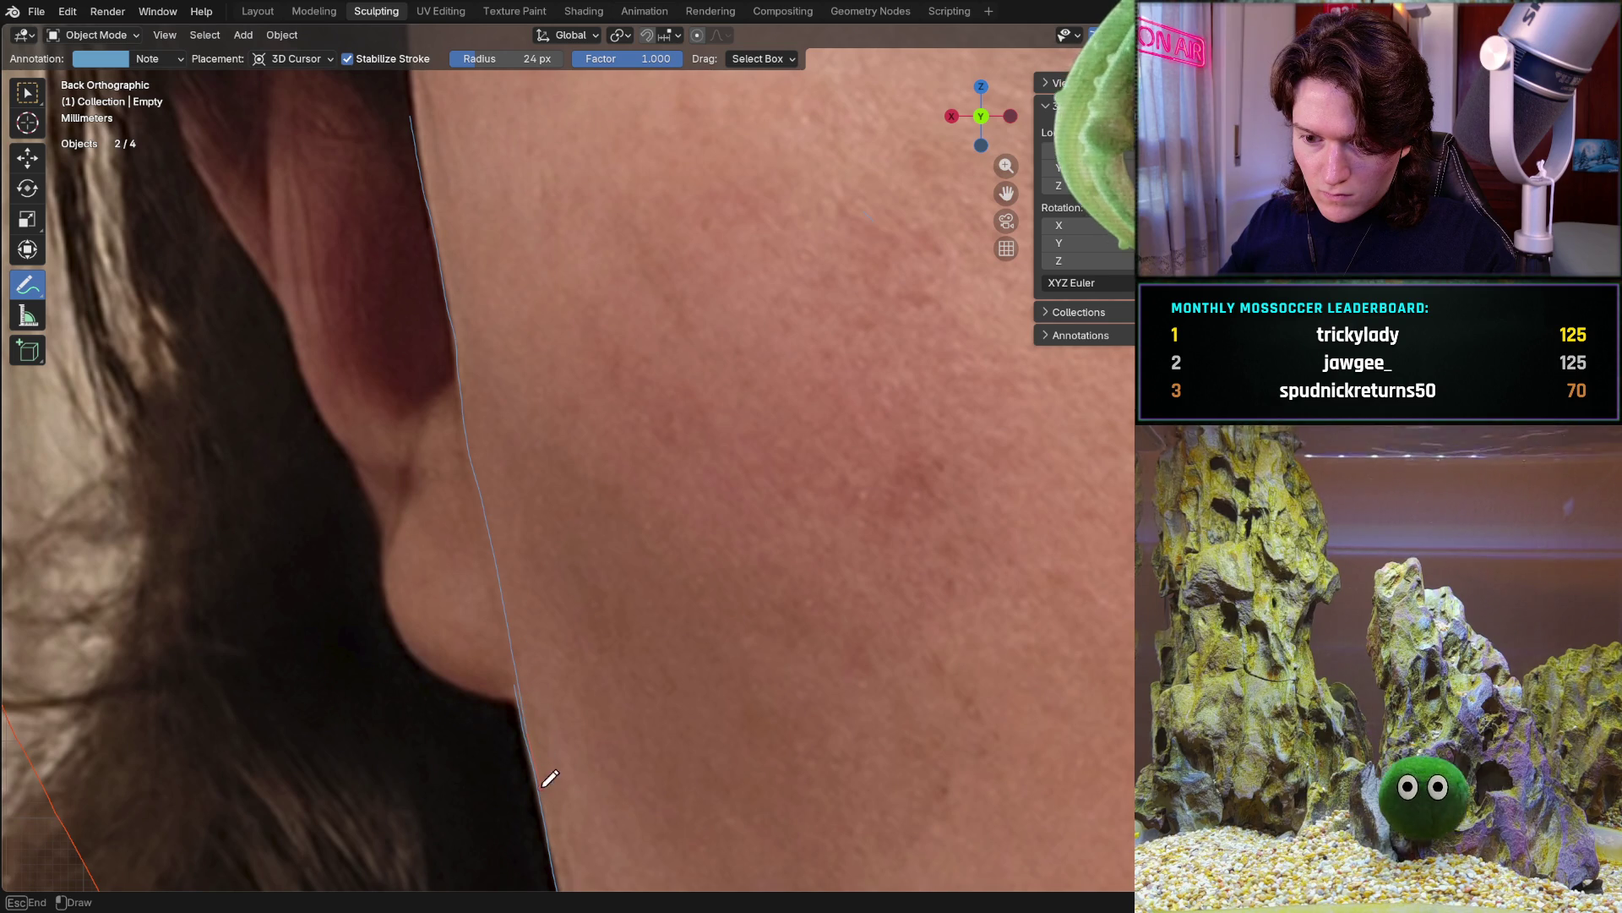
mouse_move(636, 432)
shift+middle_down()
mouse_move(562, 348)
mouse_move(587, 319)
mouse_move(536, 518)
mouse_move(476, 345)
mouse_move(513, 453)
shift+middle_up()
scroll(470, 464, up, 1)
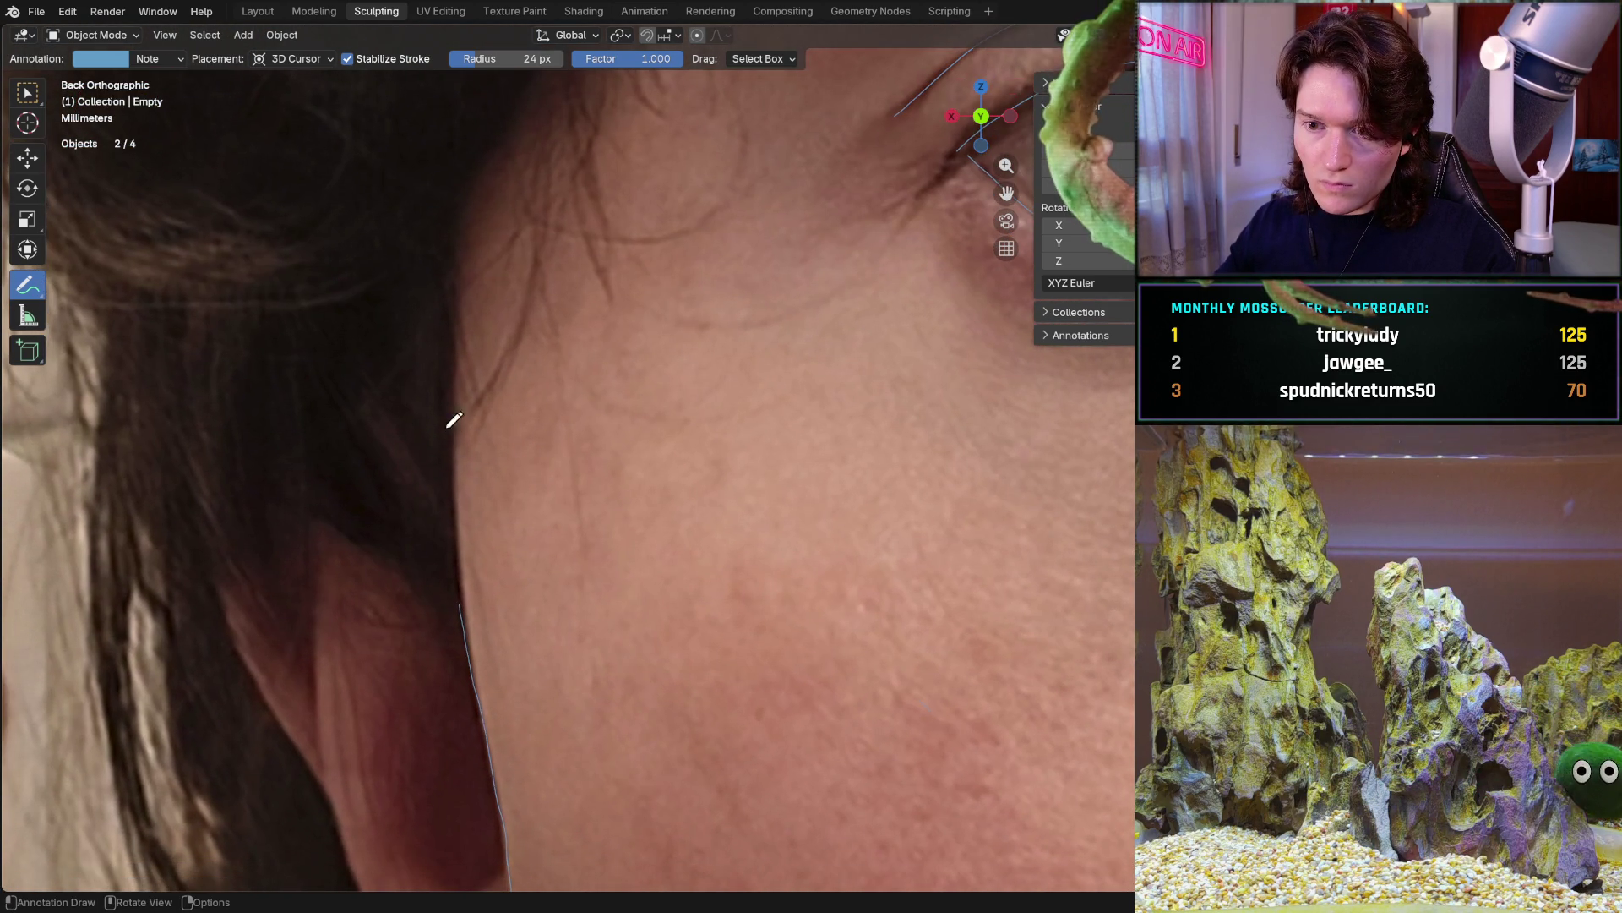
- Erase the short stray pieces of the jaw line beside the ear and return to Annotate
mouse_move(27, 284)
mouse_down()
mouse_move(110, 363)
mouse_move(110, 401)
mouse_up()
drag(454, 599, 442, 589)
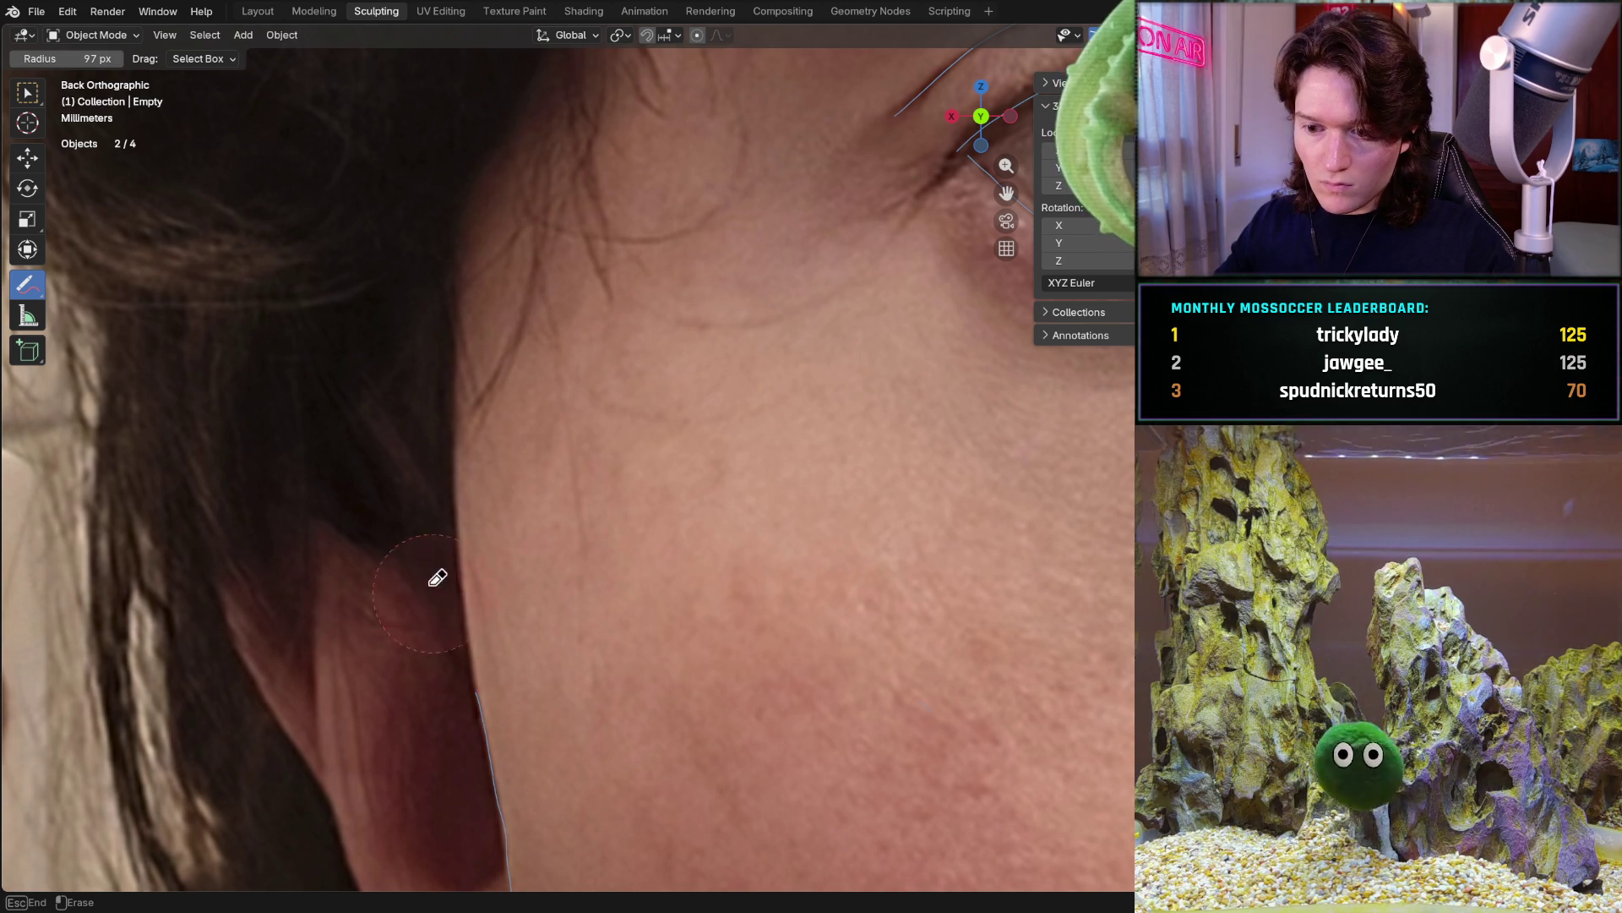
drag(27, 285, 84, 291)
click(85, 291)
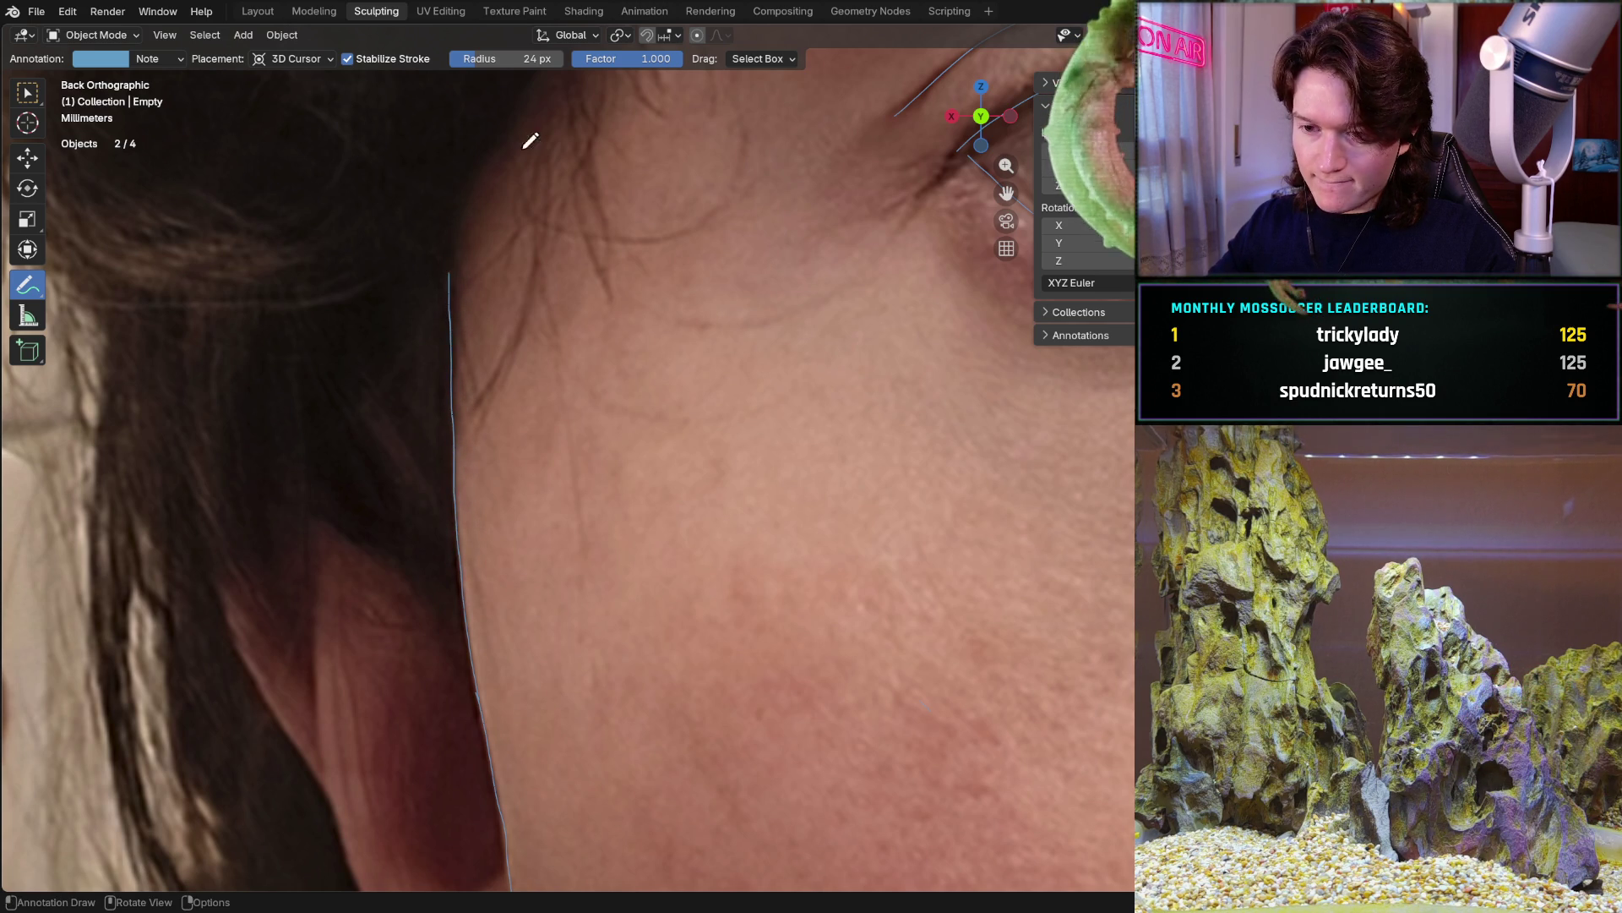
scroll(483, 300, down, 6)
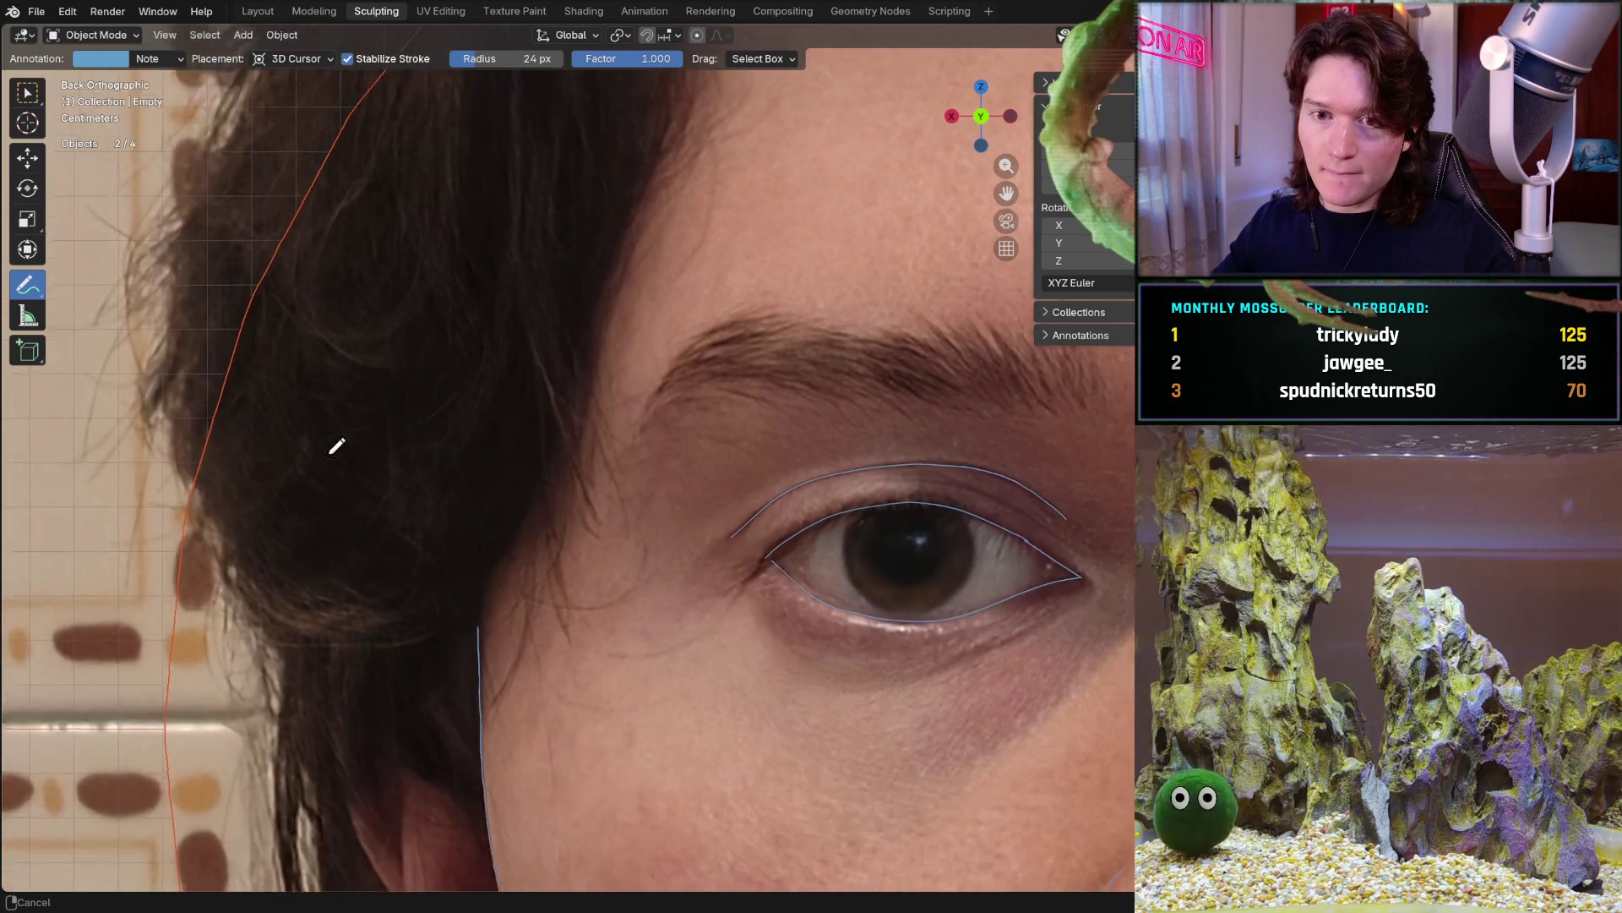
scroll(336, 445, up, 1)
drag(28, 285, 143, 386)
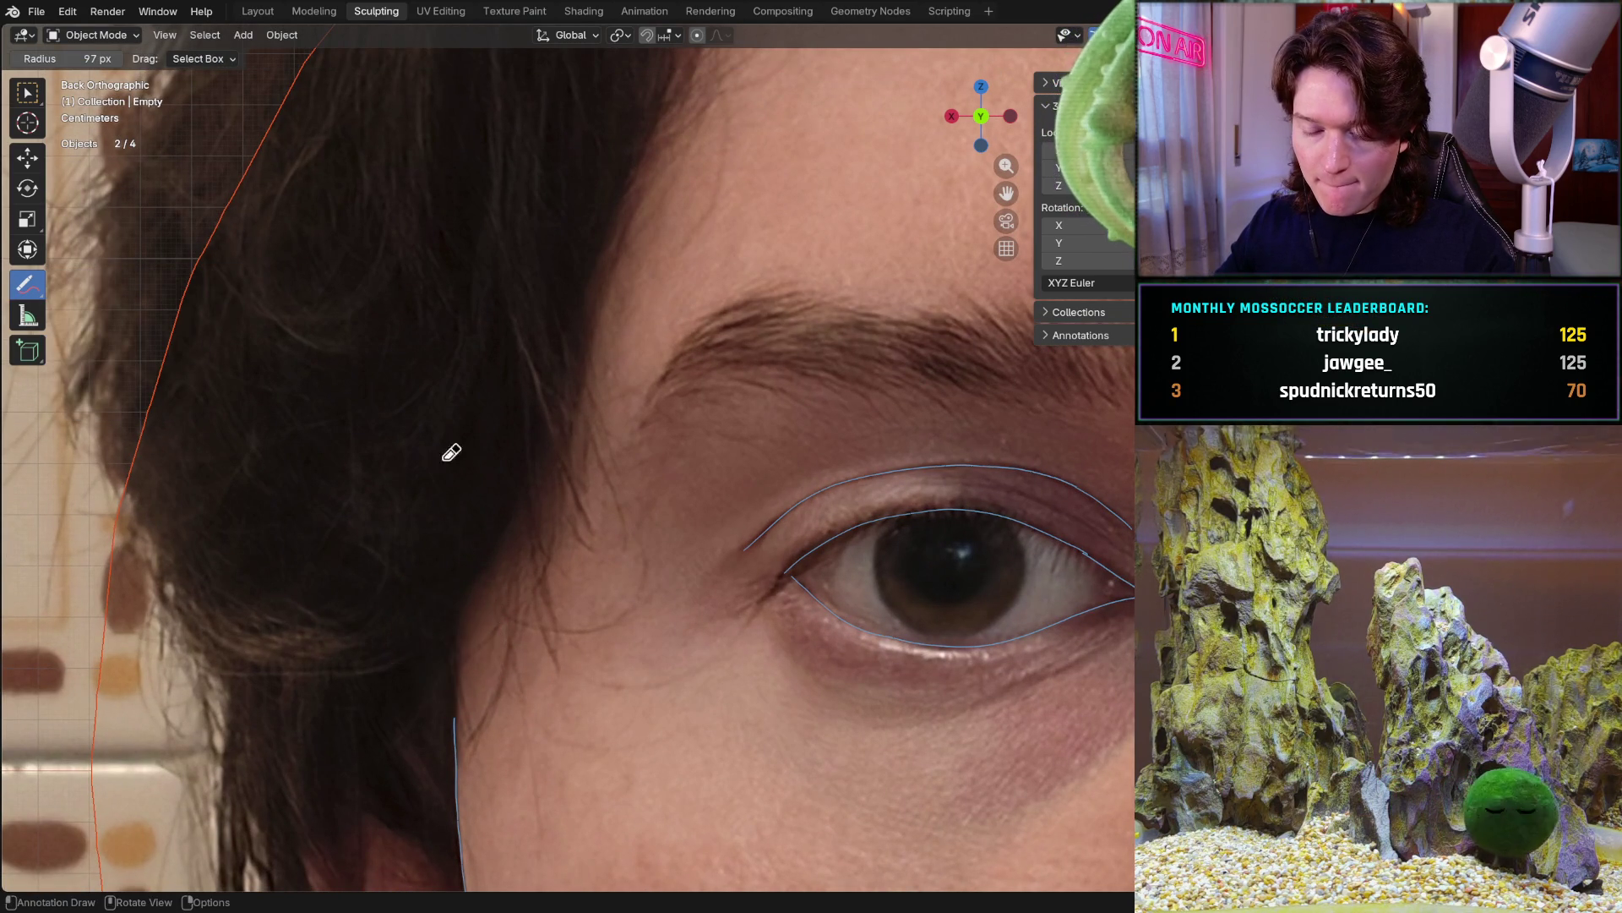
- Choose freehand Annotate and draw the hairline along the top of the forehead
scroll(439, 493, down, 5)
scroll(595, 407, down, 2)
scroll(475, 420, up, 3)
scroll(558, 432, up, 2)
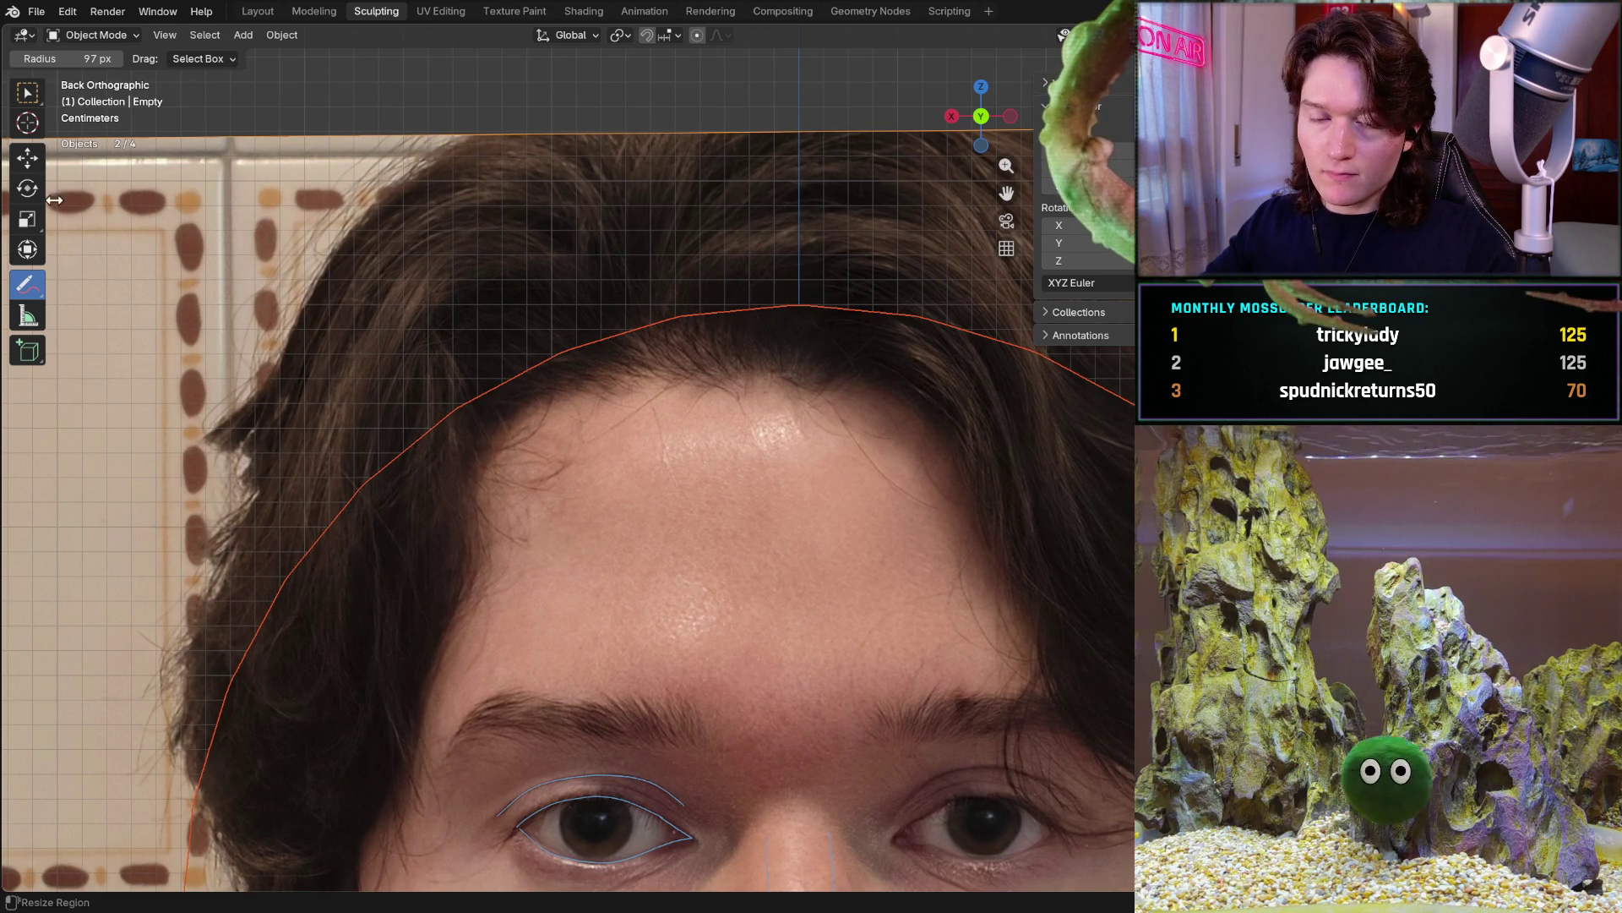
click(26, 284)
click(108, 291)
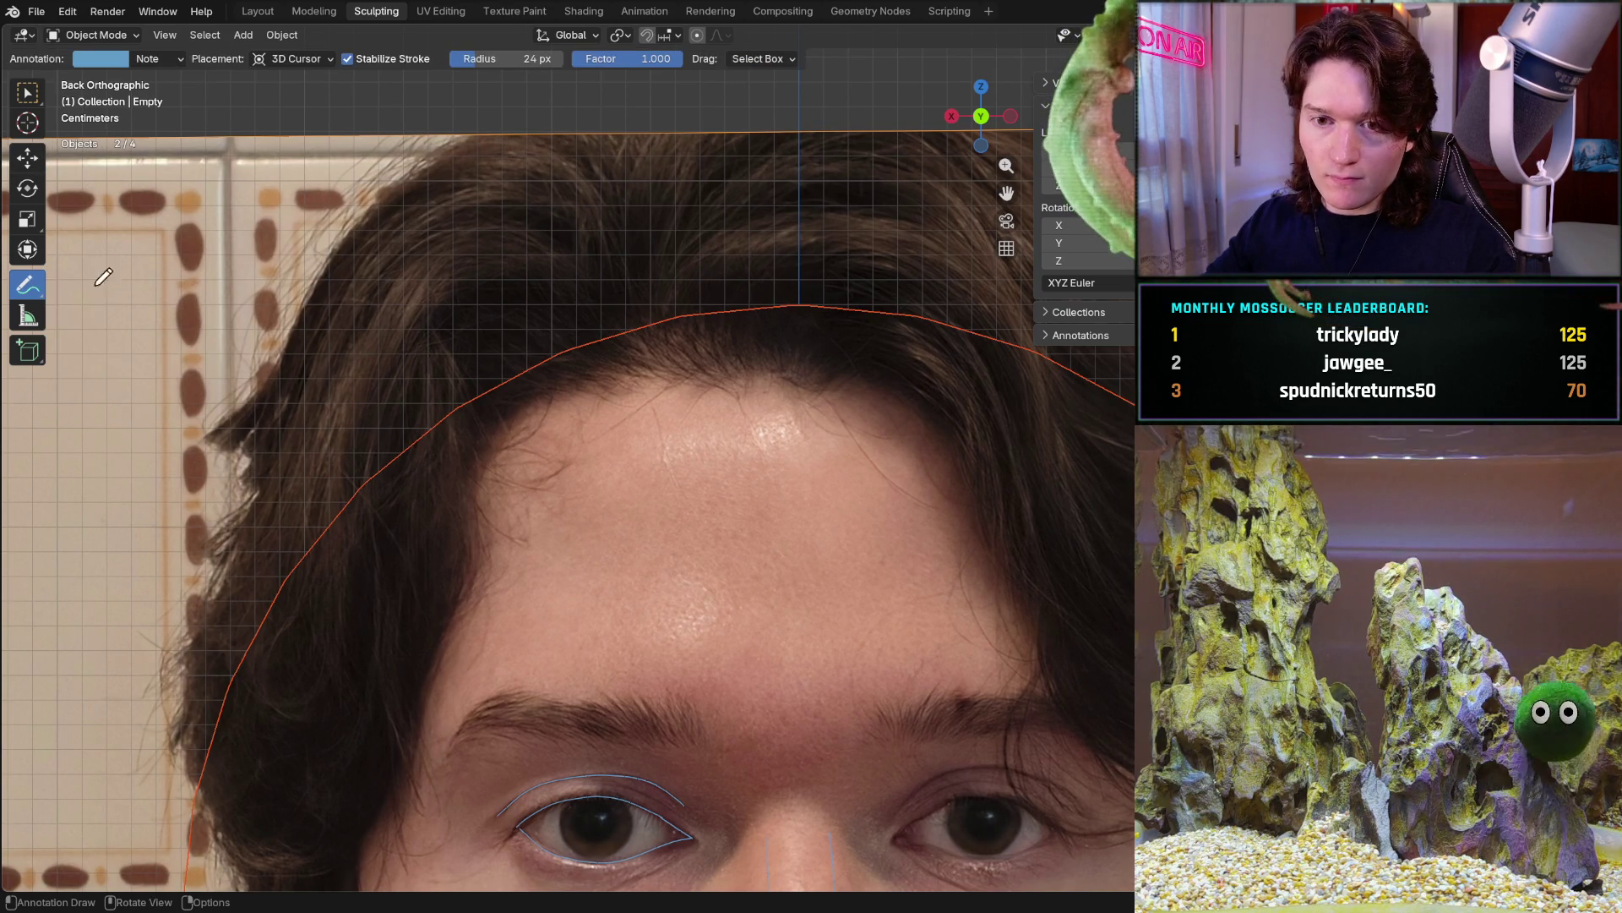
mouse_move(495, 436)
mouse_down()
mouse_move(580, 372)
mouse_move(724, 363)
mouse_move(934, 384)
mouse_move(971, 427)
mouse_up()
- Undo an unfinished higher stroke and draw a second hairline arc across the forehead
drag(506, 399, 608, 320)
key(ctrl+z)
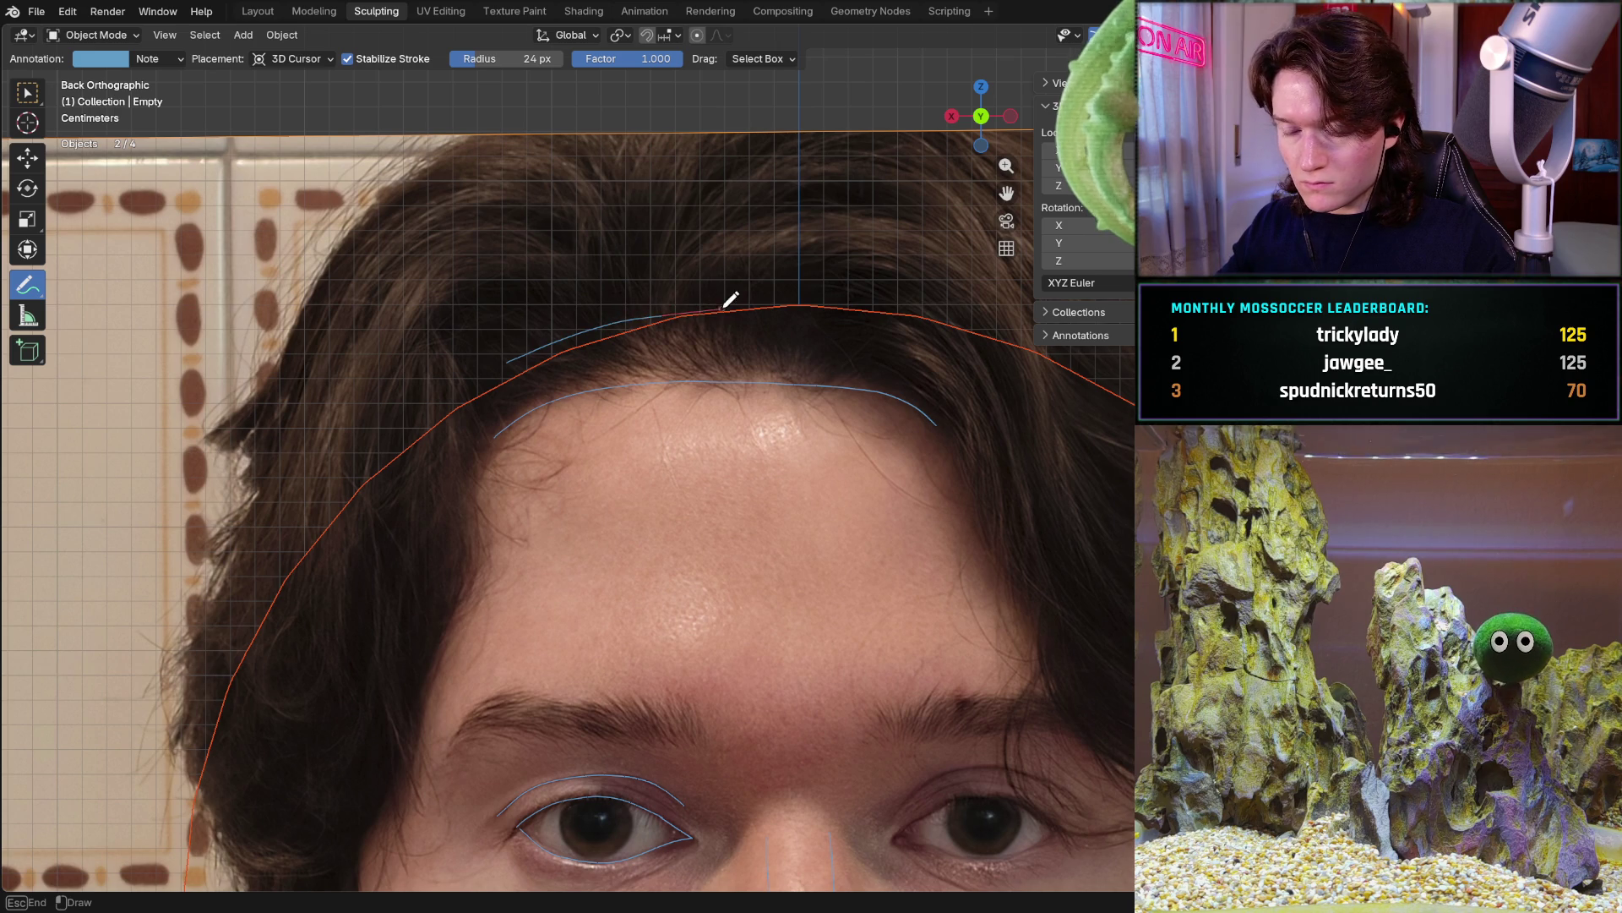
drag(803, 312, 938, 354)
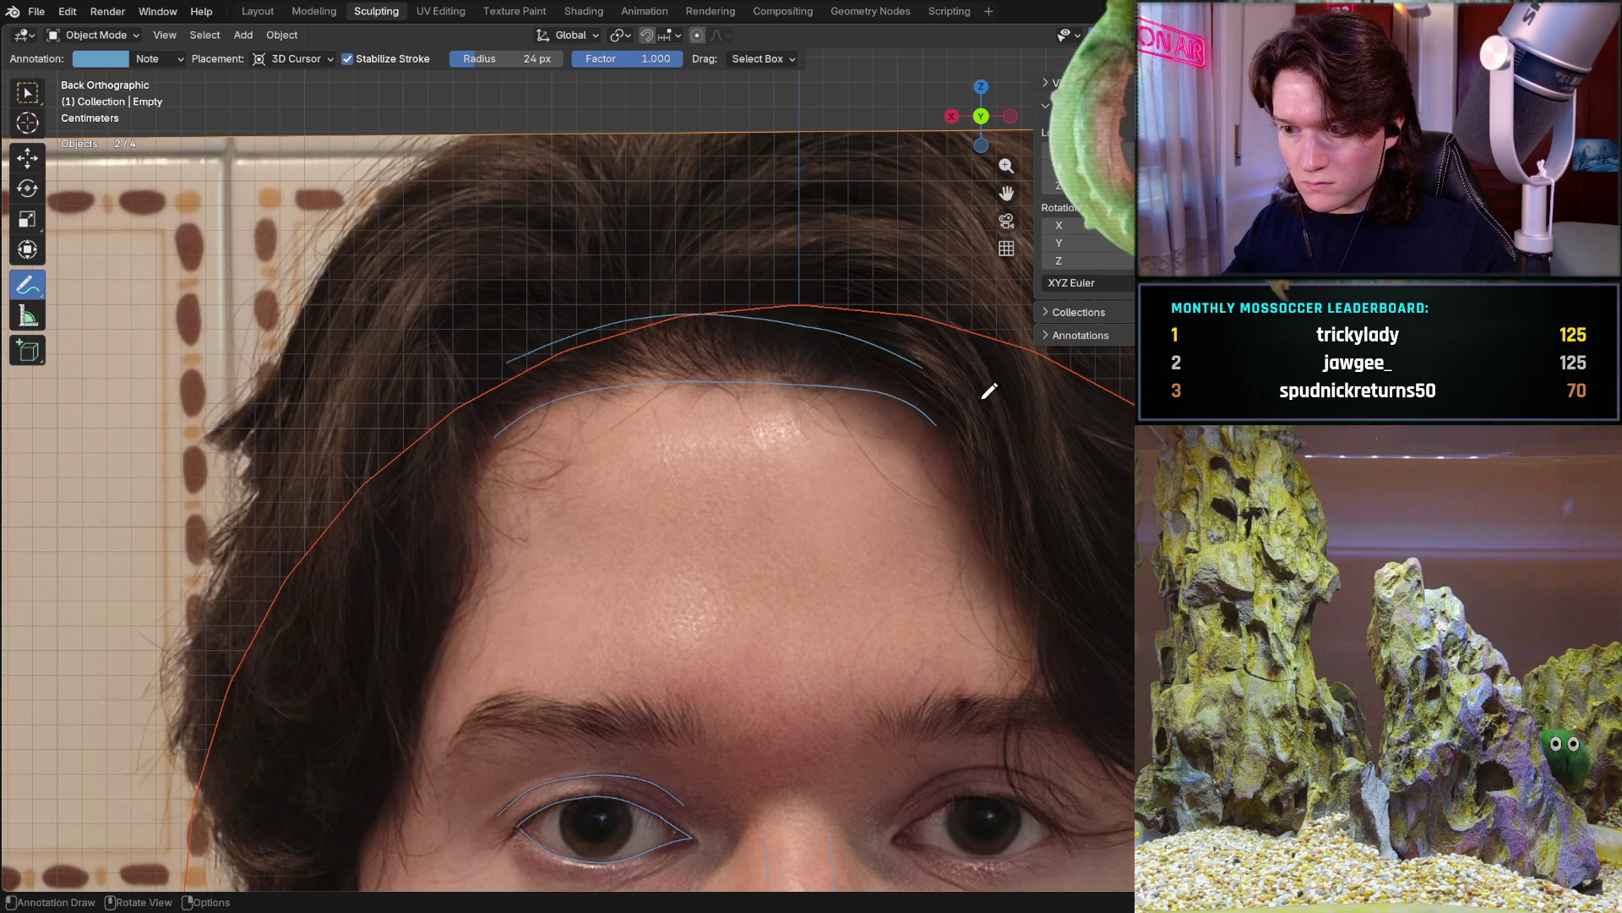
scroll(866, 320, down, 4)
scroll(597, 358, up, 1)
scroll(569, 524, up, 2)
scroll(569, 524, up, 2)
mouse_move(532, 464)
shift+middle_down()
mouse_move(601, 409)
mouse_move(761, 377)
shift+middle_up()
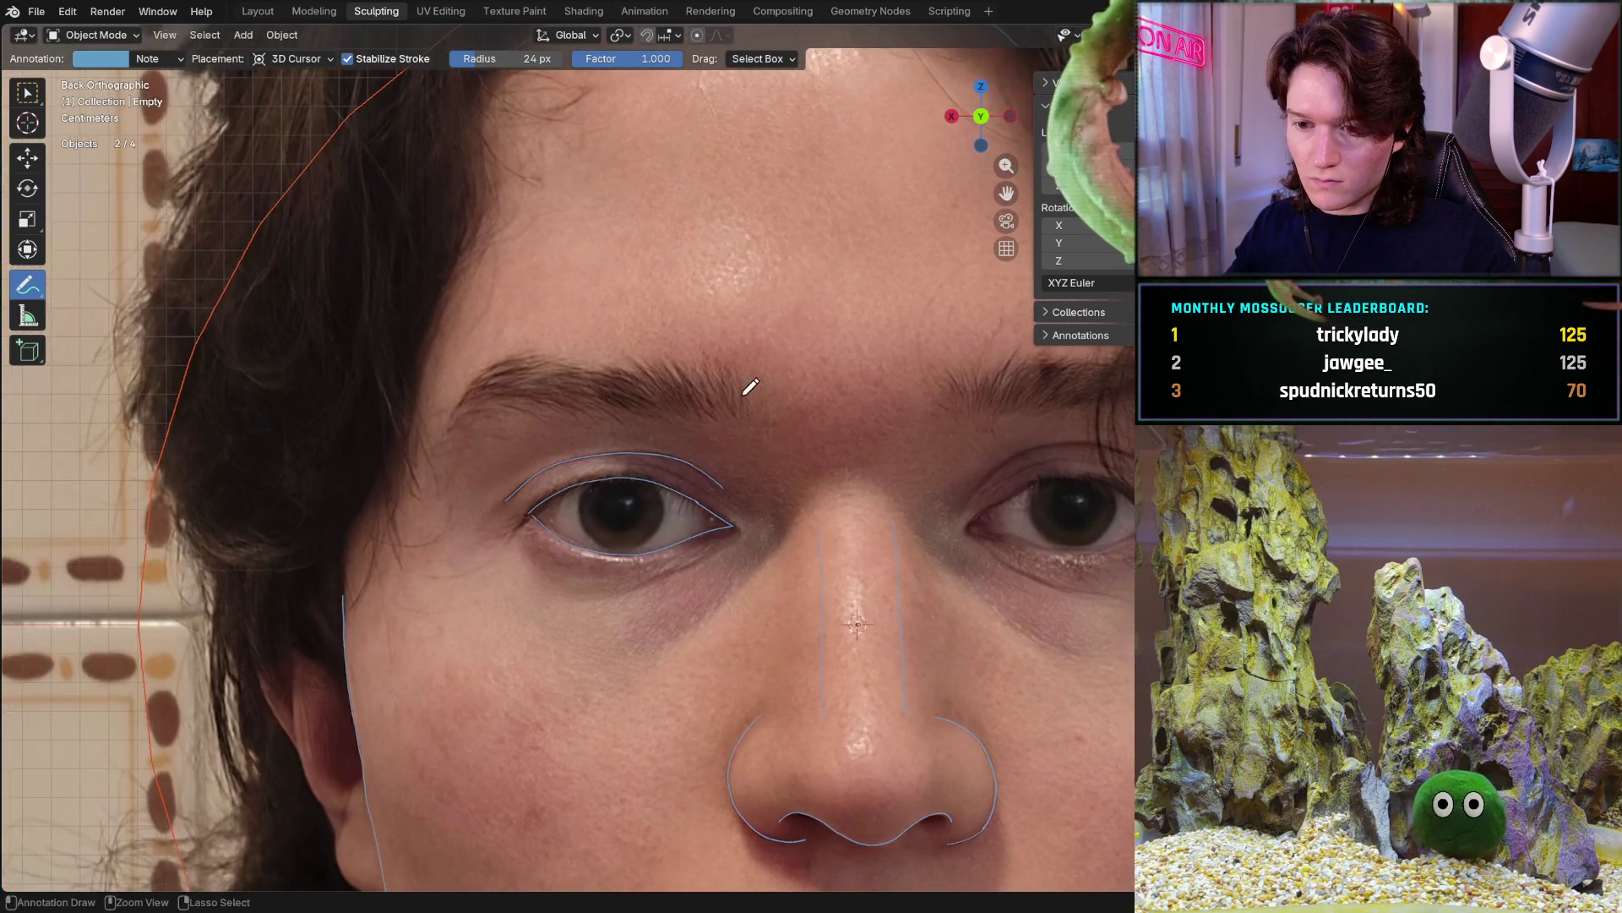
- Zoom to the eyebrow and trace its top edge with Annotate strokes, redrawing one stroke
scroll(694, 315, up, 3)
shift+middle_drag(694, 315, 550, 440)
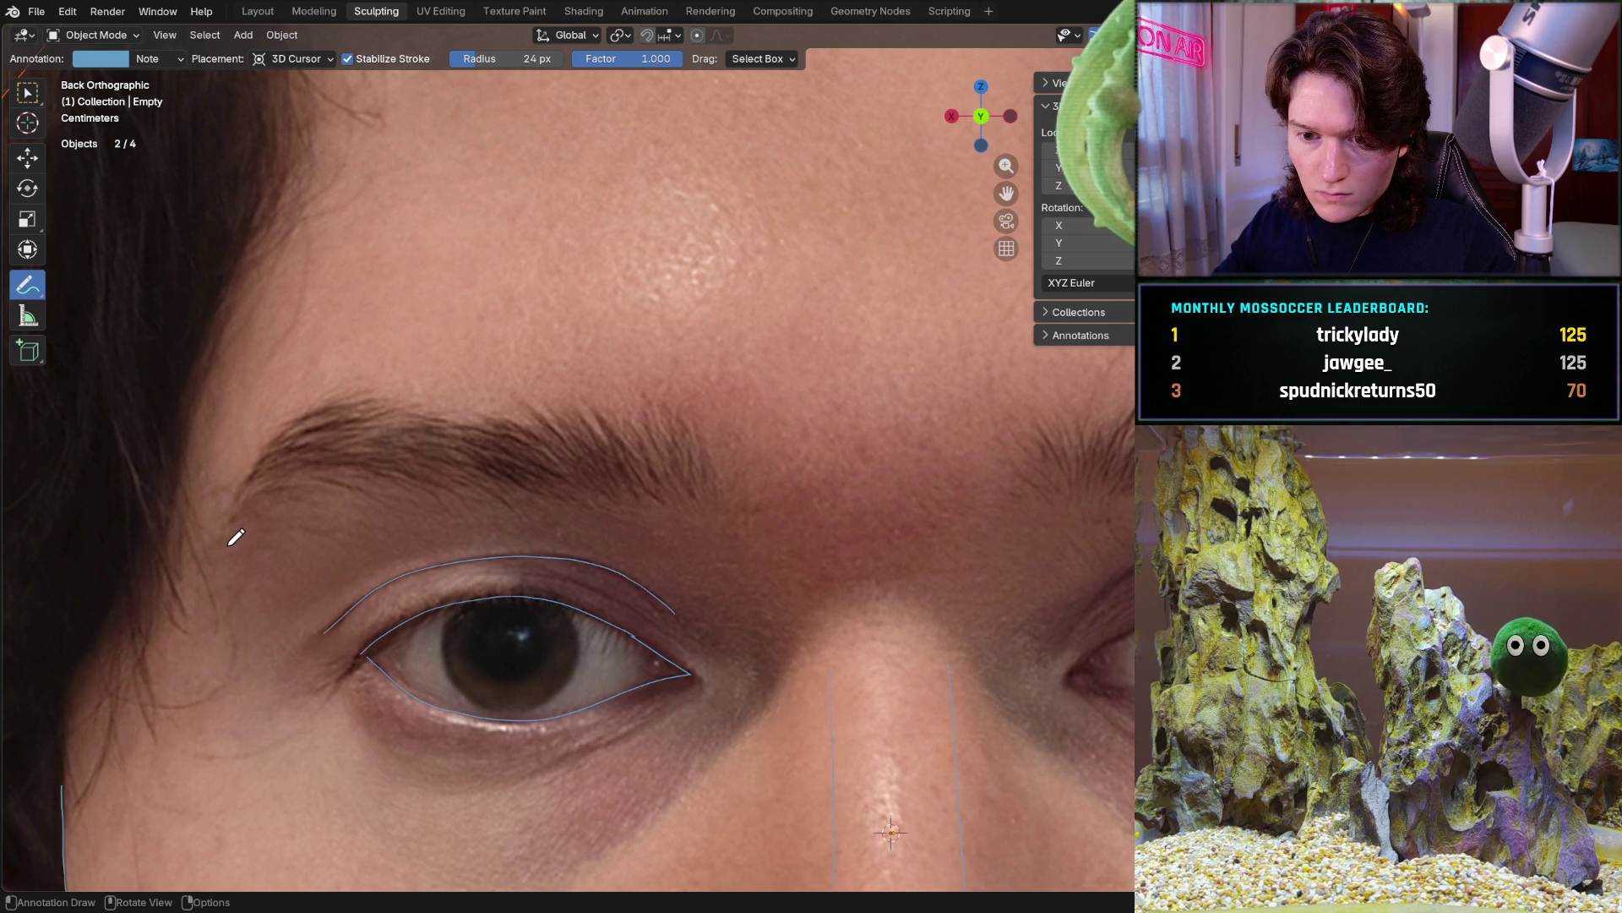
mouse_move(224, 547)
mouse_down()
mouse_move(243, 513)
mouse_move(347, 468)
mouse_move(667, 524)
mouse_move(757, 518)
mouse_move(772, 504)
mouse_move(750, 468)
mouse_up()
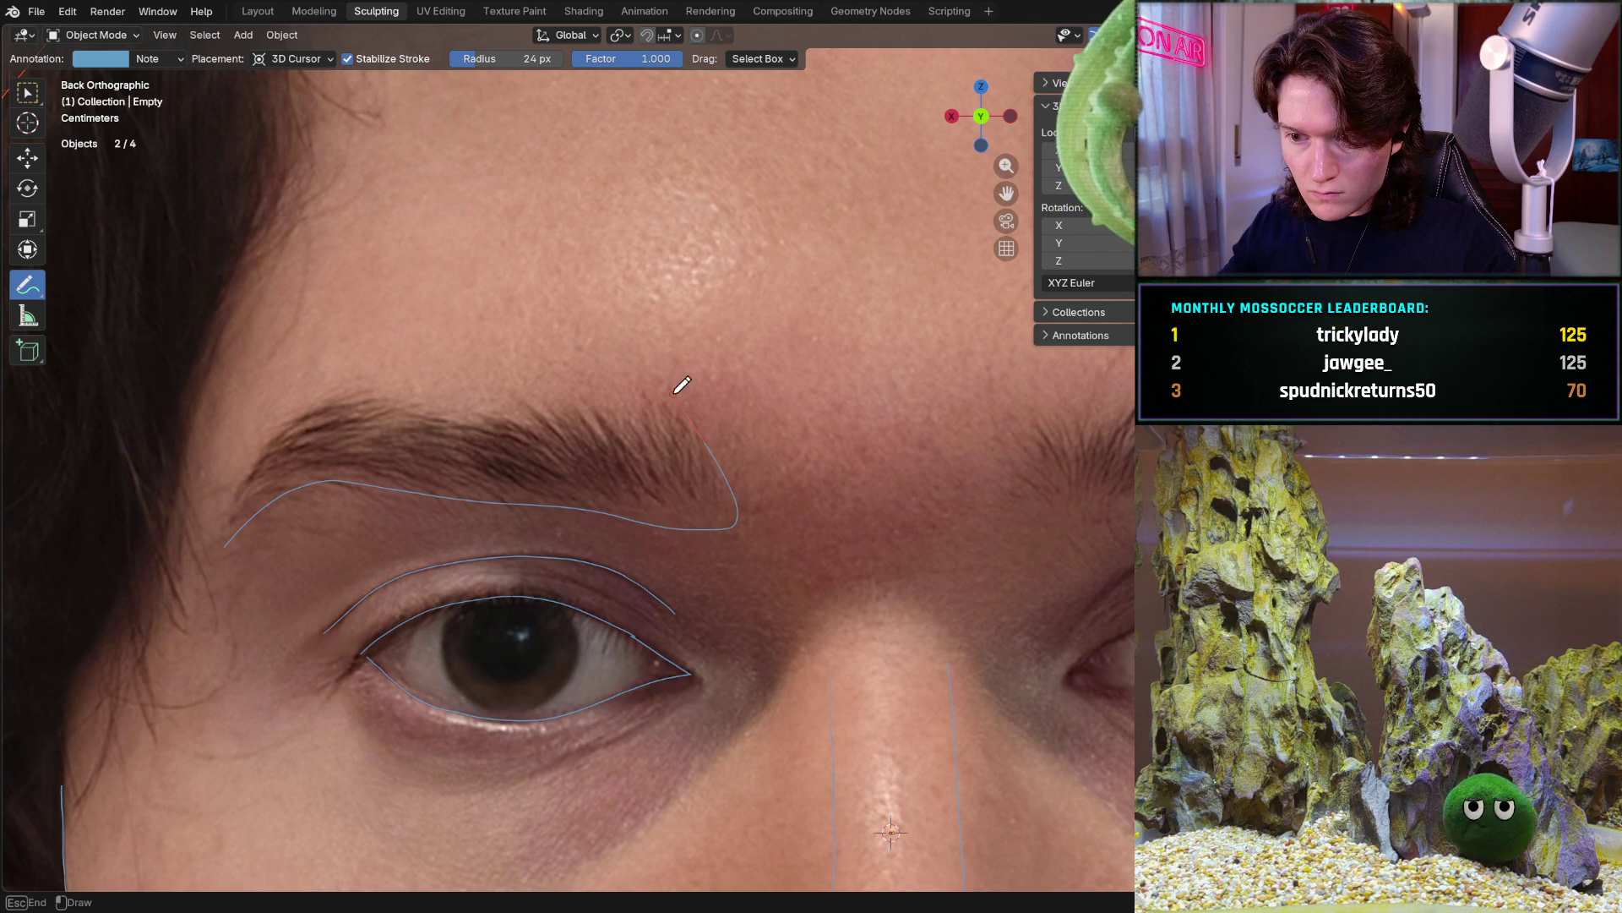
mouse_move(654, 348)
mouse_down()
mouse_move(510, 396)
mouse_move(313, 381)
mouse_up()
key(ctrl+z)
mouse_move(218, 518)
mouse_down()
mouse_move(320, 355)
mouse_move(395, 383)
mouse_move(563, 396)
mouse_up()
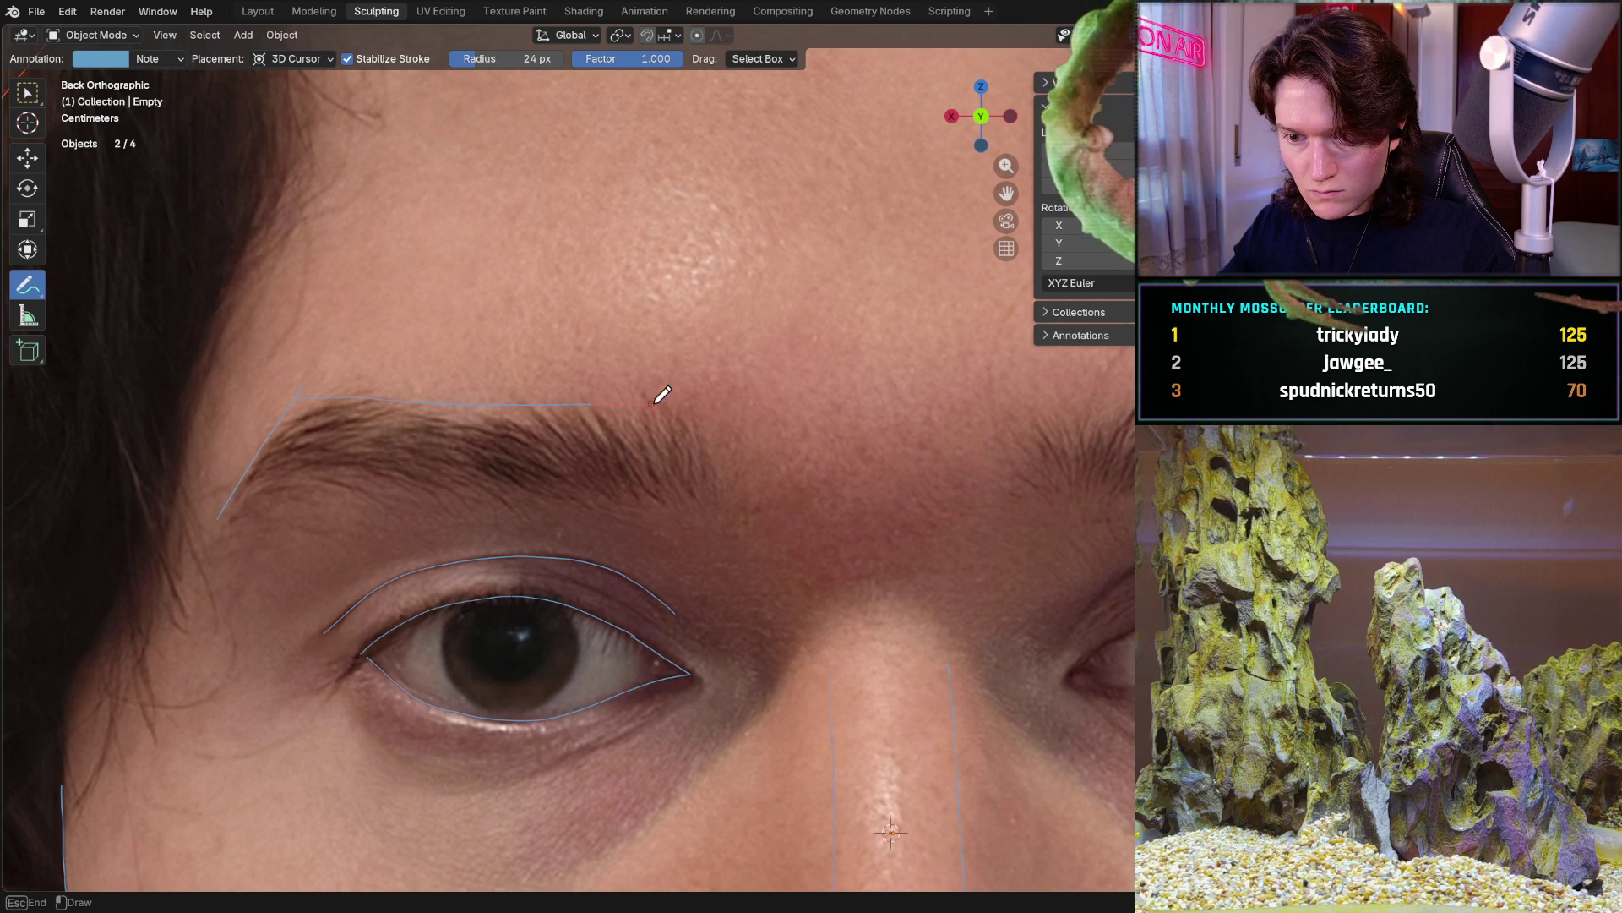
drag(706, 393, 719, 436)
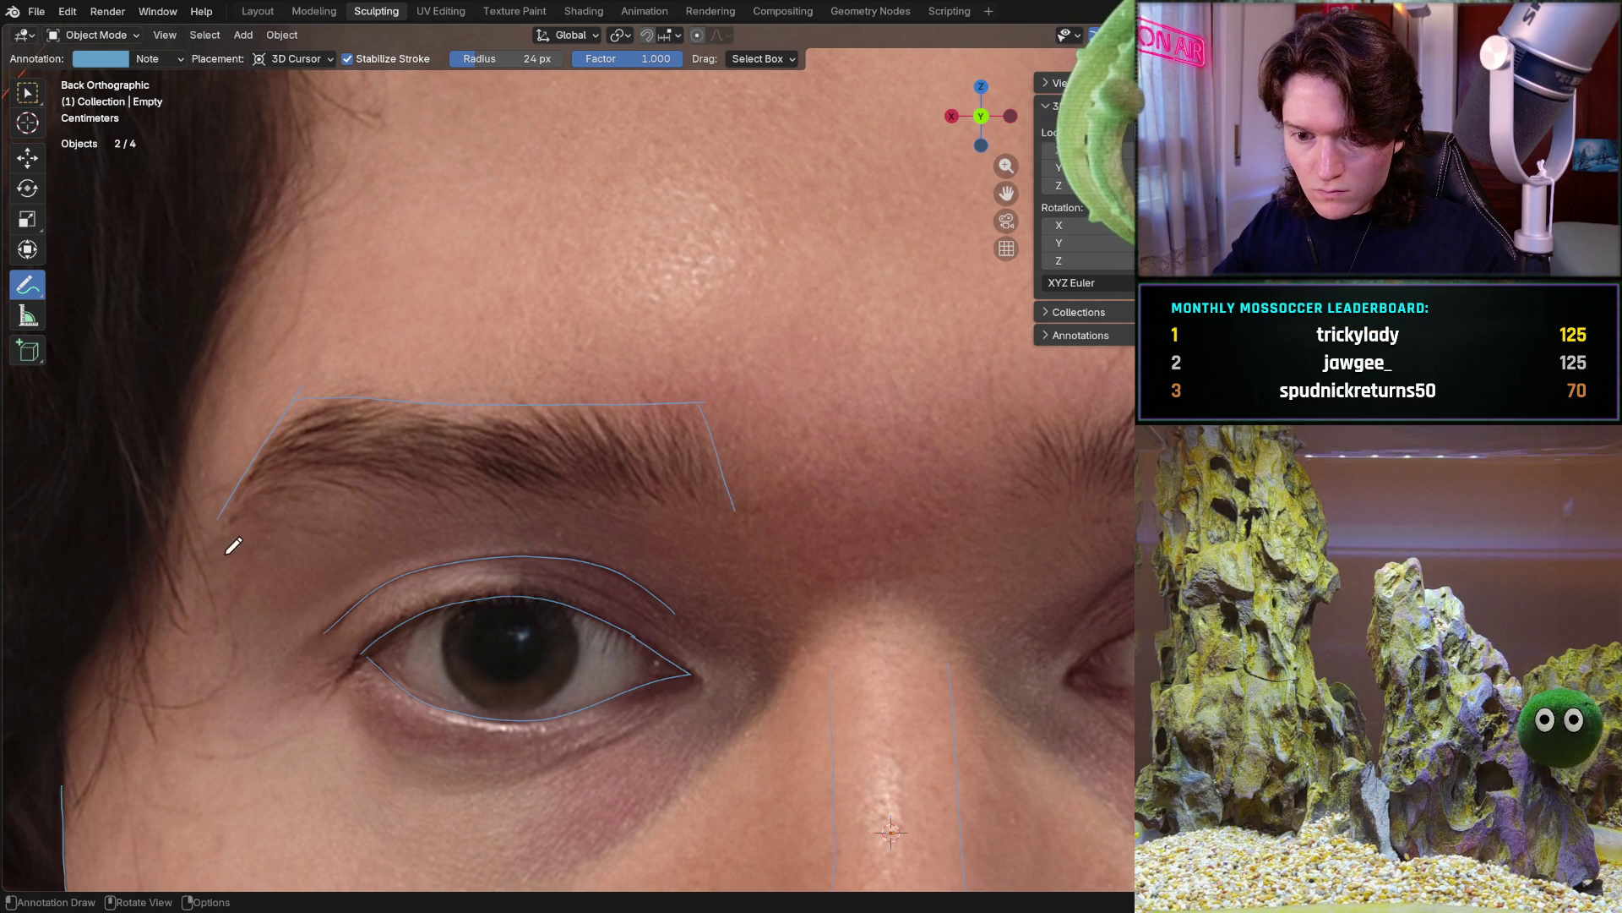
- Trace the eyebrow's lower edge to close the outline
drag(218, 546, 349, 452)
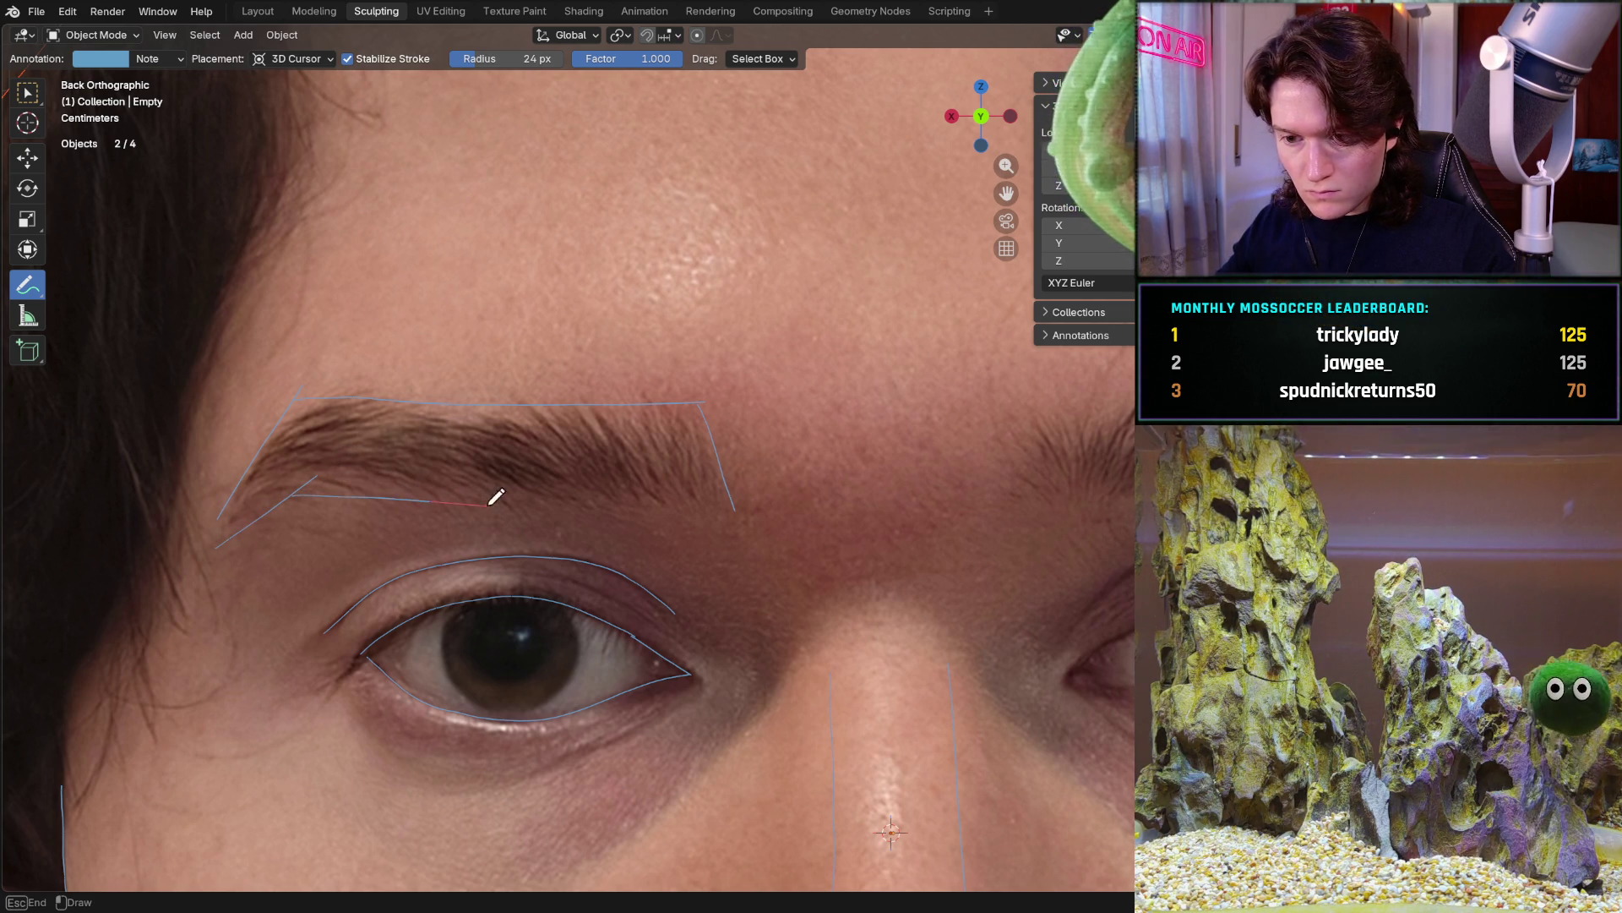
drag(637, 495, 785, 500)
mouse_move(580, 459)
shift+middle_down()
mouse_move(398, 417)
mouse_move(507, 482)
mouse_move(436, 518)
mouse_move(269, 392)
shift+middle_up()
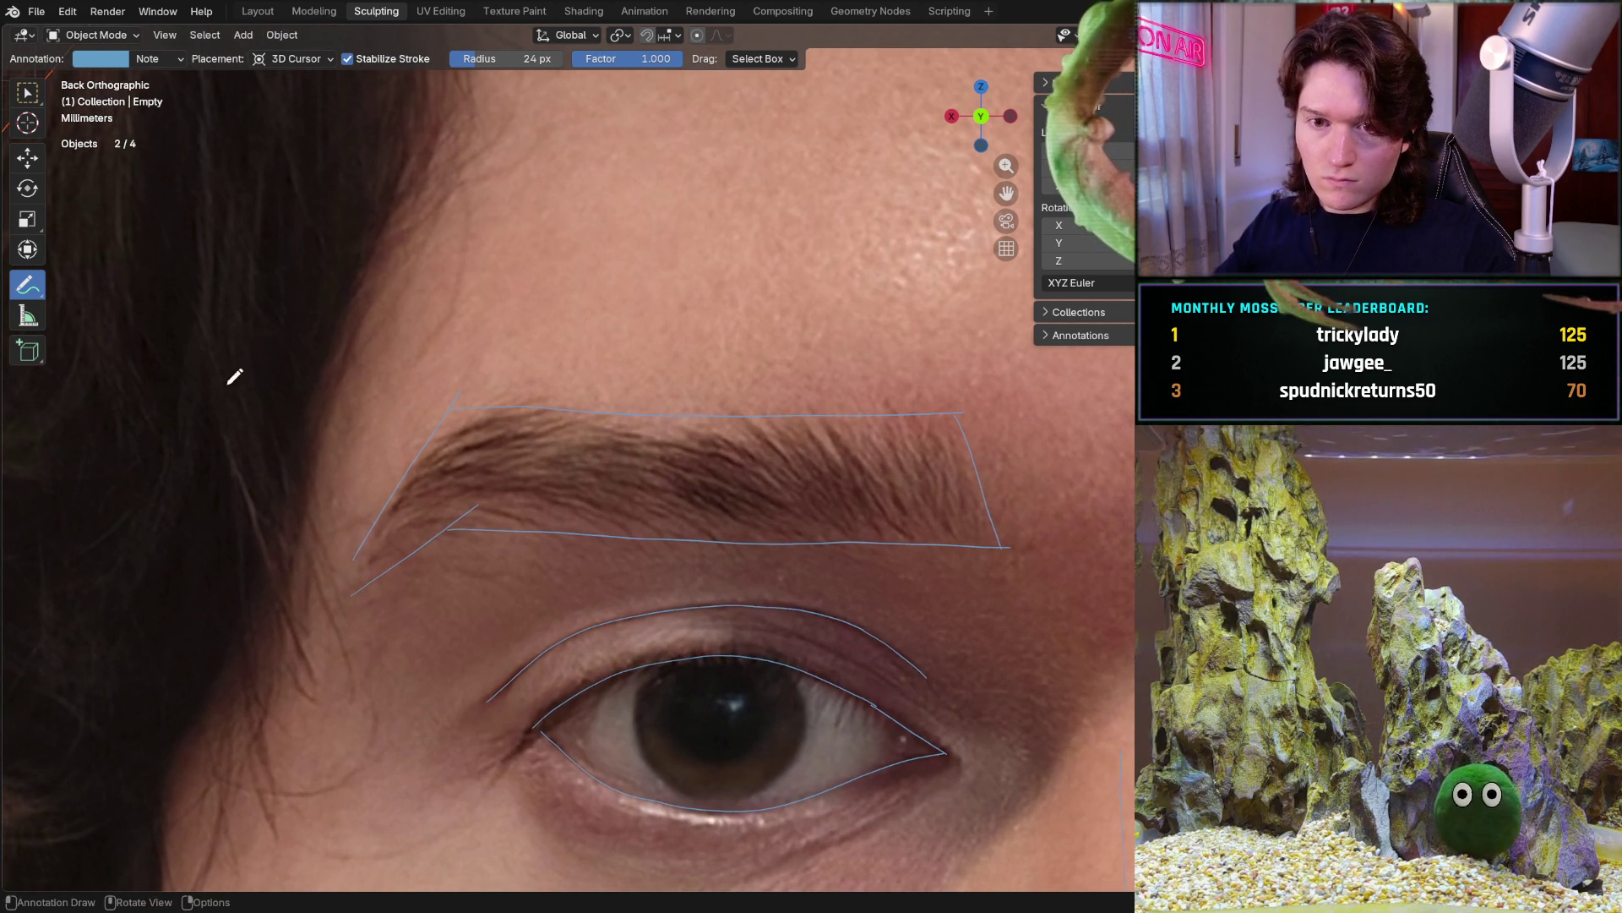
click(114, 397)
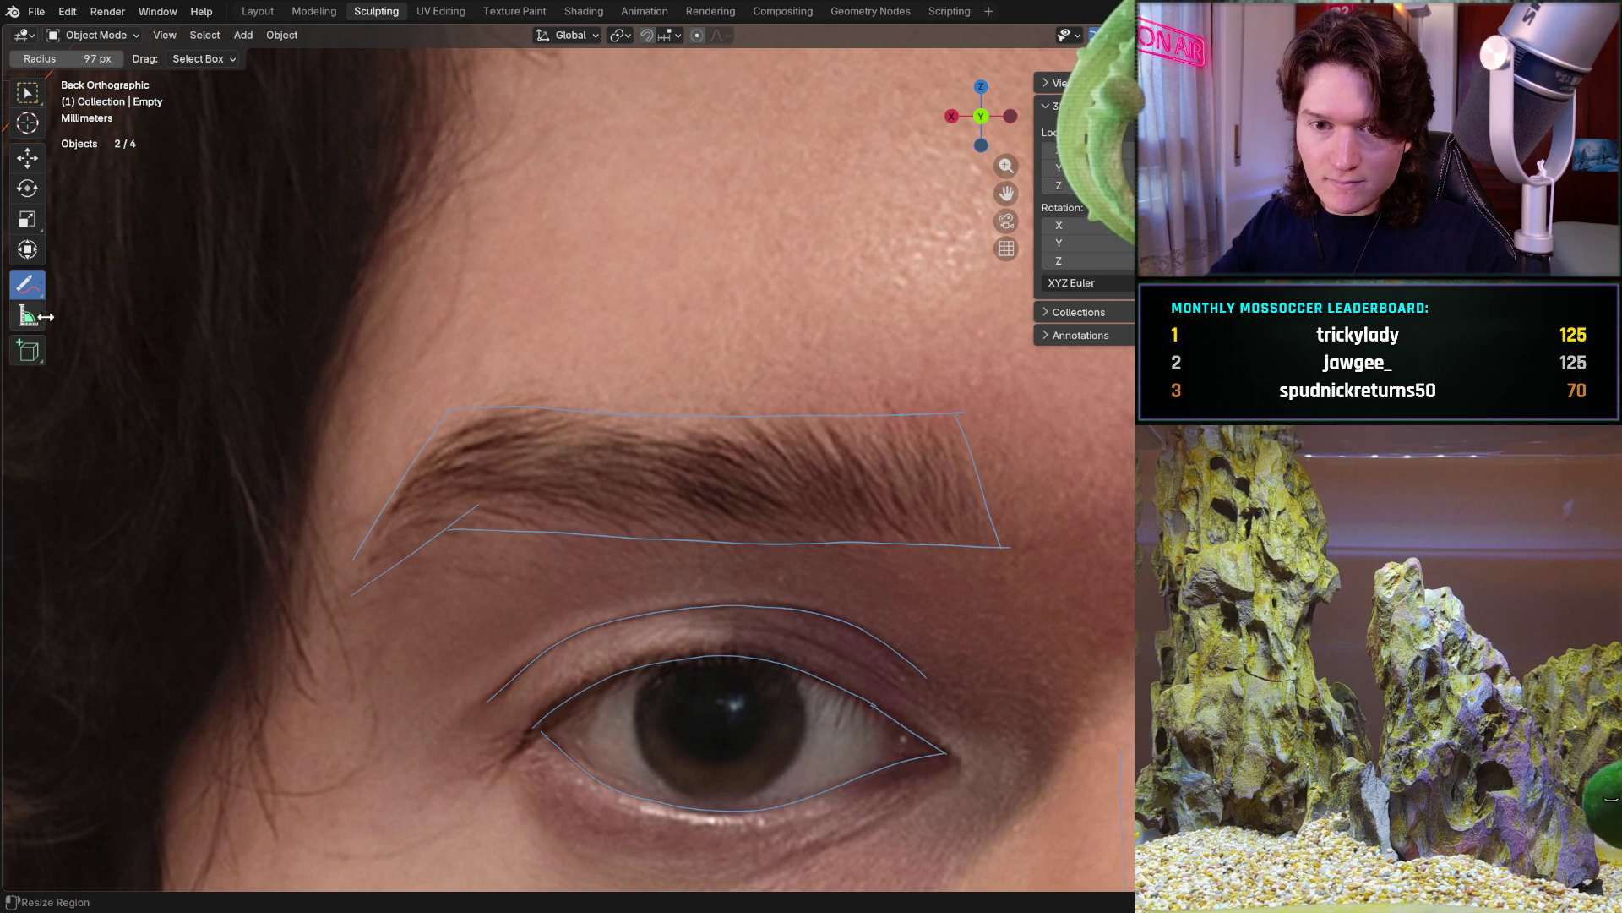
- Erase the small extra stroke at the brow corner with a 44 px eraser radius
drag(76, 58, 55, 58)
mouse_move(503, 476)
mouse_down()
mouse_move(457, 485)
mouse_move(495, 438)
mouse_up()
scroll(561, 490, down, 5)
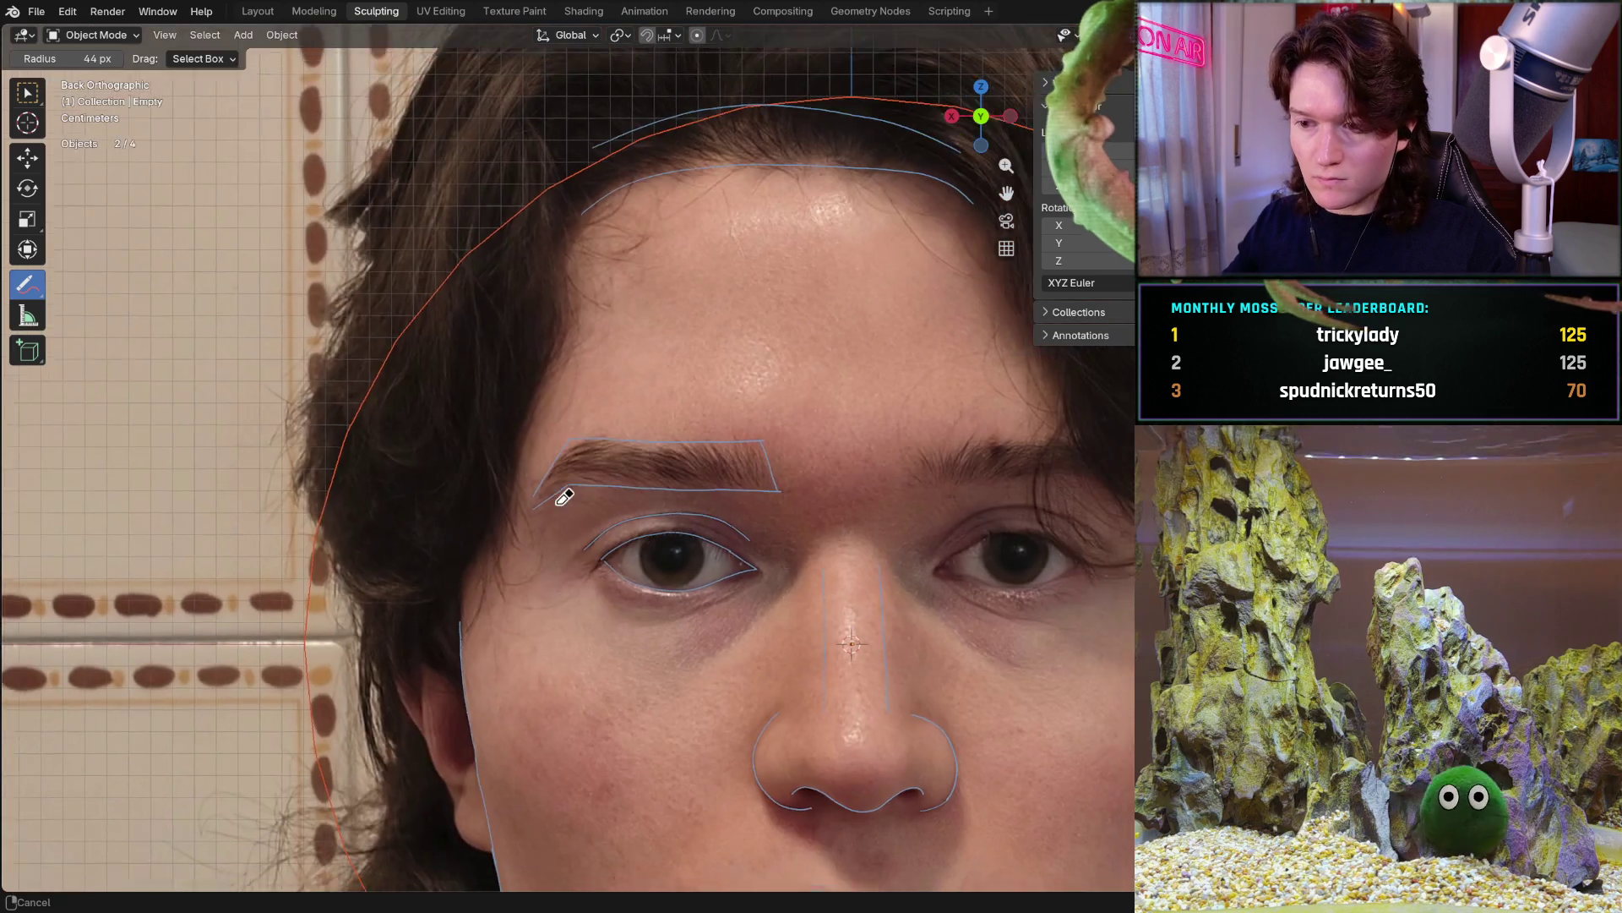
scroll(535, 344, down, 1)
- Zoom out, orbit to check the outlines, then return to orthographic front view
scroll(611, 241, up, 10)
scroll(583, 279, down, 6)
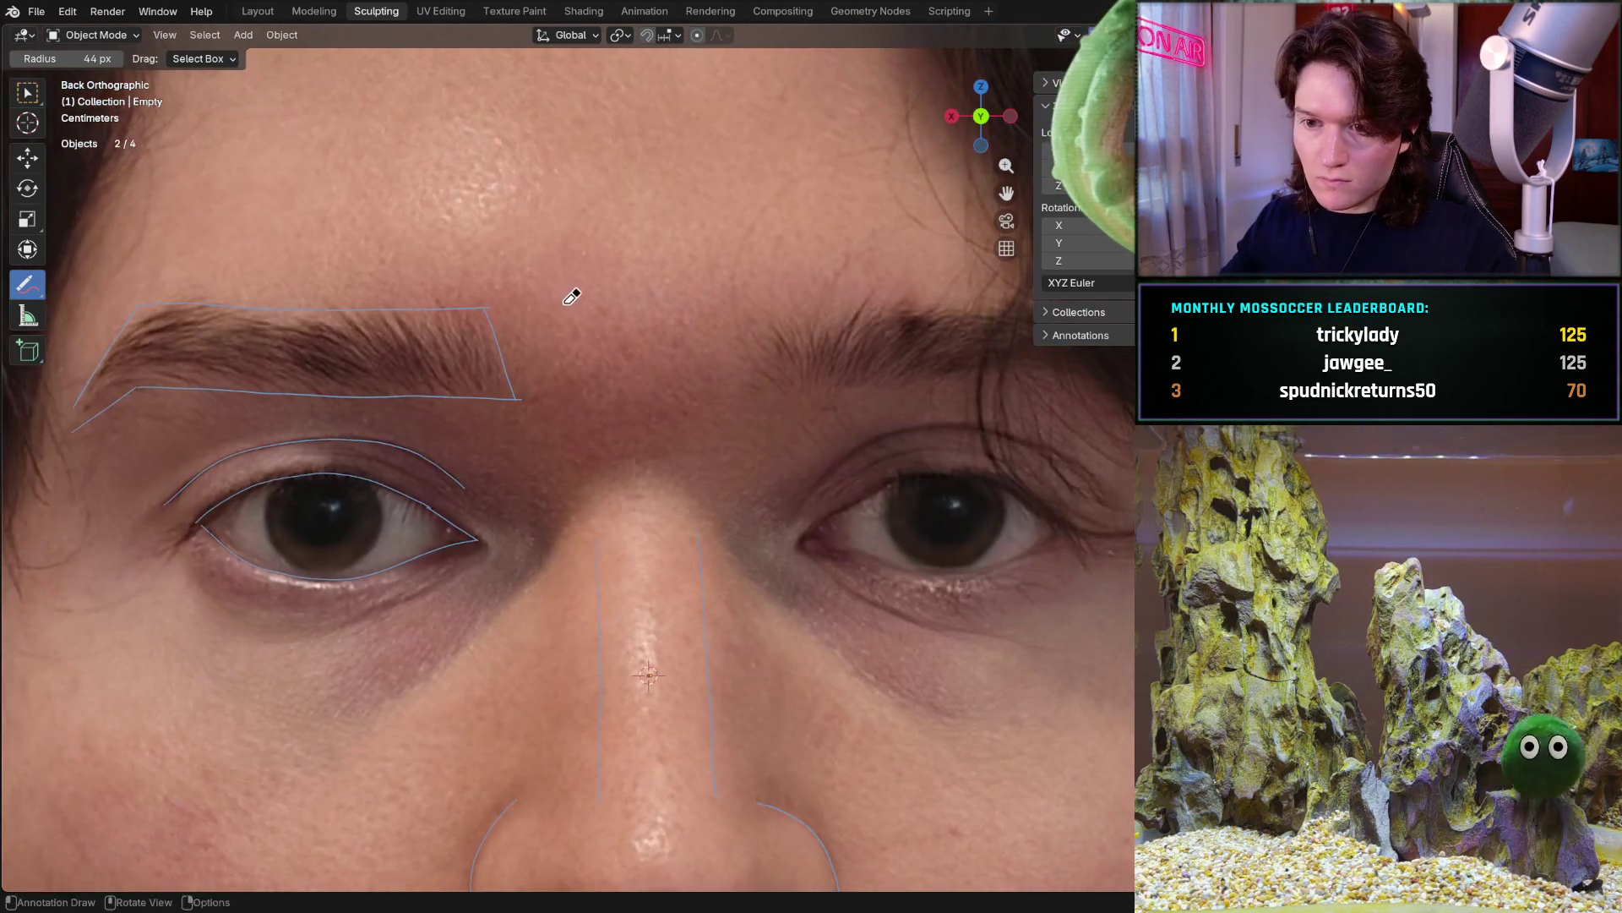
scroll(625, 380, up, 4)
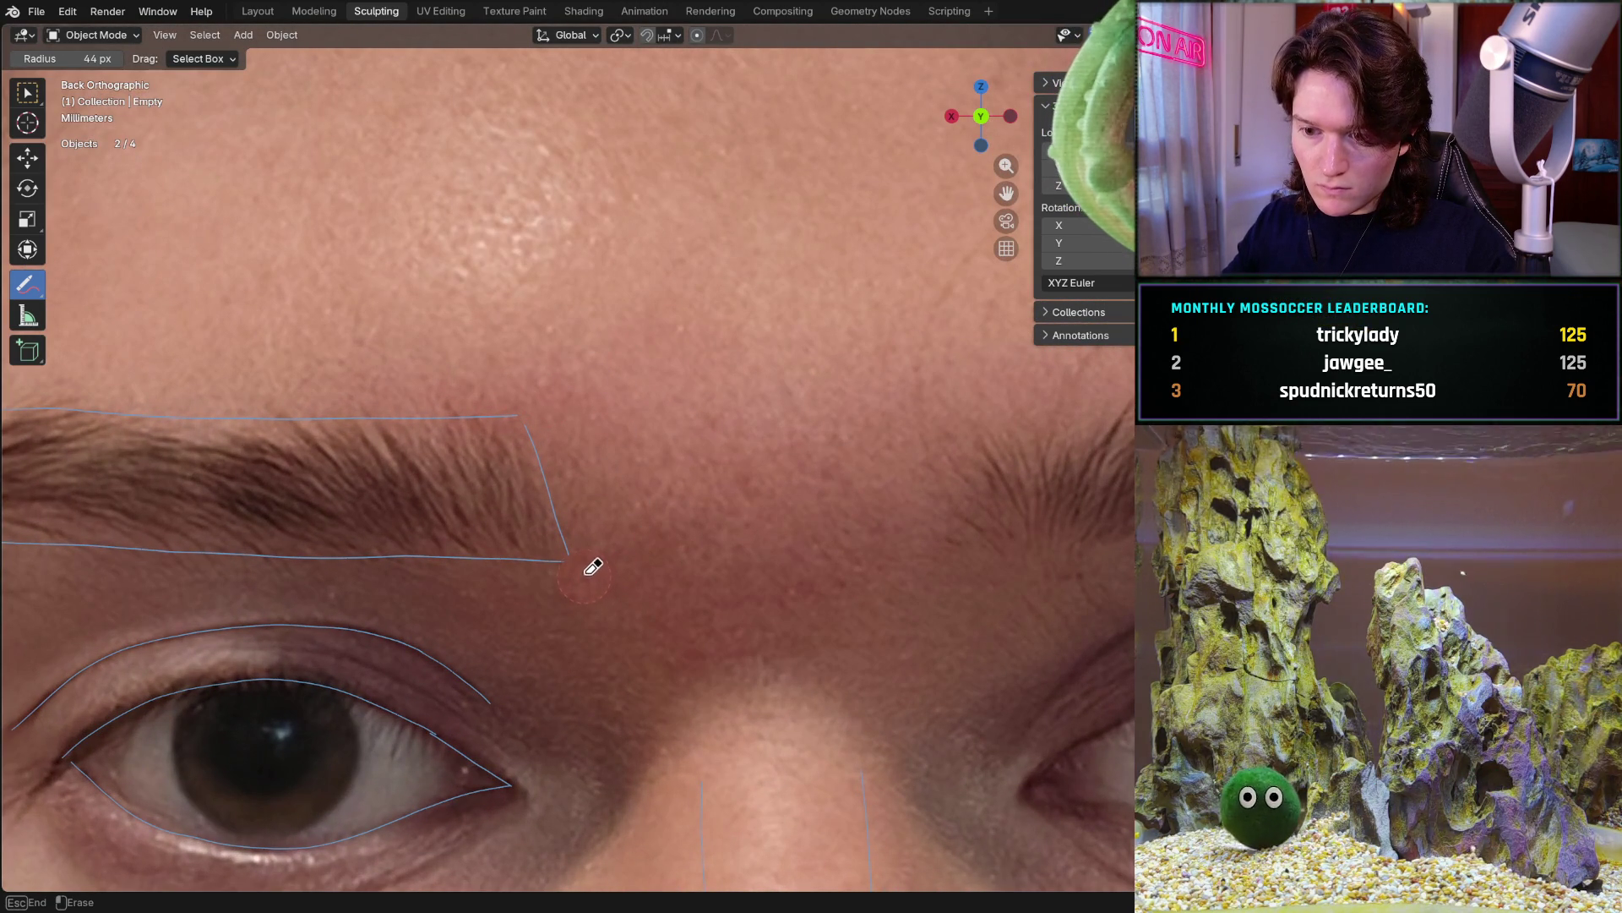
scroll(638, 456, down, 4)
scroll(592, 495, down, 6)
mouse_move(592, 321)
middle_down()
mouse_move(536, 392)
mouse_move(559, 412)
mouse_move(735, 405)
mouse_move(662, 373)
mouse_move(425, 360)
mouse_move(844, 316)
mouse_move(836, 351)
mouse_move(713, 409)
mouse_move(790, 301)
mouse_move(804, 332)
middle_up()
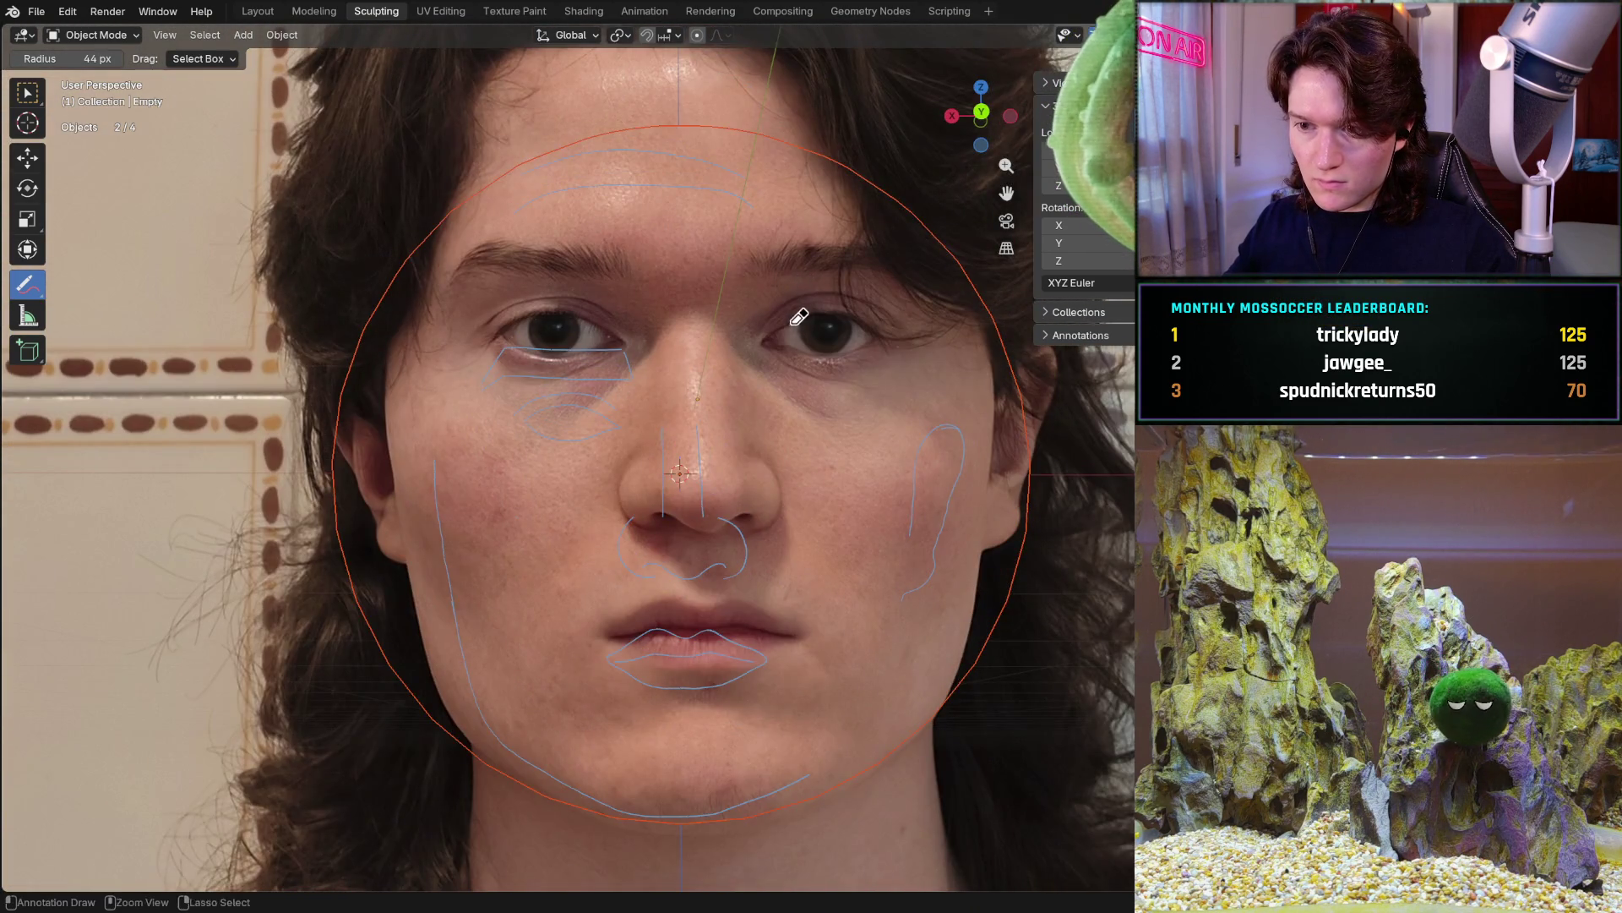
scroll(768, 373, down, 2)
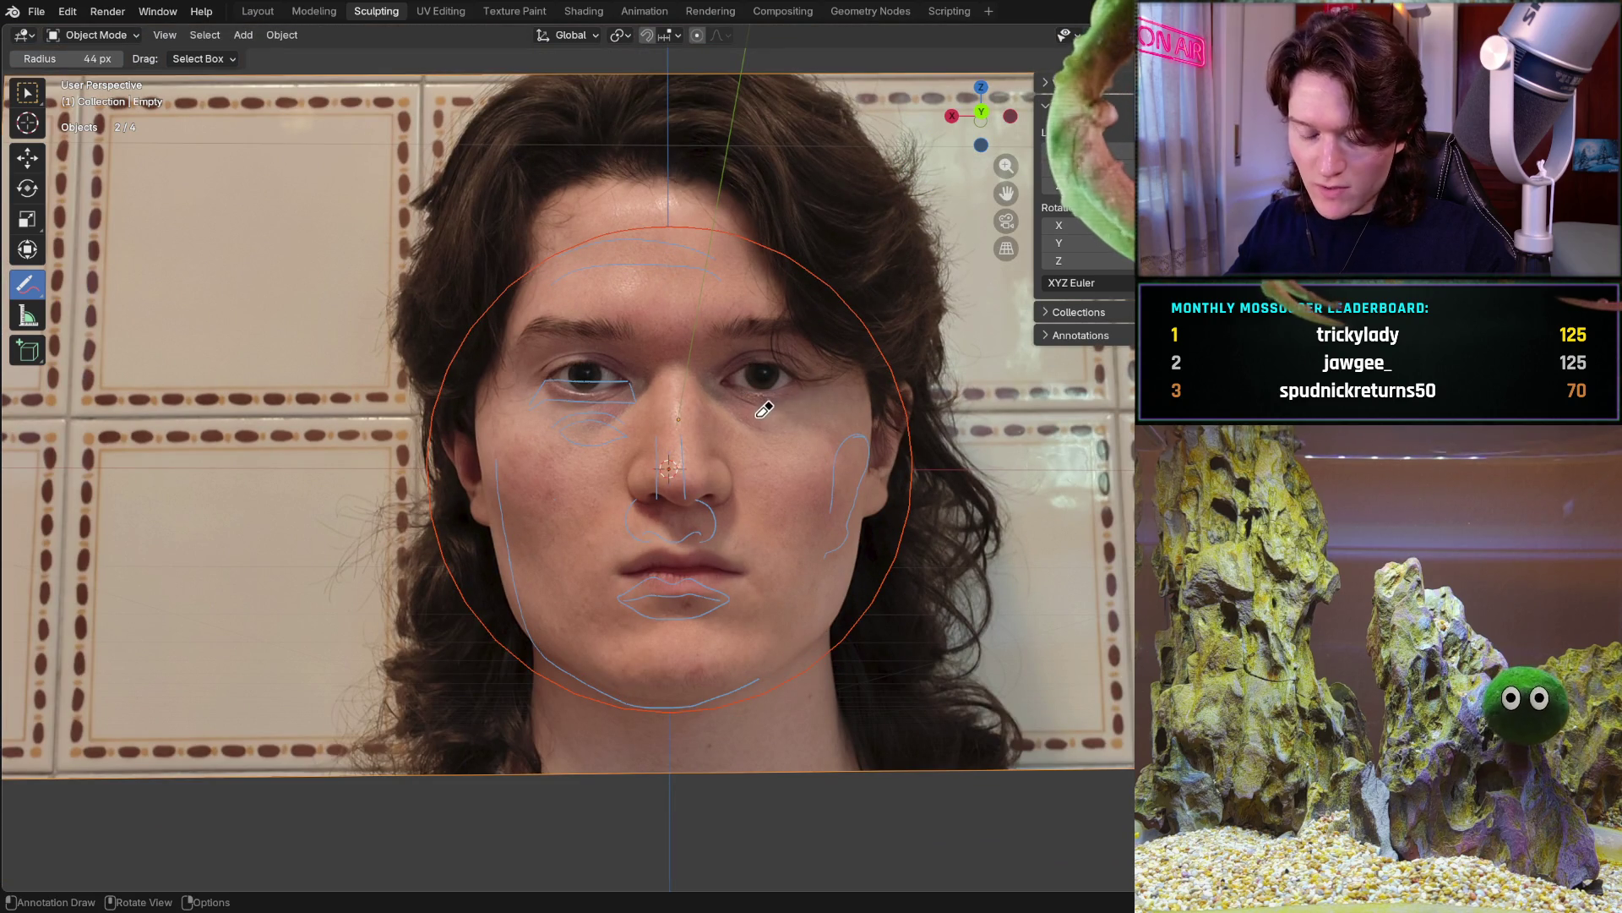
key(ctrl+KP_1)
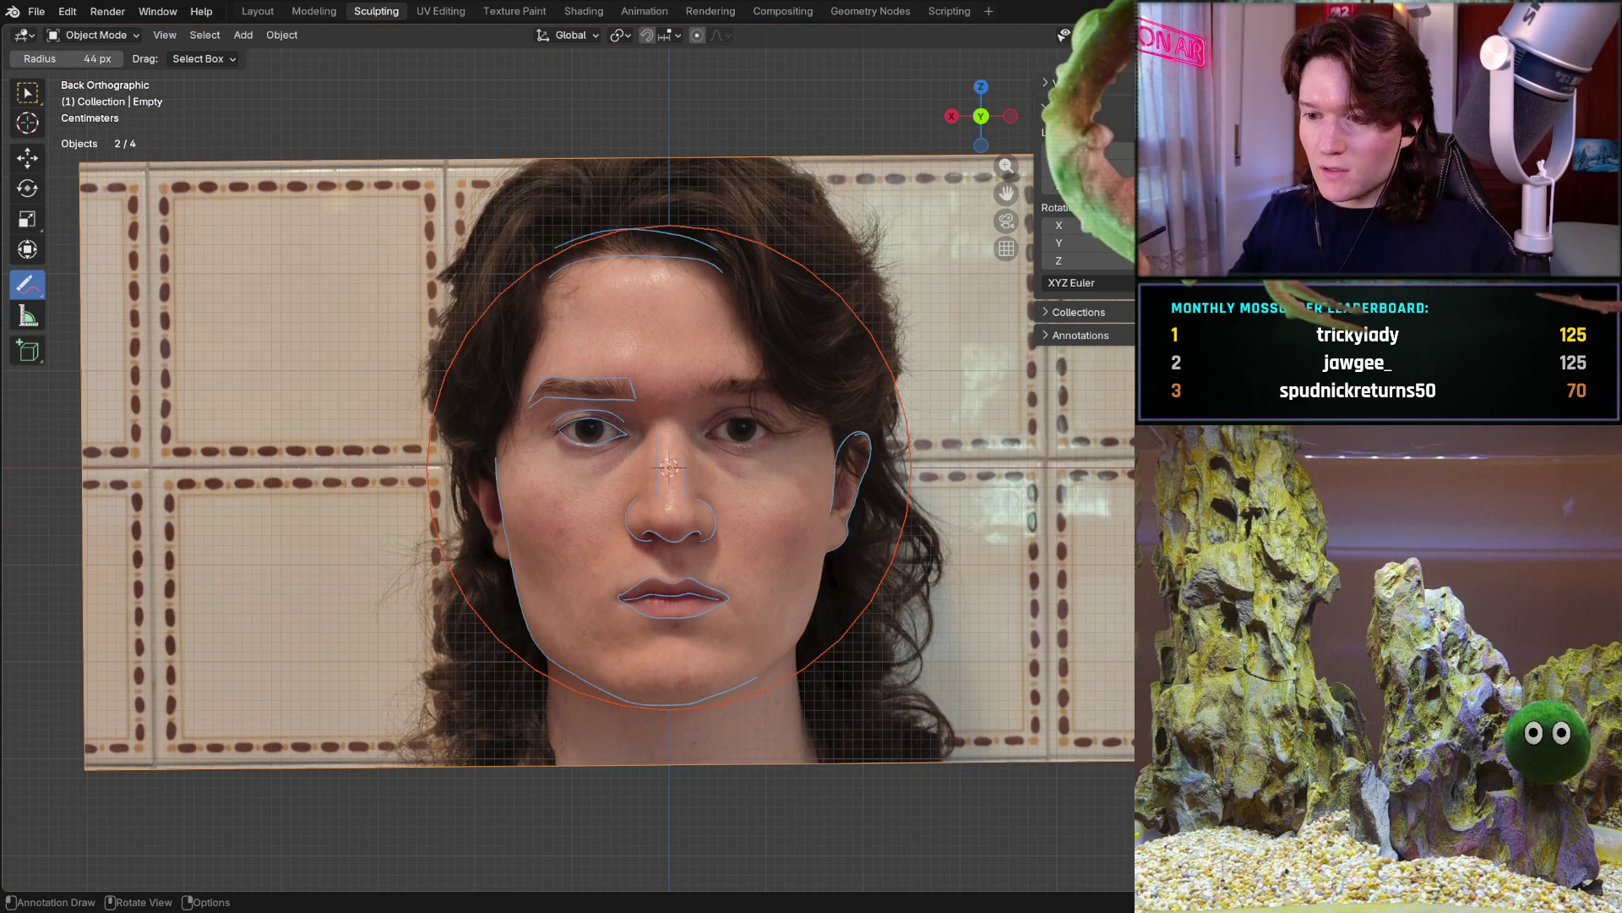